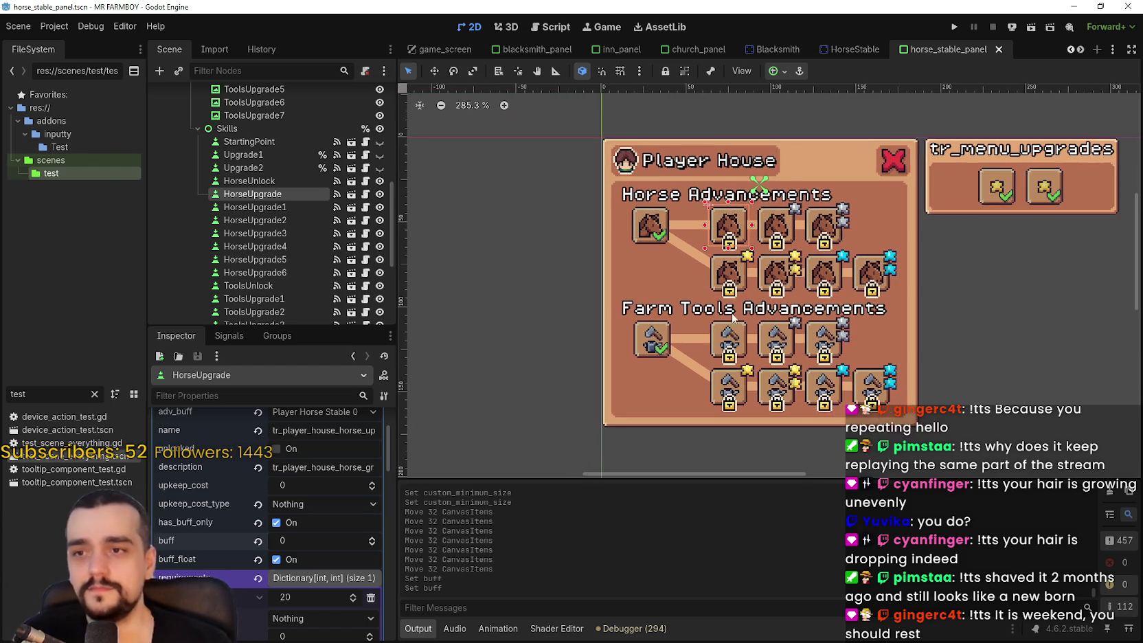
Scroll the Player House panel scene and briefly select, then deselect, the ToolsUpgrade7 button
{"action": "scroll", "coordinate": [828, 296], "scroll_direction": "right", "scroll_amount": 2}
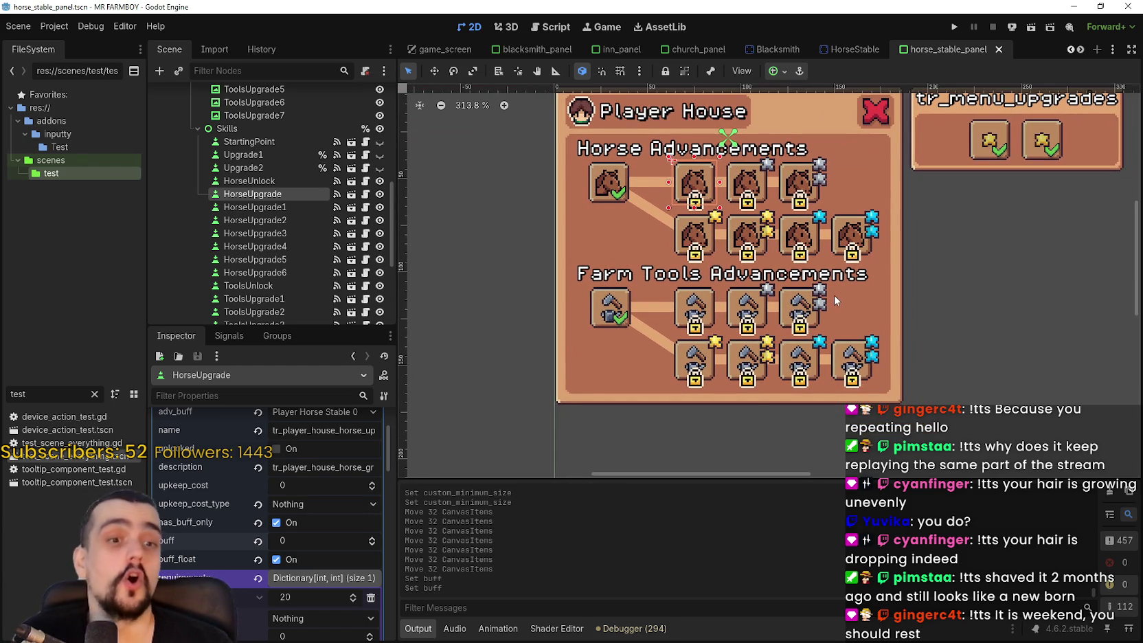
{"action": "scroll", "coordinate": [833, 294], "scroll_direction": "down", "scroll_amount": 3}
{"action": "left_click", "coordinate": [850, 347]}
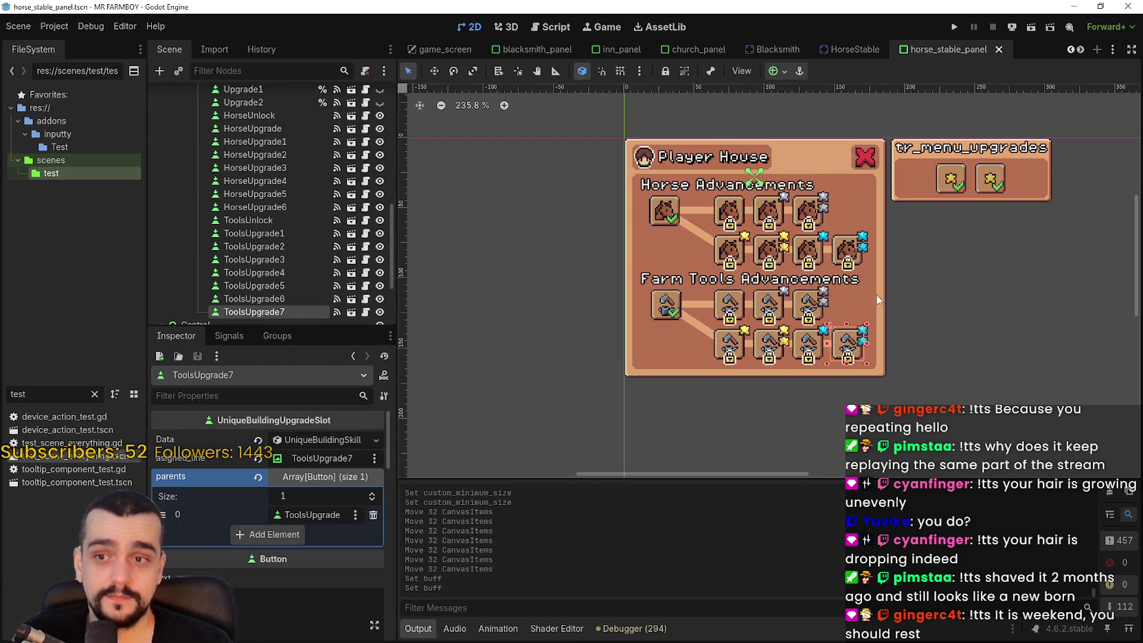
{"action": "left_click", "coordinate": [931, 321]}
{"action": "scroll", "coordinate": [931, 316], "scroll_direction": "up", "scroll_amount": 1}
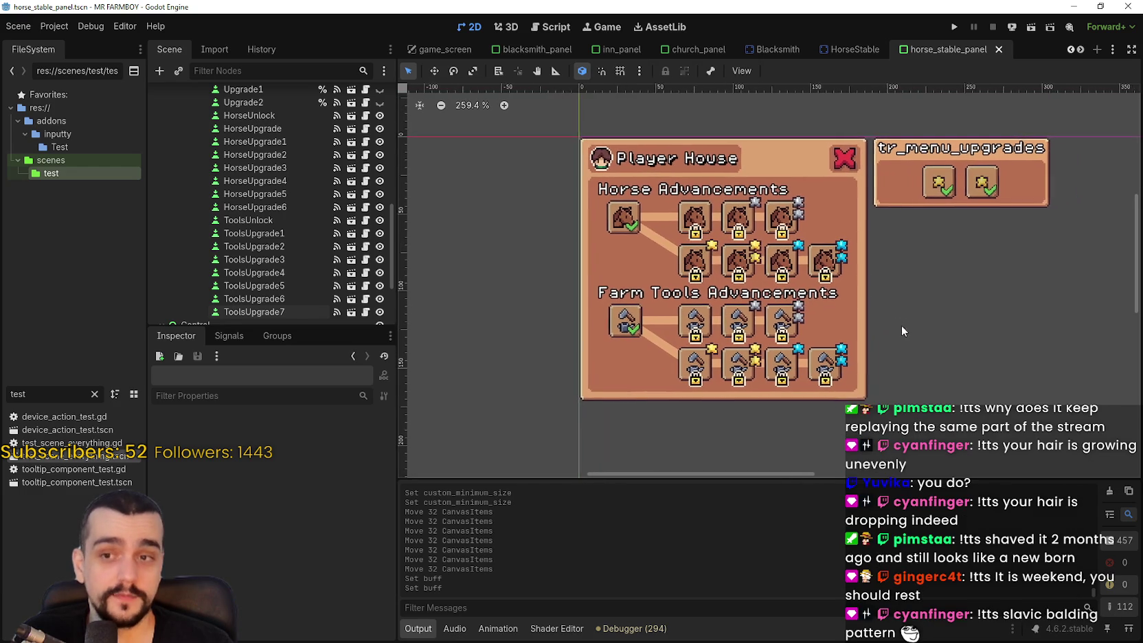
{"action": "scroll", "coordinate": [901, 323], "scroll_direction": "up", "scroll_amount": 2}
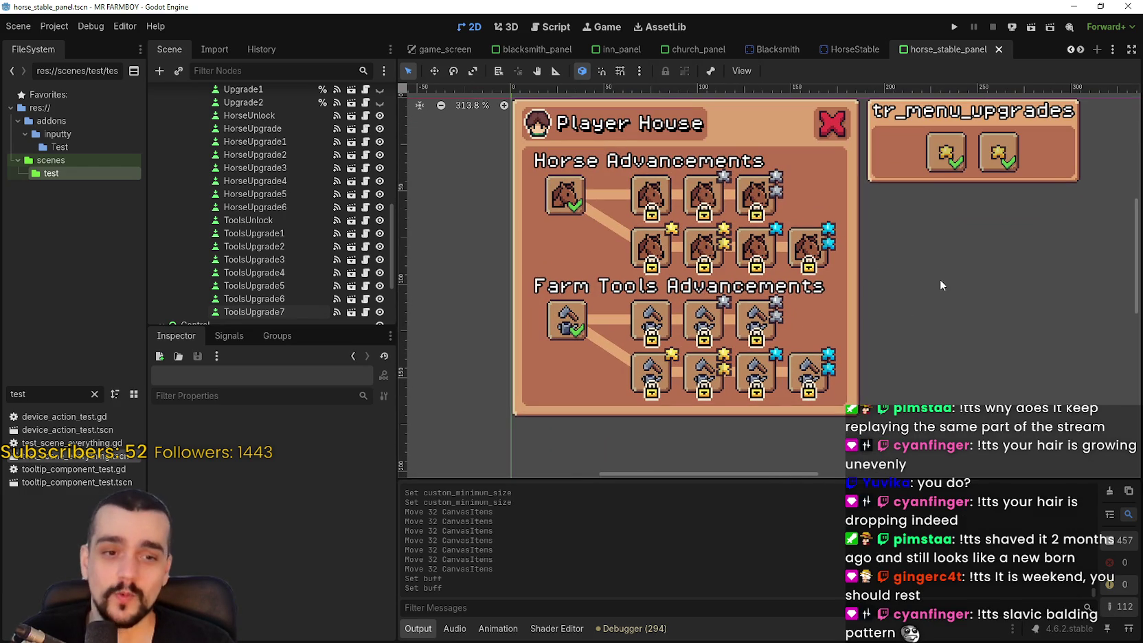
Run the project, then open the Drakantos Playtest community hub from the Steam library
{"action": "left_click", "coordinate": [953, 27]}
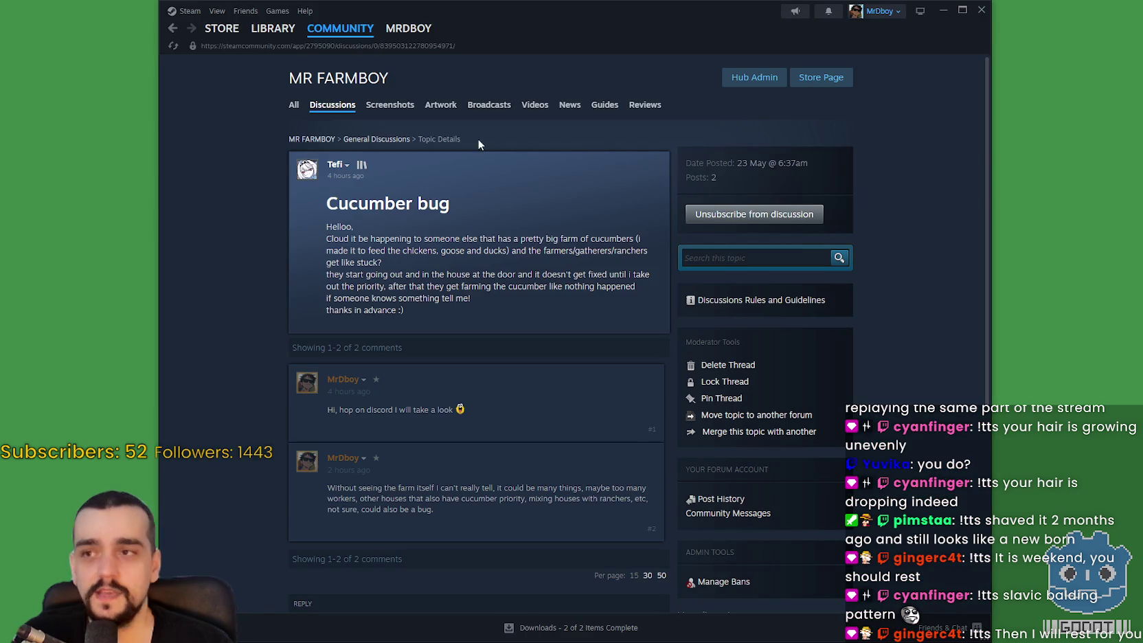
{"action": "left_click", "coordinate": [274, 34]}
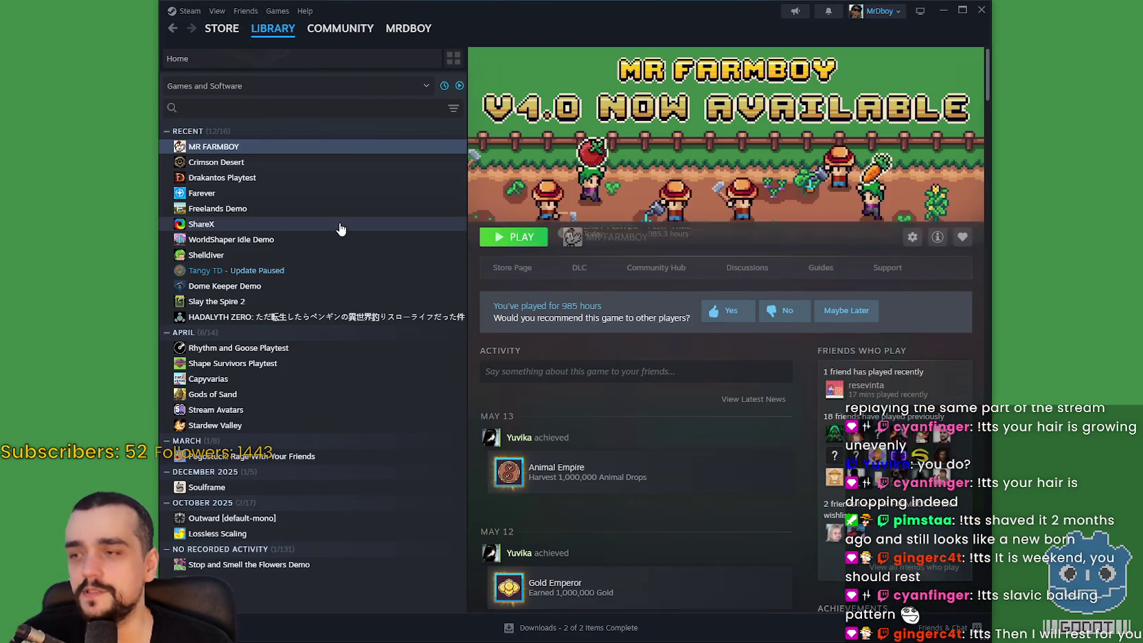
{"action": "left_click", "coordinate": [299, 178]}
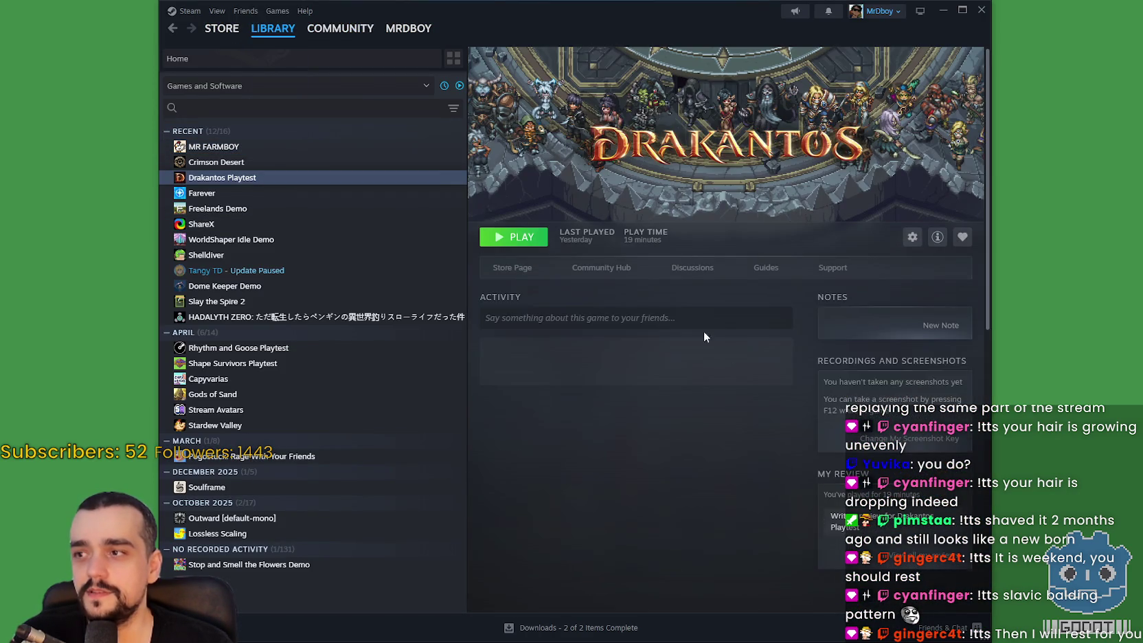
{"action": "left_click", "coordinate": [614, 269]}
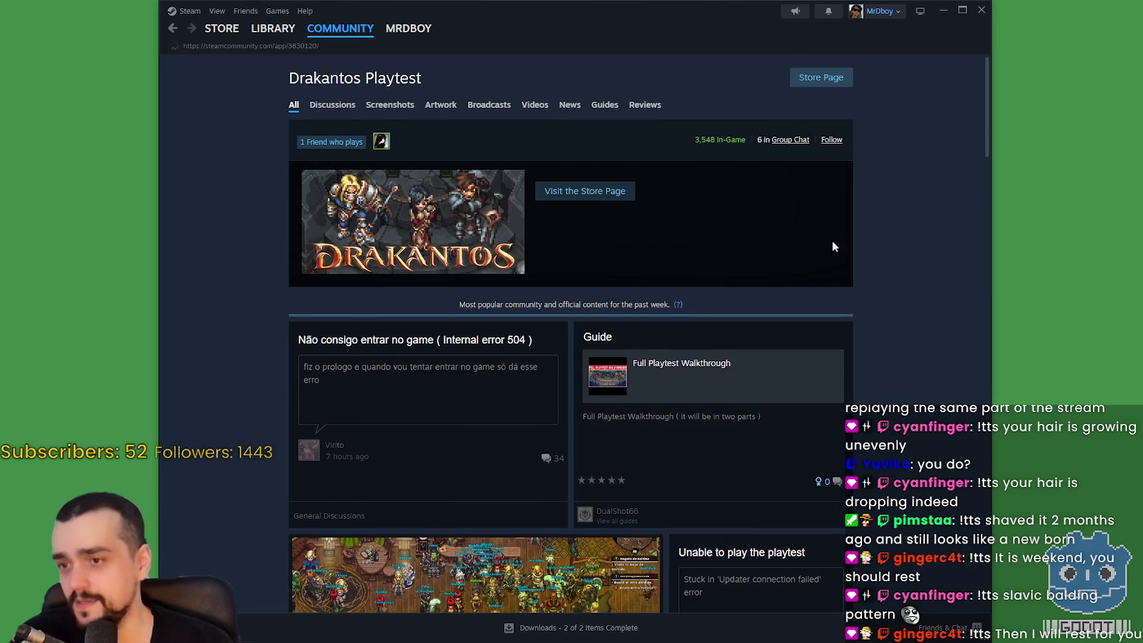
Scroll through the community hub, then open the Drakantos store page and view its third screenshot
{"action": "scroll", "coordinate": [832, 247], "scroll_direction": "down", "scroll_amount": 4}
{"action": "scroll", "coordinate": [499, 333], "scroll_direction": "down", "scroll_amount": 8}
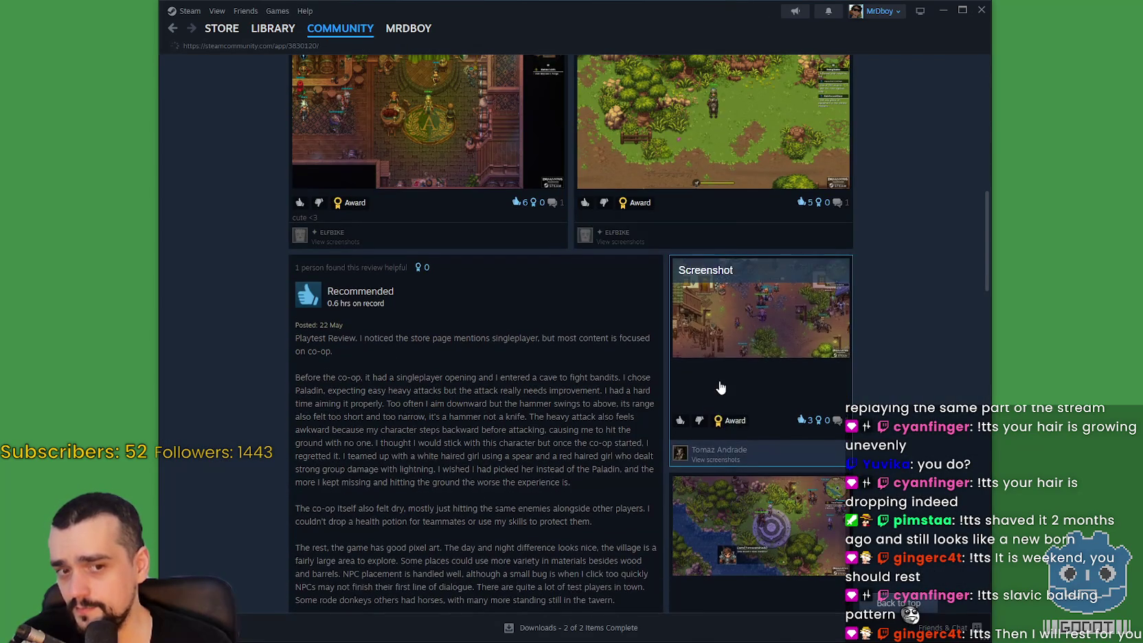
{"action": "scroll", "coordinate": [720, 388], "scroll_direction": "down", "scroll_amount": 12}
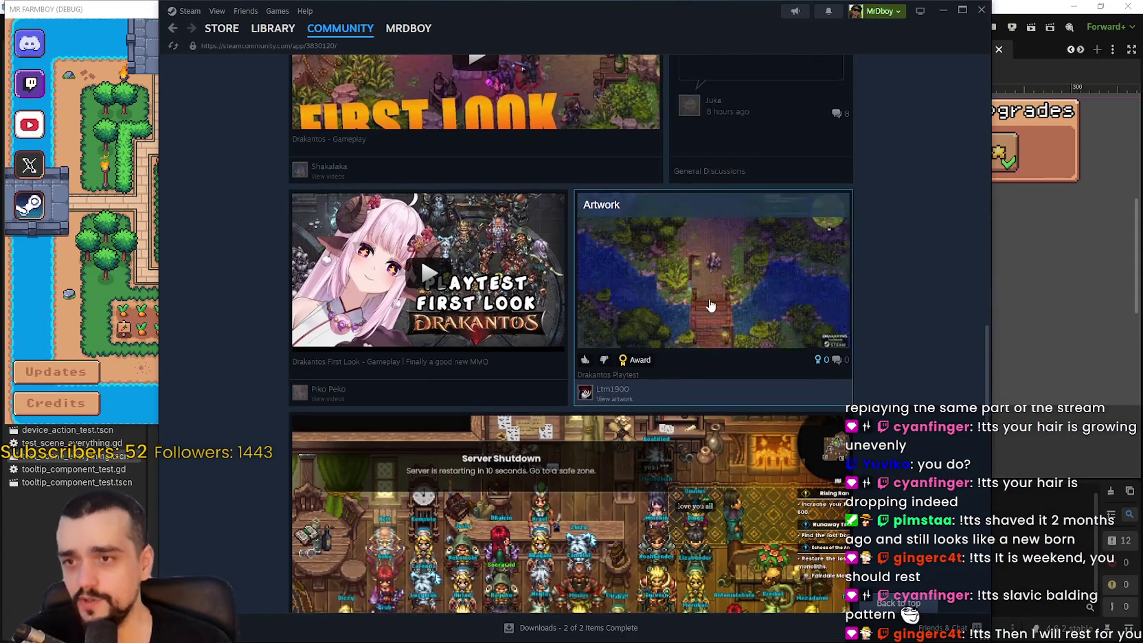
{"action": "scroll", "coordinate": [855, 323], "scroll_direction": "up", "scroll_amount": 10}
{"action": "left_click", "coordinate": [898, 604]}
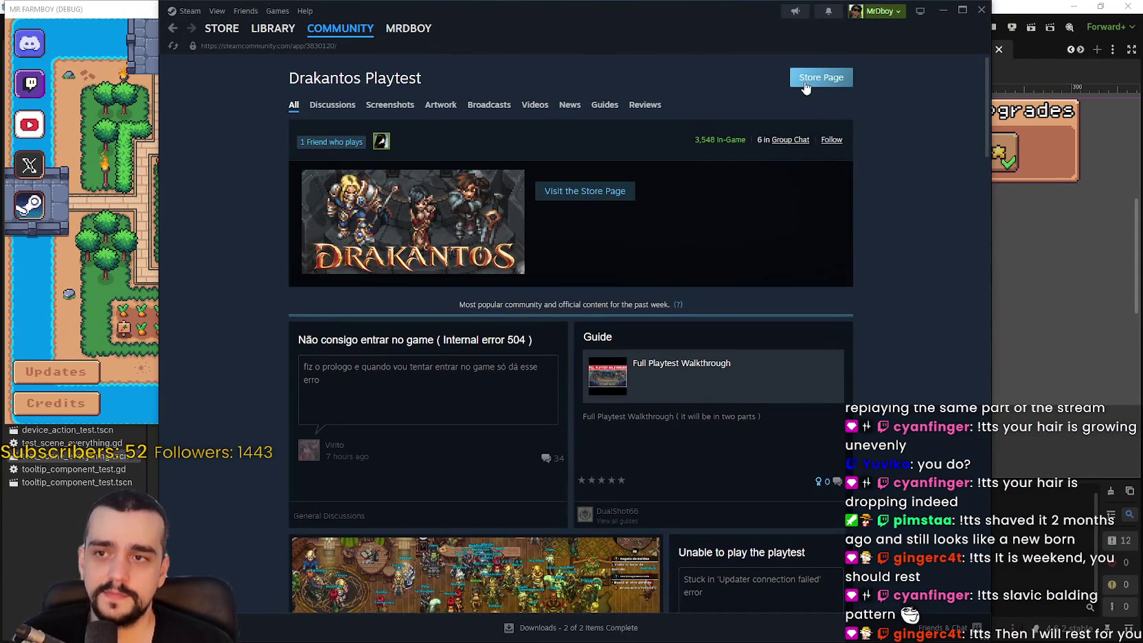
{"action": "left_click", "coordinate": [805, 92]}
{"action": "left_click_drag", "start_coordinate": [738, 21], "coordinate": [798, 22]}
{"action": "left_click", "coordinate": [479, 432]}
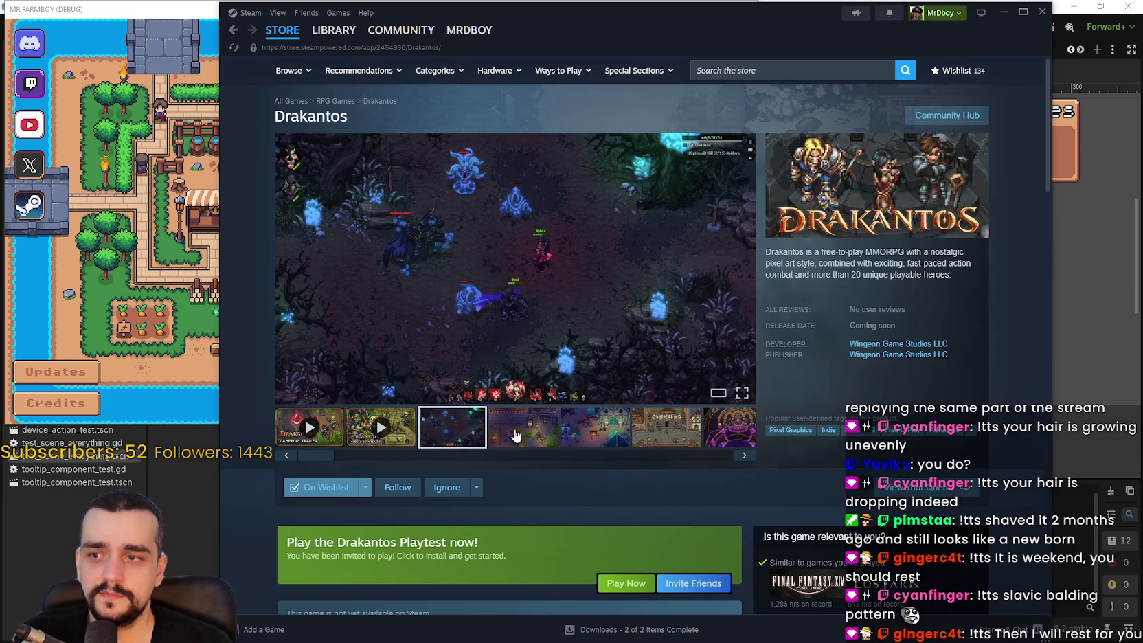
{"action": "left_click", "coordinate": [522, 432]}
{"action": "left_click", "coordinate": [592, 428]}
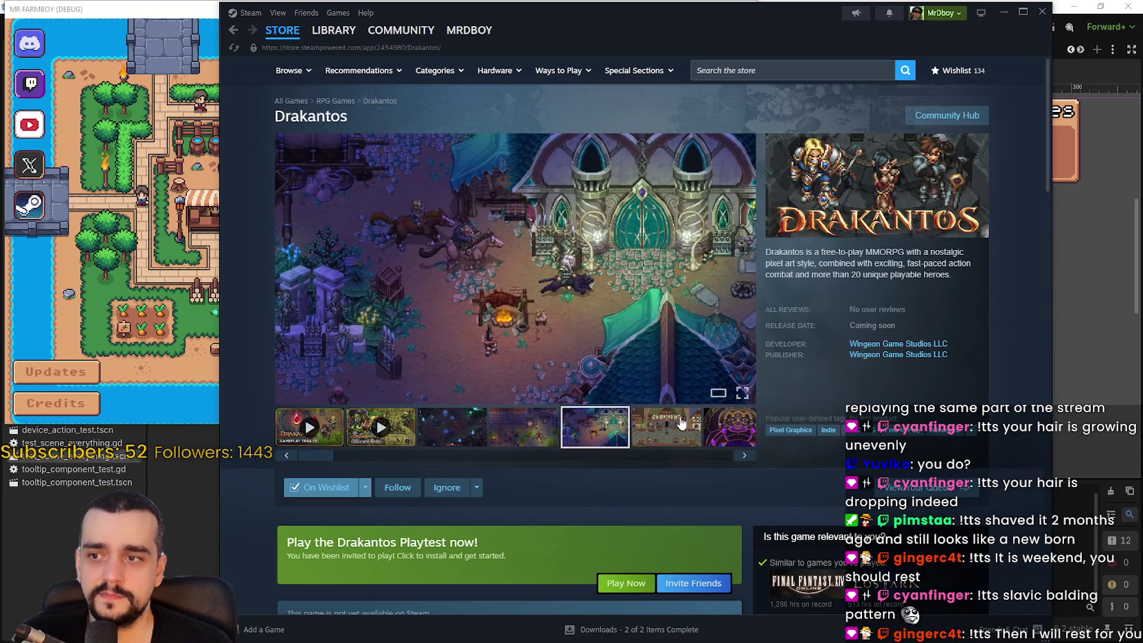
{"action": "left_click", "coordinate": [714, 388]}
{"action": "left_click", "coordinate": [1012, 336]}
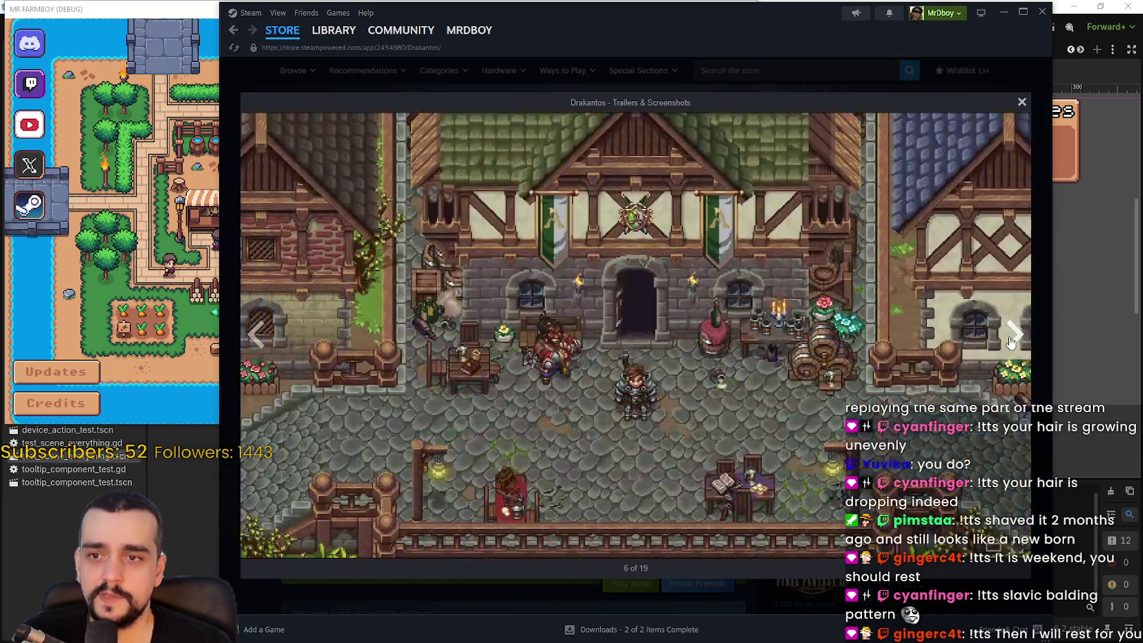
{"action": "left_click", "coordinate": [1012, 337]}
{"action": "left_click", "coordinate": [1012, 334]}
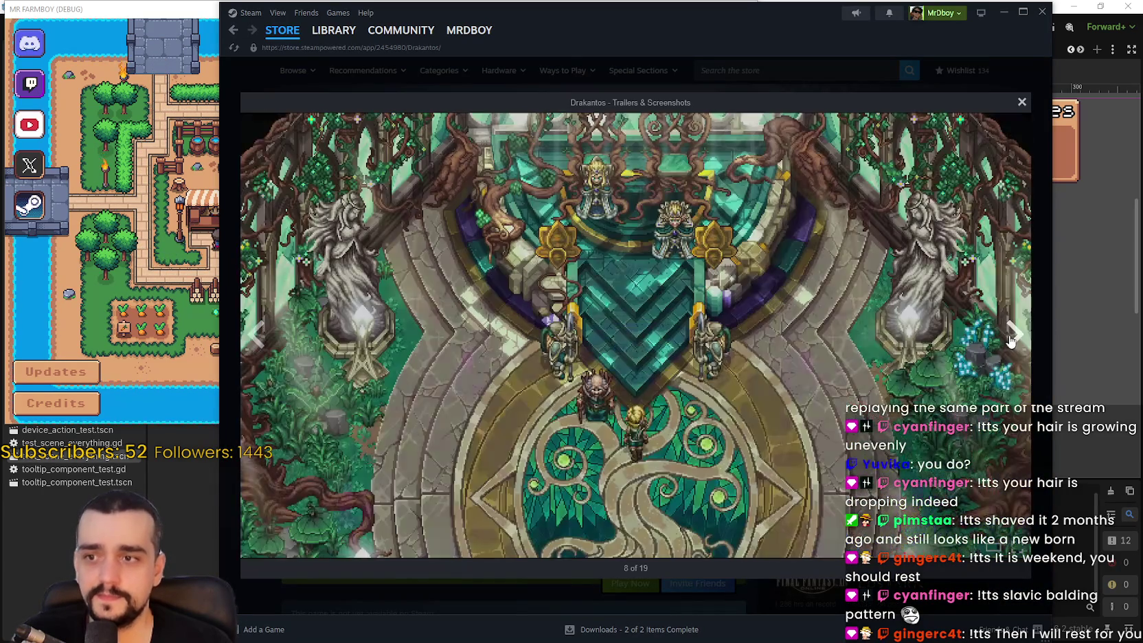
{"action": "left_click", "coordinate": [1013, 335]}
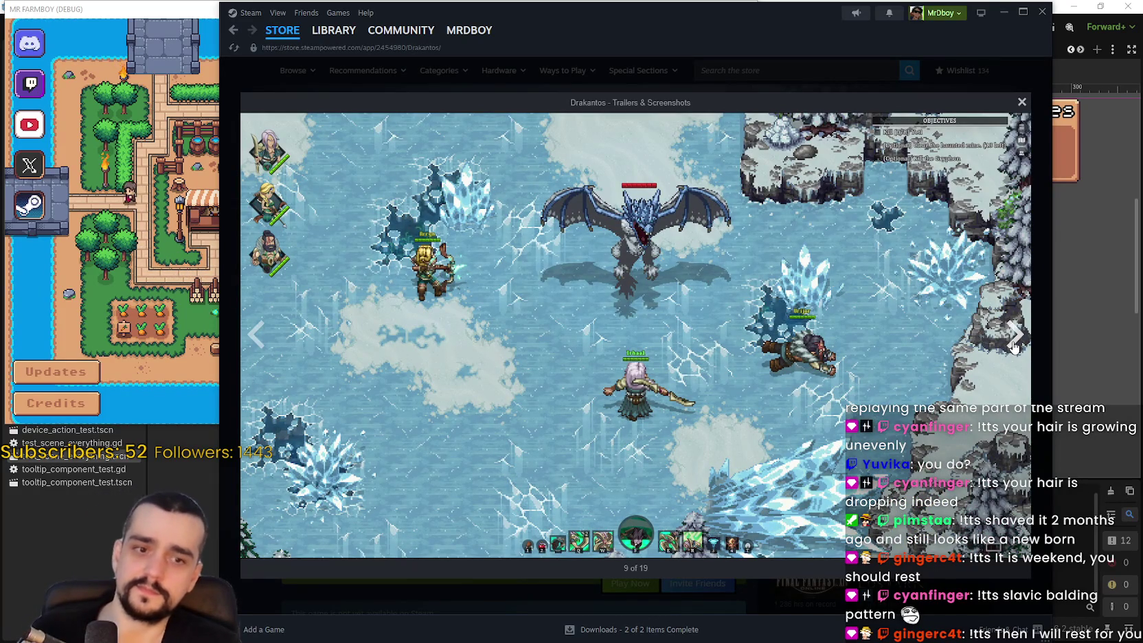
{"action": "left_click", "coordinate": [1012, 343]}
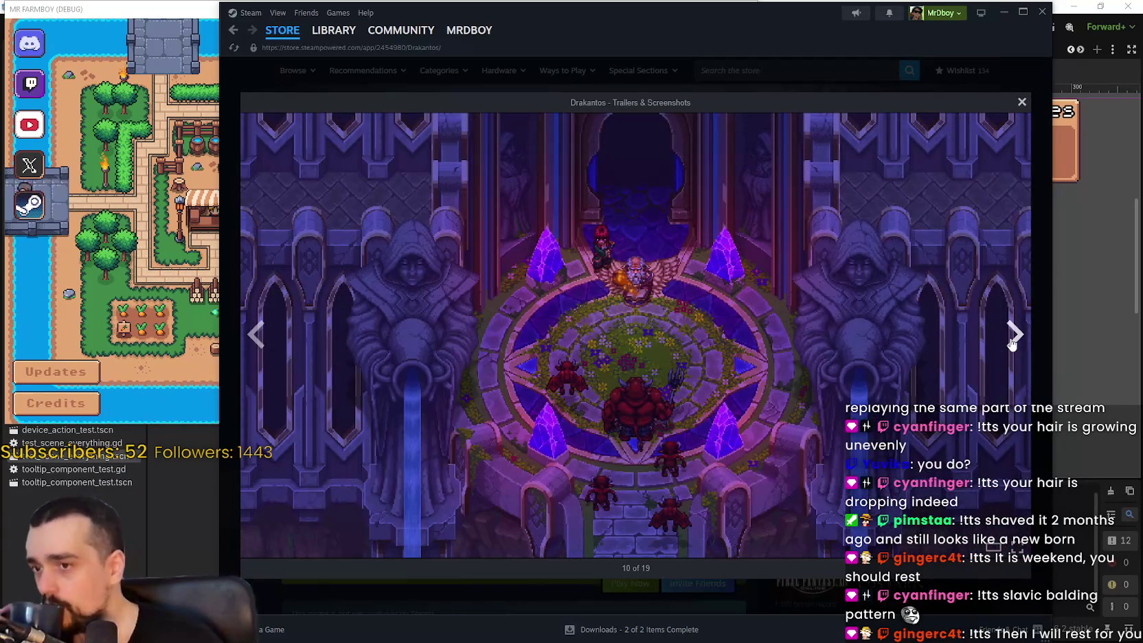
{"action": "left_click", "coordinate": [1012, 344]}
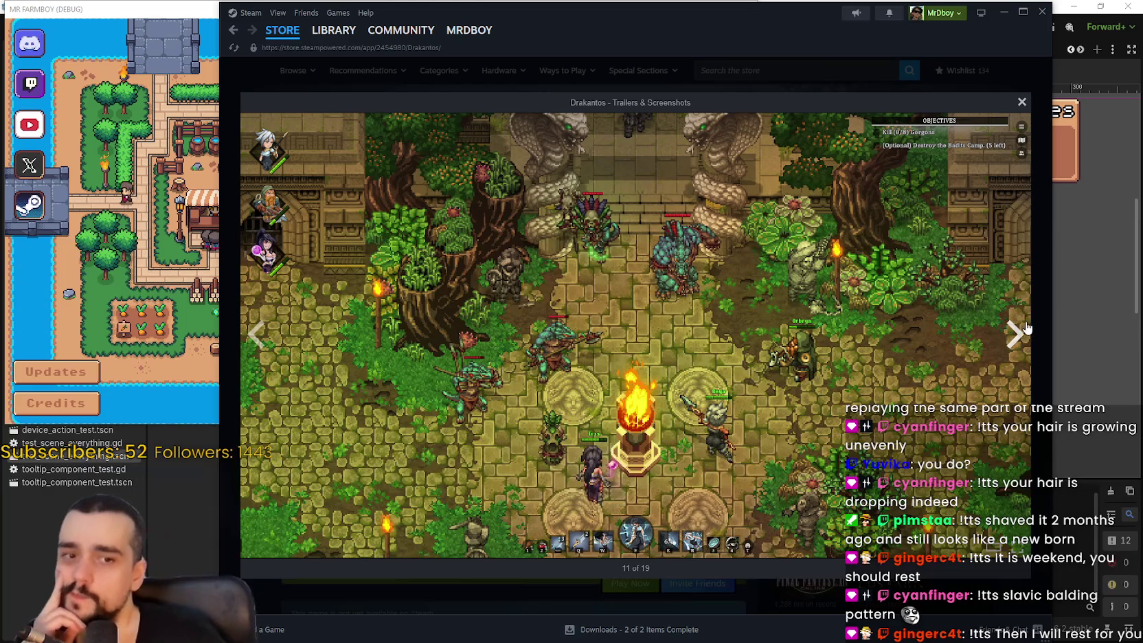
{"action": "left_click", "coordinate": [1016, 335]}
{"action": "left_click", "coordinate": [1015, 334]}
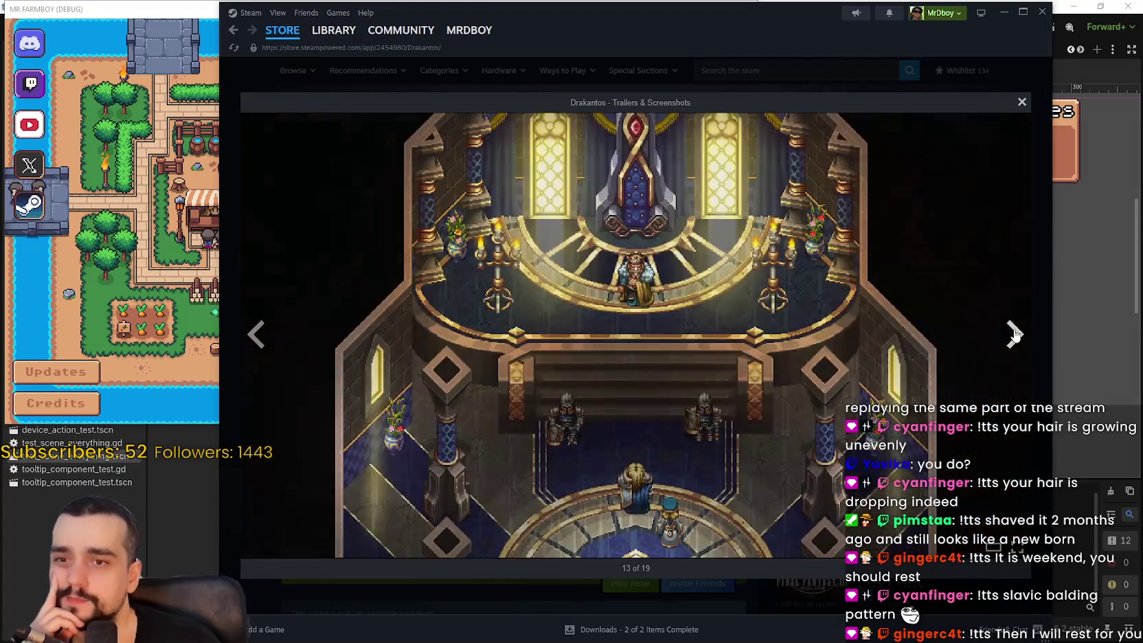
{"action": "left_click", "coordinate": [1015, 335]}
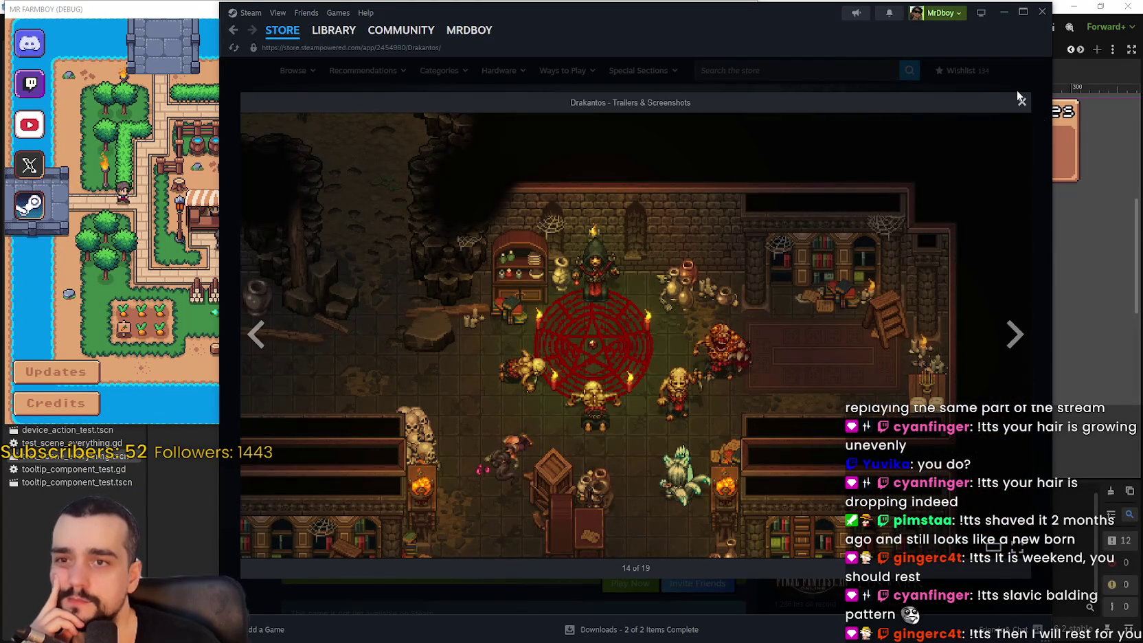
{"action": "left_click", "coordinate": [1020, 103]}
{"action": "left_click", "coordinate": [741, 70]}
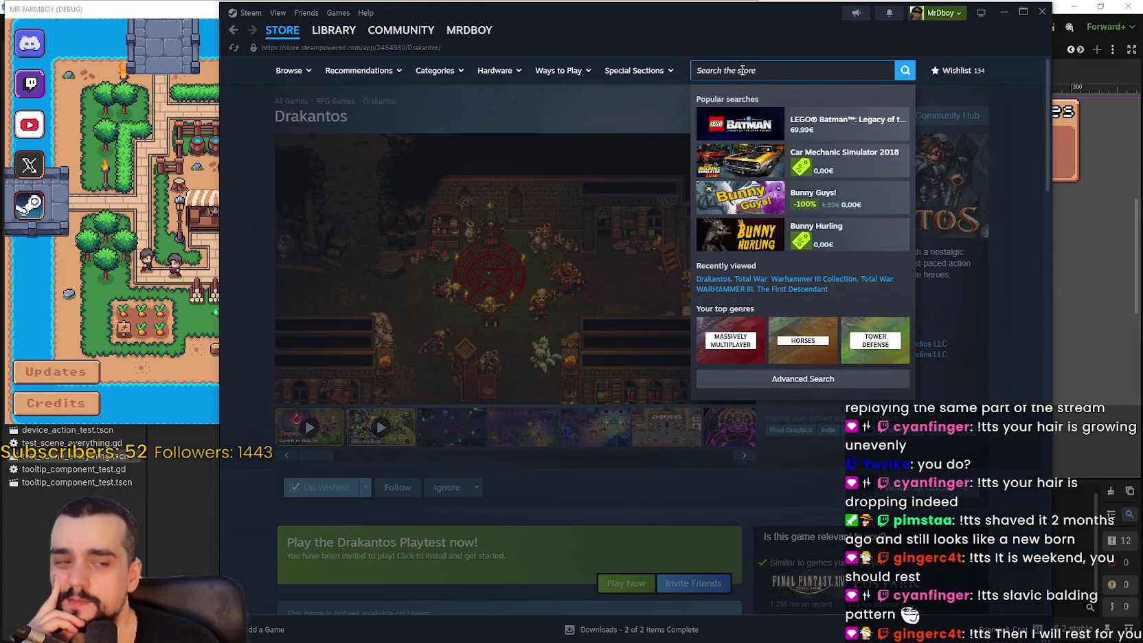
{"action": "type", "text": "d"}
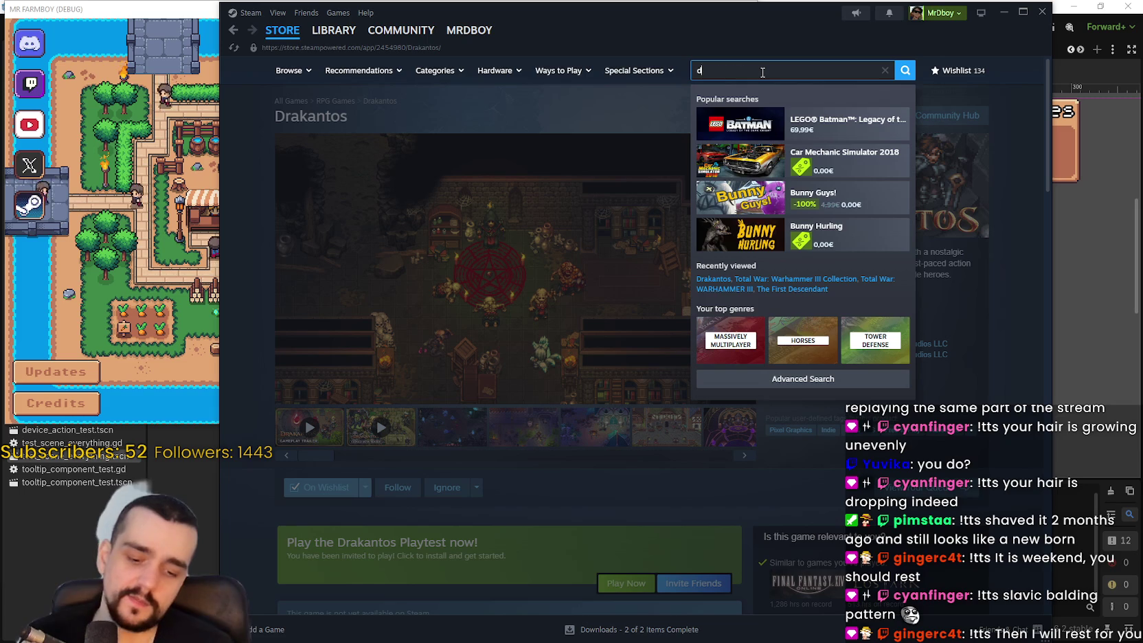
{"action": "type", "text": "my"}
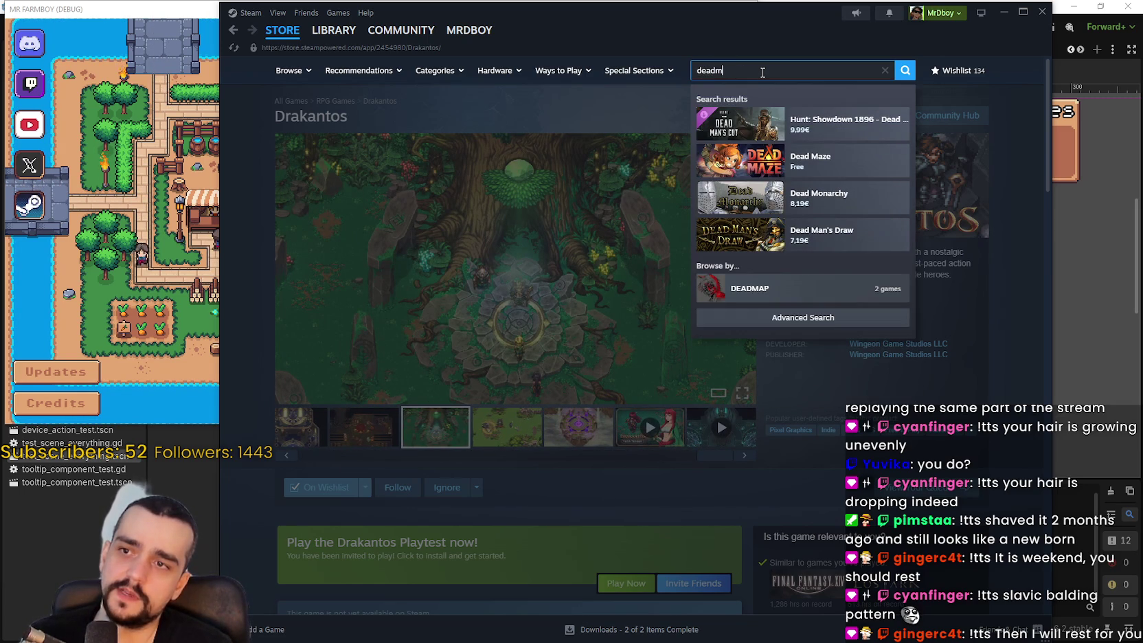
{"action": "key", "text": "BackSpace"}
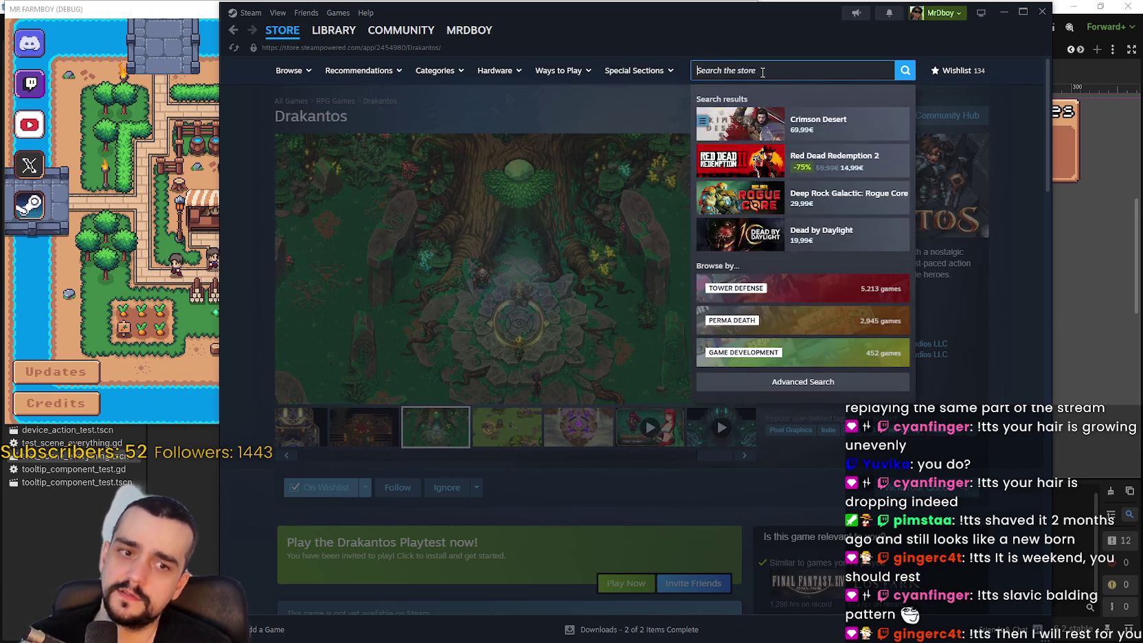
{"action": "type", "text": "dead"}
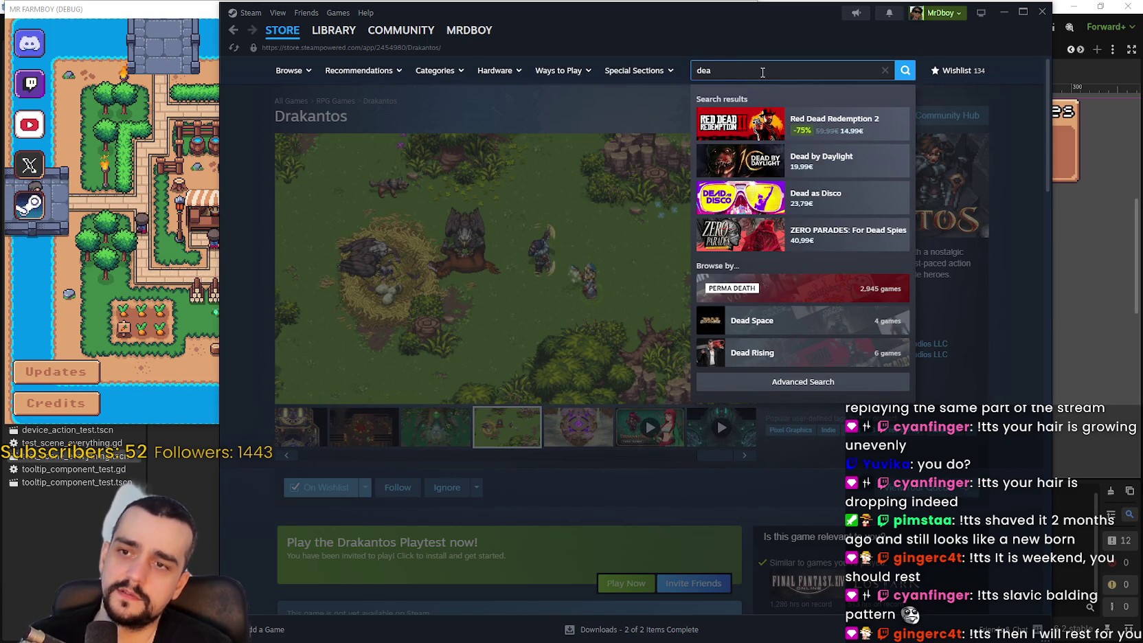
{"action": "type", "text": "m"}
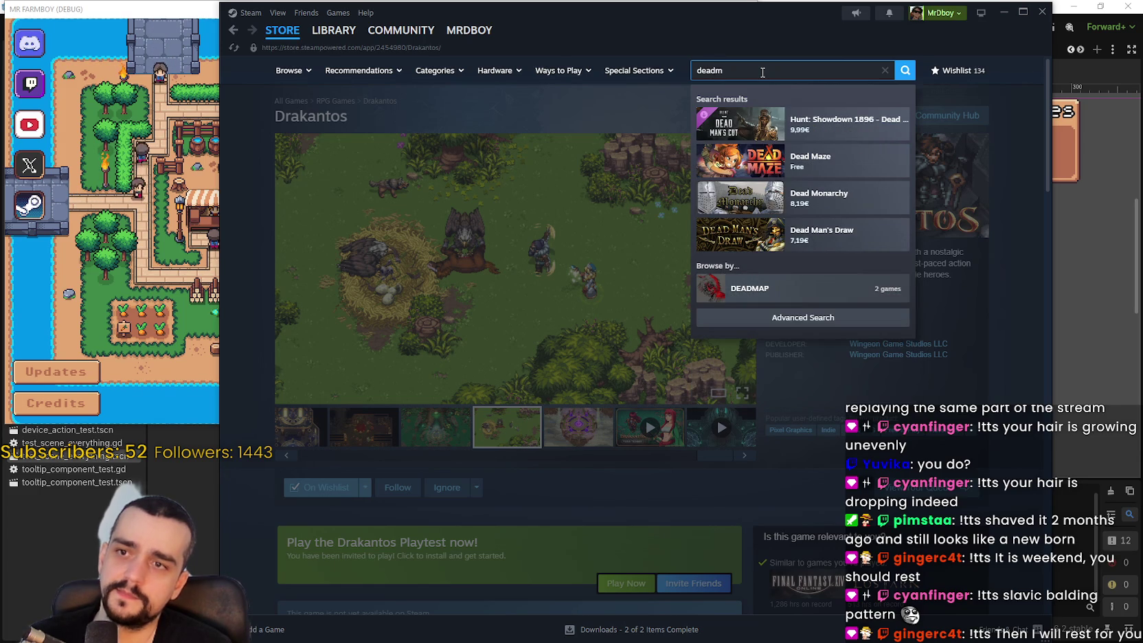
{"action": "key", "text": "BackSpace"}
{"action": "key", "text": "BackSpace"}
{"action": "key", "text": "BackSpace"}
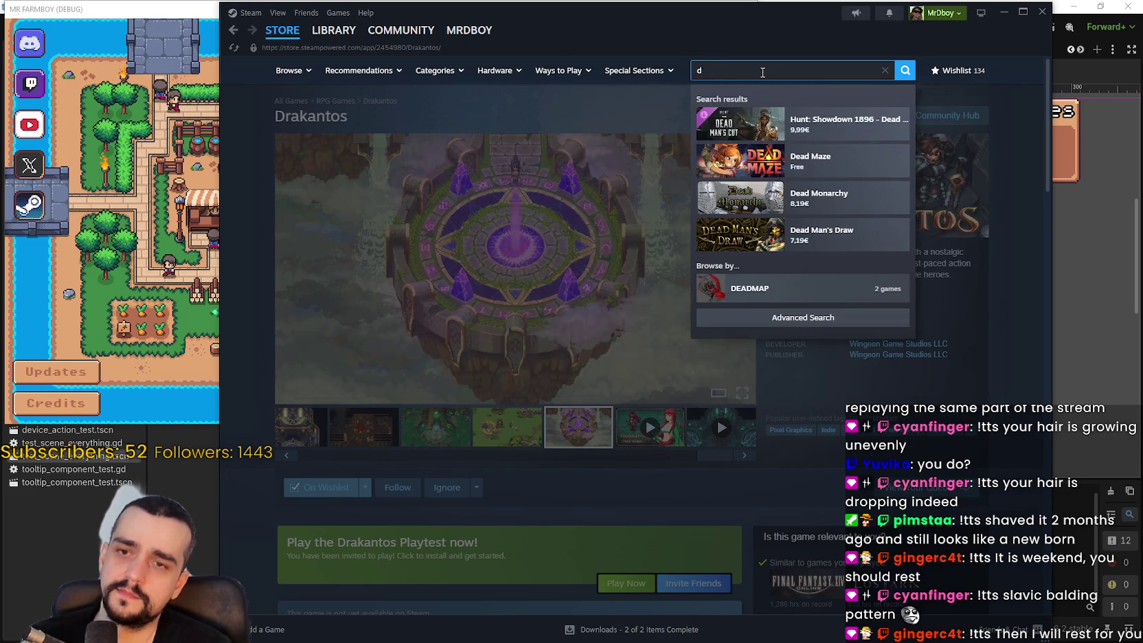
{"action": "key", "text": "BackSpace"}
{"action": "key", "text": "BackSpace"}
{"action": "key", "text": "BackSpace"}
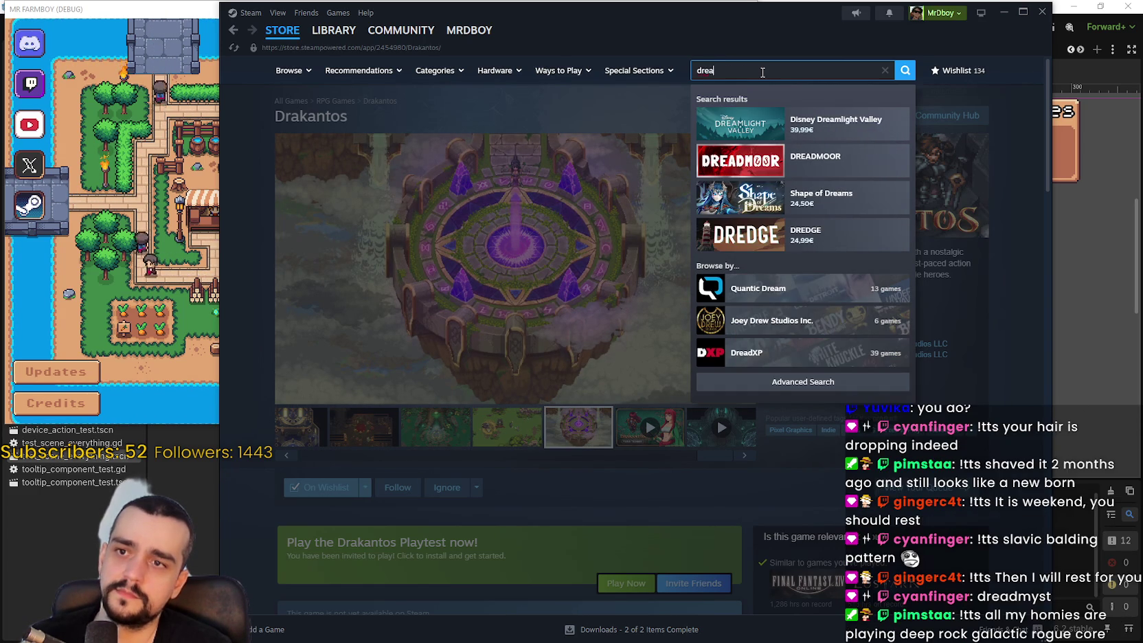
{"action": "key", "text": "BackSpace"}
{"action": "key", "text": "BackSpace"}
{"action": "key", "text": "BackSpace"}
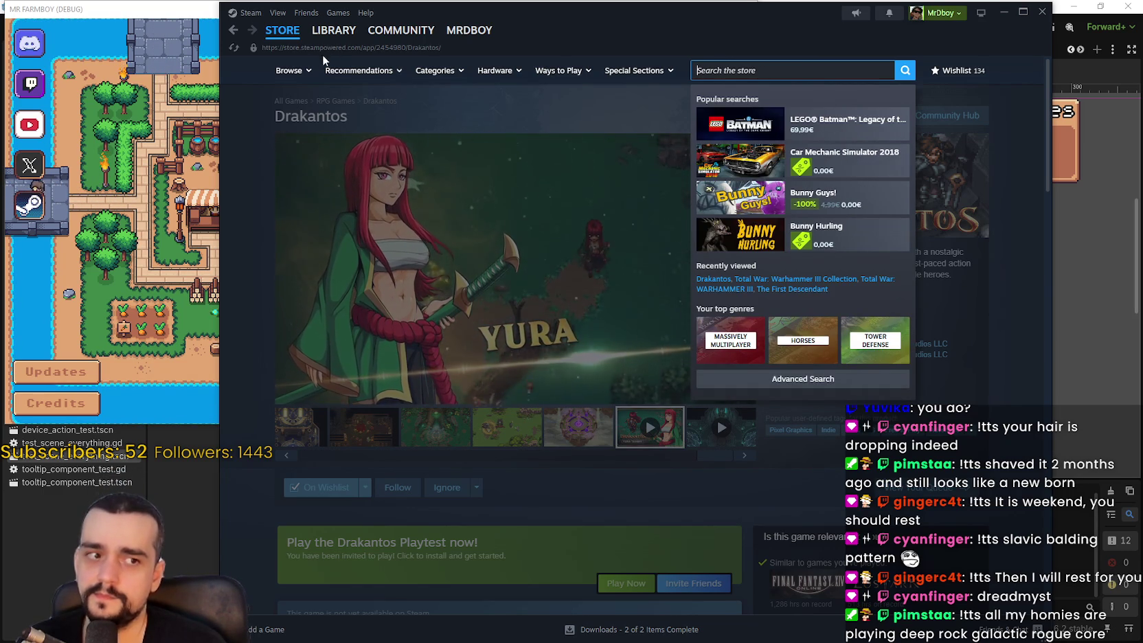
{"action": "left_click", "coordinate": [315, 32]}
Search the game library for 'dea', trimming the query back and scrolling the results
{"action": "left_click", "coordinate": [375, 92]}
{"action": "left_click", "coordinate": [355, 103]}
{"action": "type", "text": "d"}
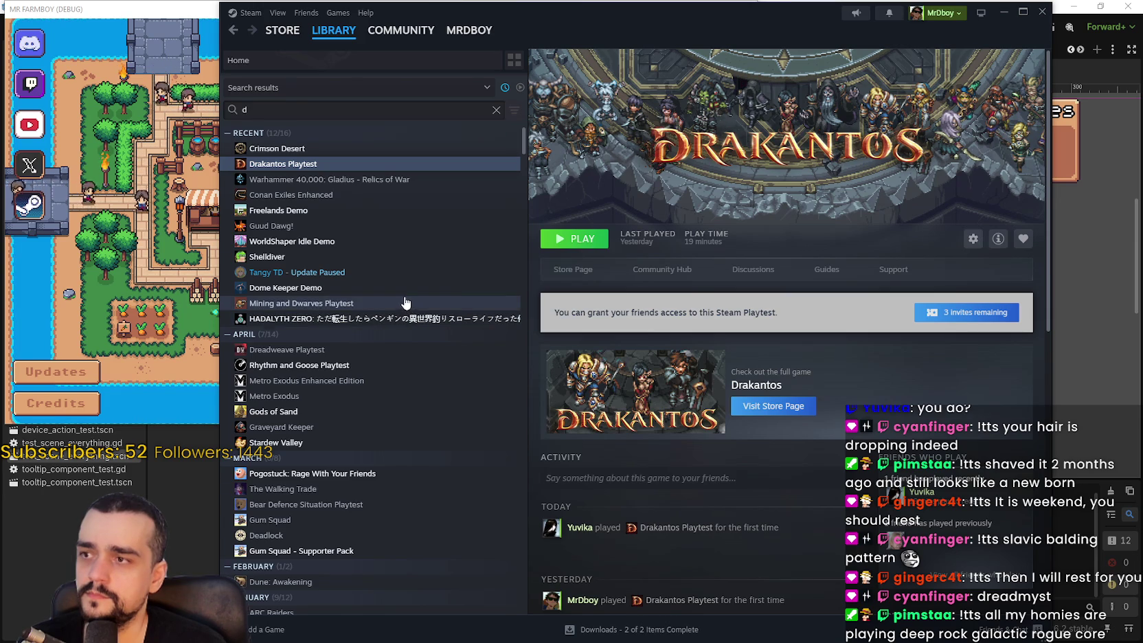
{"action": "type", "text": "ea"}
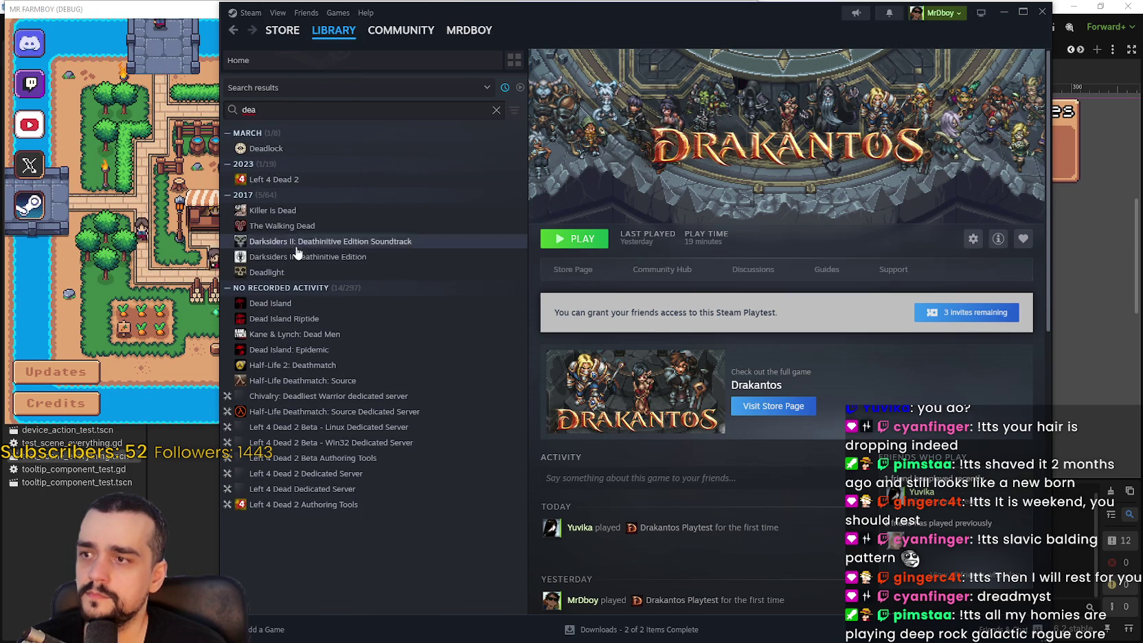
{"action": "key", "text": "BackSpace"}
{"action": "key", "text": "BackSpace"}
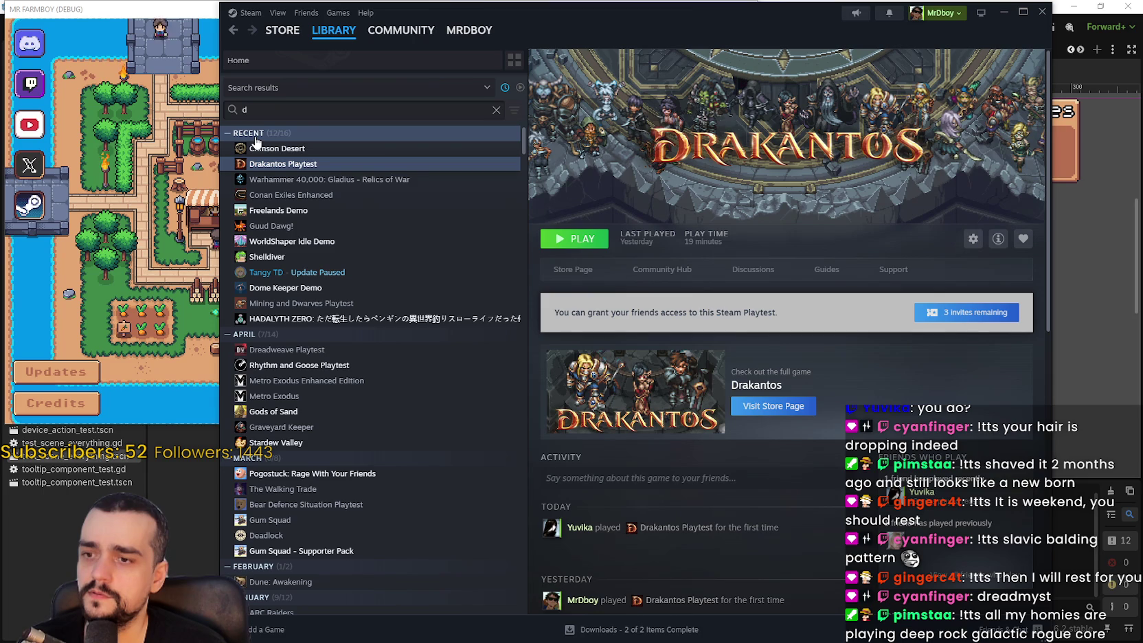
{"action": "type", "text": "r"}
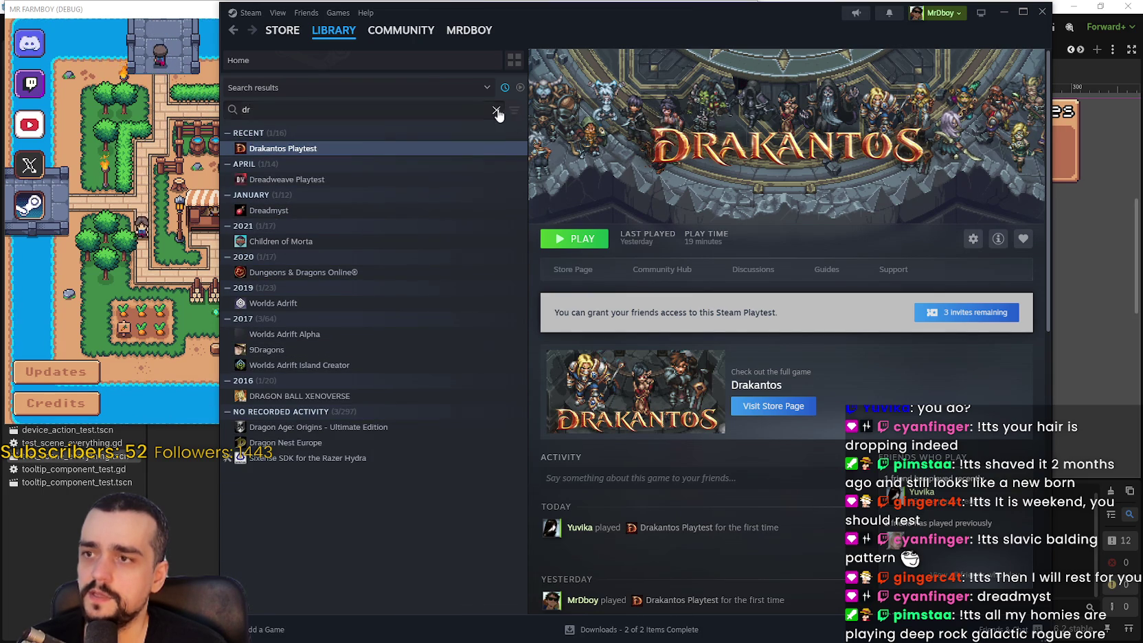
{"action": "key", "text": "BackSpace"}
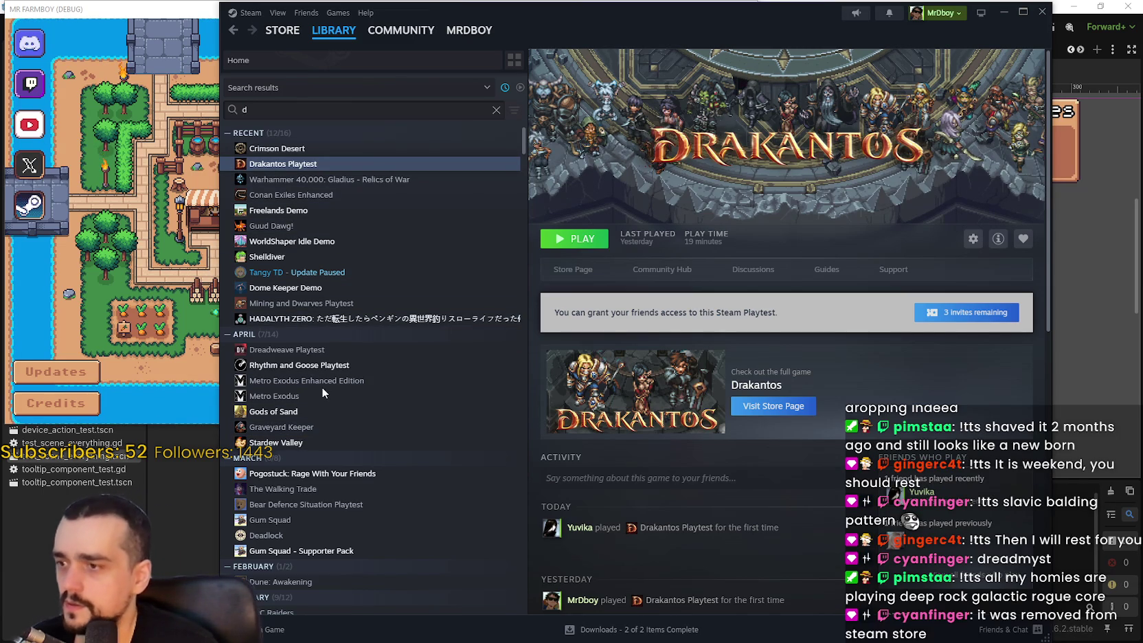
{"action": "scroll", "coordinate": [337, 412], "scroll_direction": "down", "scroll_amount": 2}
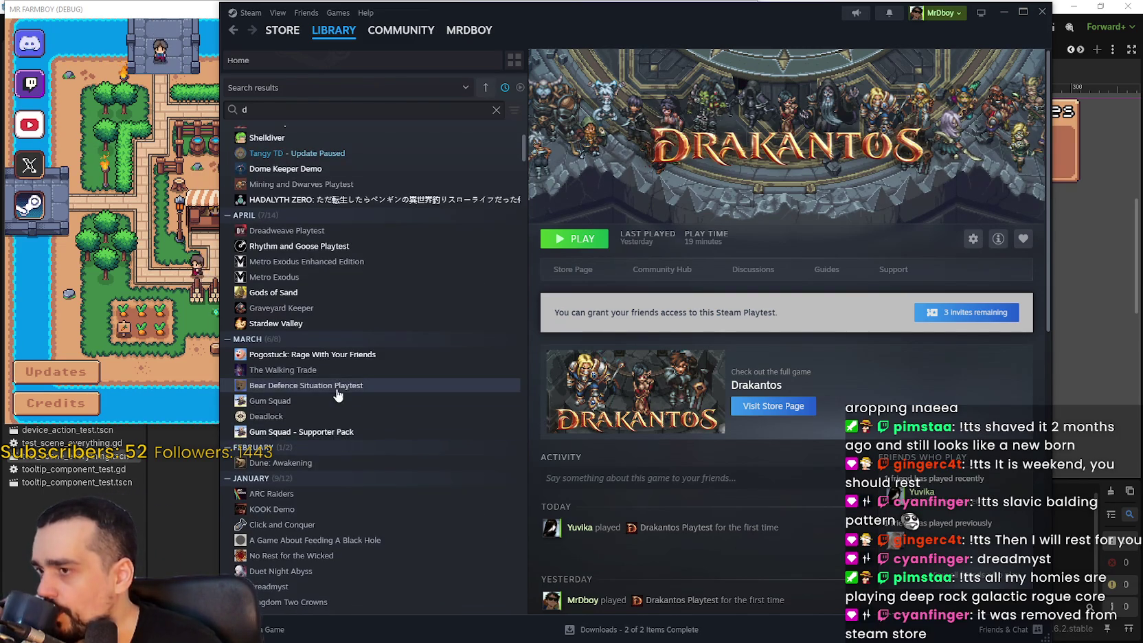
{"action": "scroll", "coordinate": [333, 382], "scroll_direction": "down", "scroll_amount": 1}
{"action": "scroll", "coordinate": [329, 390], "scroll_direction": "down", "scroll_amount": 1}
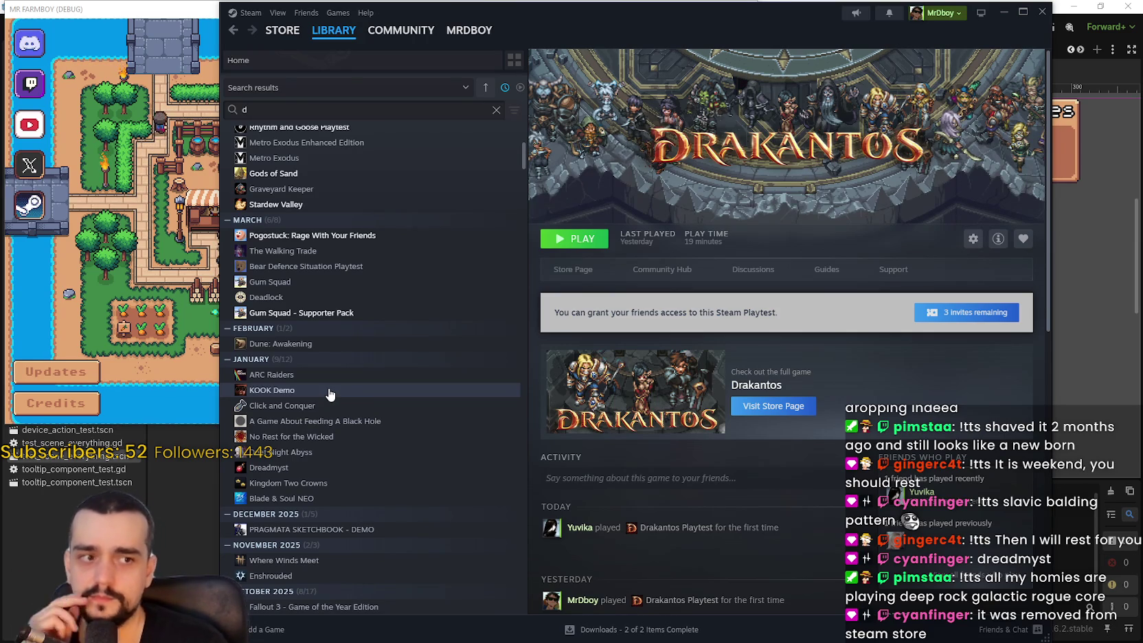
{"action": "scroll", "coordinate": [332, 384], "scroll_direction": "up", "scroll_amount": 4}
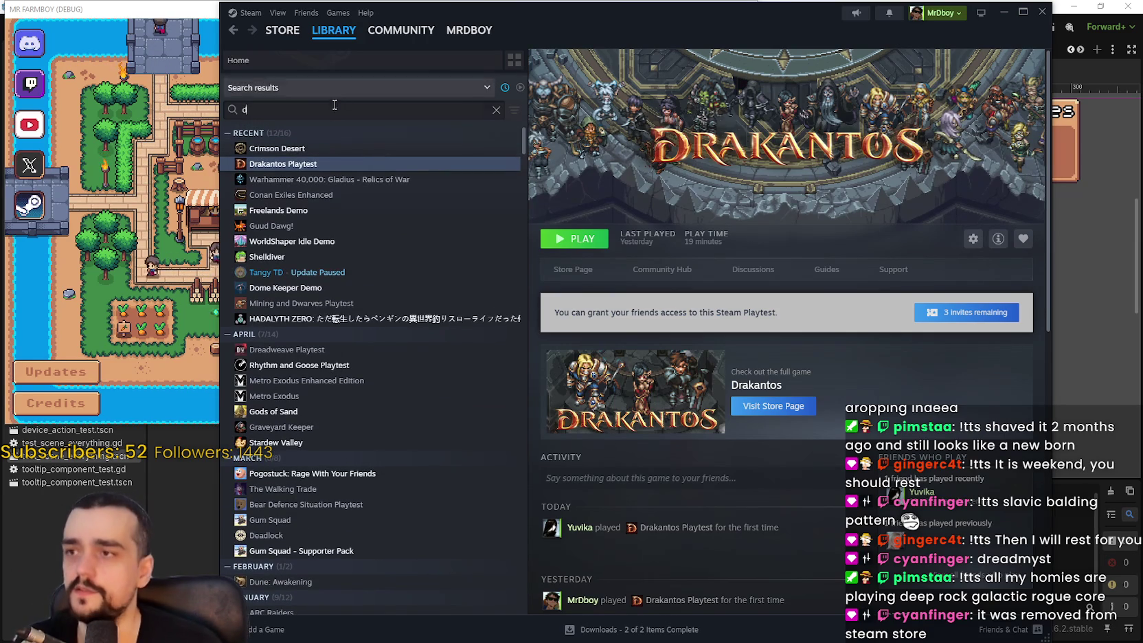
Change the library search to 'dre', open Dreadmyst and go to its store page
{"action": "double_click", "coordinate": [247, 108]}
{"action": "type", "text": "readm"}
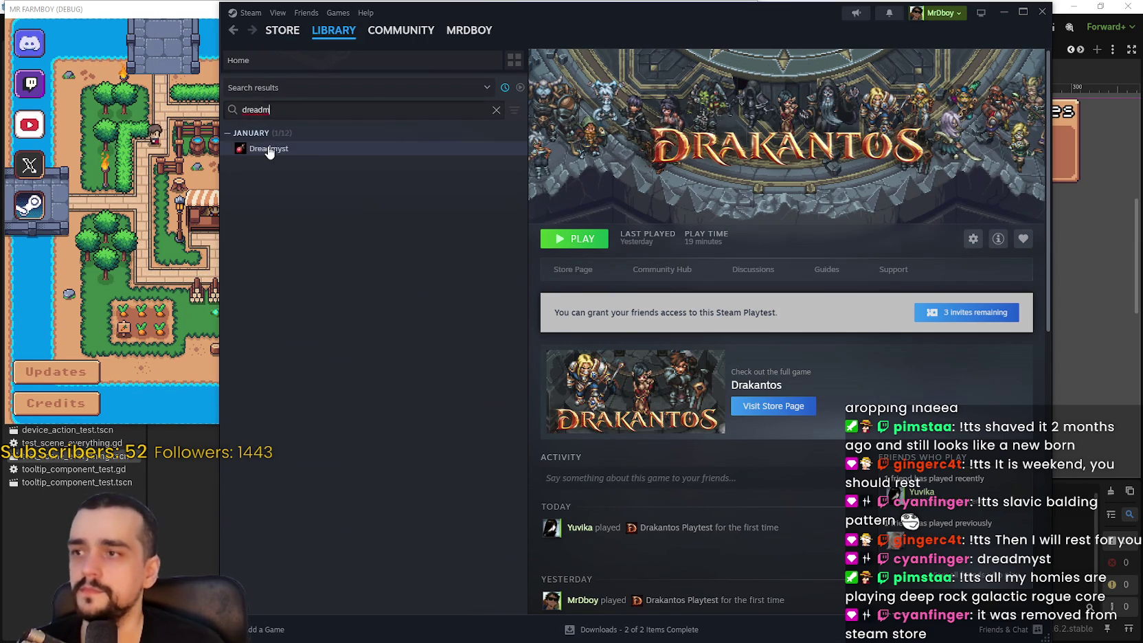
{"action": "left_click", "coordinate": [269, 149]}
{"action": "left_click", "coordinate": [593, 269]}
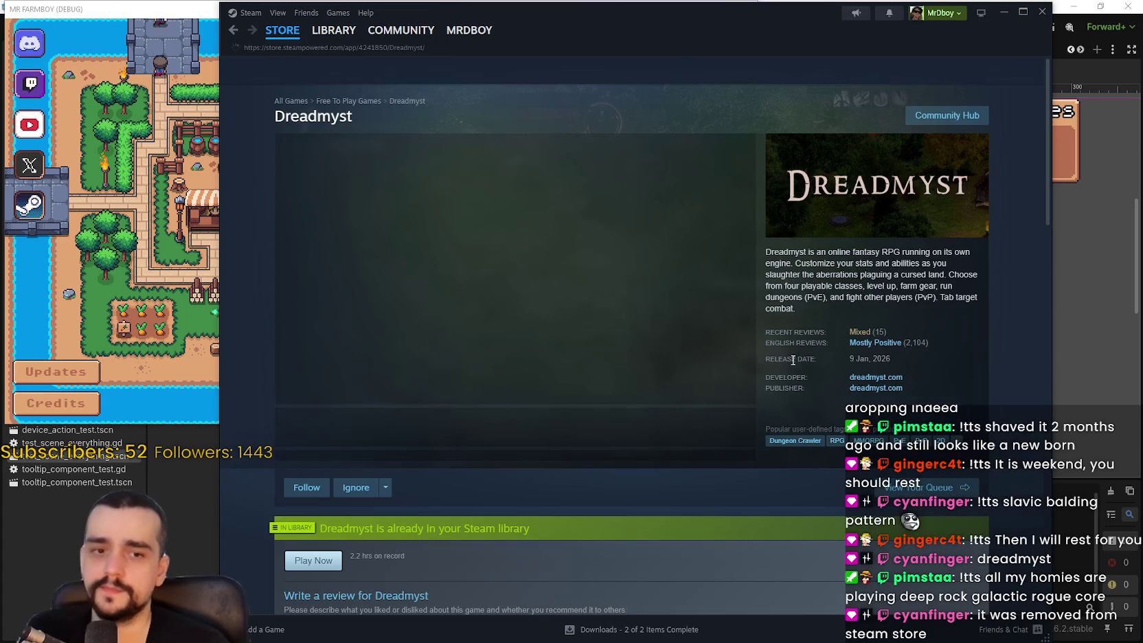
Browse Dreadmyst's forest, desert, dungeon and arena screenshots, including in the full-size gallery
{"action": "scroll", "coordinate": [647, 451], "scroll_direction": "down", "scroll_amount": 5}
{"action": "scroll", "coordinate": [647, 451], "scroll_direction": "down", "scroll_amount": 4}
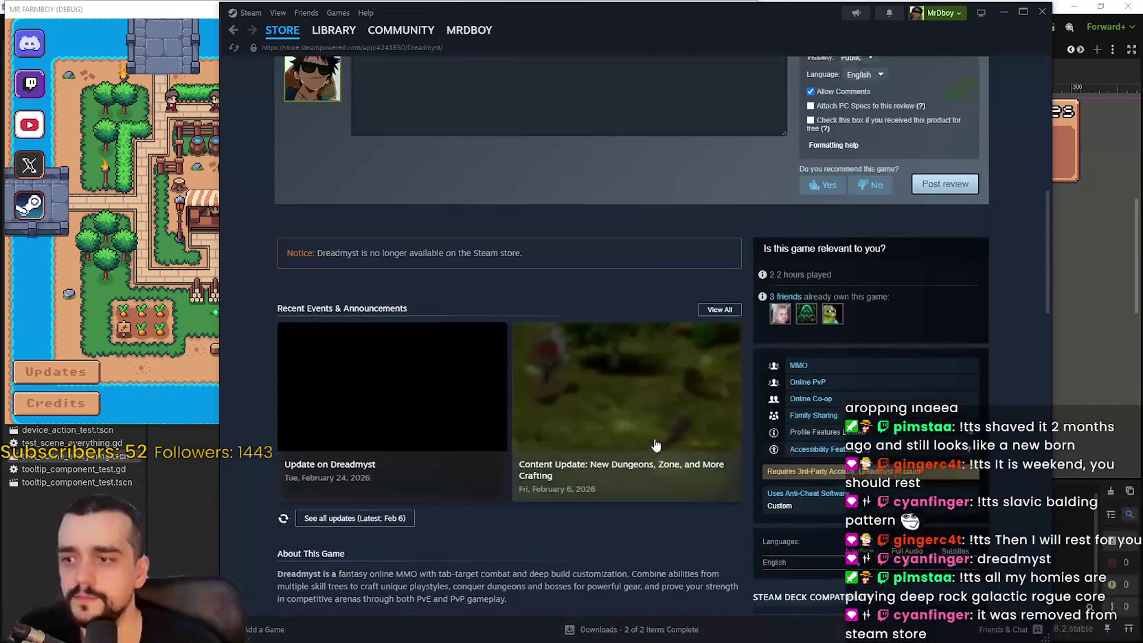
{"action": "left_click_drag", "start_coordinate": [579, 270], "coordinate": [377, 236]}
{"action": "scroll", "coordinate": [514, 343], "scroll_direction": "up", "scroll_amount": 8}
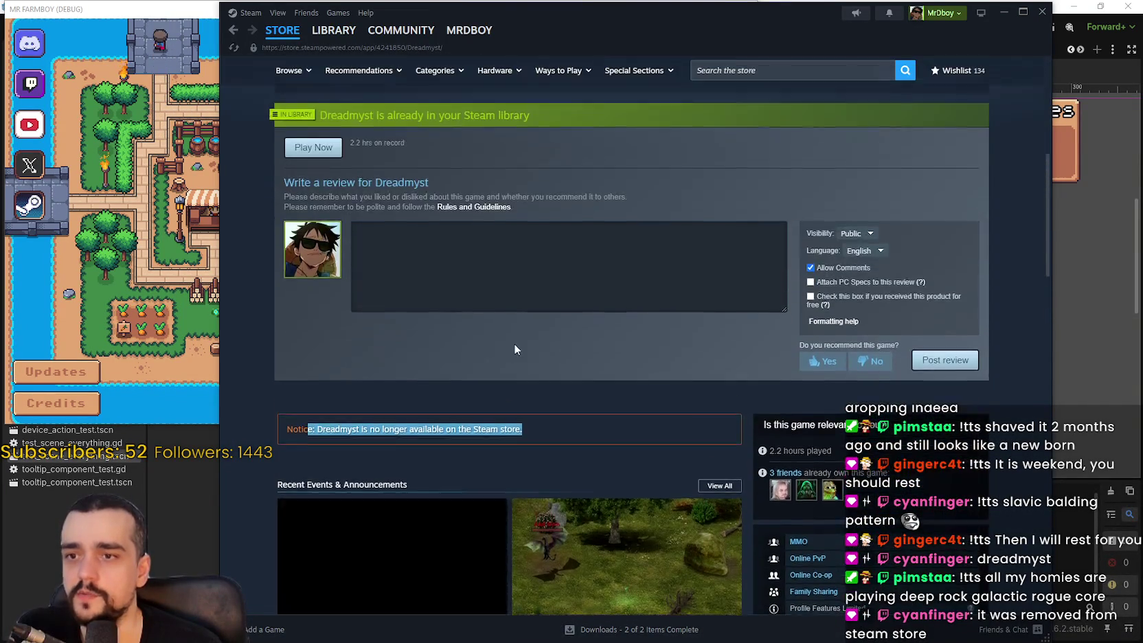
{"action": "left_click", "coordinate": [409, 369]}
{"action": "left_click", "coordinate": [525, 368]}
{"action": "left_click", "coordinate": [405, 368]}
{"action": "left_click", "coordinate": [613, 302]}
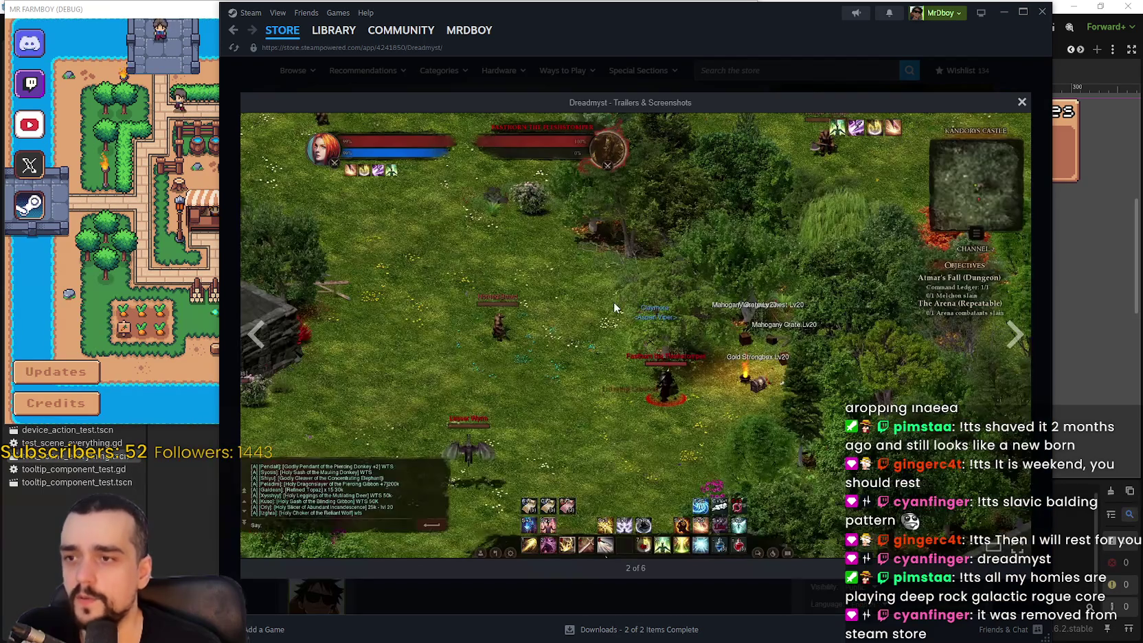
{"action": "left_click", "coordinate": [1016, 334]}
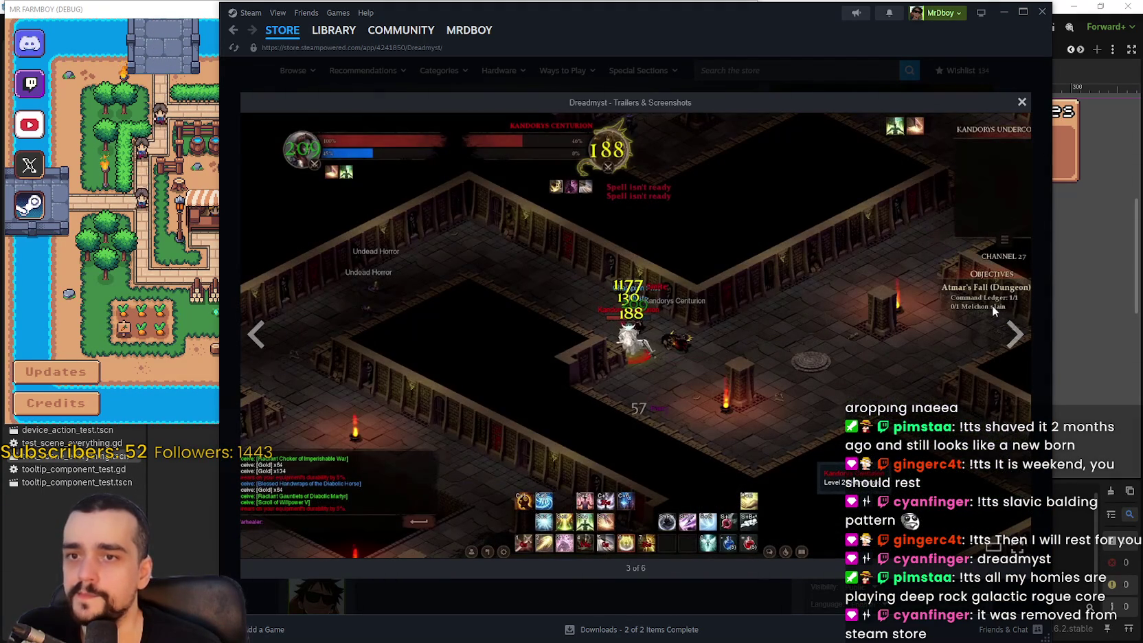
{"action": "left_click", "coordinate": [1014, 340]}
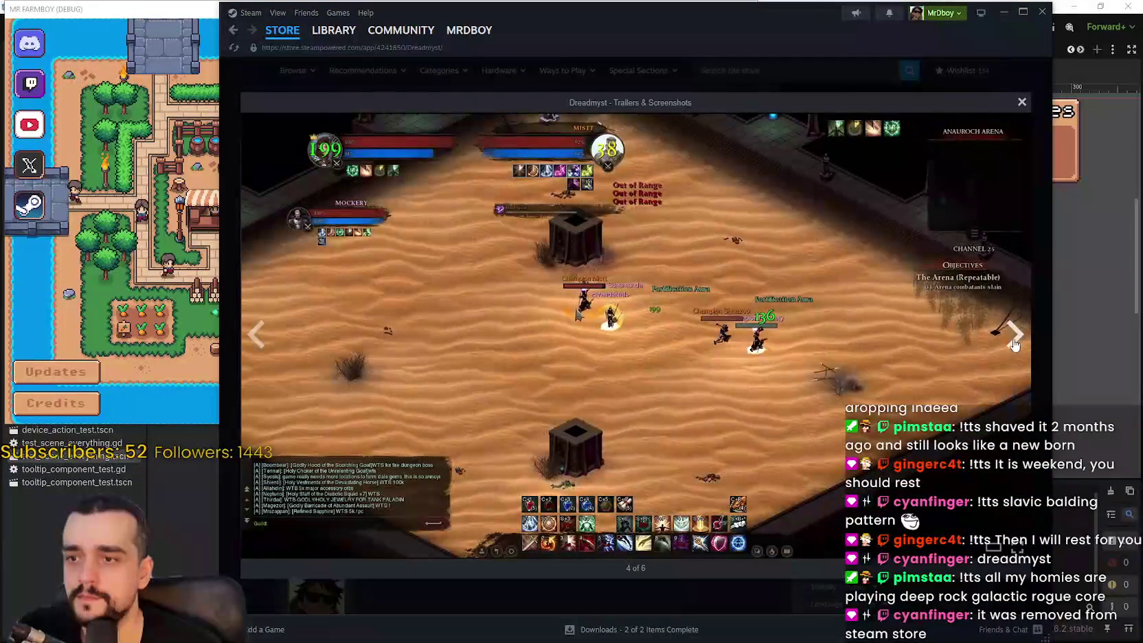
{"action": "left_click", "coordinate": [1021, 102]}
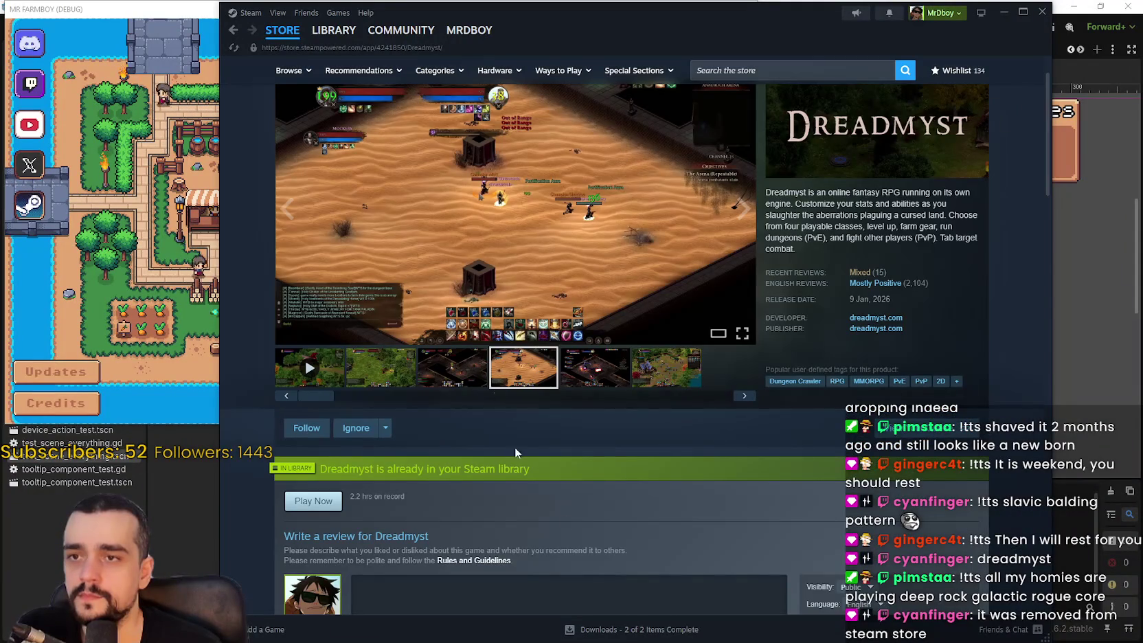
Read Dreadmyst's full description and player reviews, then bring the Mr Farmboy window forward
{"action": "scroll", "coordinate": [689, 386], "scroll_direction": "up", "scroll_amount": 1}
{"action": "scroll", "coordinate": [695, 384], "scroll_direction": "down", "scroll_amount": 9}
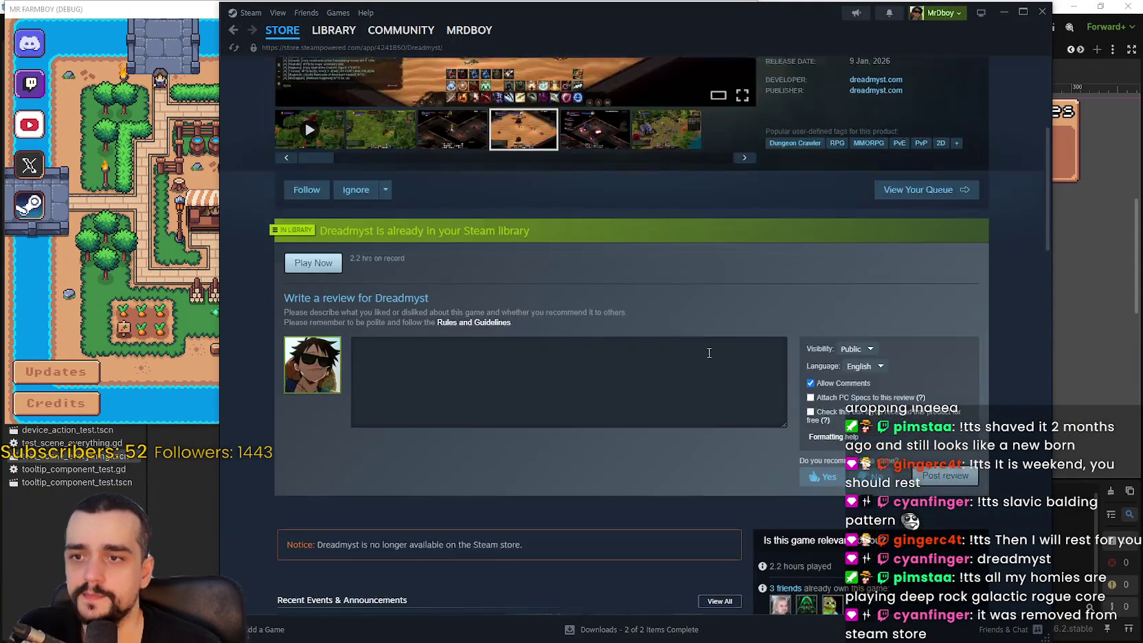
{"action": "scroll", "coordinate": [343, 448], "scroll_direction": "down", "scroll_amount": 12}
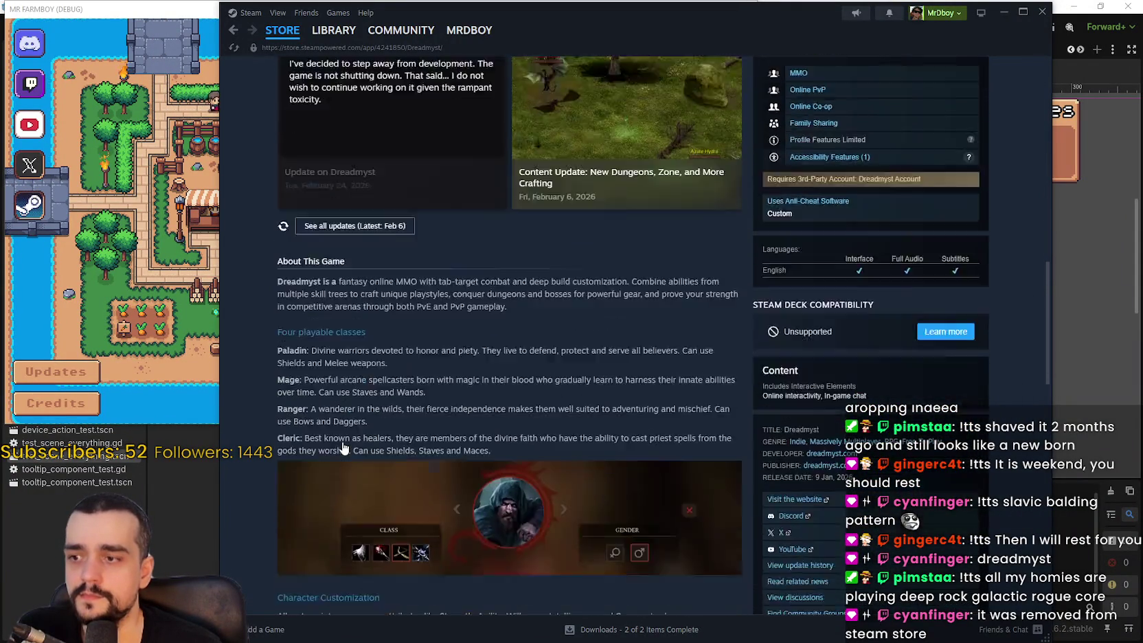
{"action": "left_click", "coordinate": [505, 320]}
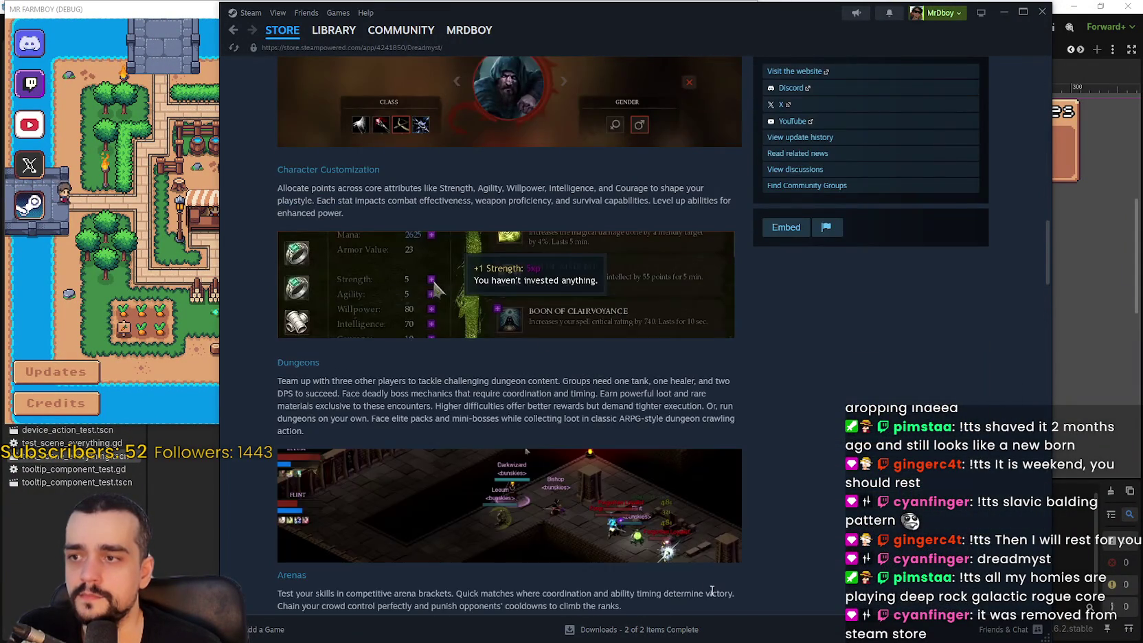
{"action": "scroll", "coordinate": [633, 507], "scroll_direction": "down", "scroll_amount": 10}
{"action": "scroll", "coordinate": [624, 494], "scroll_direction": "down", "scroll_amount": 12}
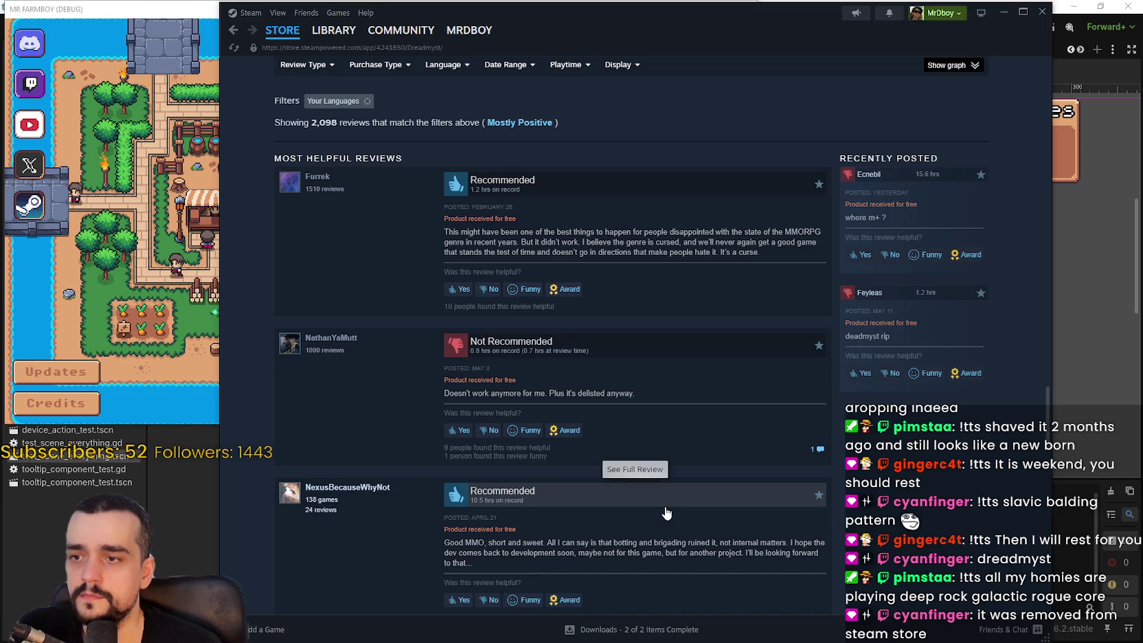
{"action": "scroll", "coordinate": [664, 512], "scroll_direction": "down", "scroll_amount": 3}
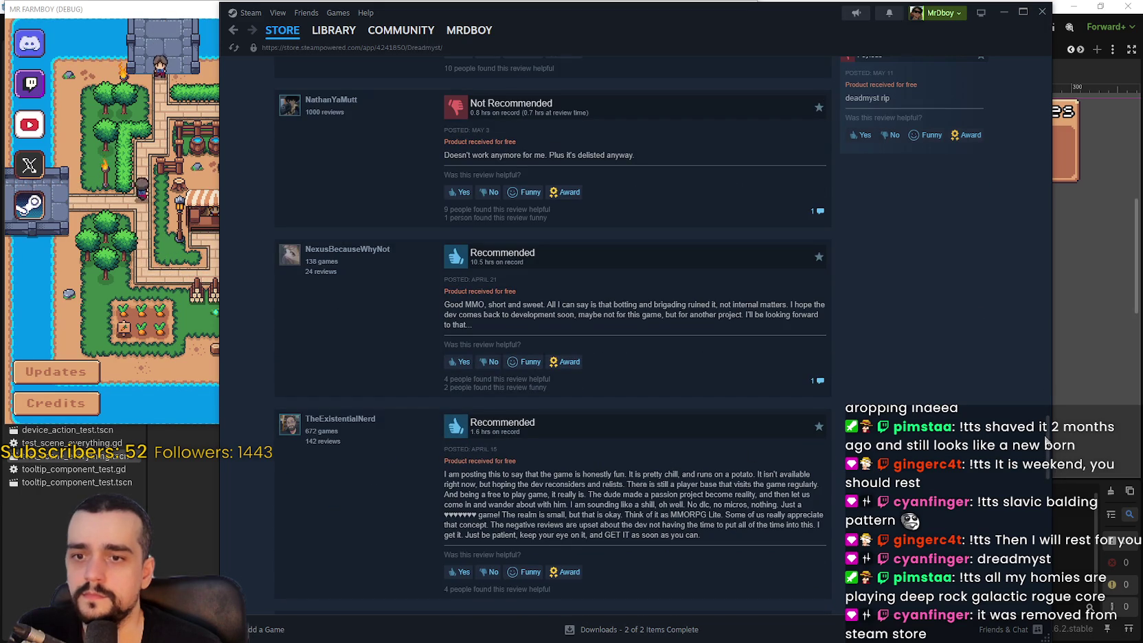
{"action": "scroll", "coordinate": [1048, 450], "scroll_direction": "down", "scroll_amount": 1}
{"action": "left_click_drag", "start_coordinate": [1048, 450], "coordinate": [1049, 53]}
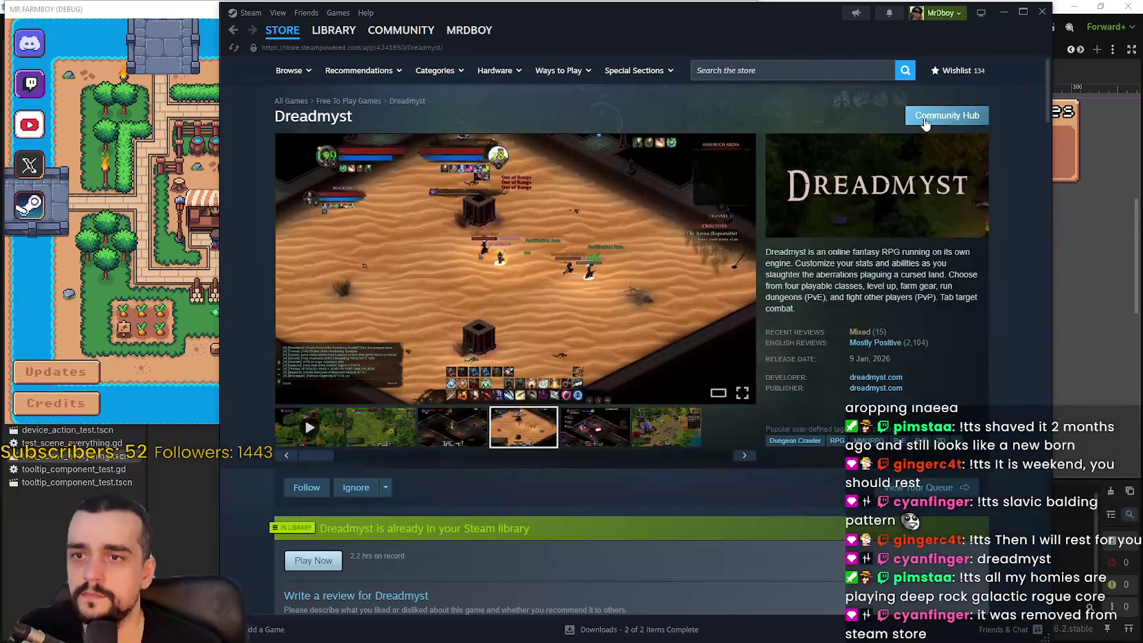
{"action": "left_click", "coordinate": [289, 43]}
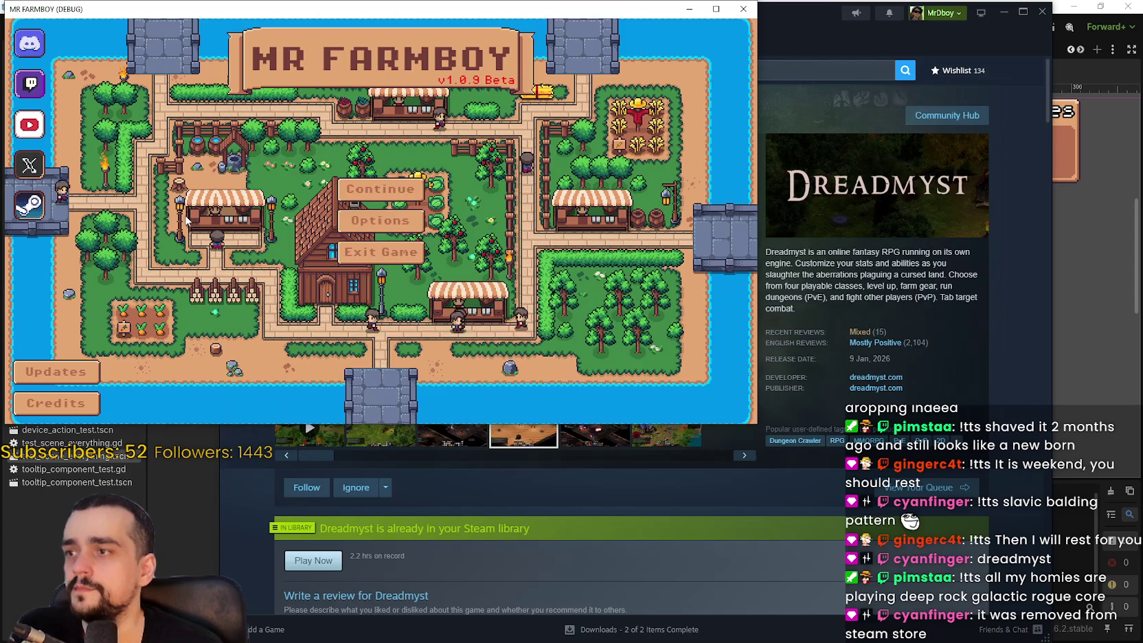
Load Save 5 in Mr Farmboy, then open the LEGO Batman store page in Steam
{"action": "left_click", "coordinate": [374, 218]}
{"action": "scroll", "coordinate": [369, 207], "scroll_direction": "down", "scroll_amount": 3}
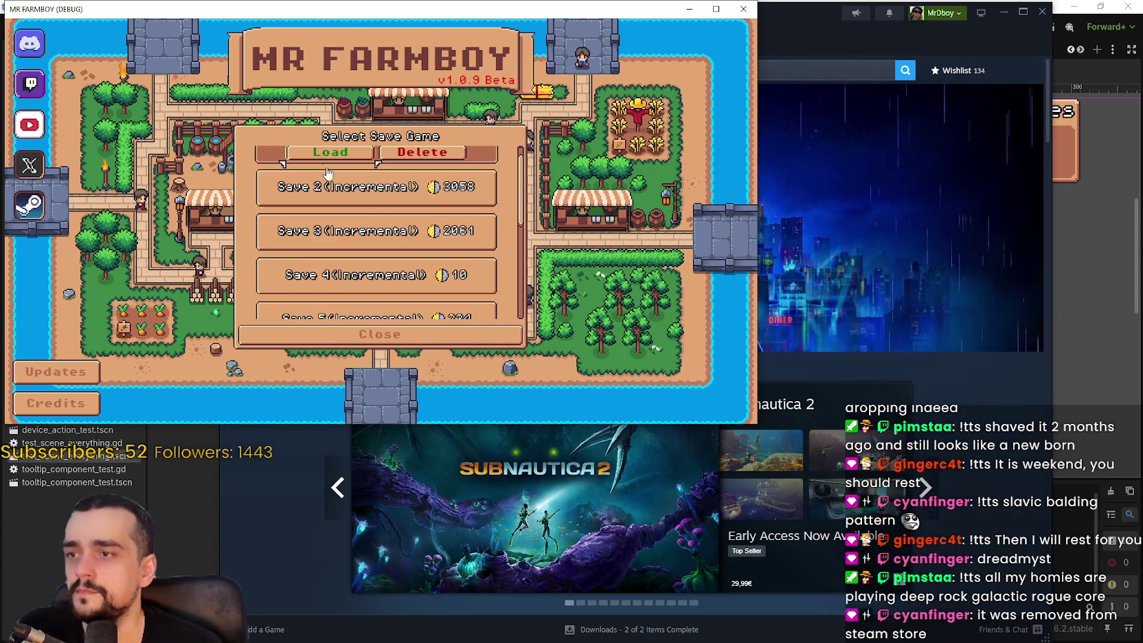
{"action": "left_click", "coordinate": [378, 251]}
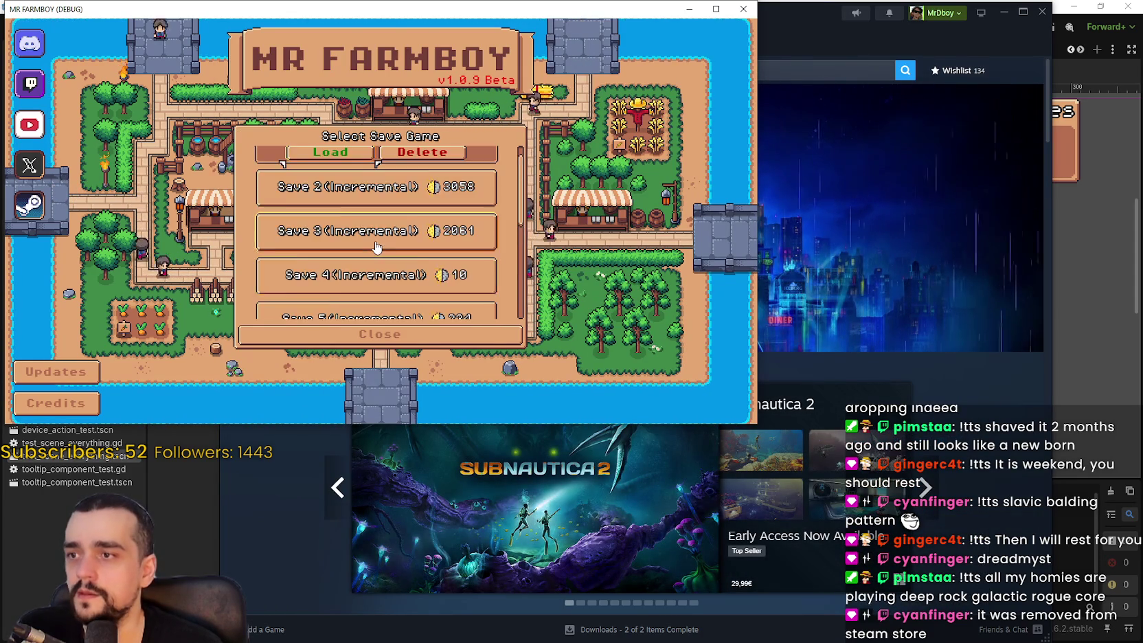
{"action": "left_click", "coordinate": [332, 148]}
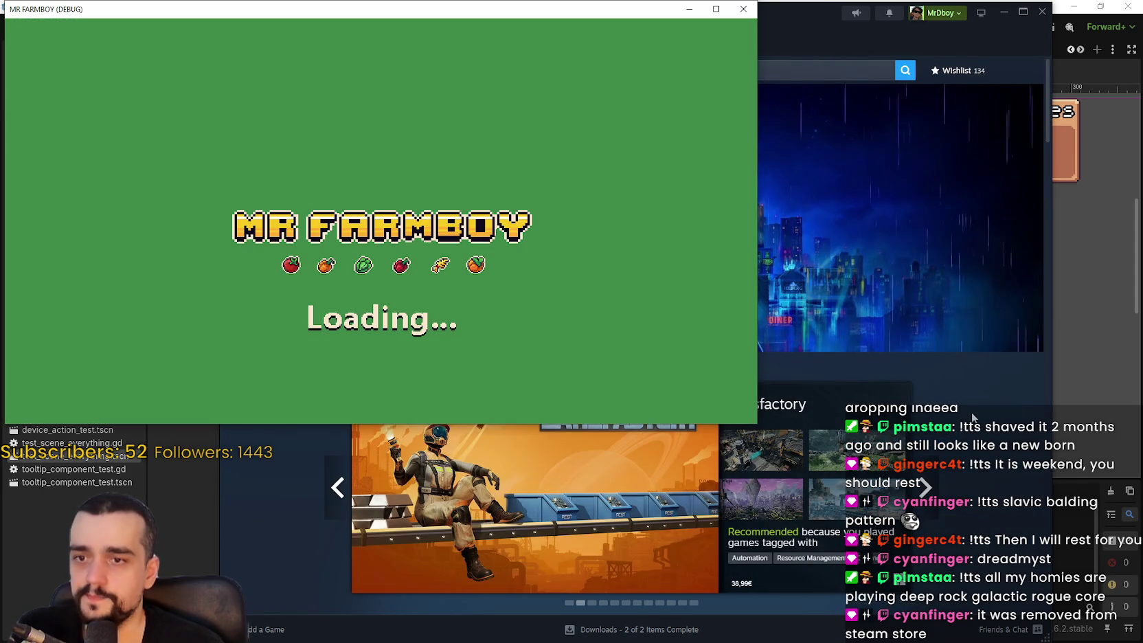
{"action": "left_click", "coordinate": [950, 376]}
{"action": "left_click", "coordinate": [831, 270]}
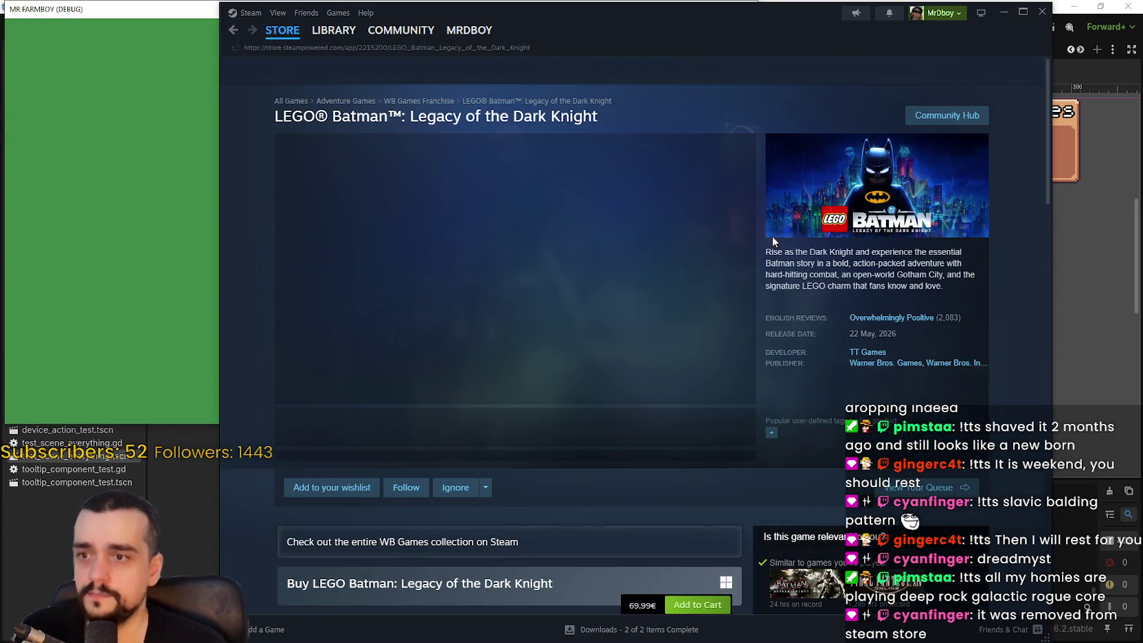
Open the LEGO Batman community hub and read the Forza player-count discussion thread
{"action": "left_click", "coordinate": [942, 118]}
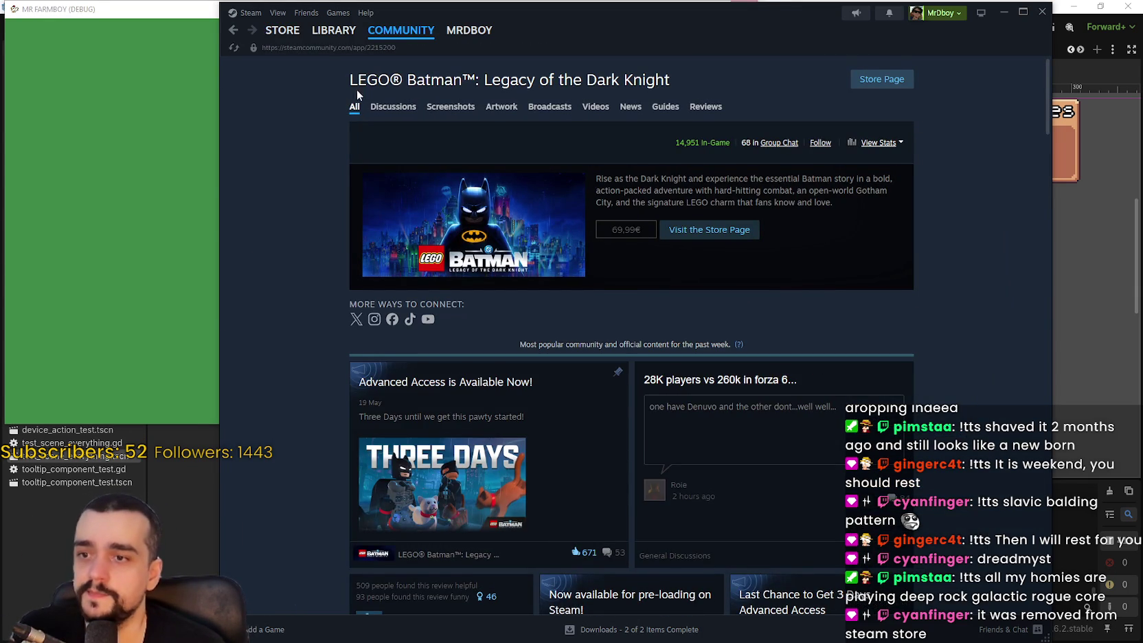
{"action": "mouse_move", "coordinate": [282, 30]}
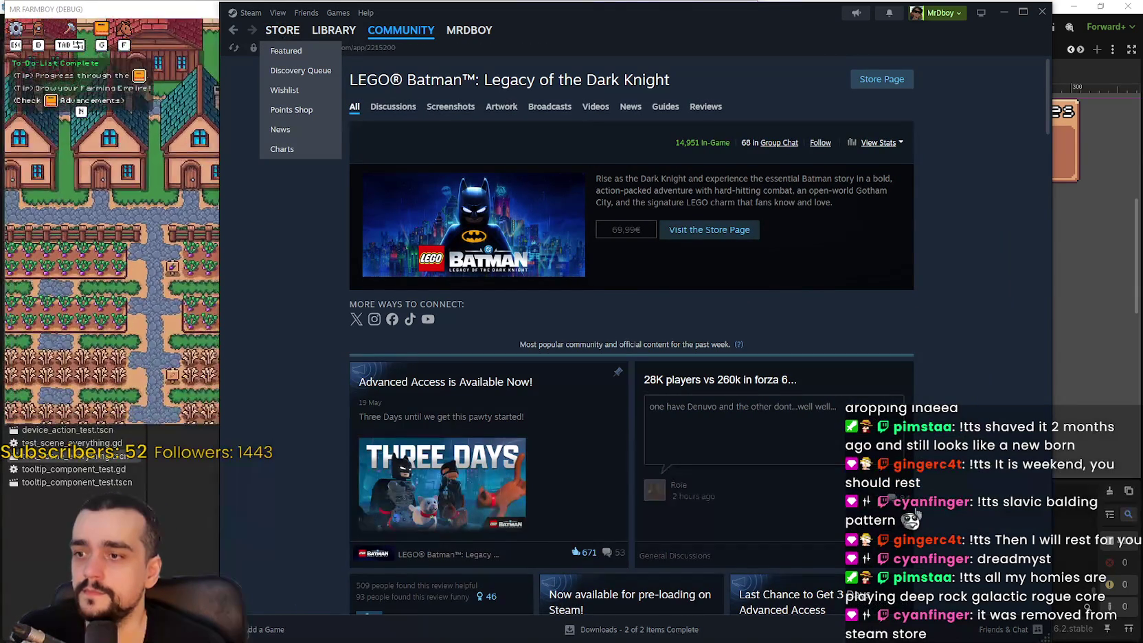
{"action": "left_click", "coordinate": [890, 456]}
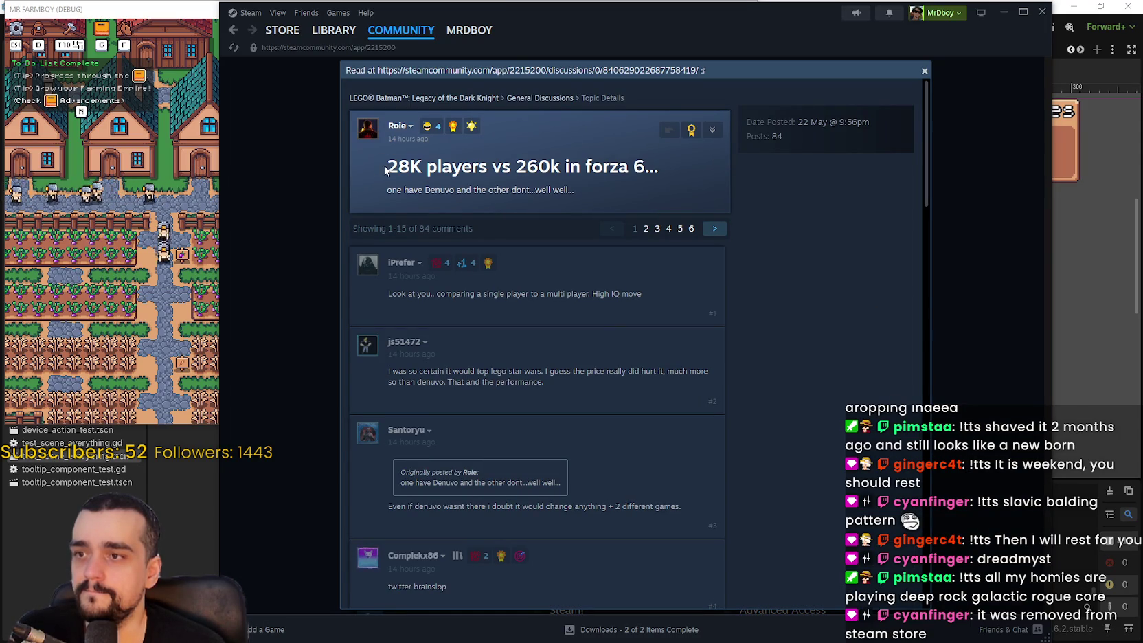
{"action": "left_click_drag", "start_coordinate": [383, 167], "coordinate": [478, 163]}
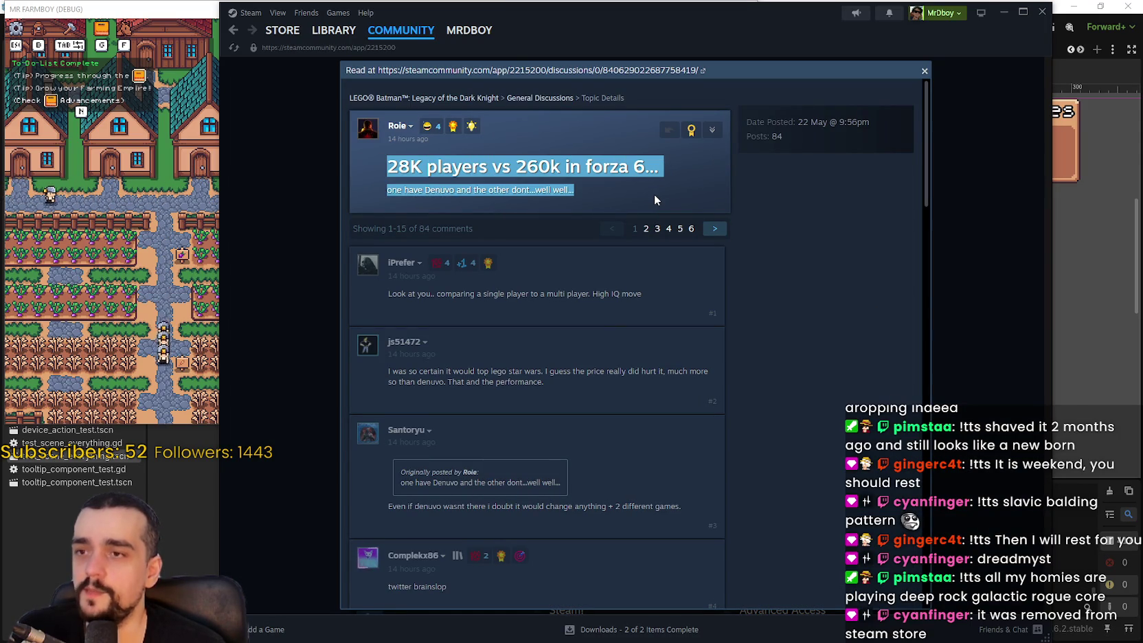
{"action": "left_click", "coordinate": [878, 370]}
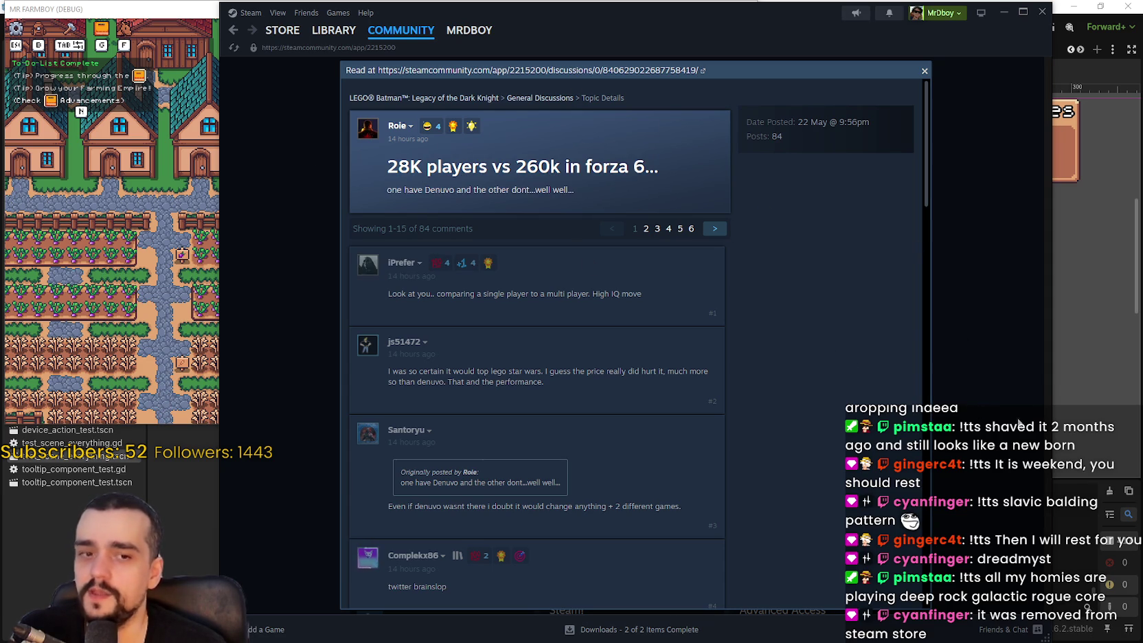
Close the thread, scroll the hub, go back to the LEGO Batman store page, then the store front
{"action": "left_click", "coordinate": [988, 321]}
{"action": "scroll", "coordinate": [792, 288], "scroll_direction": "down", "scroll_amount": 5}
{"action": "scroll", "coordinate": [792, 288], "scroll_direction": "down", "scroll_amount": 10}
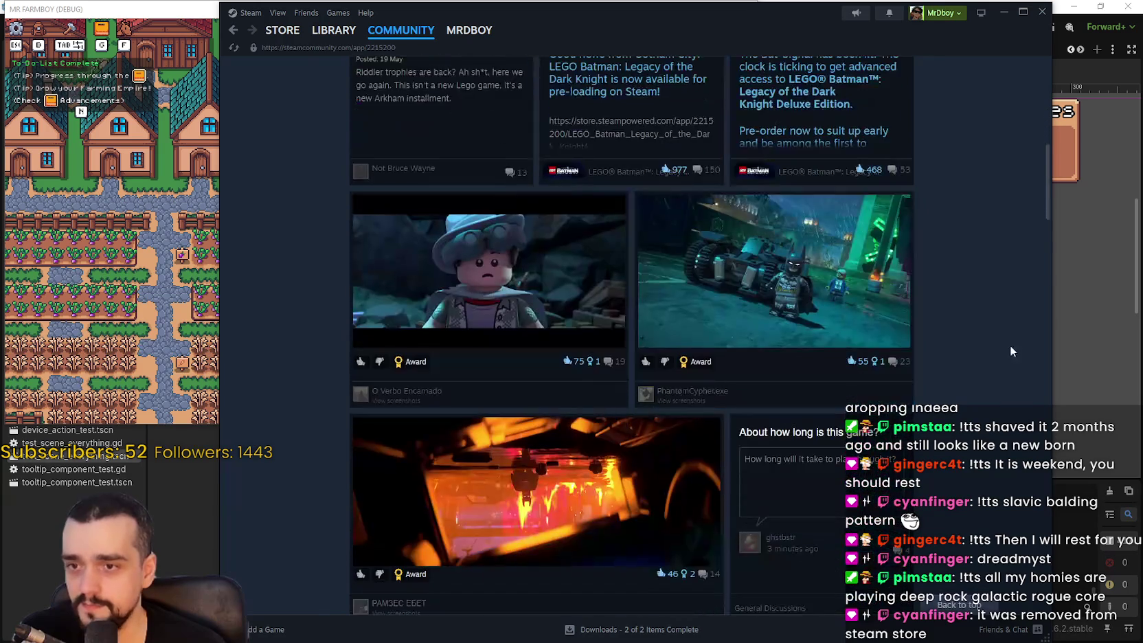
{"action": "scroll", "coordinate": [750, 522], "scroll_direction": "down", "scroll_amount": 5}
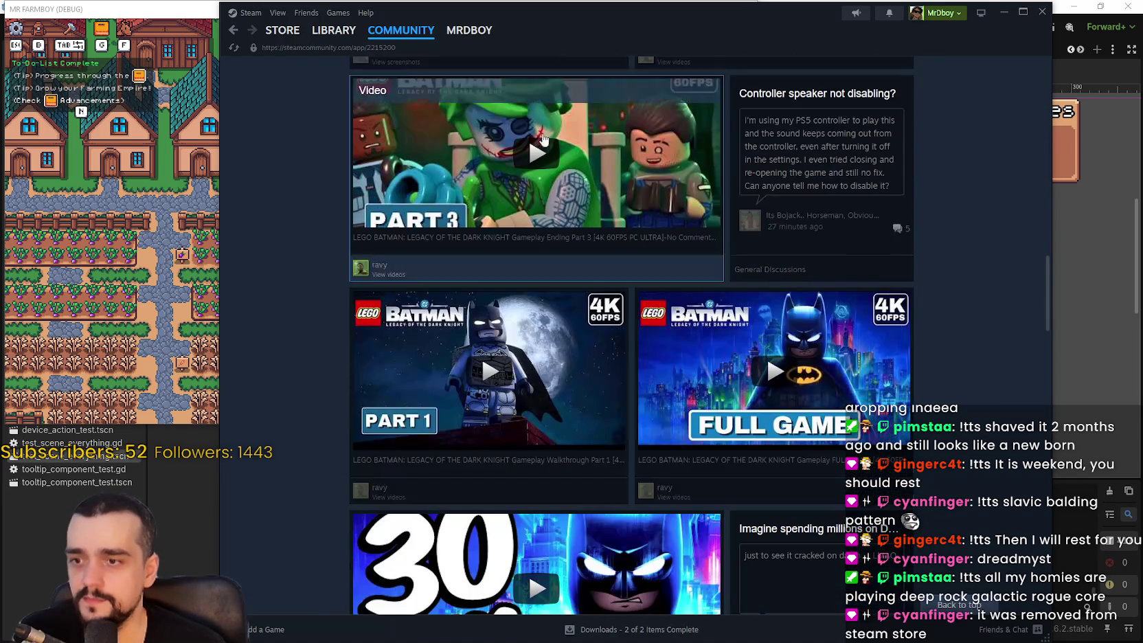
{"action": "key", "text": "alt+Left"}
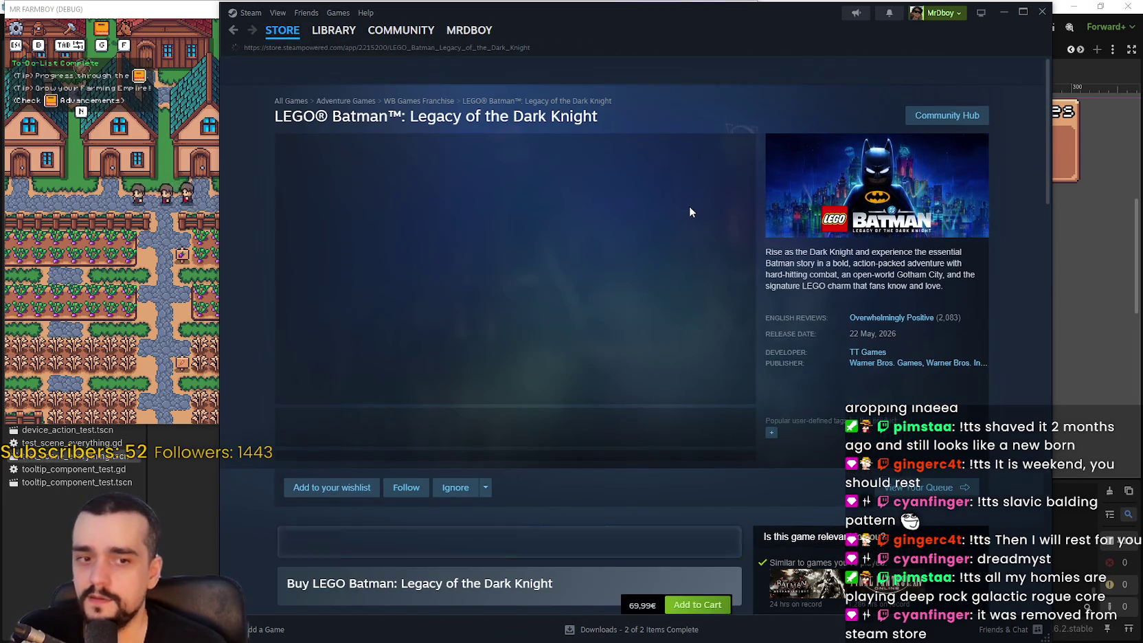
{"action": "left_click", "coordinate": [291, 35]}
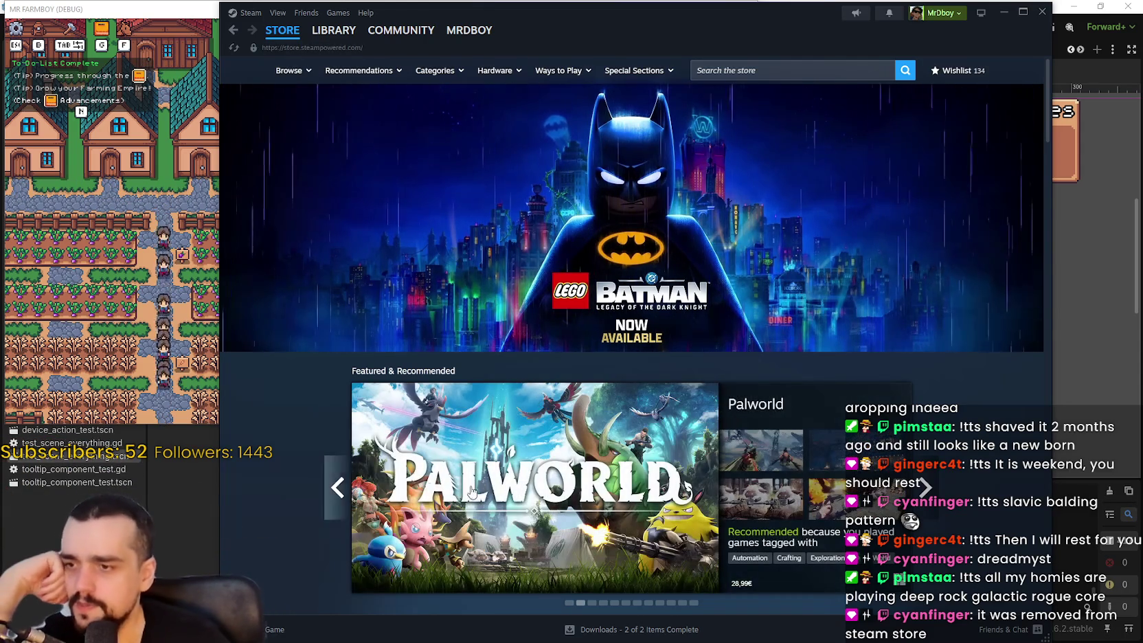
Open the Space Marine 2 store page from the featured carousel and view its third and fourth screenshots
{"action": "left_click", "coordinate": [337, 487]}
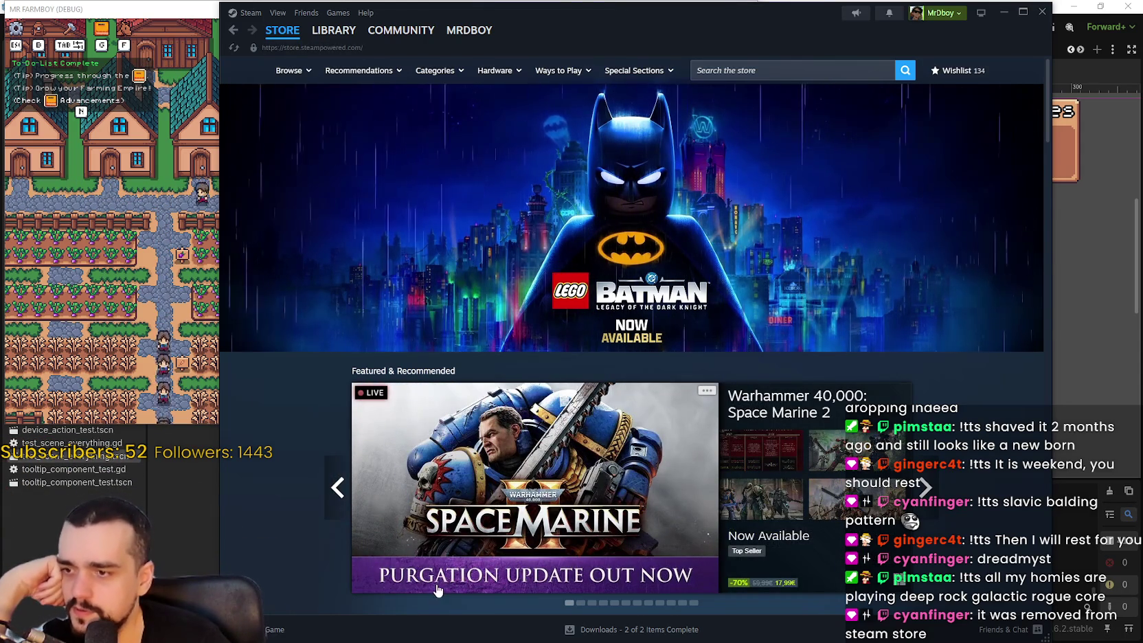
{"action": "left_click", "coordinate": [437, 589]}
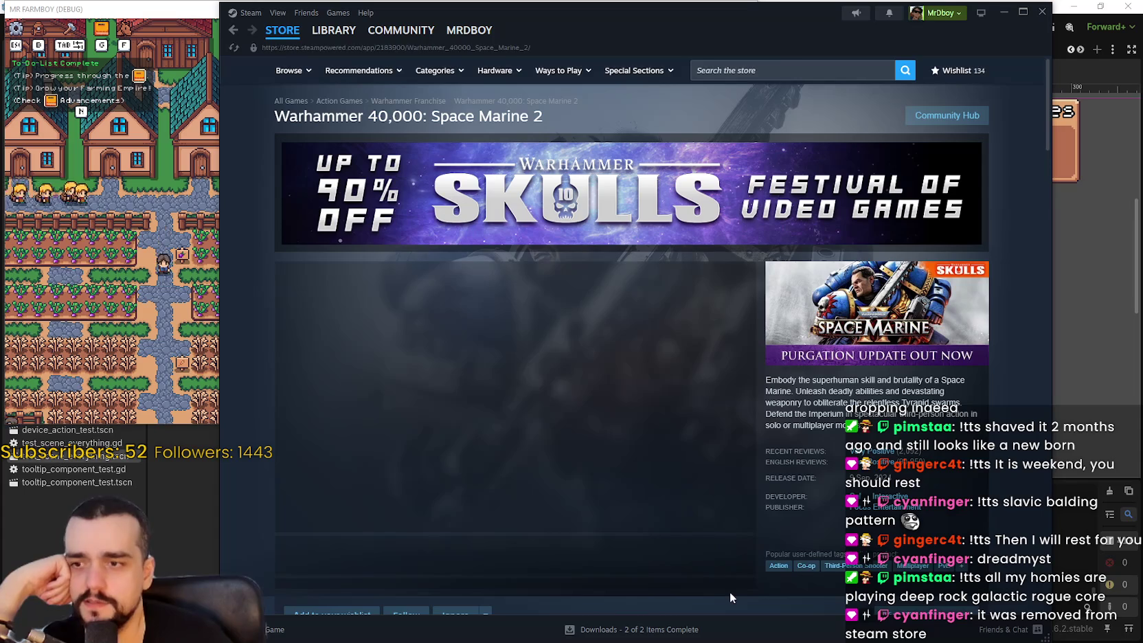
{"action": "scroll", "coordinate": [883, 235], "scroll_direction": "down", "scroll_amount": 3}
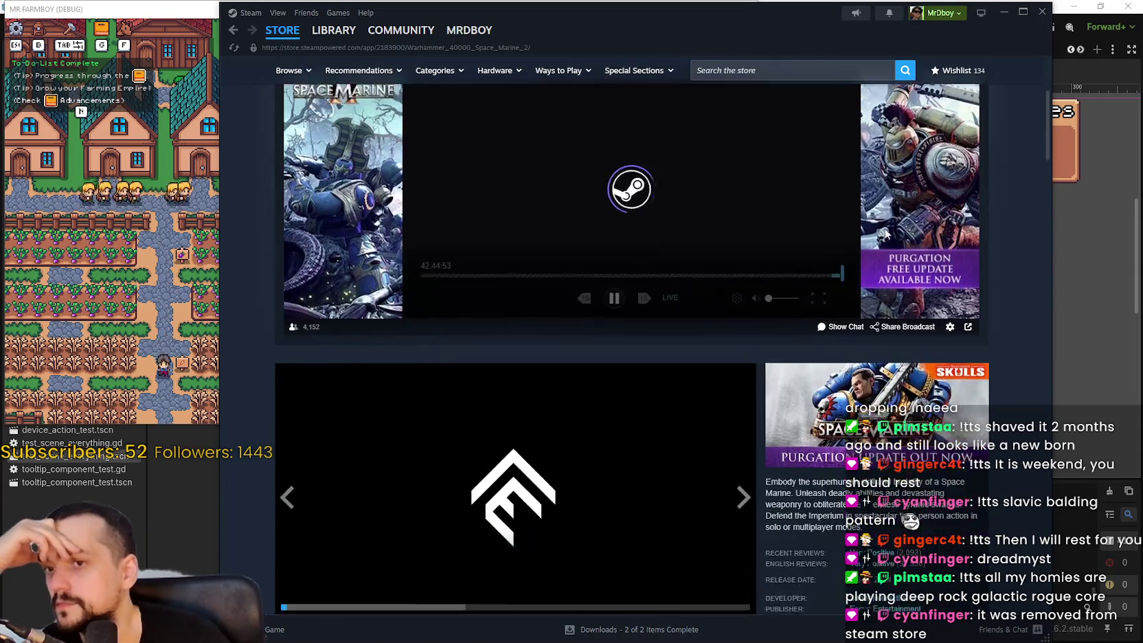
{"action": "scroll", "coordinate": [882, 235], "scroll_direction": "up", "scroll_amount": 3}
{"action": "scroll", "coordinate": [629, 359], "scroll_direction": "down", "scroll_amount": 7}
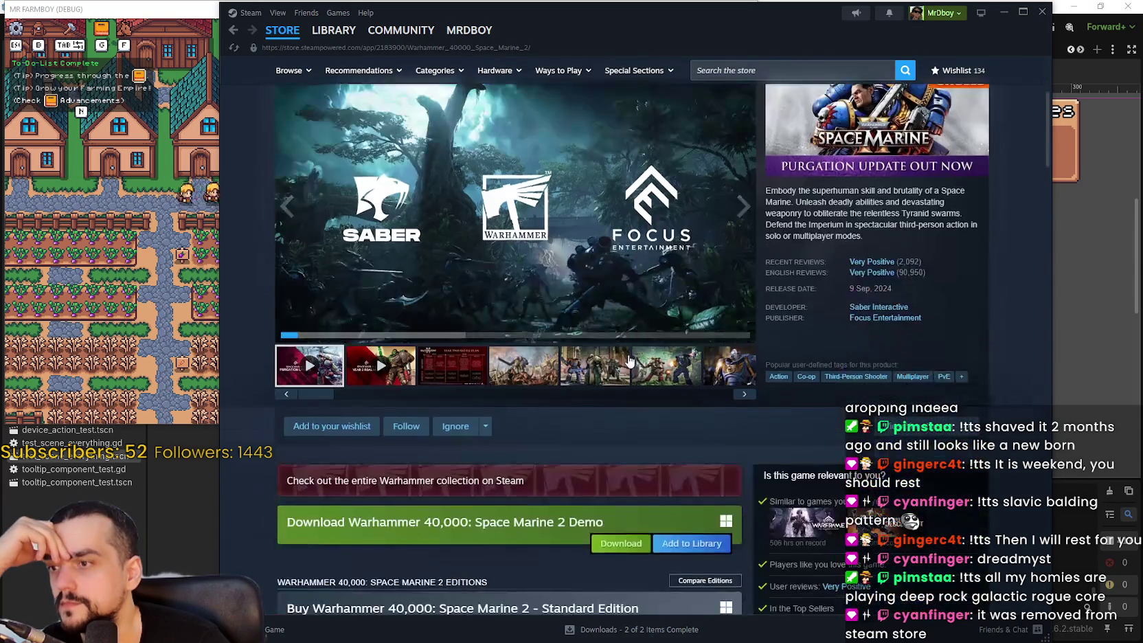
{"action": "left_click", "coordinate": [474, 364]}
{"action": "left_click", "coordinate": [507, 366]}
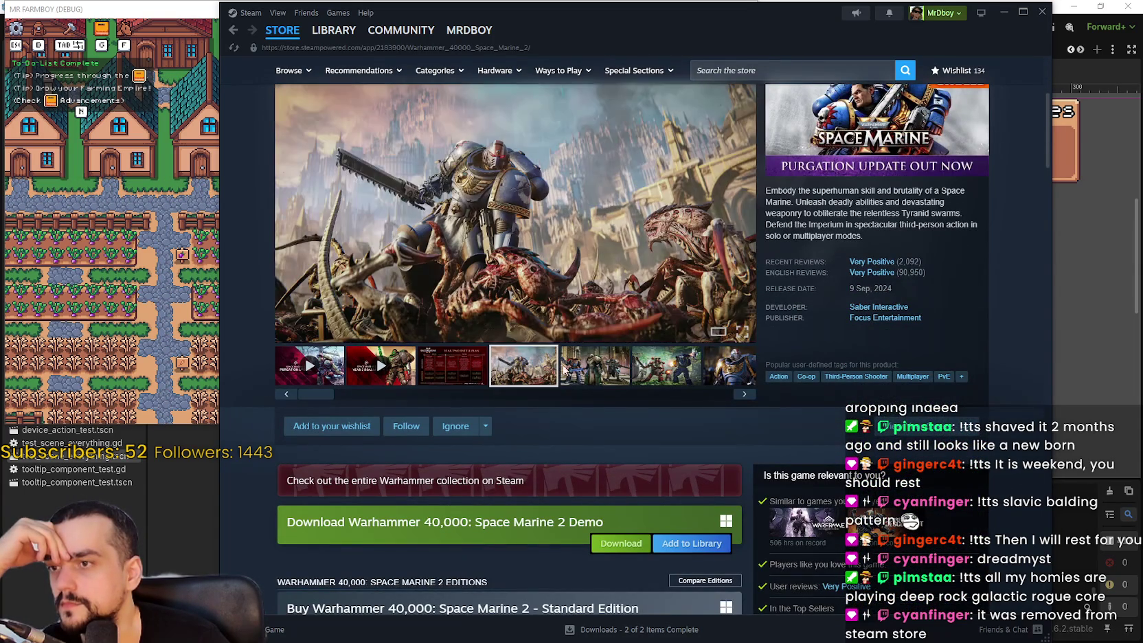
{"action": "scroll", "coordinate": [693, 383], "scroll_direction": "down", "scroll_amount": 12}
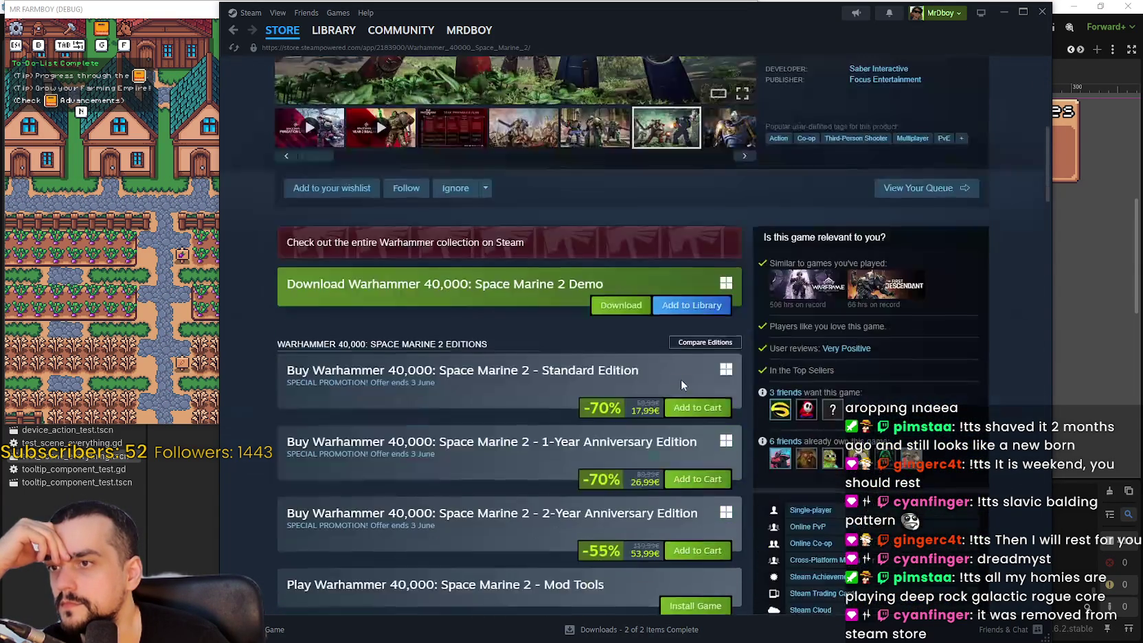
{"action": "scroll", "coordinate": [682, 381], "scroll_direction": "down", "scroll_amount": 3}
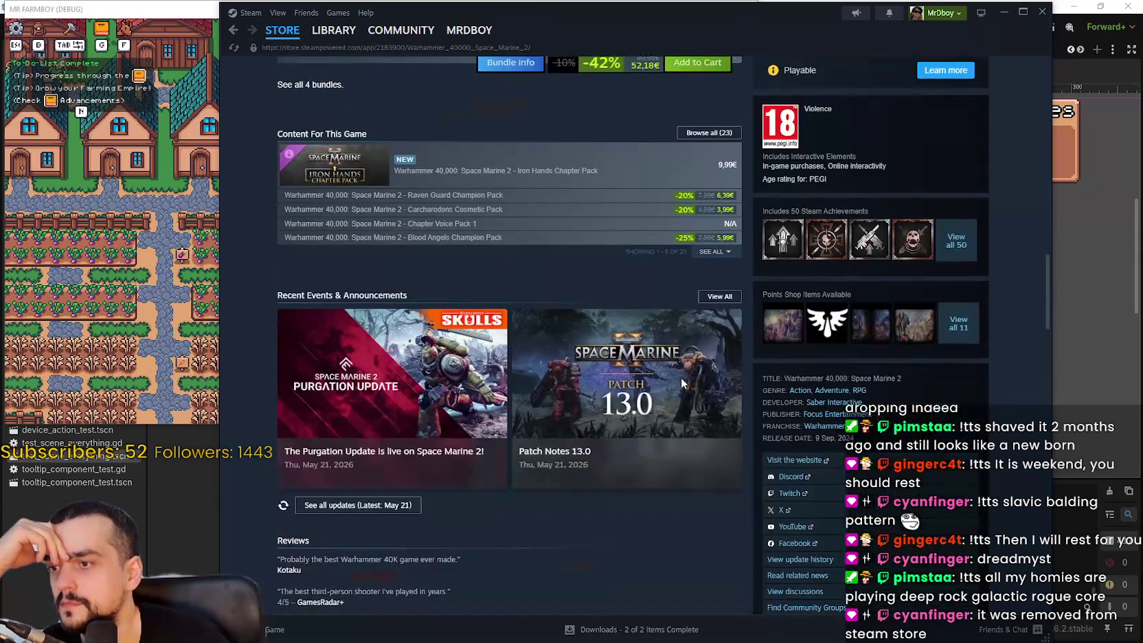
Read through the Purgation Update patch notes announcement, then close it
{"action": "left_click", "coordinate": [480, 406]}
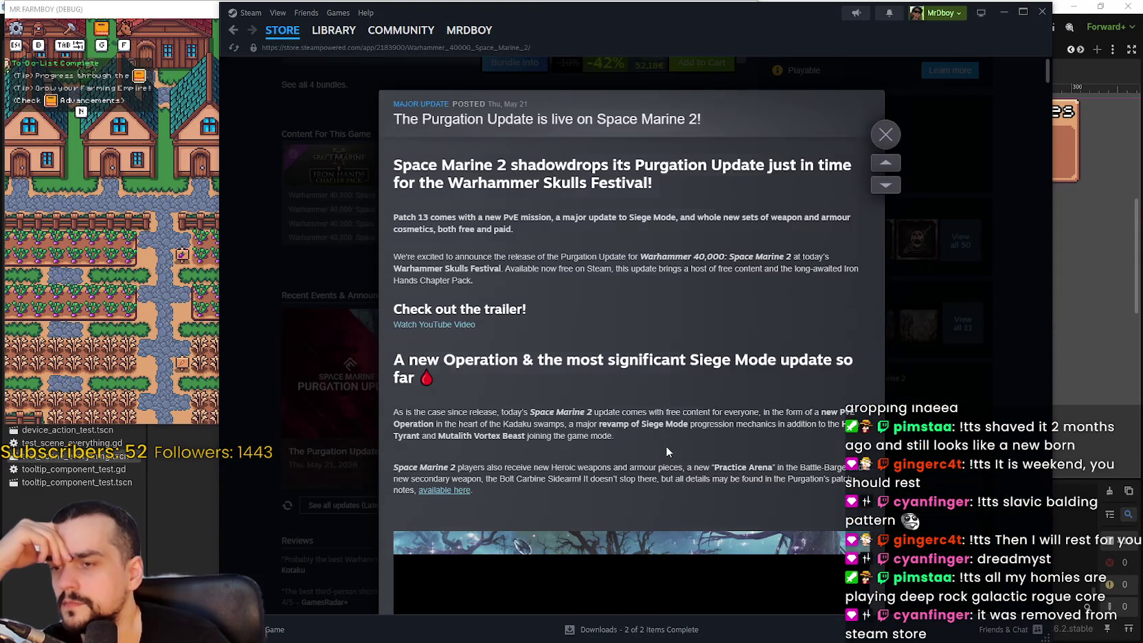
{"action": "scroll", "coordinate": [665, 447], "scroll_direction": "down", "scroll_amount": 3}
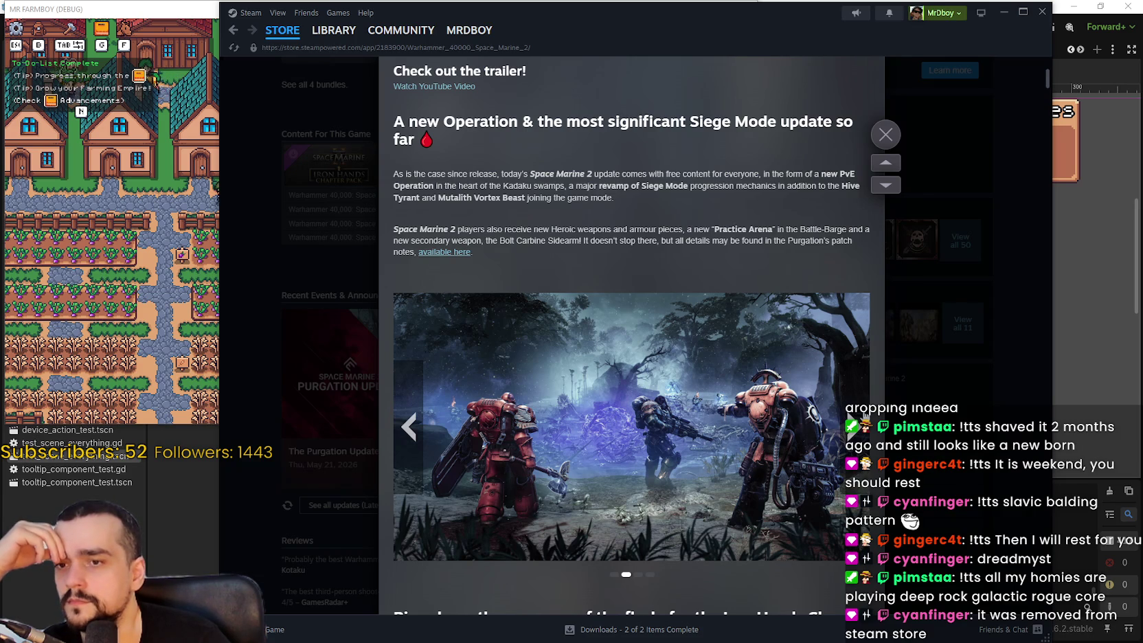
{"action": "scroll", "coordinate": [794, 426], "scroll_direction": "down", "scroll_amount": 4}
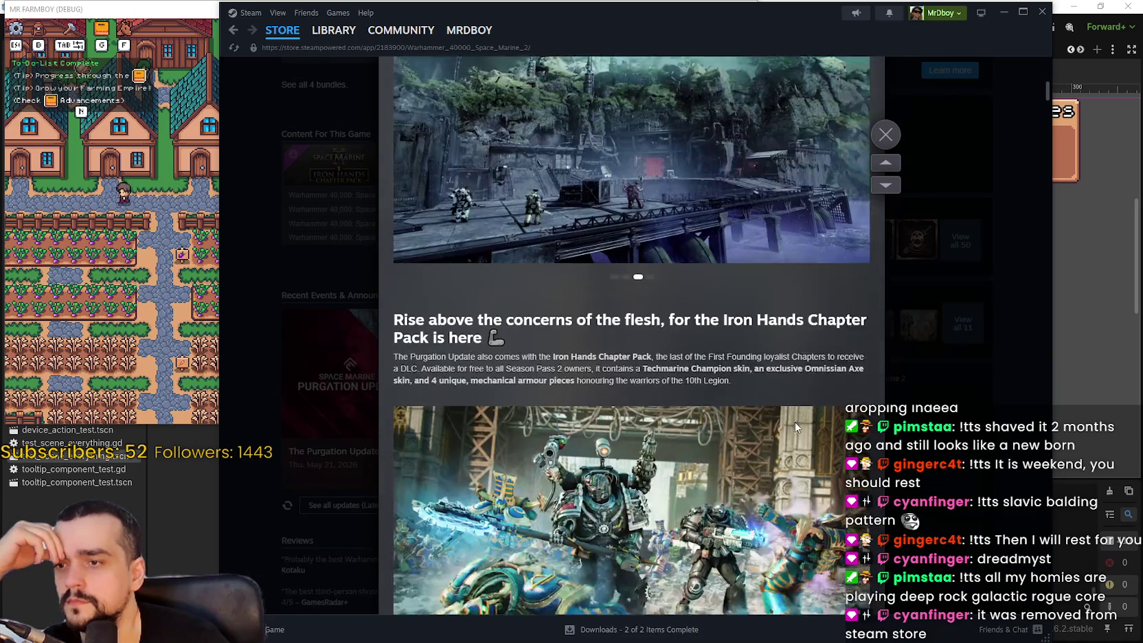
{"action": "scroll", "coordinate": [794, 425], "scroll_direction": "down", "scroll_amount": 6}
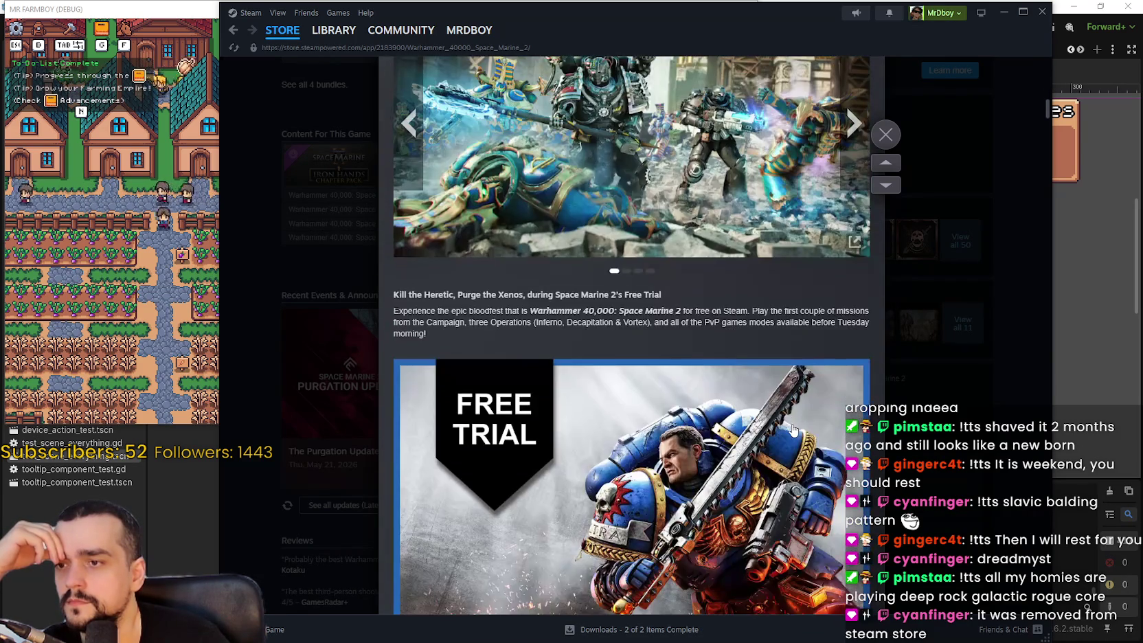
{"action": "scroll", "coordinate": [793, 429], "scroll_direction": "down", "scroll_amount": 4}
{"action": "scroll", "coordinate": [791, 426], "scroll_direction": "up", "scroll_amount": 7}
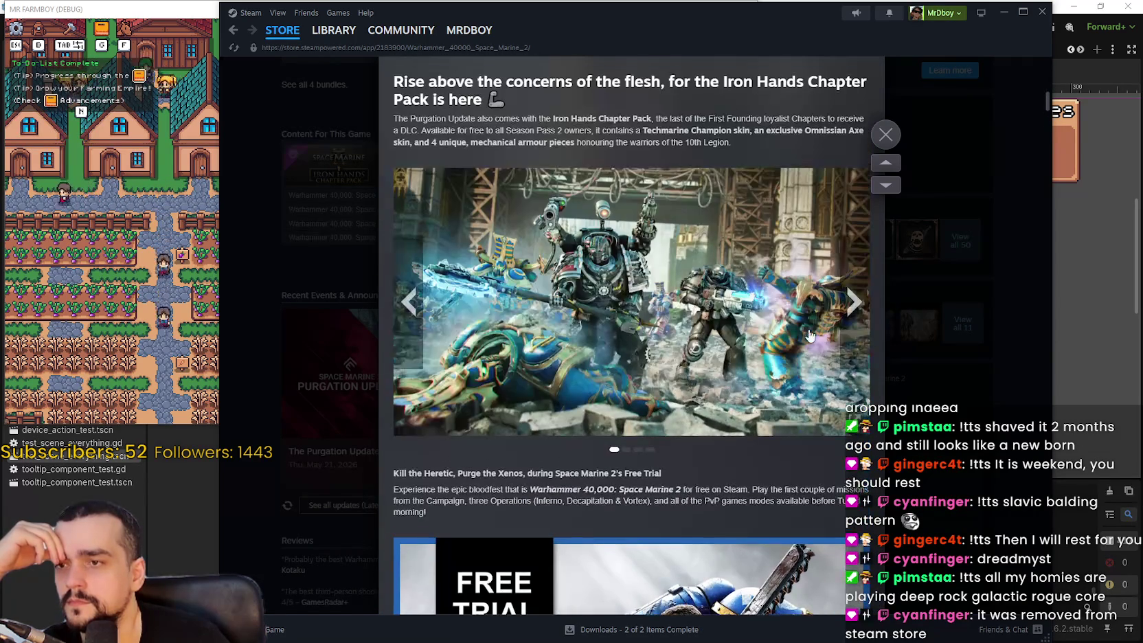
{"action": "scroll", "coordinate": [805, 390], "scroll_direction": "up", "scroll_amount": 10}
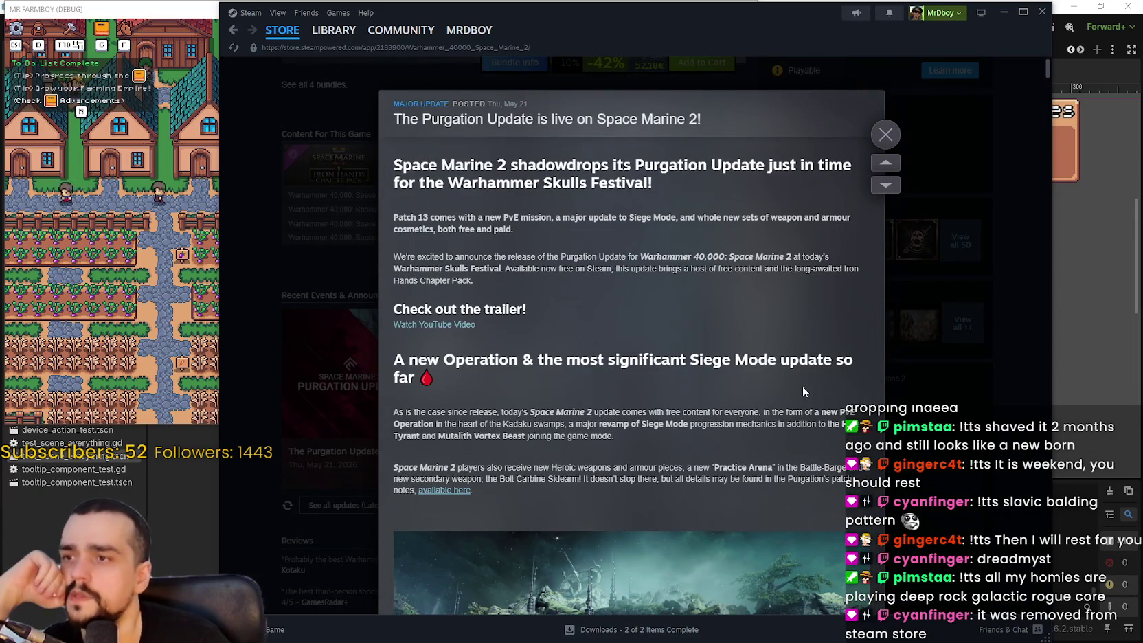
{"action": "scroll", "coordinate": [703, 237], "scroll_direction": "down", "scroll_amount": 15}
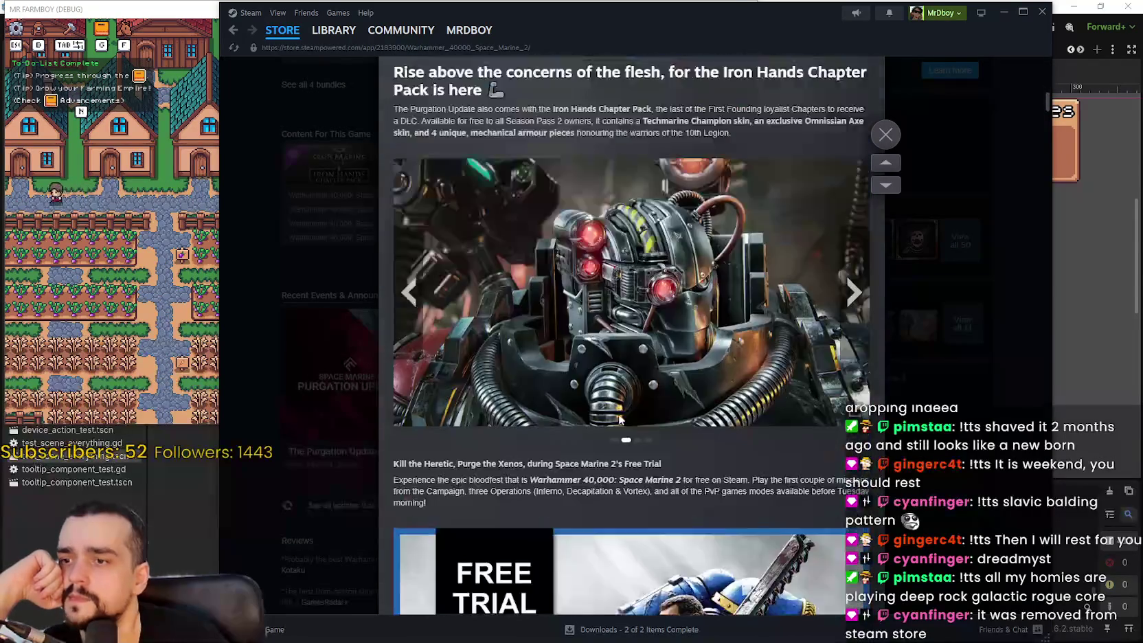
{"action": "scroll", "coordinate": [624, 398], "scroll_direction": "down", "scroll_amount": 20}
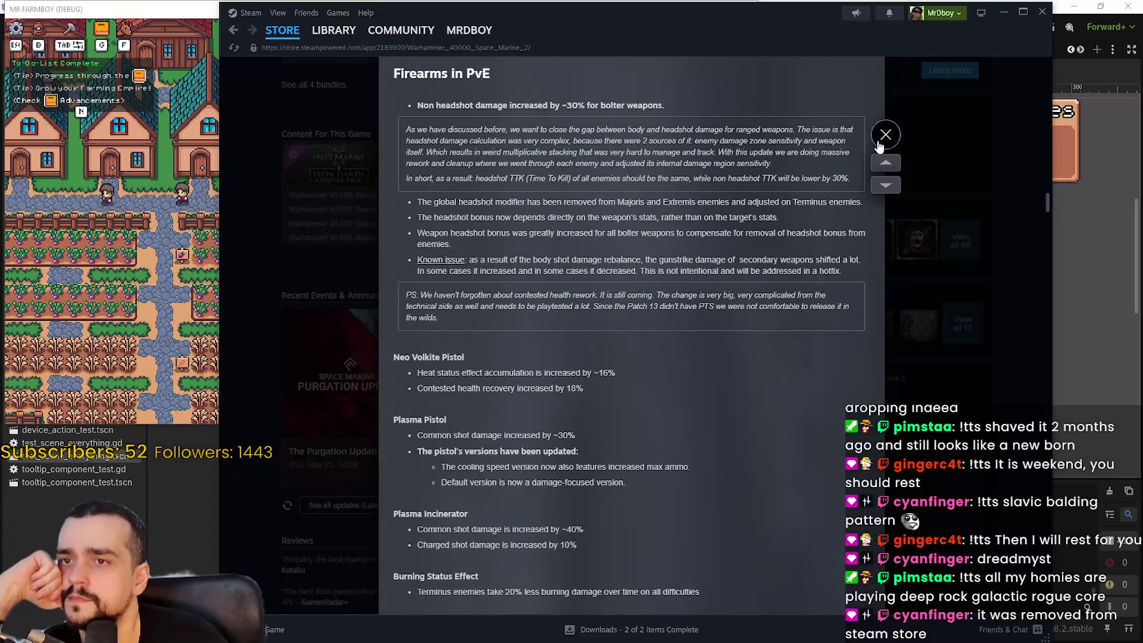
{"action": "left_click", "coordinate": [883, 141]}
Scroll the Space Marine 2 page and return to the Steam store front
{"action": "scroll", "coordinate": [754, 395], "scroll_direction": "up", "scroll_amount": 15}
{"action": "scroll", "coordinate": [754, 386], "scroll_direction": "up", "scroll_amount": 6}
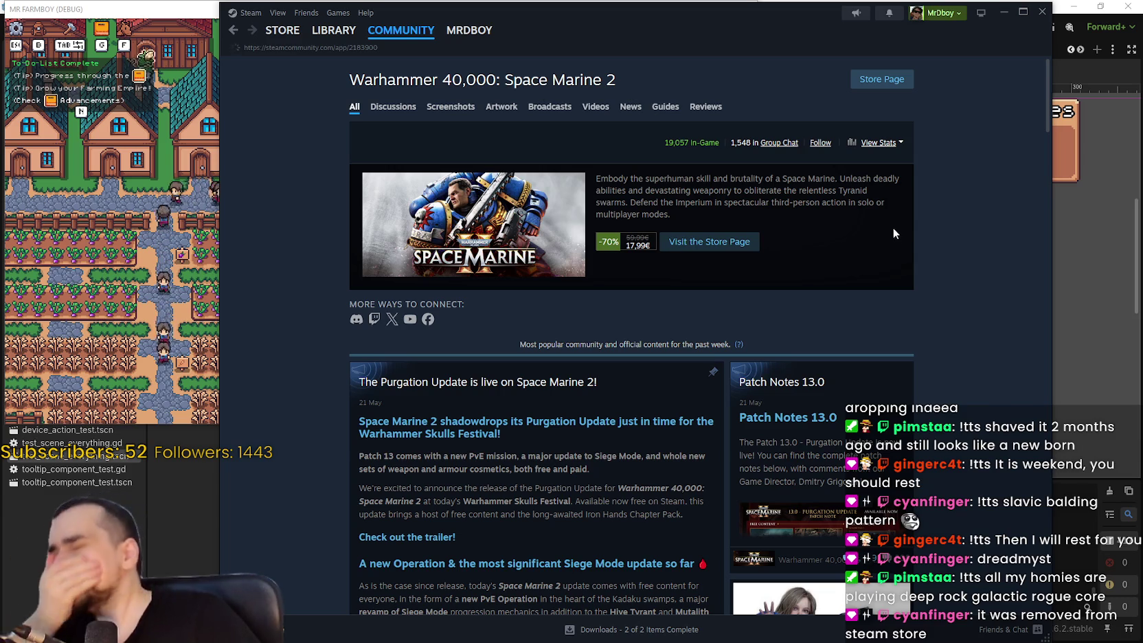
{"action": "scroll", "coordinate": [860, 311], "scroll_direction": "down", "scroll_amount": 5}
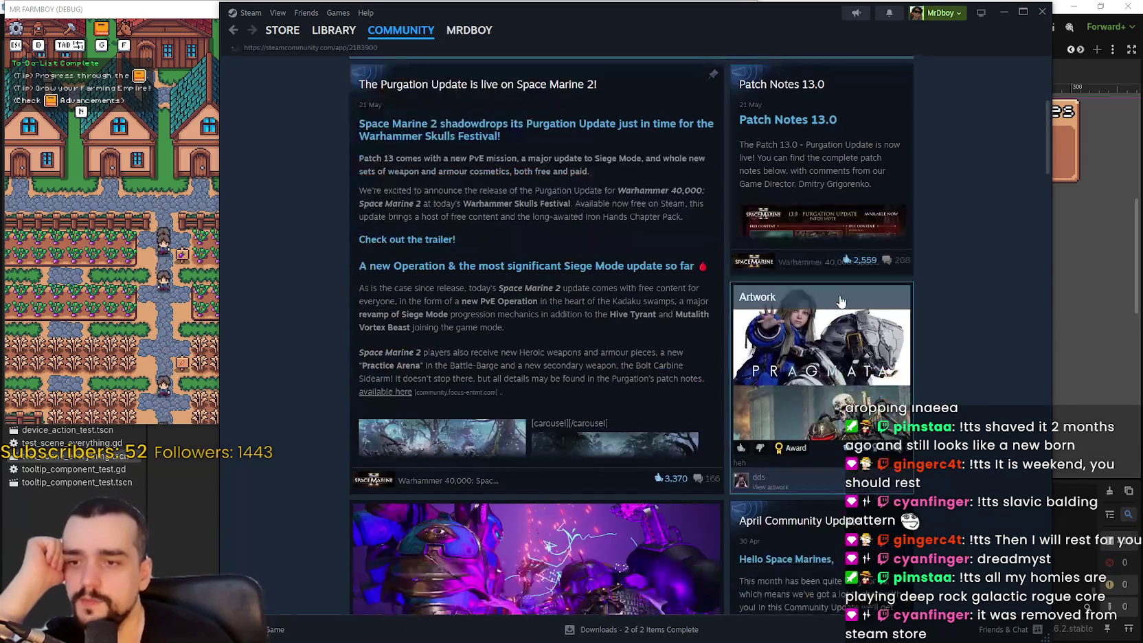
{"action": "mouse_move", "coordinate": [272, 32]}
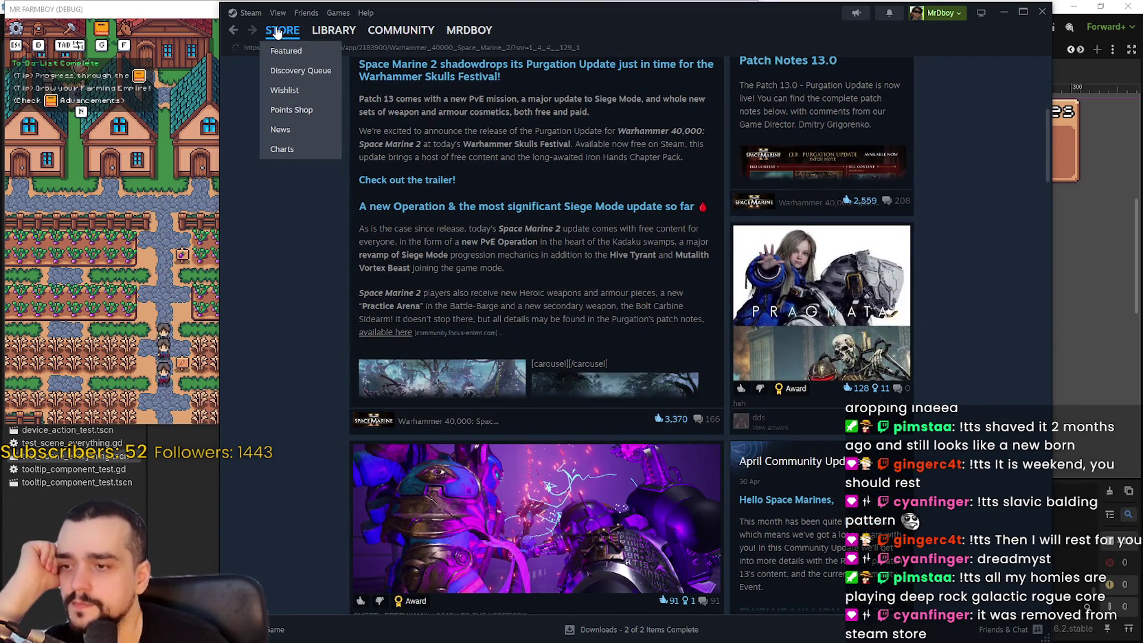
{"action": "left_click", "coordinate": [277, 33]}
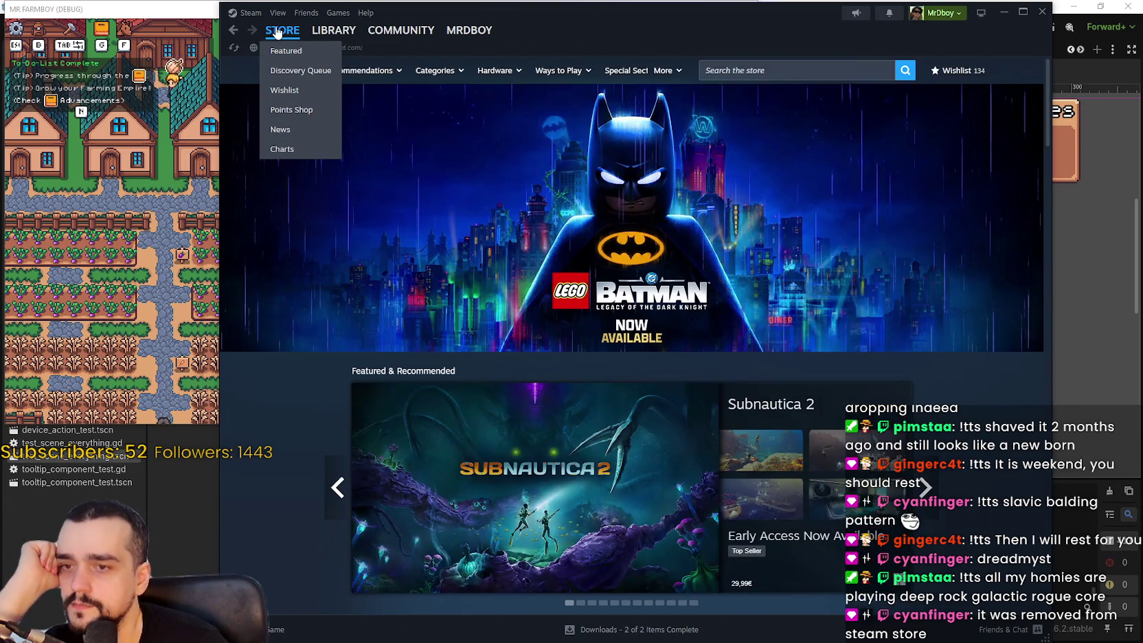
Open the Finding Fern Demo store page, view its third, fifth and sixth screenshots, then Crystal Tower Games' list
{"action": "scroll", "coordinate": [957, 343], "scroll_direction": "down", "scroll_amount": 4}
{"action": "left_click", "coordinate": [925, 261]}
{"action": "left_click", "coordinate": [925, 255]}
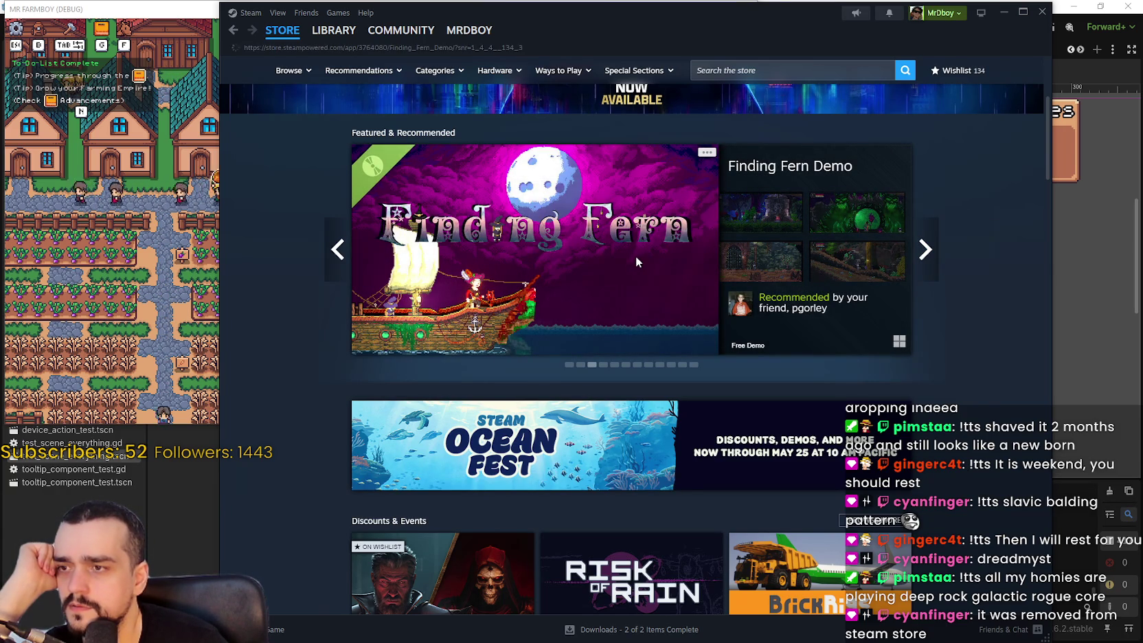
{"action": "left_click", "coordinate": [650, 303]}
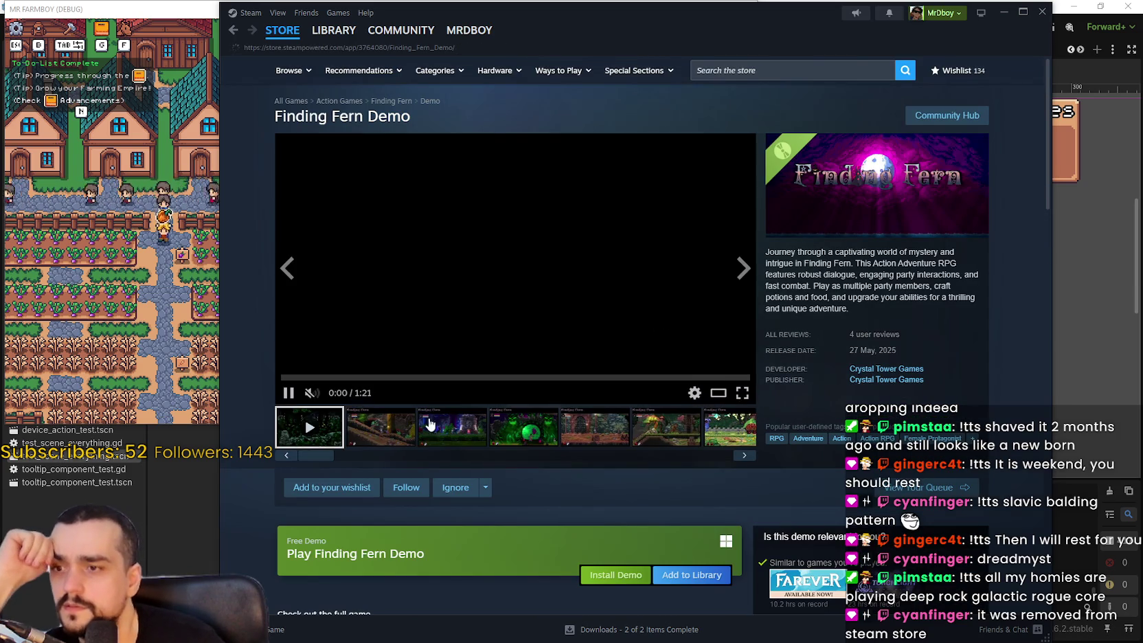
{"action": "left_click", "coordinate": [462, 427]}
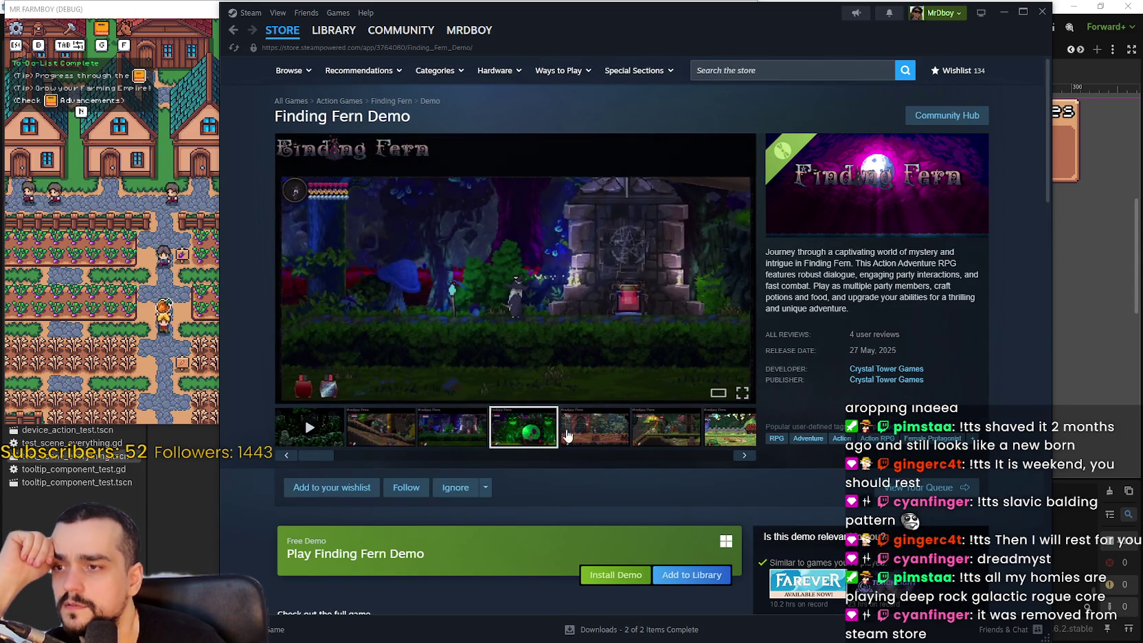
{"action": "left_click", "coordinate": [594, 427]}
{"action": "left_click", "coordinate": [666, 427]}
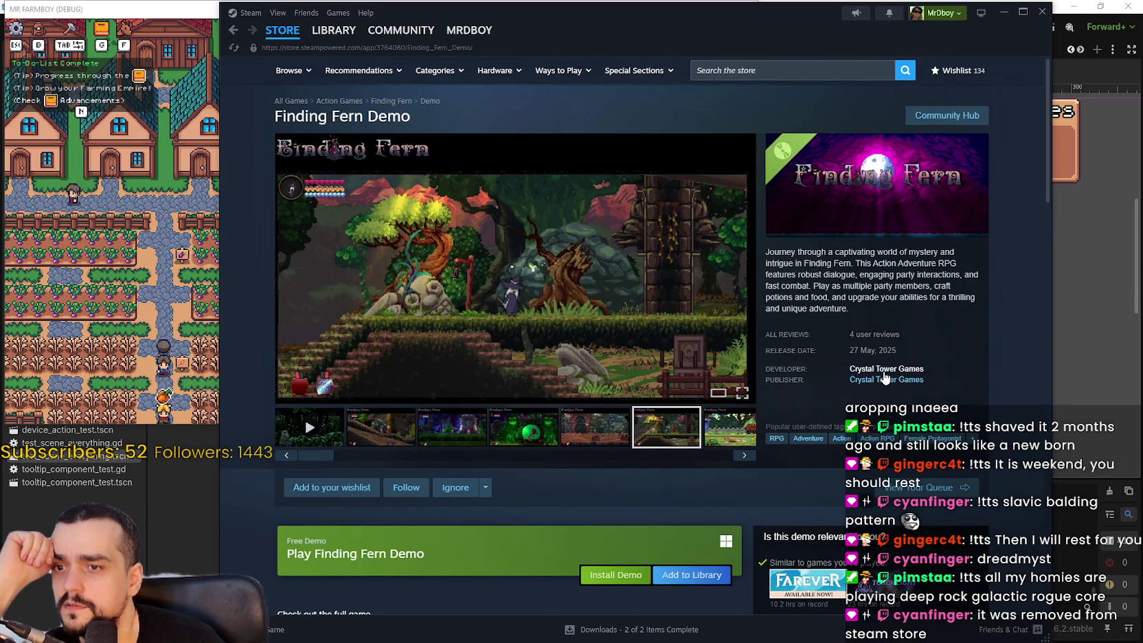
{"action": "left_click", "coordinate": [886, 373]}
Cycle the featured carousel back to The Elder Scrolls Online and open its store page
{"action": "scroll", "coordinate": [651, 402], "scroll_direction": "down", "scroll_amount": 2}
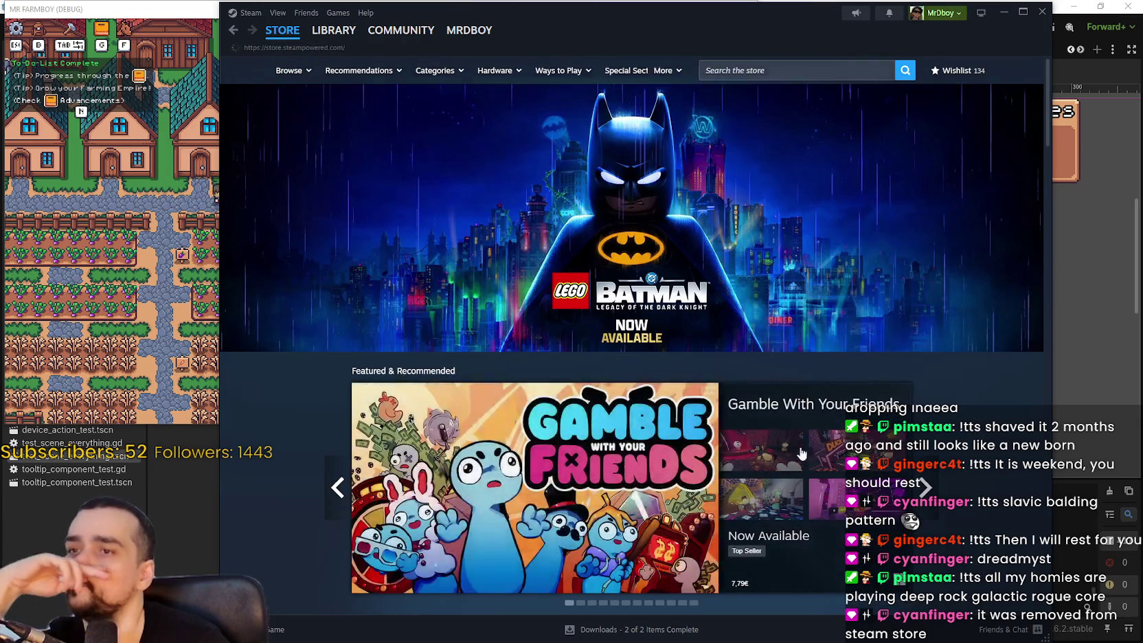
{"action": "scroll", "coordinate": [924, 256], "scroll_direction": "down", "scroll_amount": 3}
{"action": "left_click", "coordinate": [924, 251]}
{"action": "left_click", "coordinate": [924, 250]}
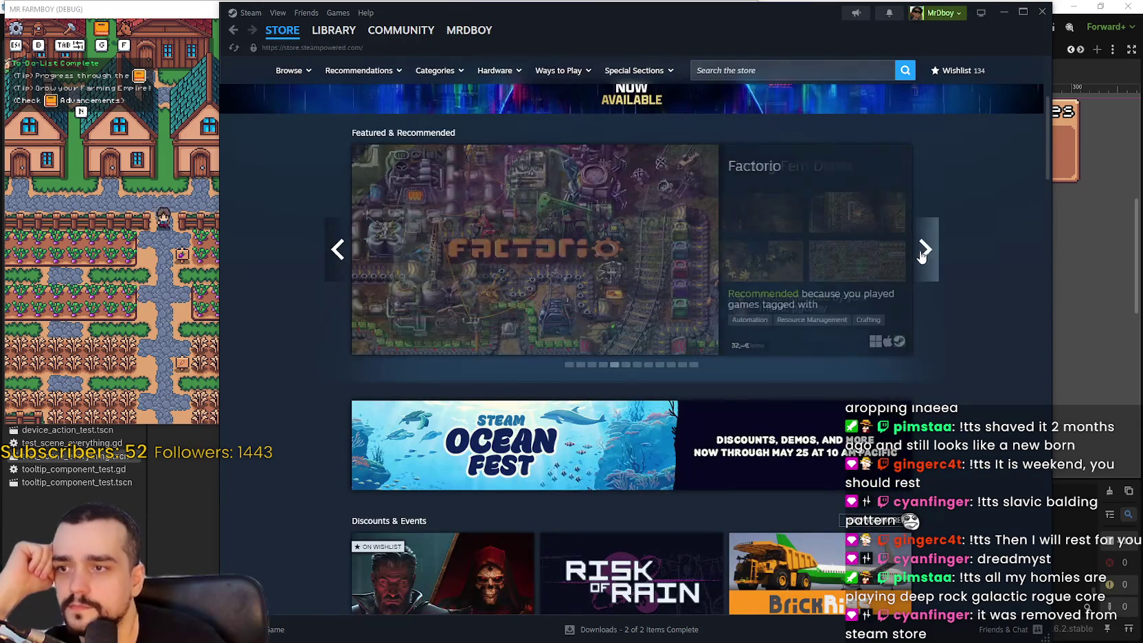
{"action": "left_click", "coordinate": [924, 251]}
{"action": "left_click", "coordinate": [924, 251]}
{"action": "left_click", "coordinate": [336, 251]}
{"action": "left_click", "coordinate": [337, 252]}
{"action": "left_click", "coordinate": [335, 253]}
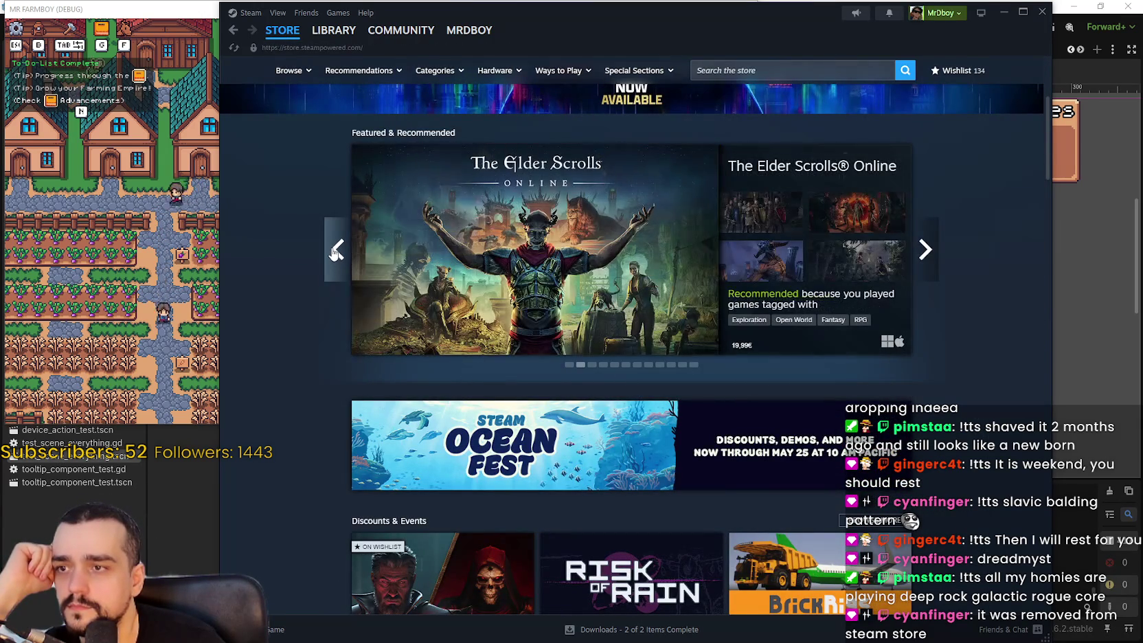
{"action": "left_click", "coordinate": [602, 258]}
Read the Class Mastery news post, visit the Elder Scrolls Online community hub, then return to the store front
{"action": "scroll", "coordinate": [557, 471], "scroll_direction": "down", "scroll_amount": 10}
{"action": "scroll", "coordinate": [556, 473], "scroll_direction": "down", "scroll_amount": 3}
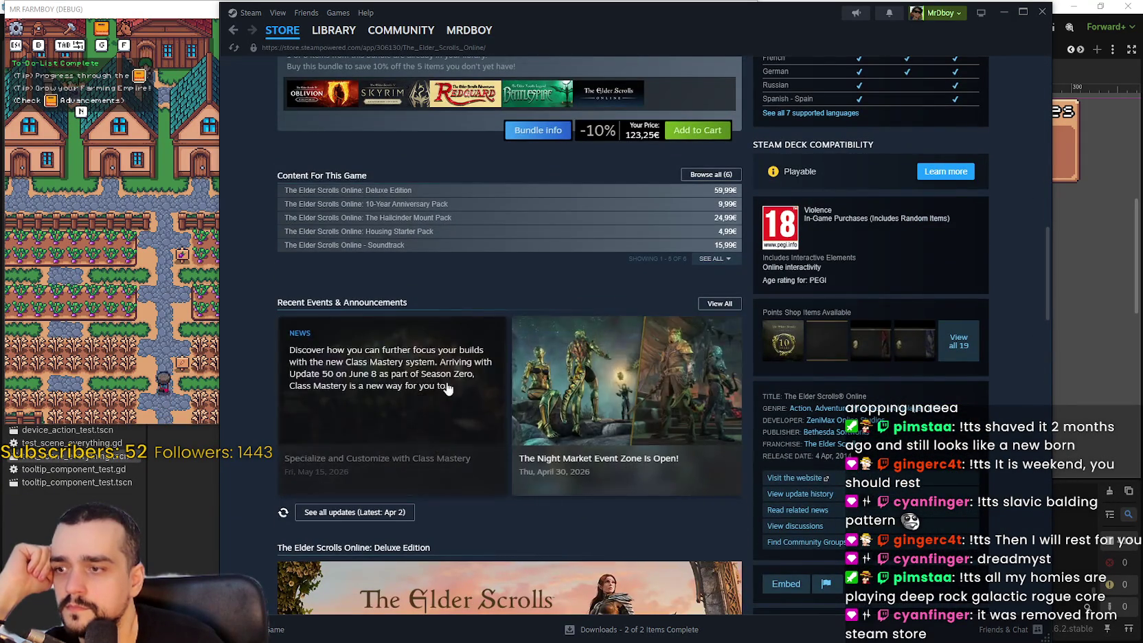
{"action": "left_click", "coordinate": [335, 377]}
{"action": "scroll", "coordinate": [699, 350], "scroll_direction": "down", "scroll_amount": 5}
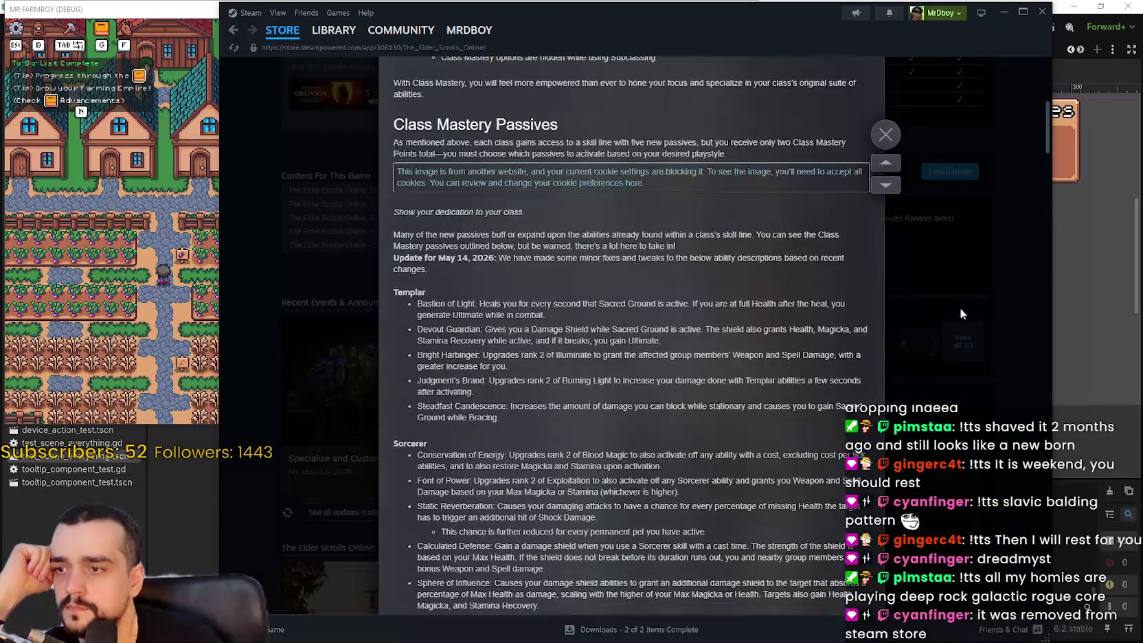
{"action": "left_click", "coordinate": [1042, 154]}
{"action": "left_click_drag", "start_coordinate": [1044, 243], "coordinate": [1037, 60]}
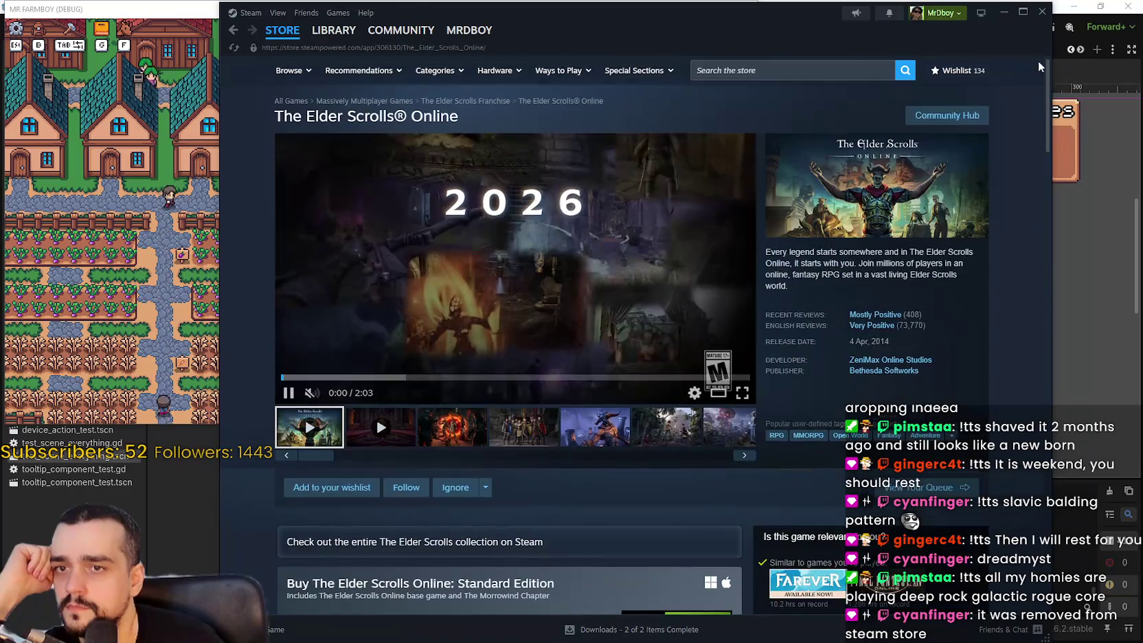
{"action": "left_click", "coordinate": [931, 122]}
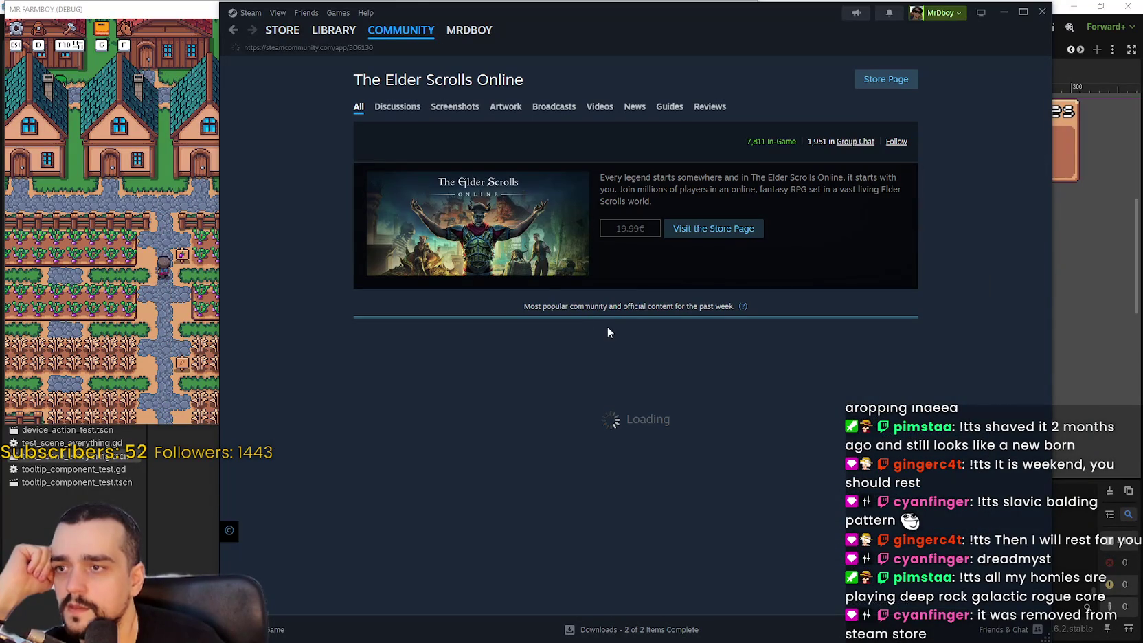
{"action": "left_click", "coordinate": [291, 35]}
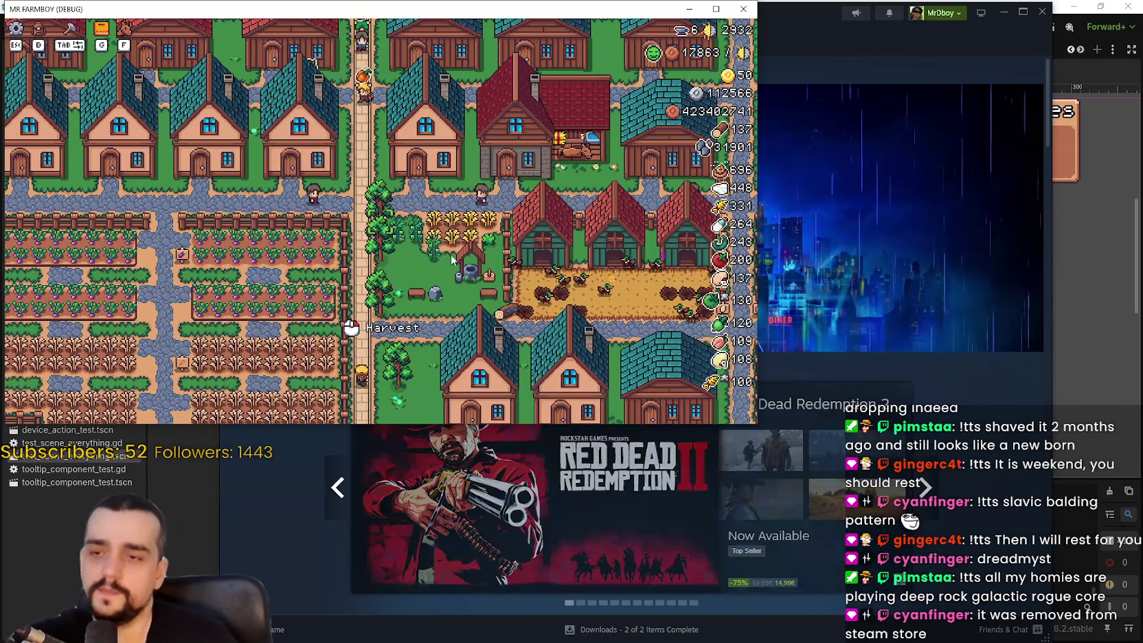
Open the Player House advancements panel, maximize the game window with Super+Up, then close the panel
{"action": "key", "text": "s"}
{"action": "key", "text": "d"}
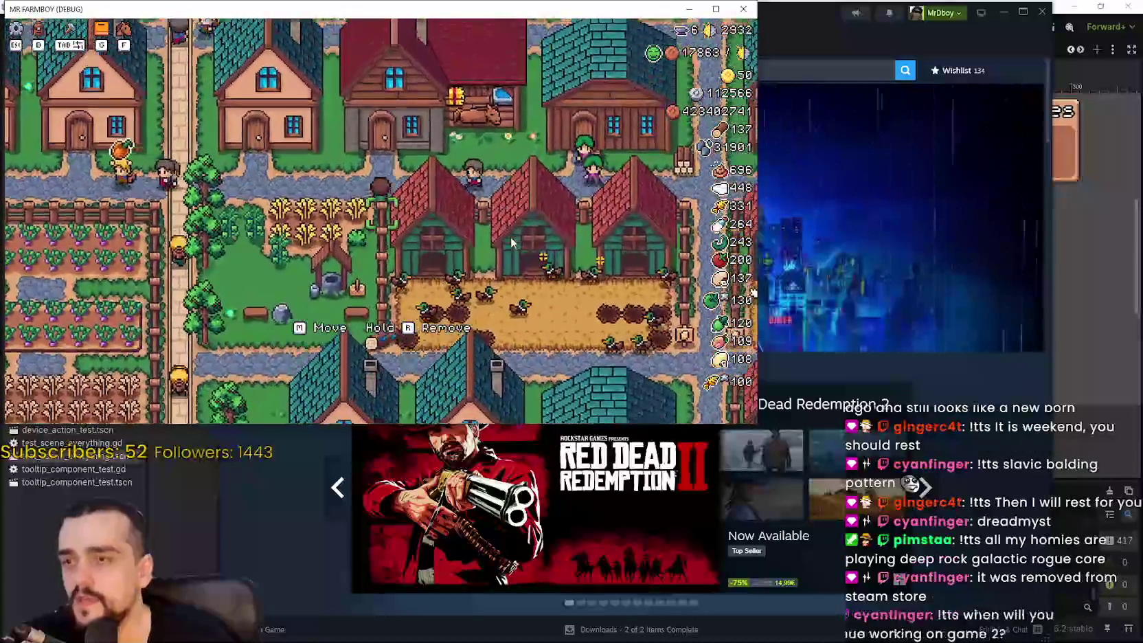
{"action": "left_click", "coordinate": [556, 206]}
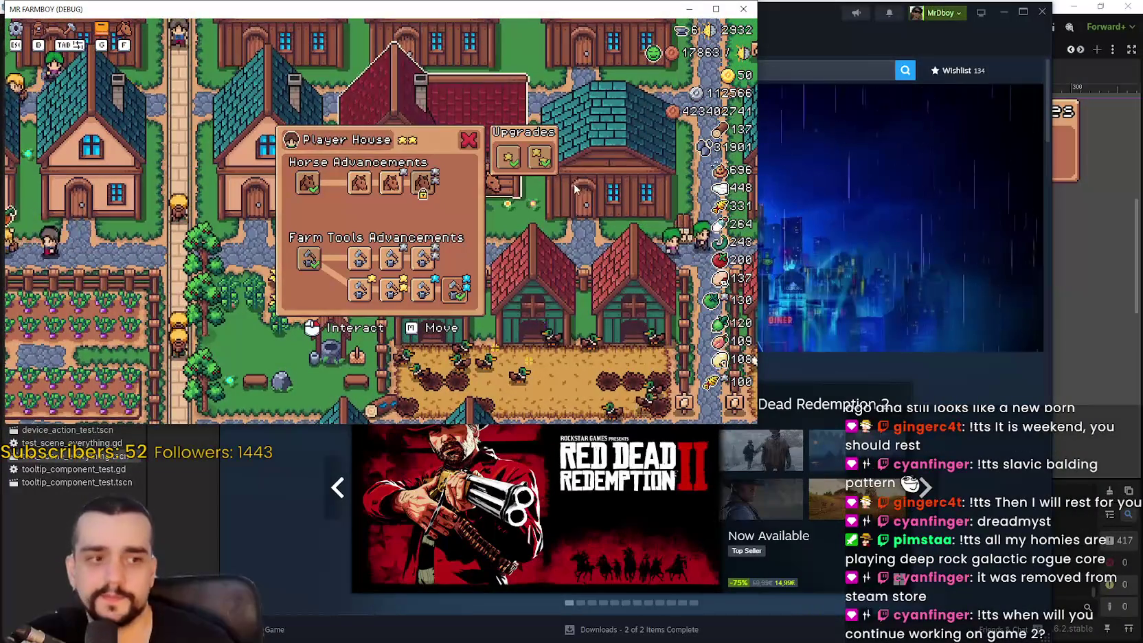
{"action": "key", "text": "super+Up"}
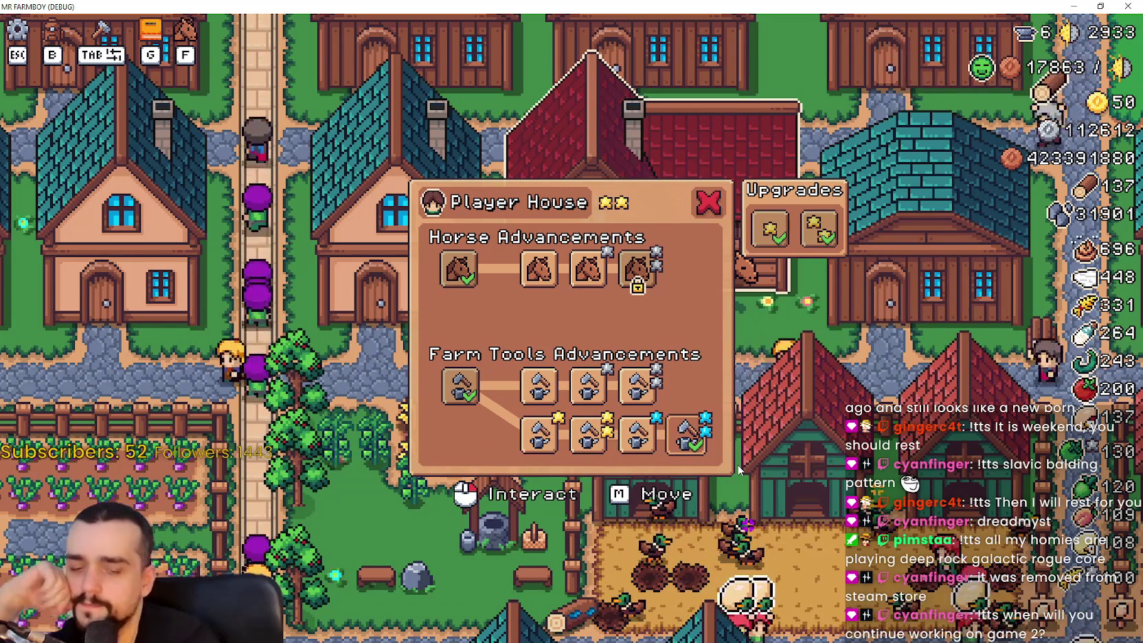
{"action": "left_click", "coordinate": [716, 216]}
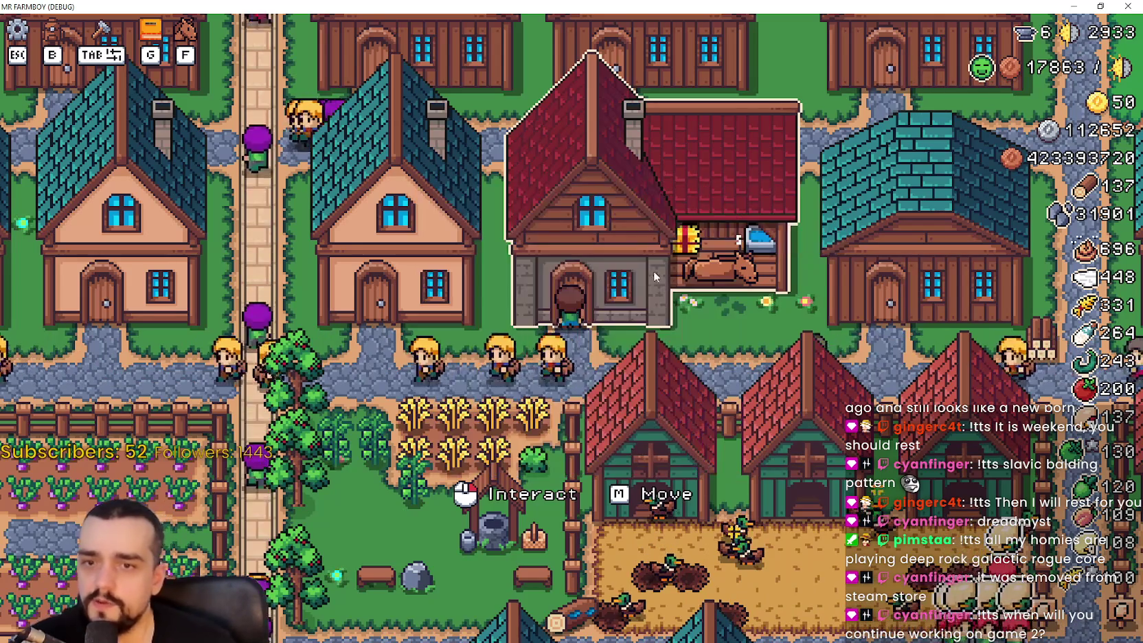
Walk onto the wheat field beside the well and harvest the ripe wheat
{"action": "key", "text": "w"}
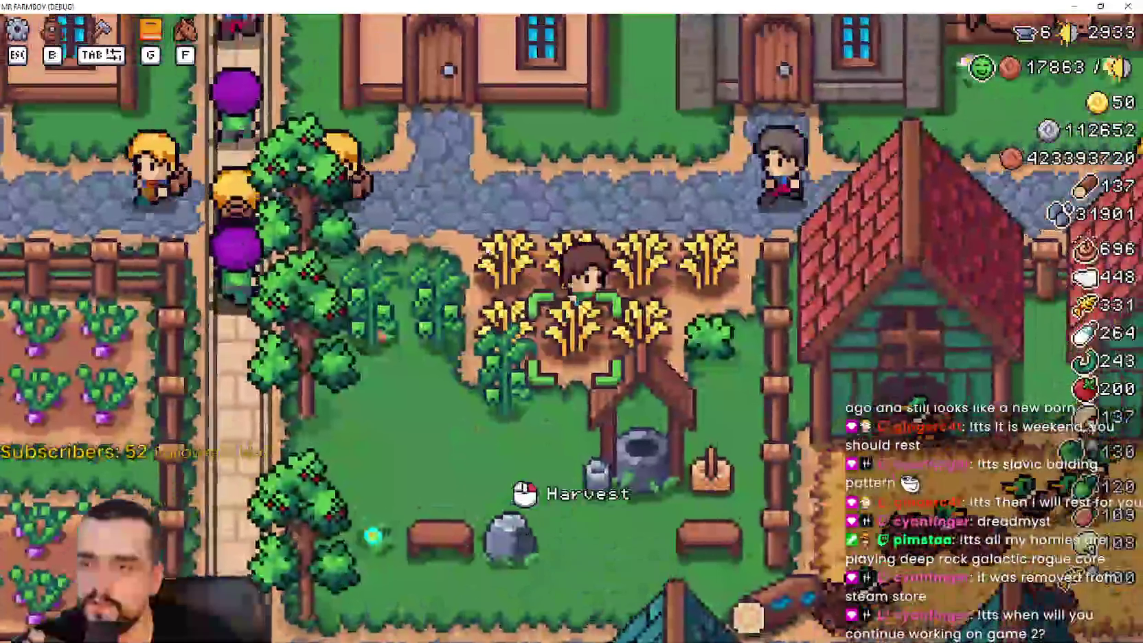
{"action": "key", "text": "s"}
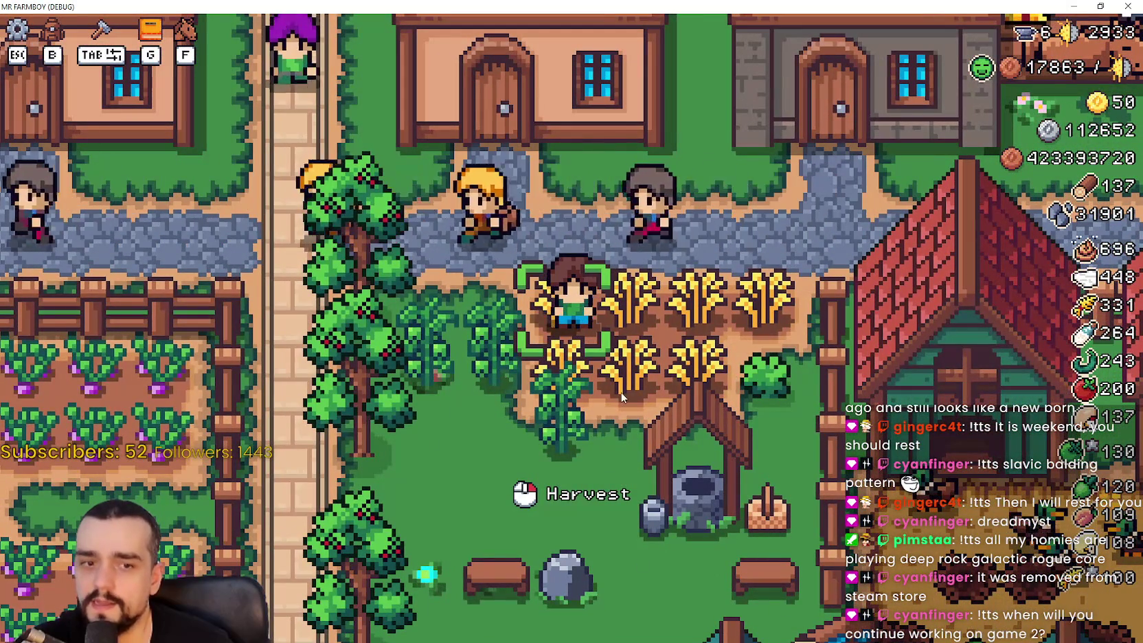
{"action": "key", "text": "d"}
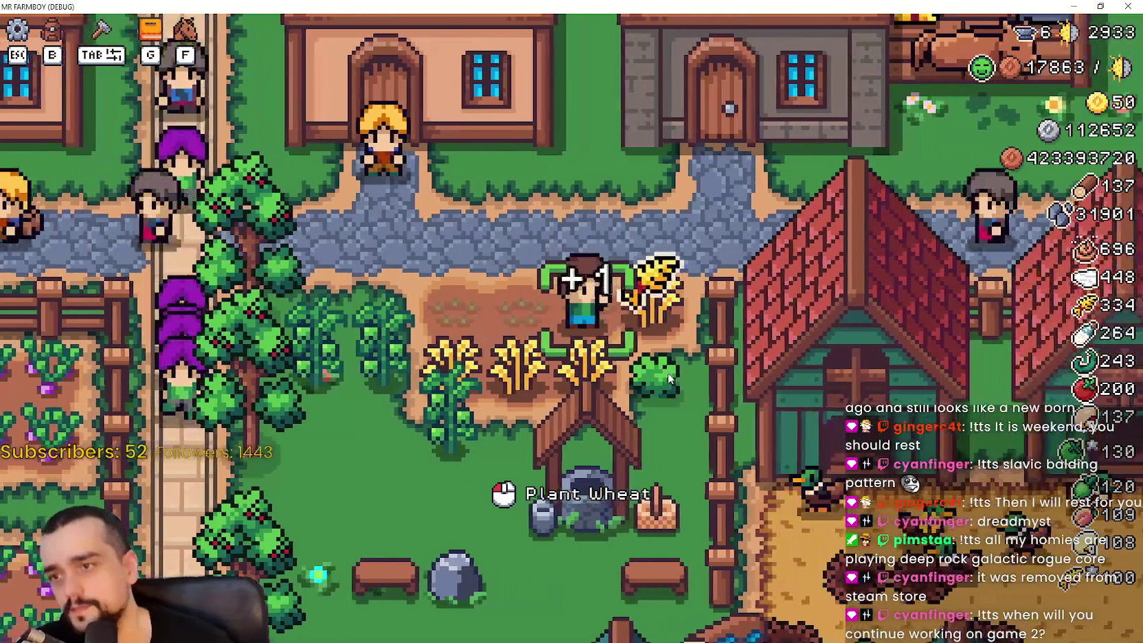
{"action": "left_click", "coordinate": [667, 372]}
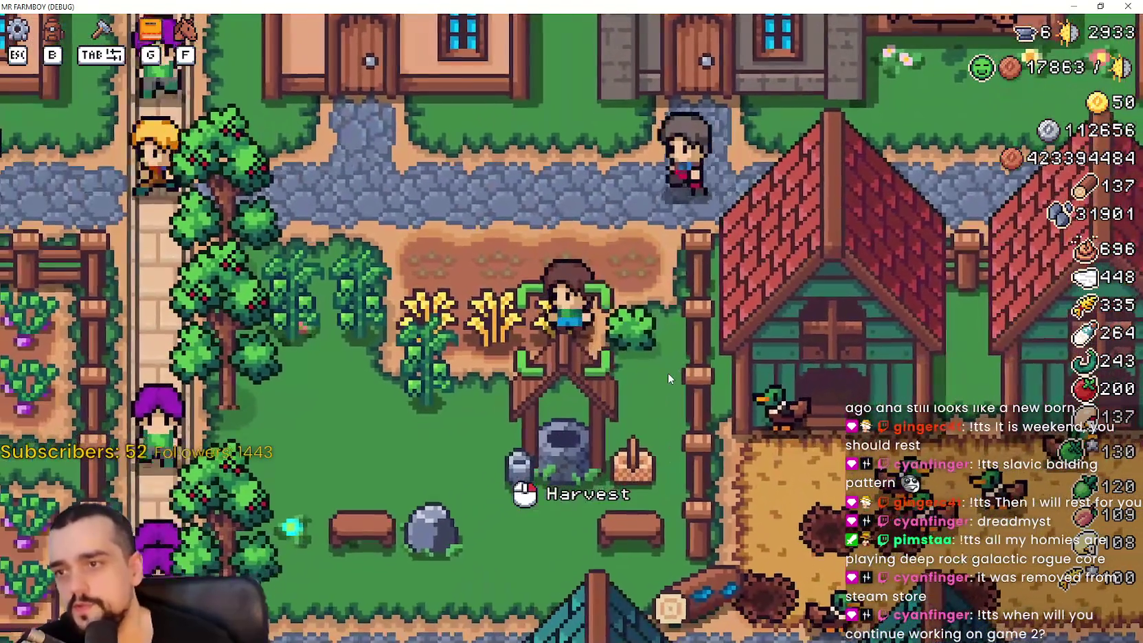
{"action": "left_click", "coordinate": [664, 371]}
Replant wheat on the cleared tile and water it
{"action": "key", "text": "a"}
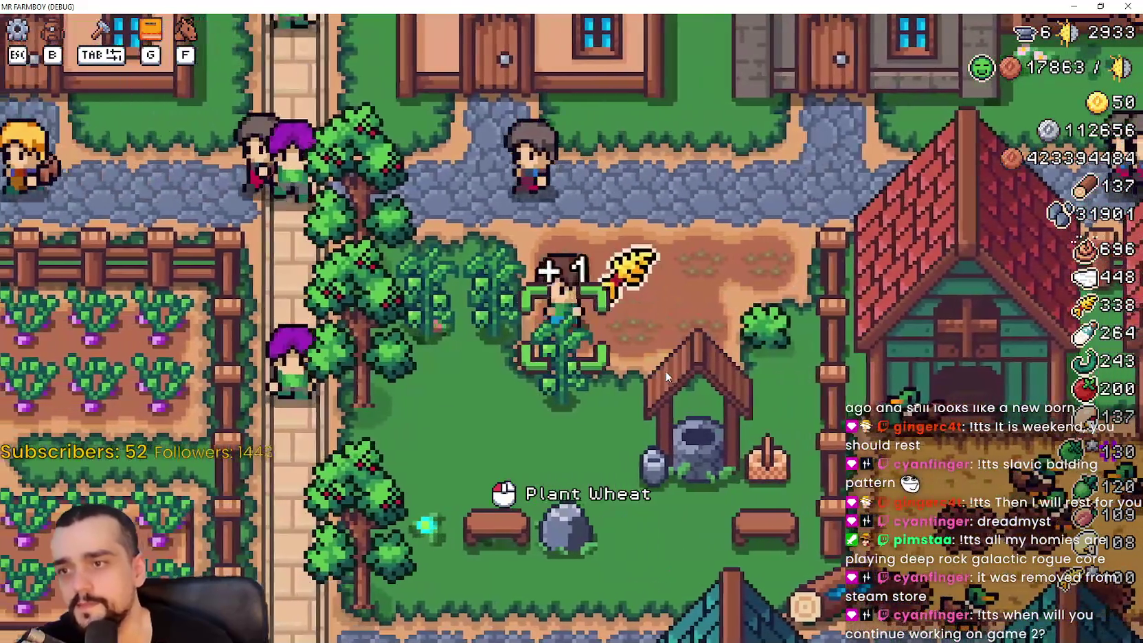
{"action": "left_click", "coordinate": [665, 377]}
{"action": "key", "text": "w"}
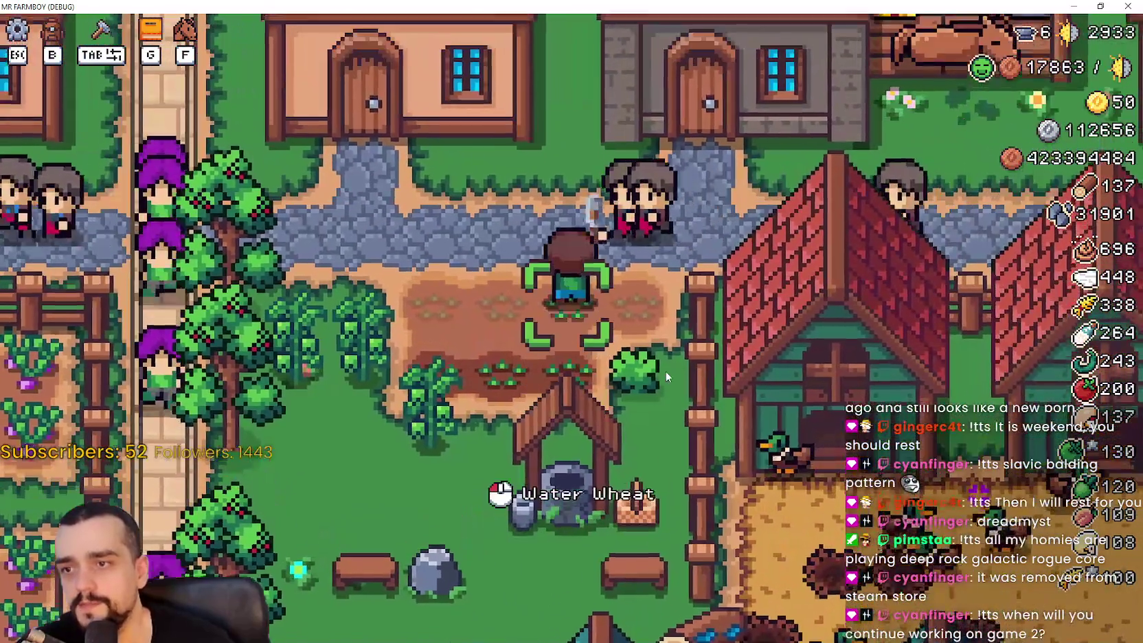
{"action": "key", "text": "d"}
{"action": "left_click", "coordinate": [664, 376]}
Walk back to the Player House and reopen its advancements panel
{"action": "key", "text": "a"}
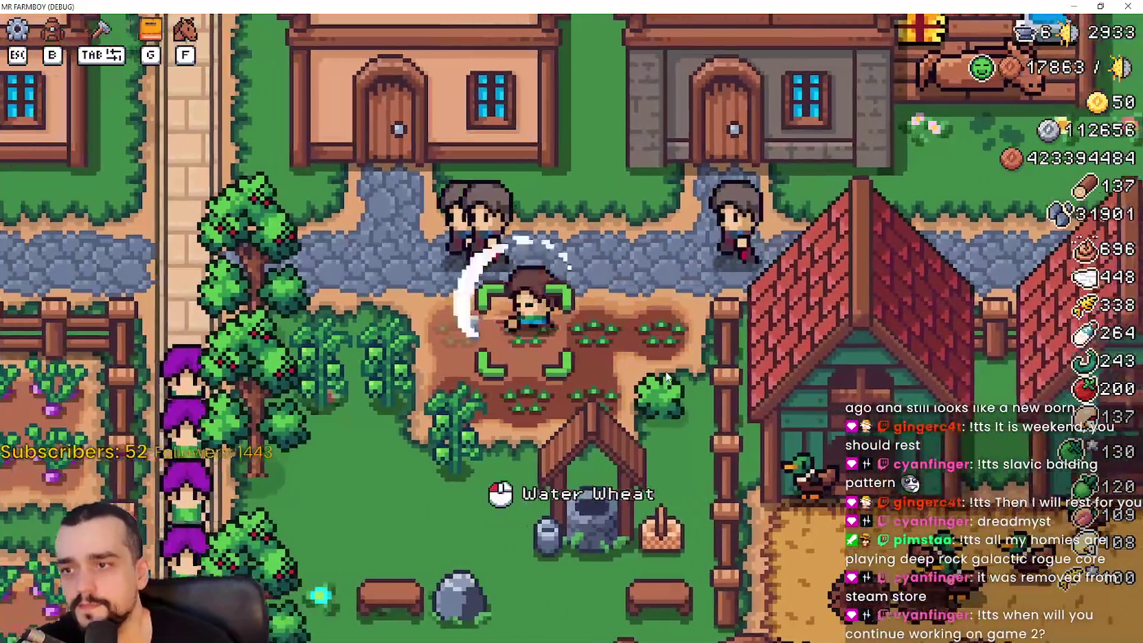
{"action": "key", "text": "w"}
{"action": "key", "text": "Tab"}
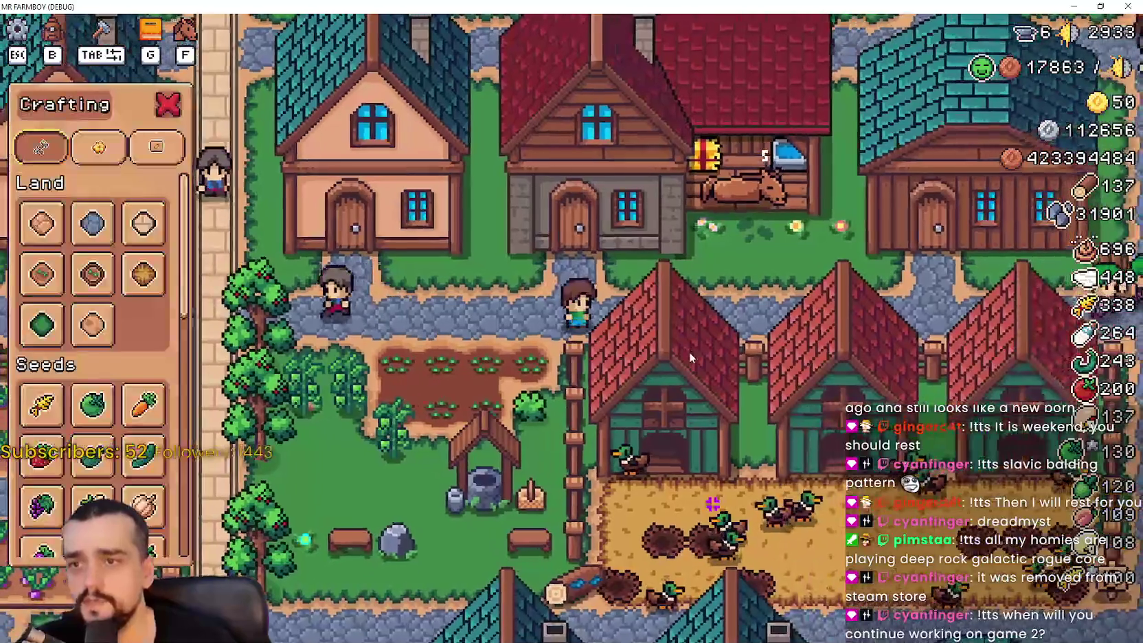
{"action": "key", "text": "Tab"}
{"action": "left_click", "coordinate": [690, 351]}
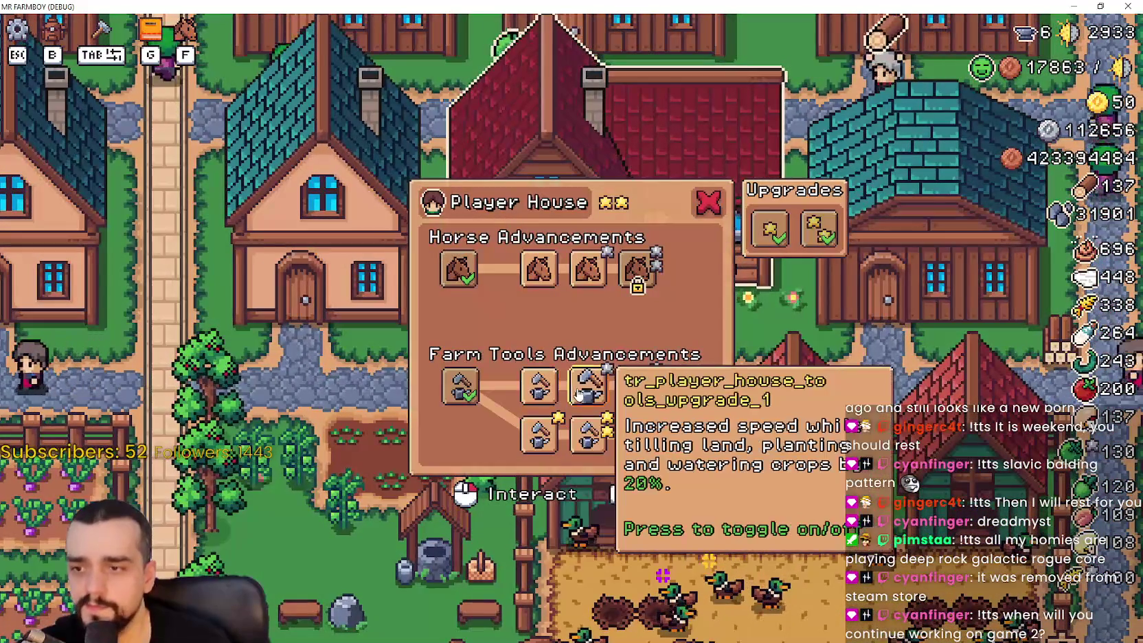
Check the farm-tool upgrade tooltips, then activate the sixth bottom-row upgrade for 200% tilling, planting and watering speed
{"action": "mouse_move", "coordinate": [526, 428]}
{"action": "mouse_move", "coordinate": [647, 440]}
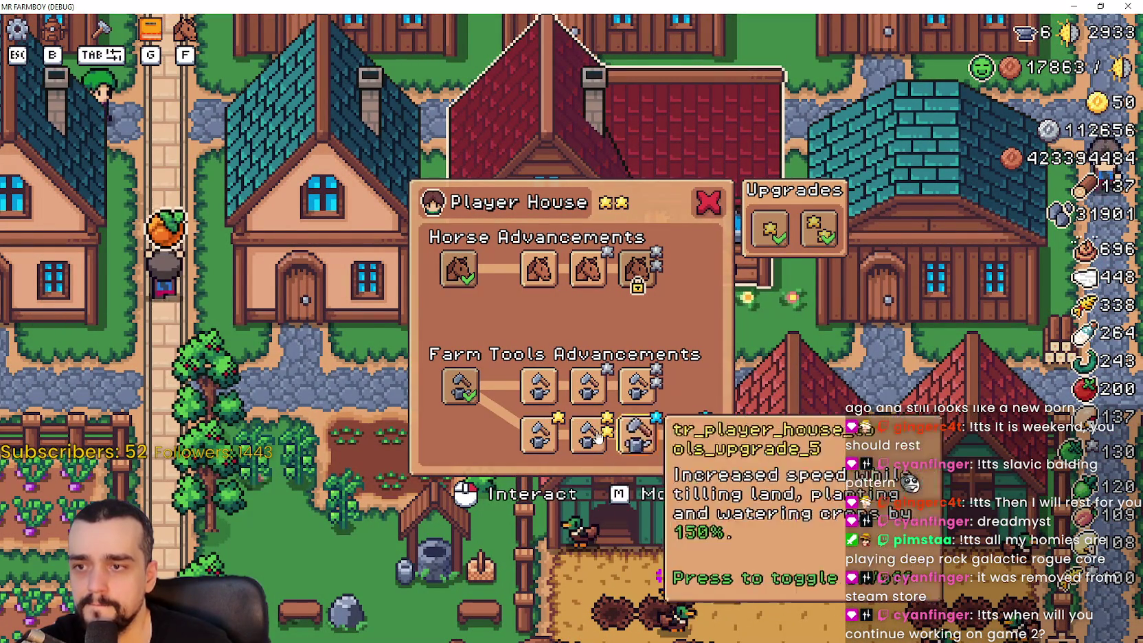
{"action": "mouse_move", "coordinate": [606, 421]}
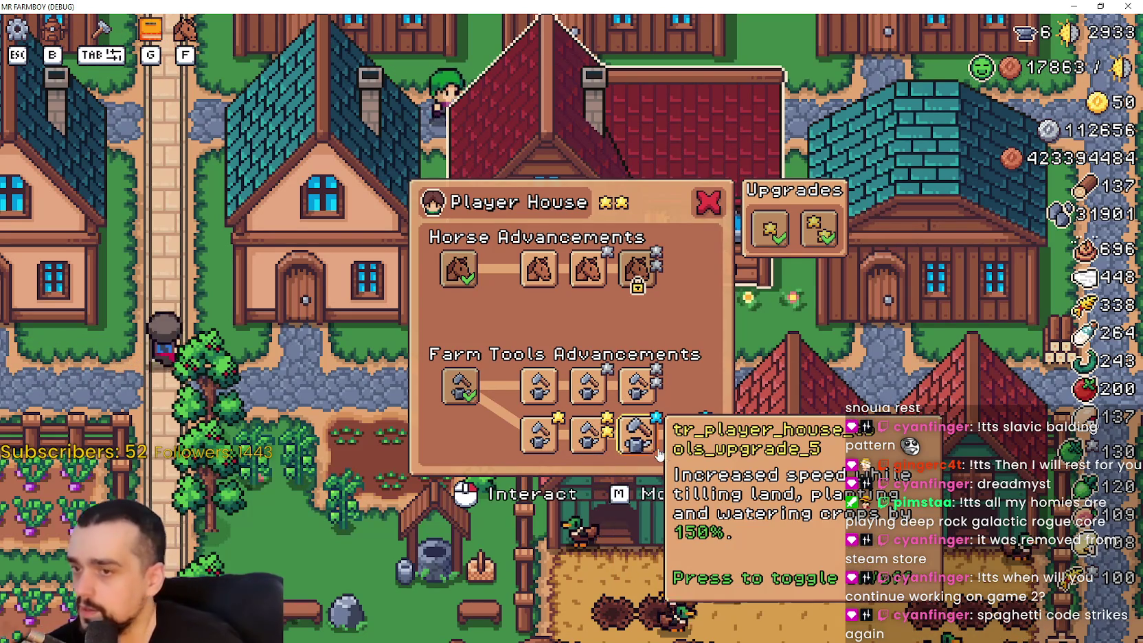
{"action": "mouse_move", "coordinate": [690, 441]}
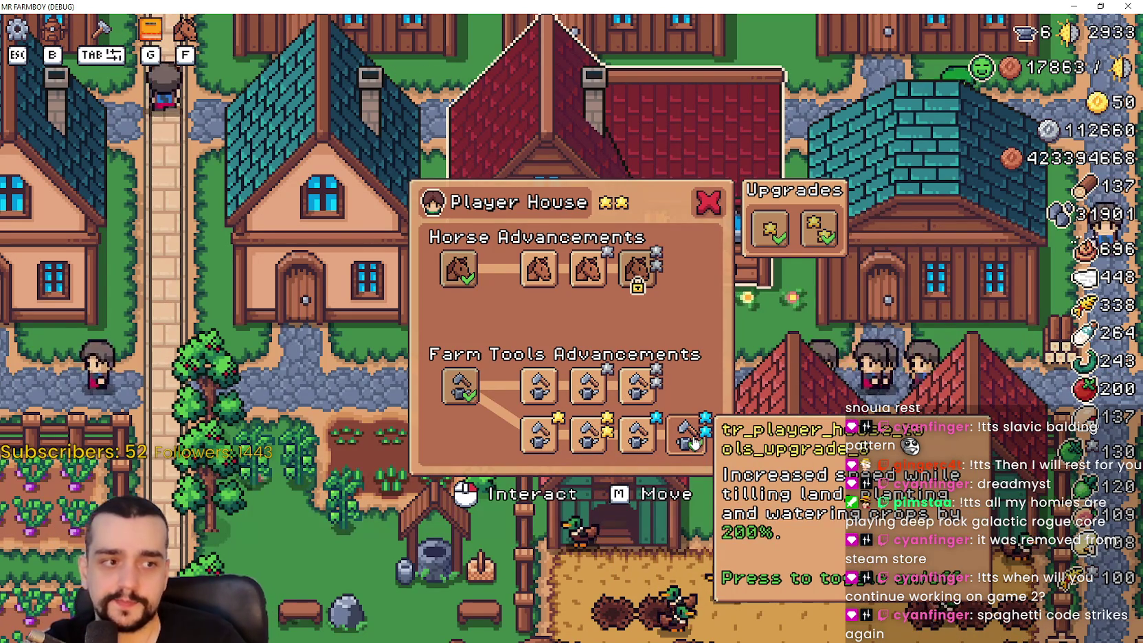
{"action": "left_click", "coordinate": [695, 442]}
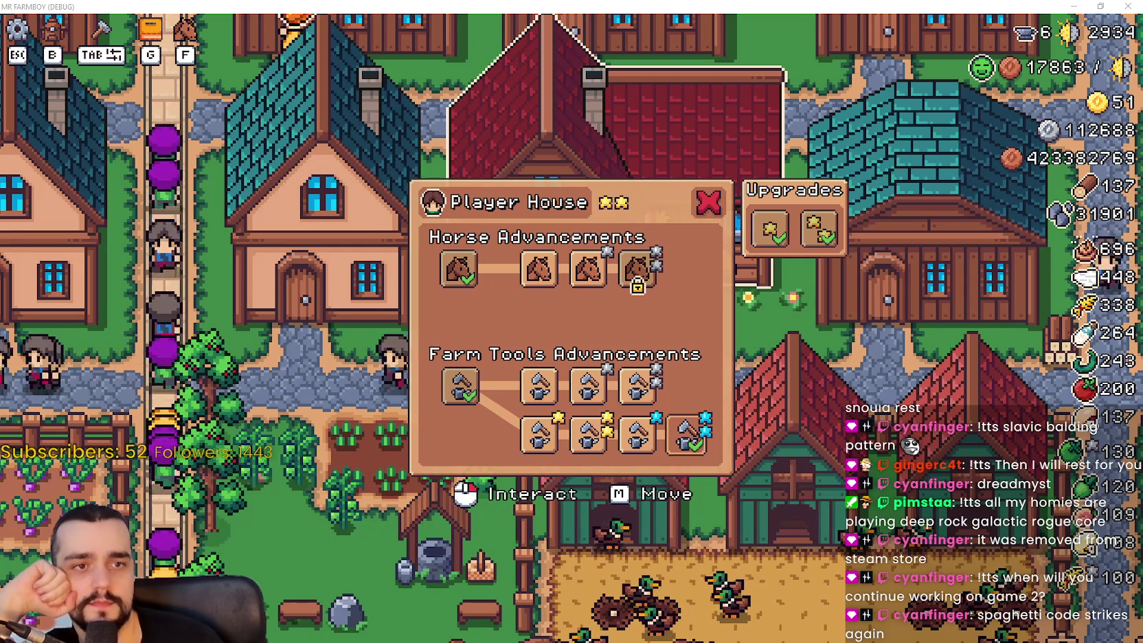
Bring the Casterlabs chat dashboard forward, scroll its chat to the latest messages, then close it
{"action": "left_click_drag", "start_coordinate": [843, 91], "coordinate": [837, 54]}
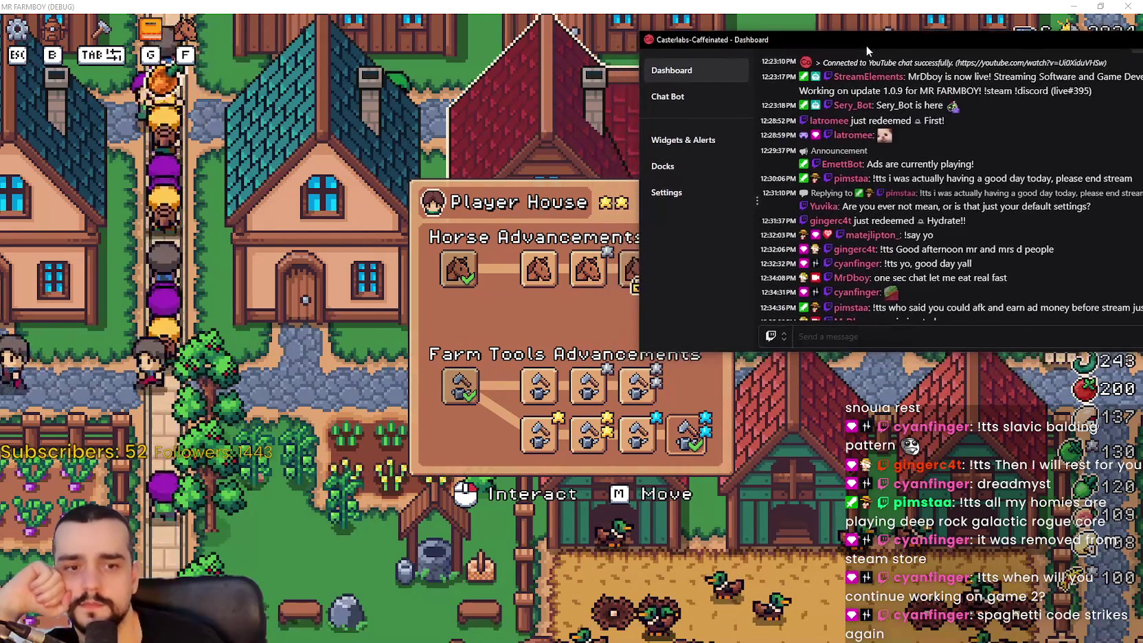
{"action": "scroll", "coordinate": [876, 124], "scroll_direction": "up", "scroll_amount": 2}
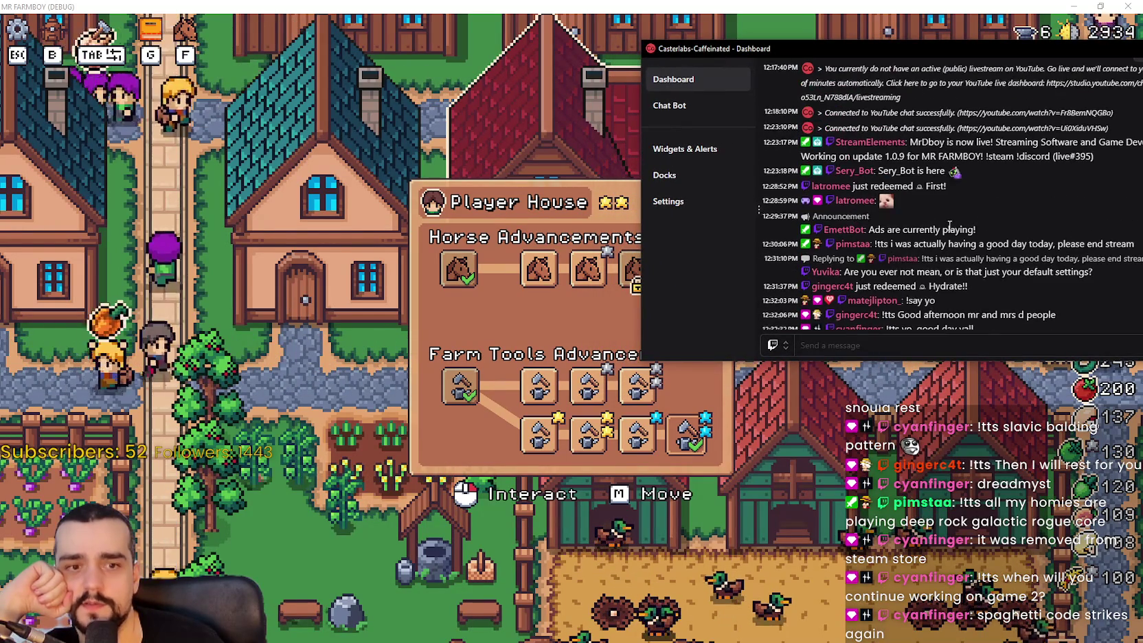
{"action": "scroll", "coordinate": [946, 204], "scroll_direction": "down", "scroll_amount": 2}
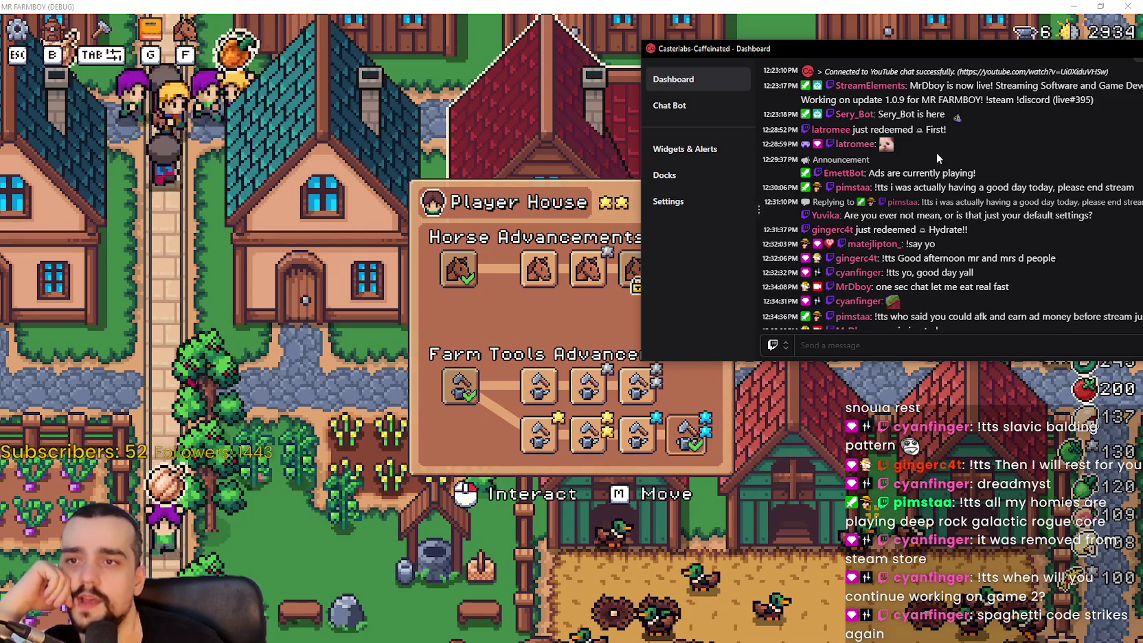
{"action": "scroll", "coordinate": [868, 157], "scroll_direction": "down", "scroll_amount": 3}
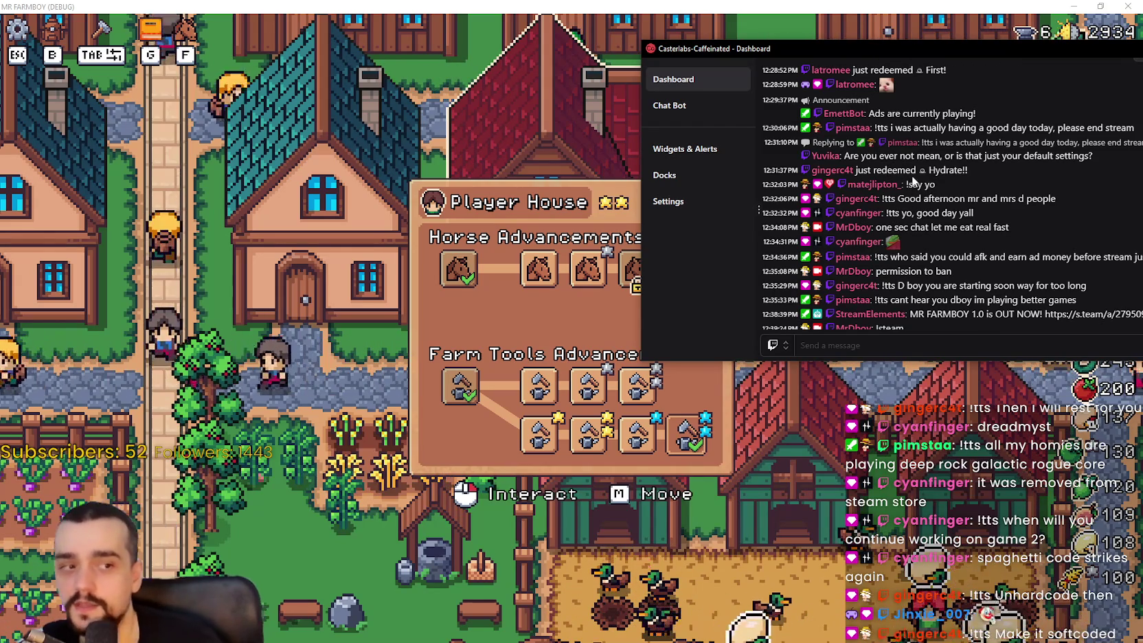
{"action": "scroll", "coordinate": [872, 137], "scroll_direction": "down", "scroll_amount": 3}
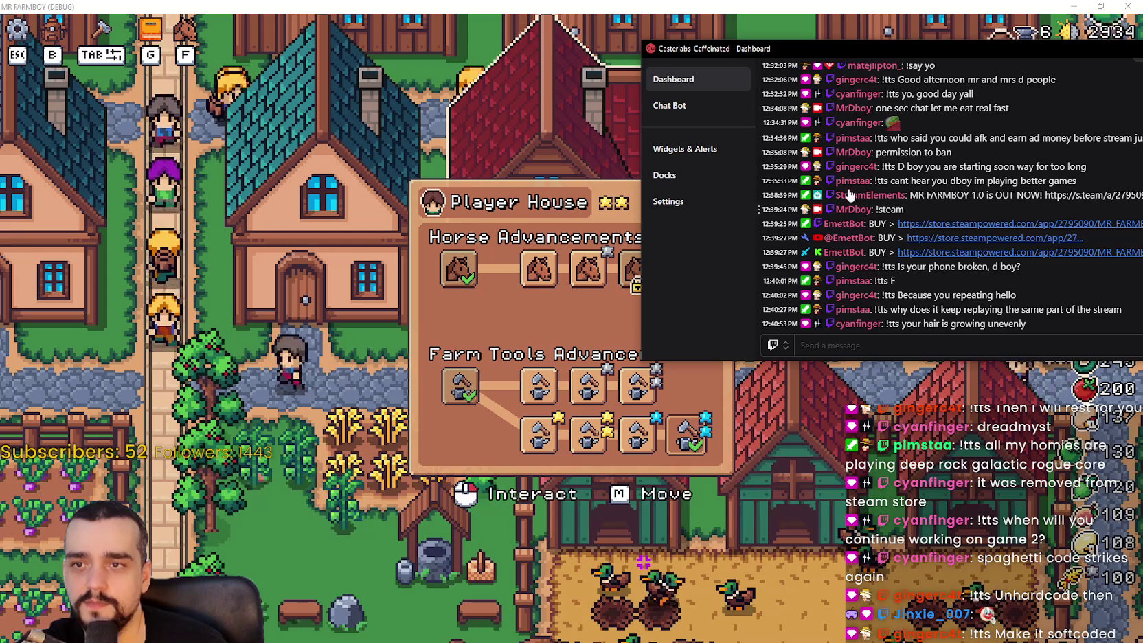
{"action": "scroll", "coordinate": [849, 252], "scroll_direction": "down", "scroll_amount": 3}
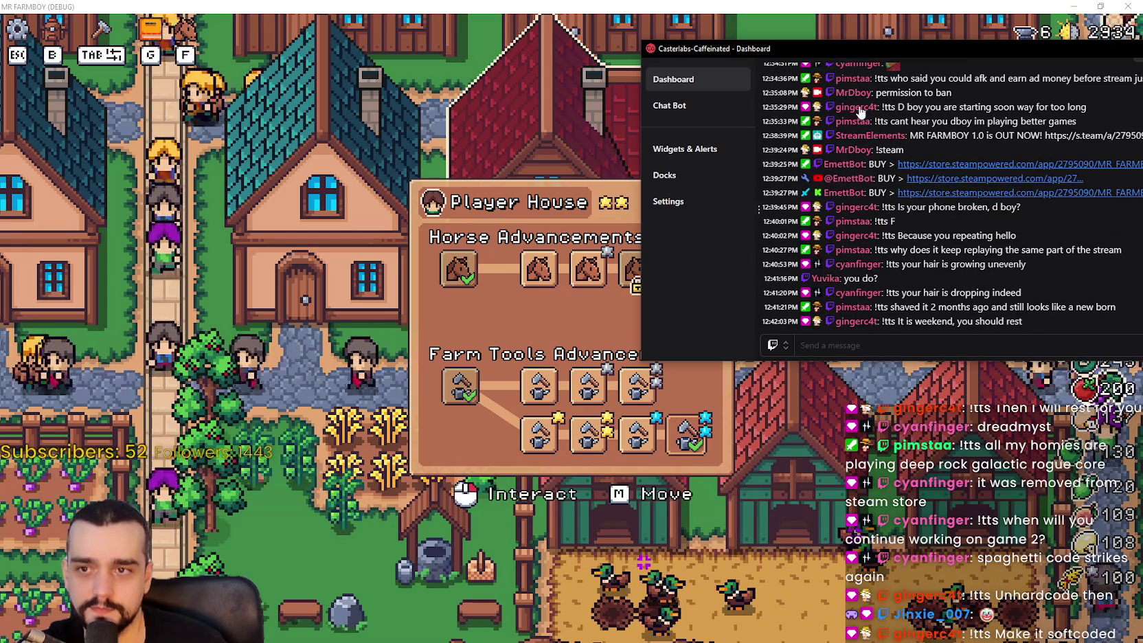
{"action": "scroll", "coordinate": [848, 106], "scroll_direction": "down", "scroll_amount": 3}
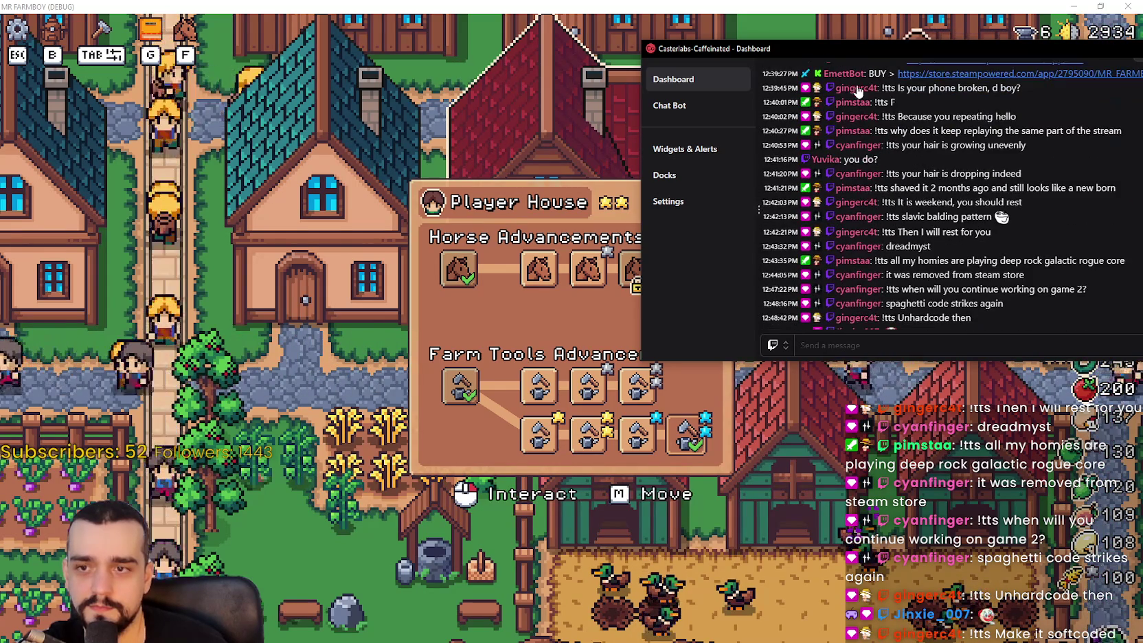
{"action": "scroll", "coordinate": [864, 314], "scroll_direction": "down", "scroll_amount": 1}
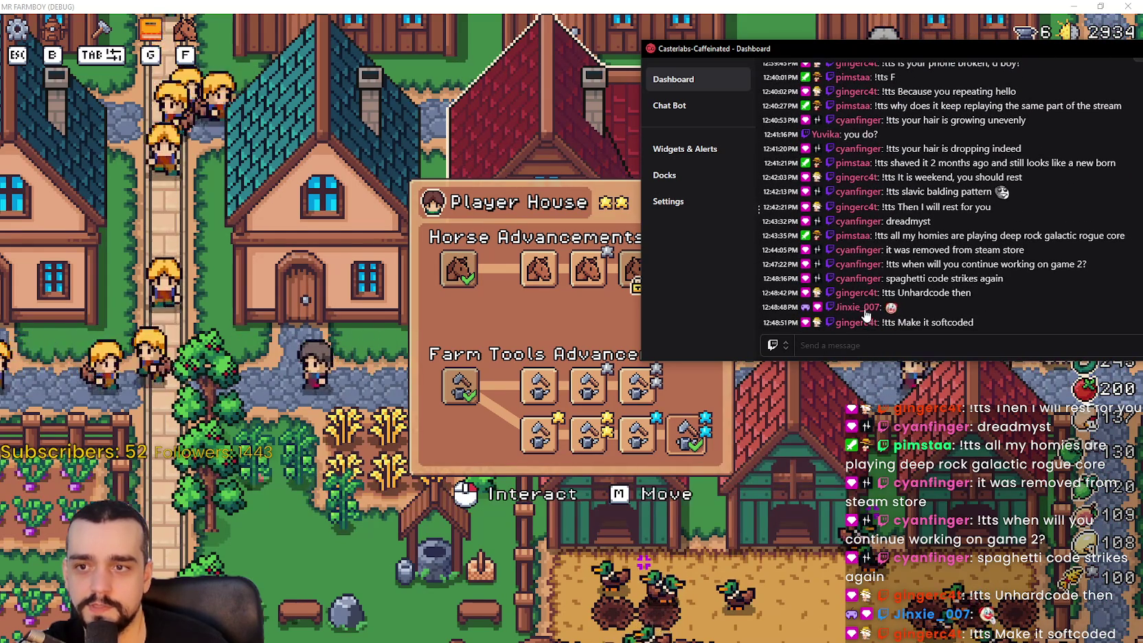
{"action": "left_click", "coordinate": [866, 36]}
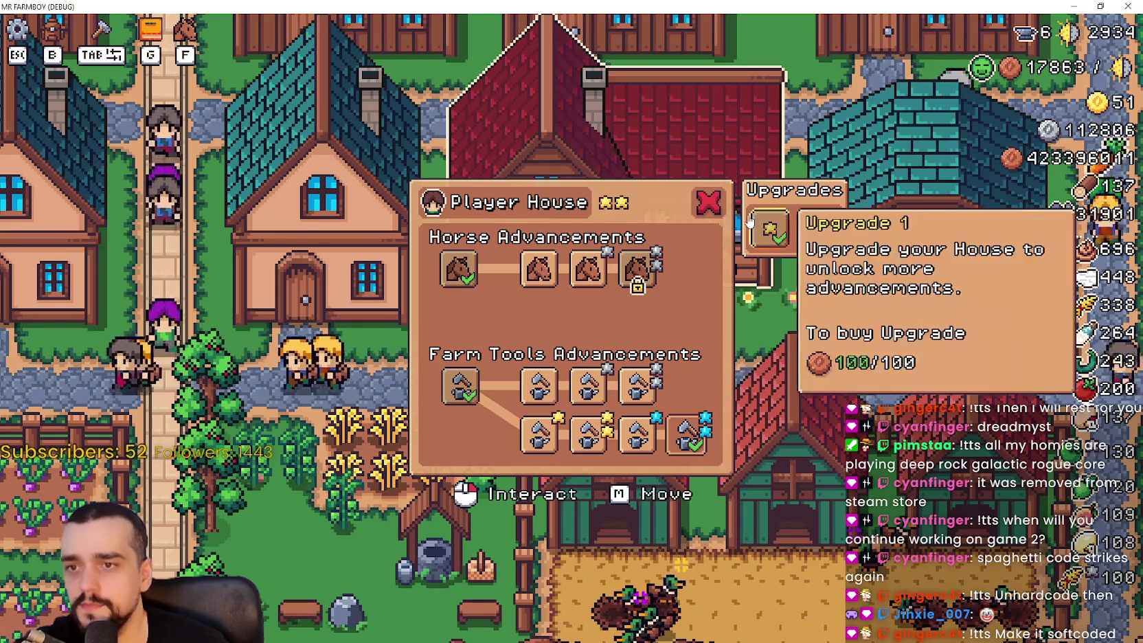
Buy Player House Upgrade 1 for 100, leaving both house upgrades owned
{"action": "left_click", "coordinate": [783, 230]}
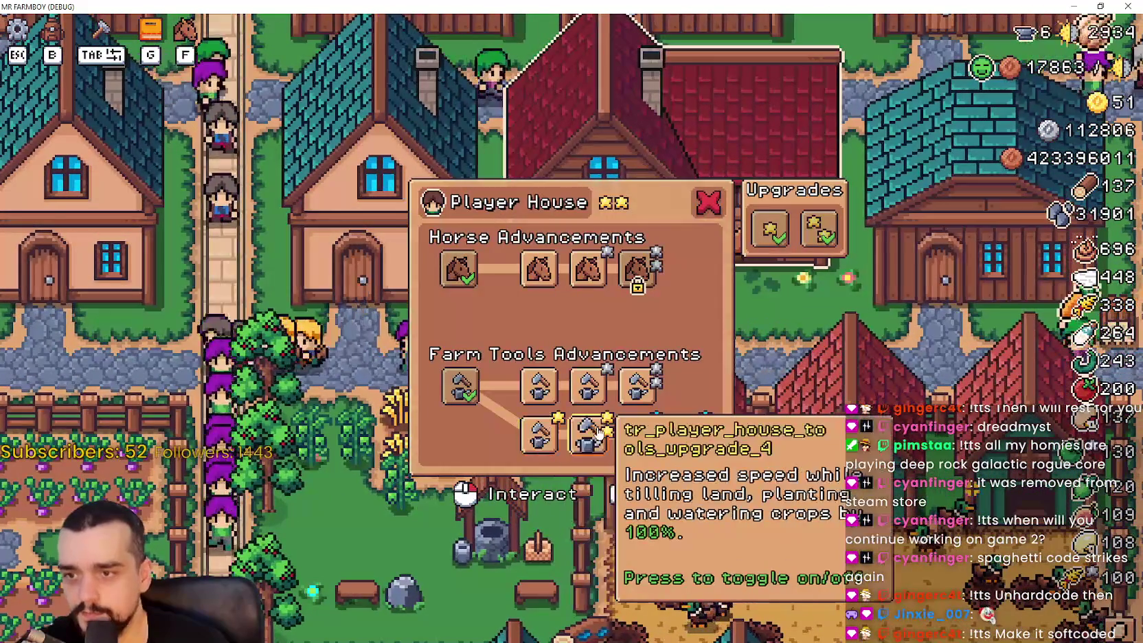
Expand the Farm Tool Upgrades tree and activate the last lower-row tool upgrade
{"action": "left_click", "coordinate": [459, 388]}
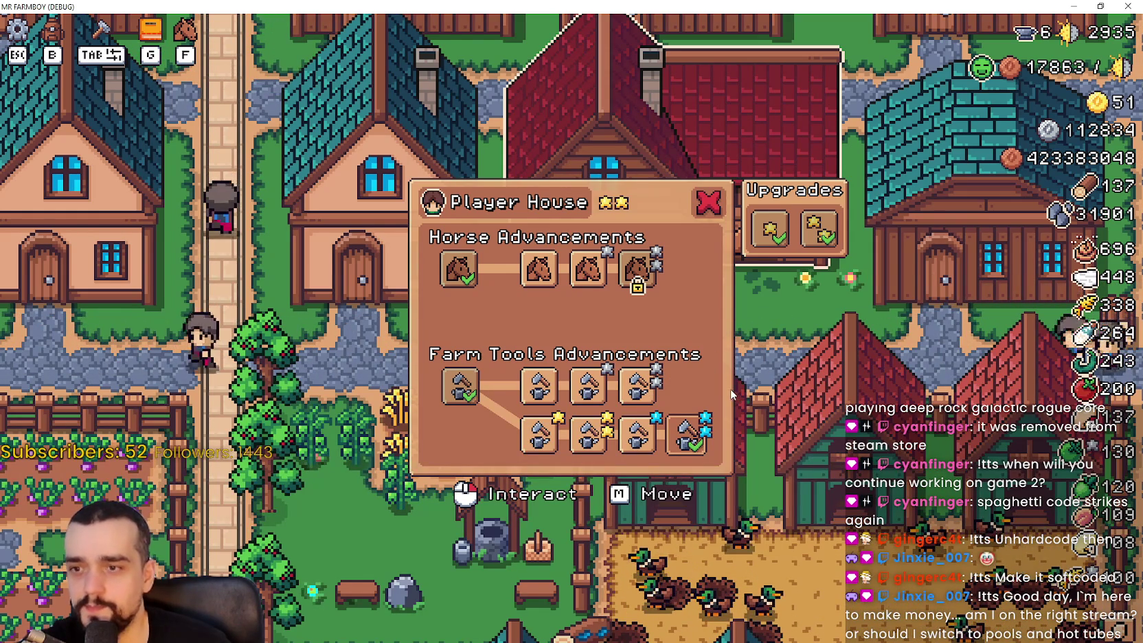
{"action": "left_click", "coordinate": [637, 433]}
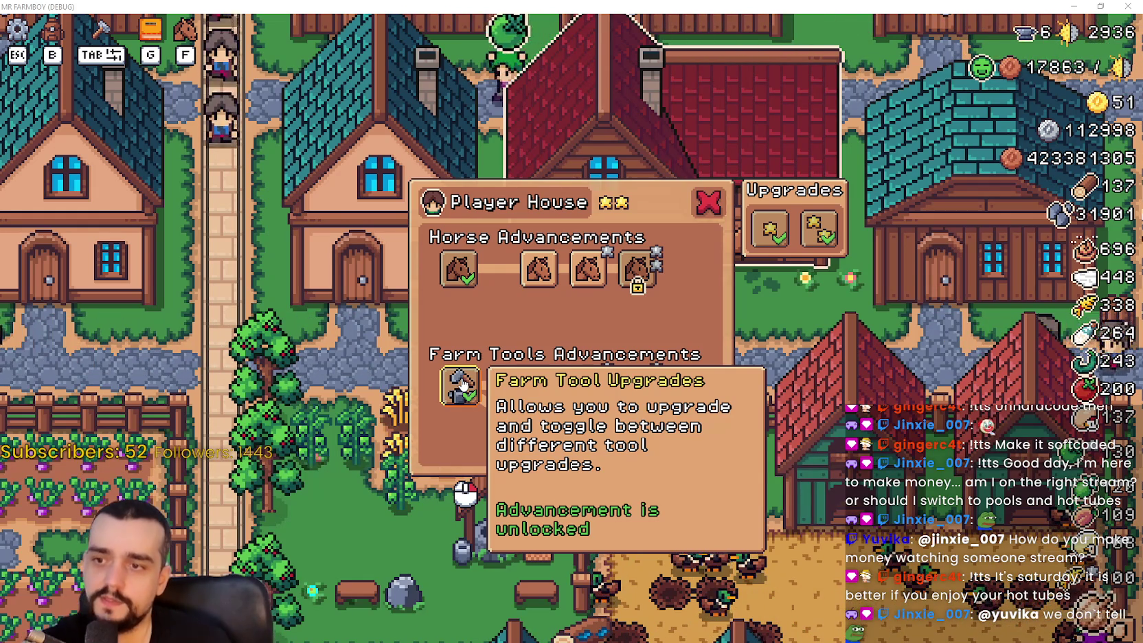
{"action": "left_click", "coordinate": [461, 385]}
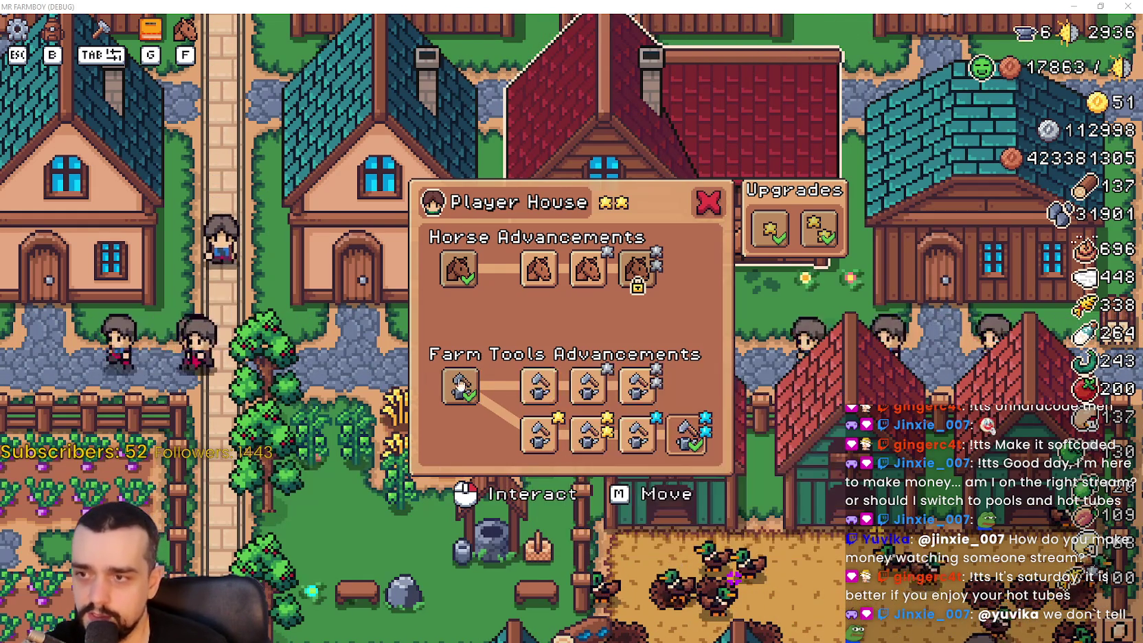
{"action": "mouse_move", "coordinate": [539, 387]}
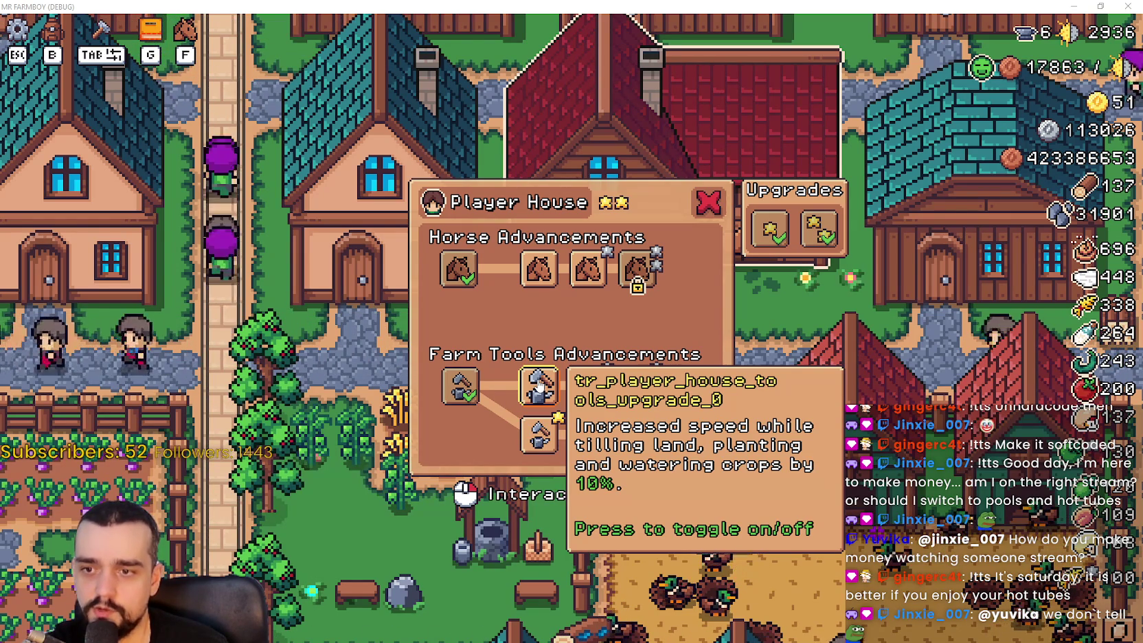
{"action": "mouse_move", "coordinate": [599, 403]}
{"action": "mouse_move", "coordinate": [702, 441]}
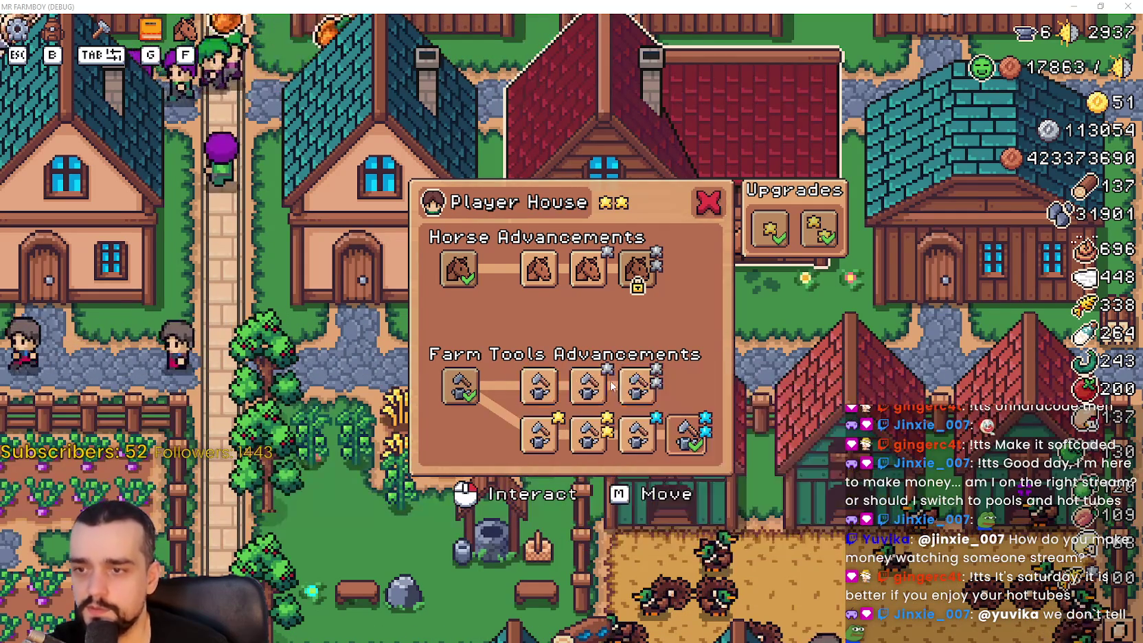
{"action": "mouse_move", "coordinate": [523, 272]}
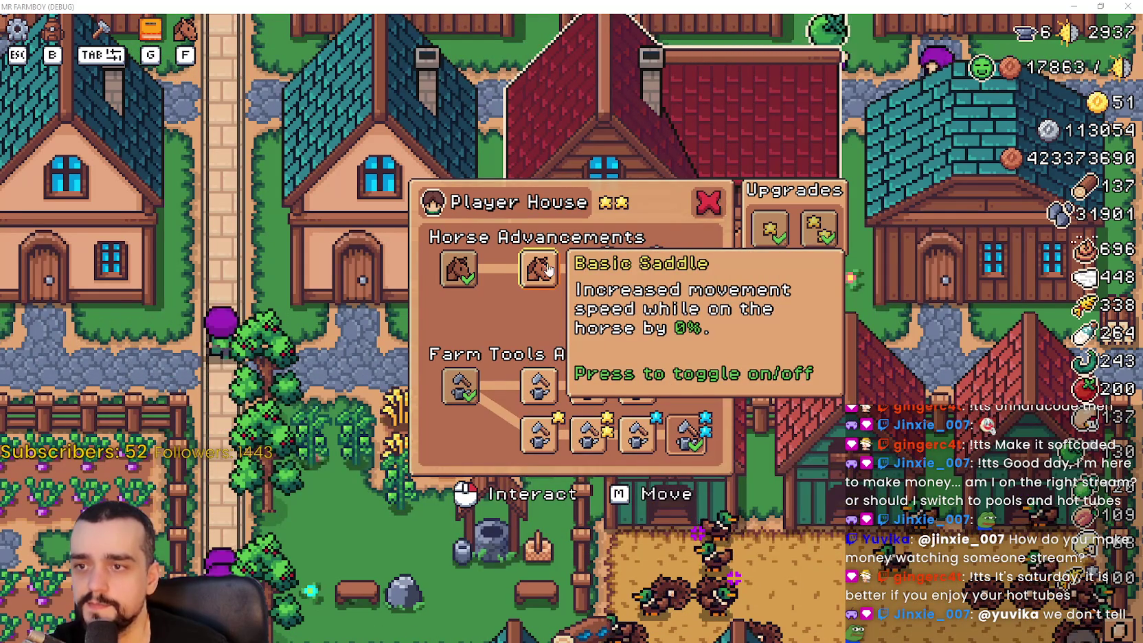
{"action": "mouse_move", "coordinate": [642, 283]}
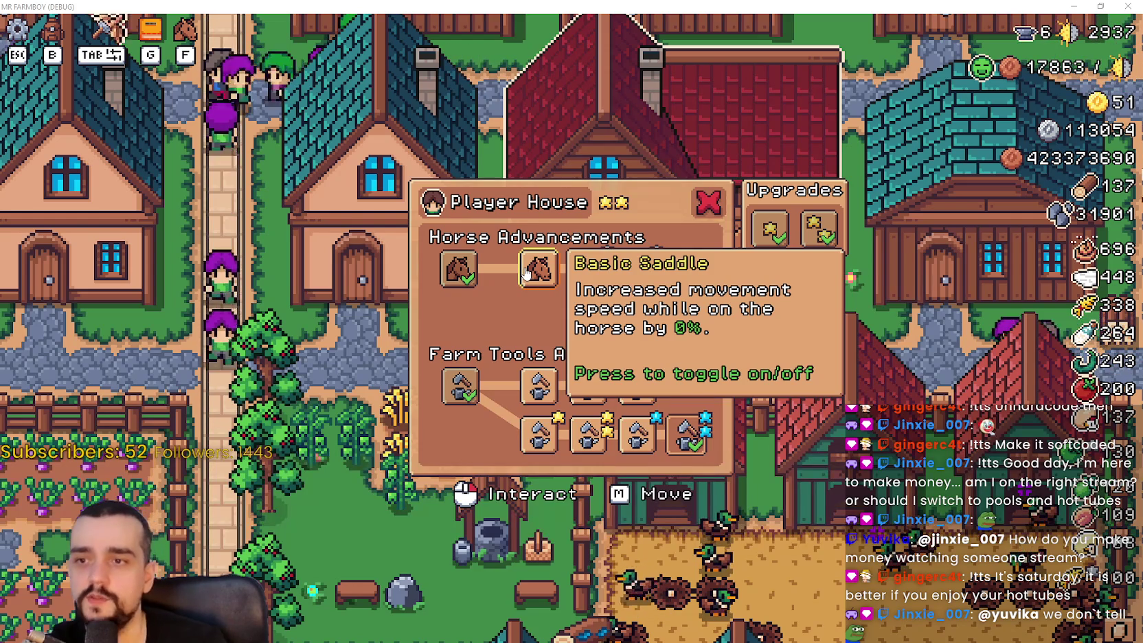
{"action": "left_click", "coordinate": [710, 199]}
{"action": "key", "text": "g"}
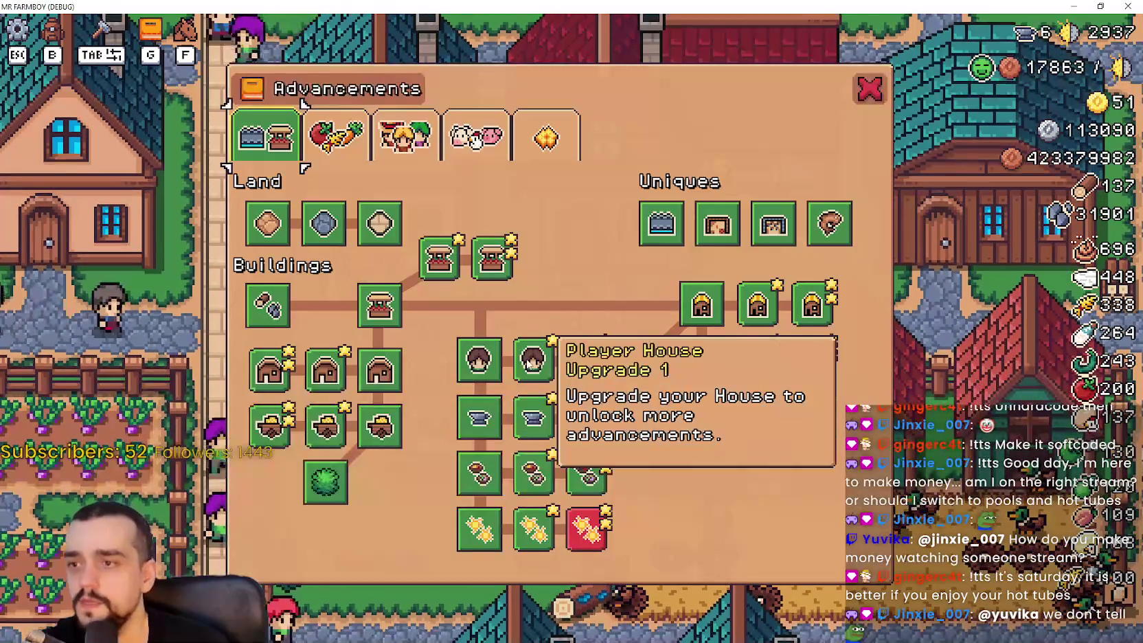
{"action": "mouse_move", "coordinate": [489, 369]}
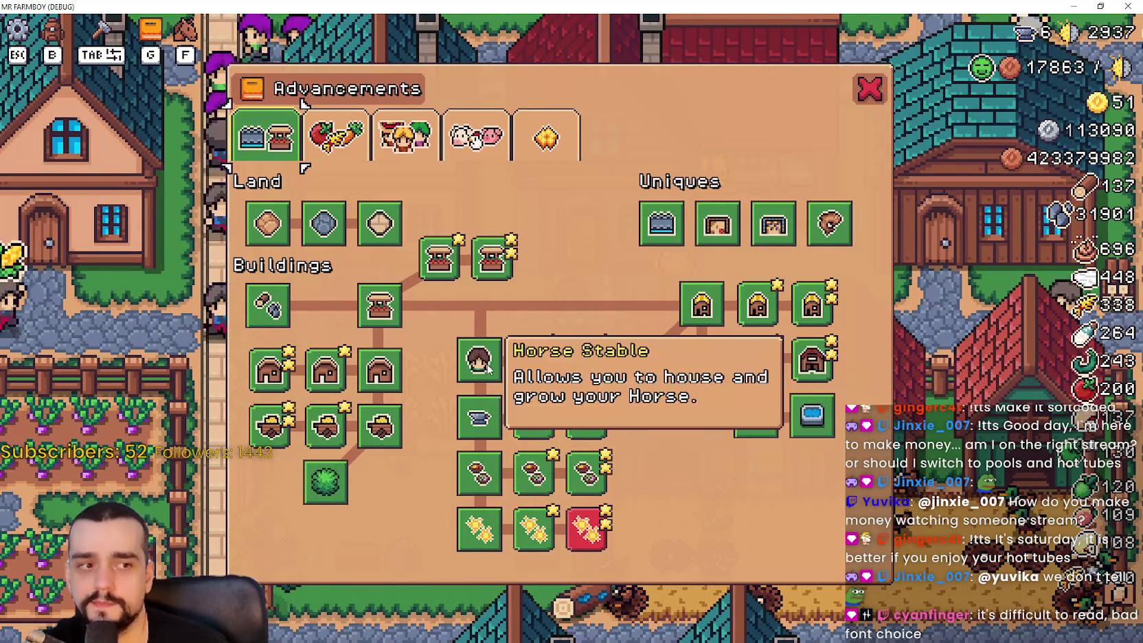
{"action": "key", "text": "g"}
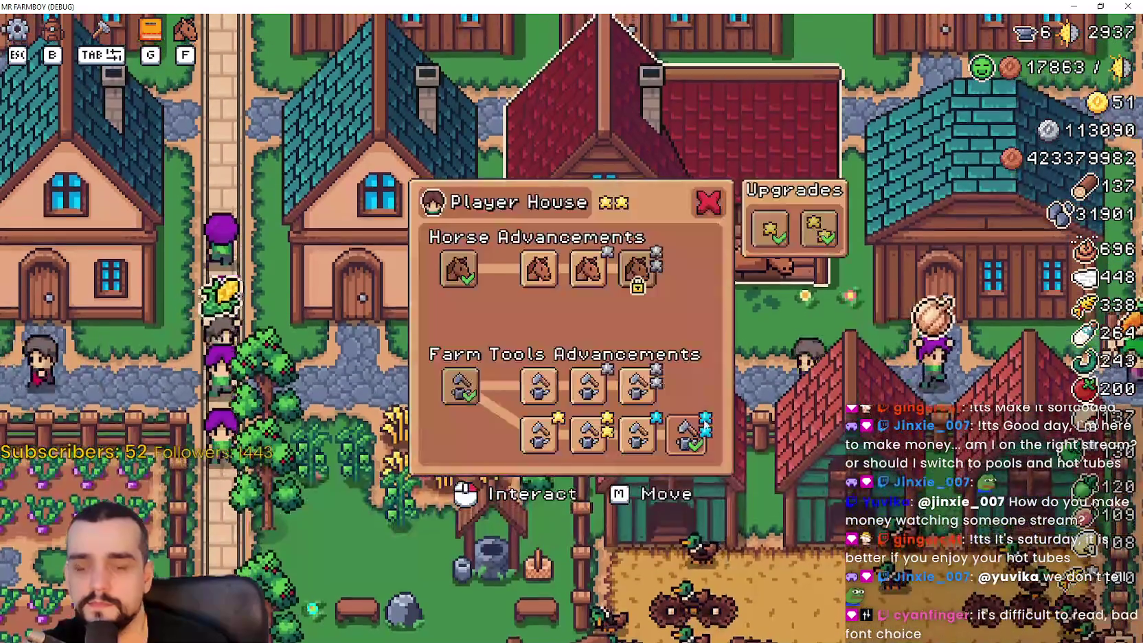
{"action": "mouse_move", "coordinate": [640, 388]}
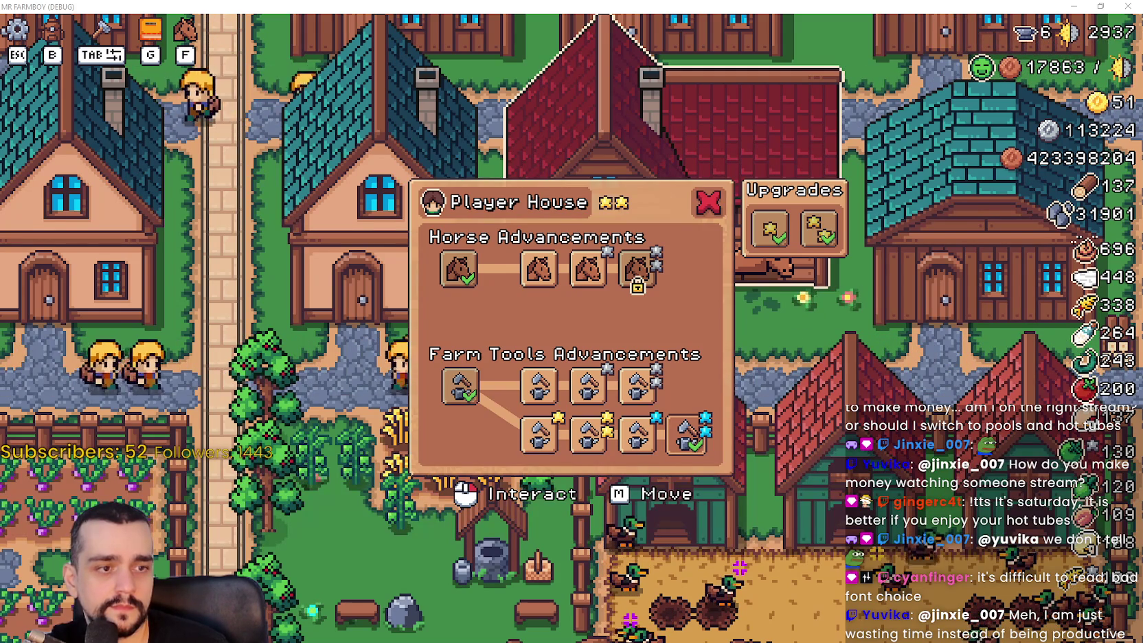
Look over the tool upgrade icons, then switch to the MR FARMBOY Localization sheet in Chrome
{"action": "mouse_move", "coordinate": [528, 393]}
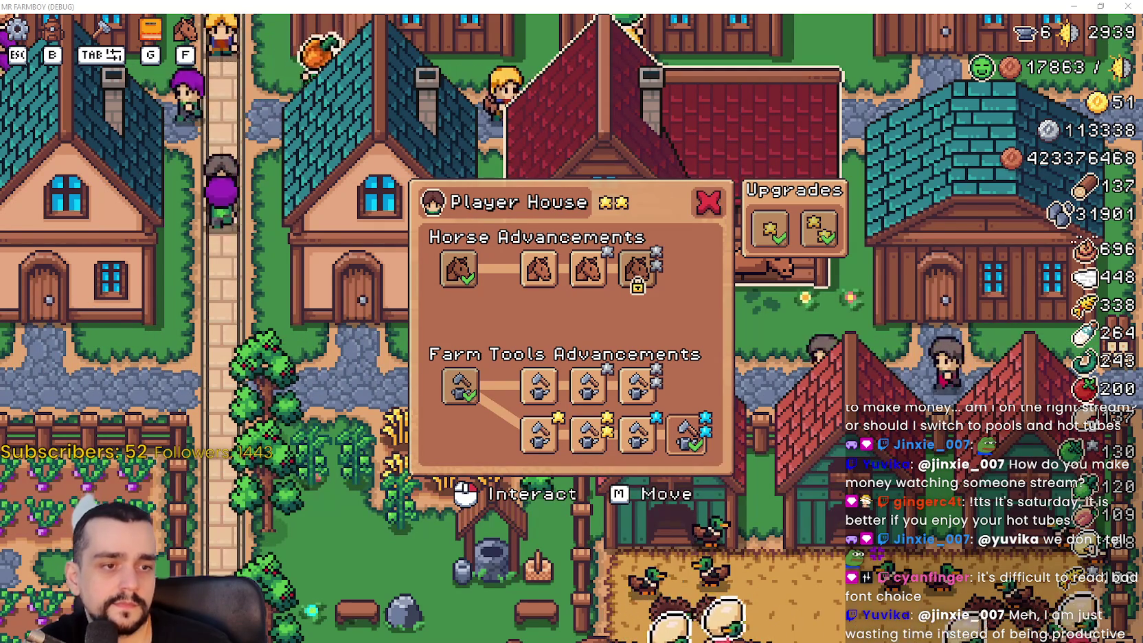
{"action": "key", "text": "alt+Tab"}
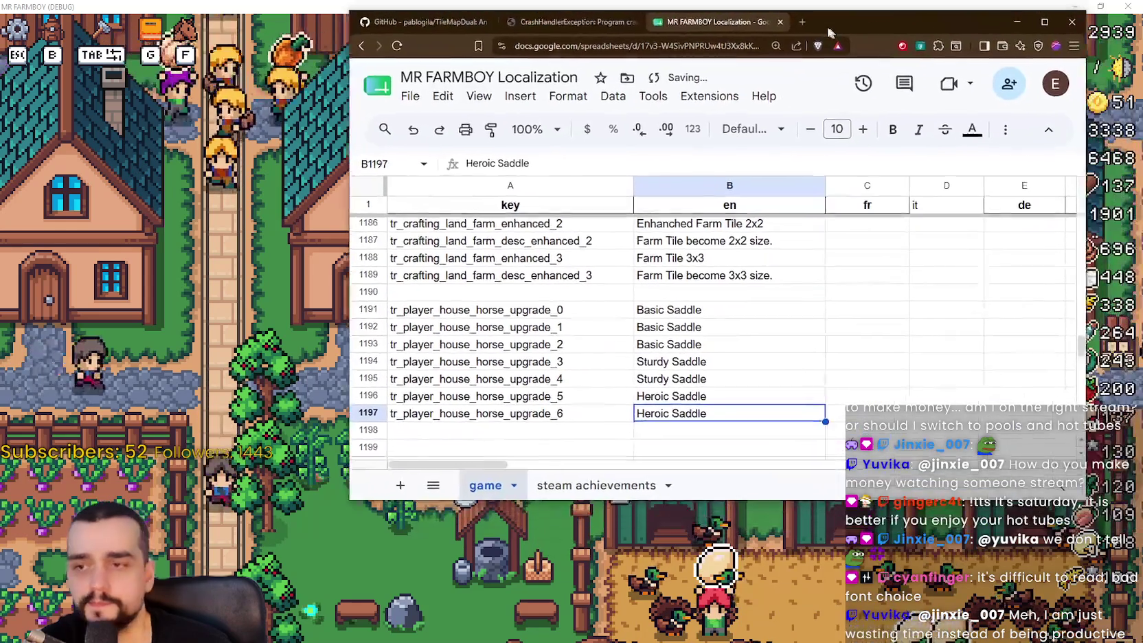
Select the horse upgrade keys and names, then pick the empty cell below them
{"action": "scroll", "coordinate": [510, 326], "scroll_direction": "up", "scroll_amount": 3}
{"action": "scroll", "coordinate": [504, 340], "scroll_direction": "down", "scroll_amount": 6}
{"action": "scroll", "coordinate": [512, 339], "scroll_direction": "up", "scroll_amount": 3}
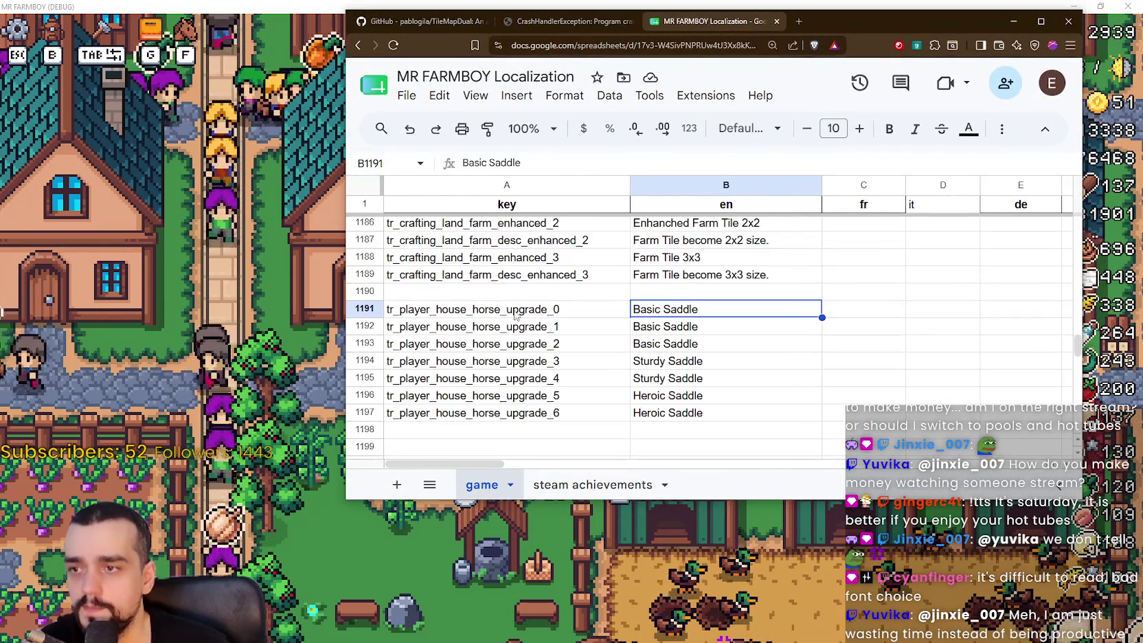
{"action": "left_click_drag", "start_coordinate": [518, 317], "coordinate": [756, 399]}
{"action": "left_click", "coordinate": [716, 428]}
{"action": "scroll", "coordinate": [716, 421], "scroll_direction": "up", "scroll_amount": 5}
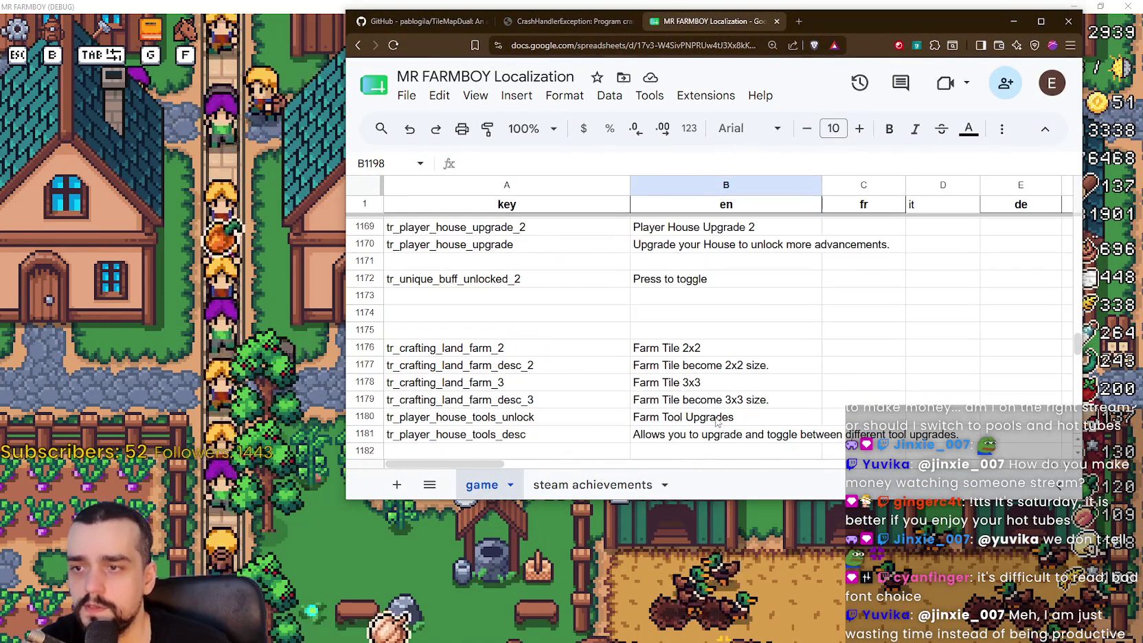
{"action": "scroll", "coordinate": [526, 327], "scroll_direction": "down", "scroll_amount": 3}
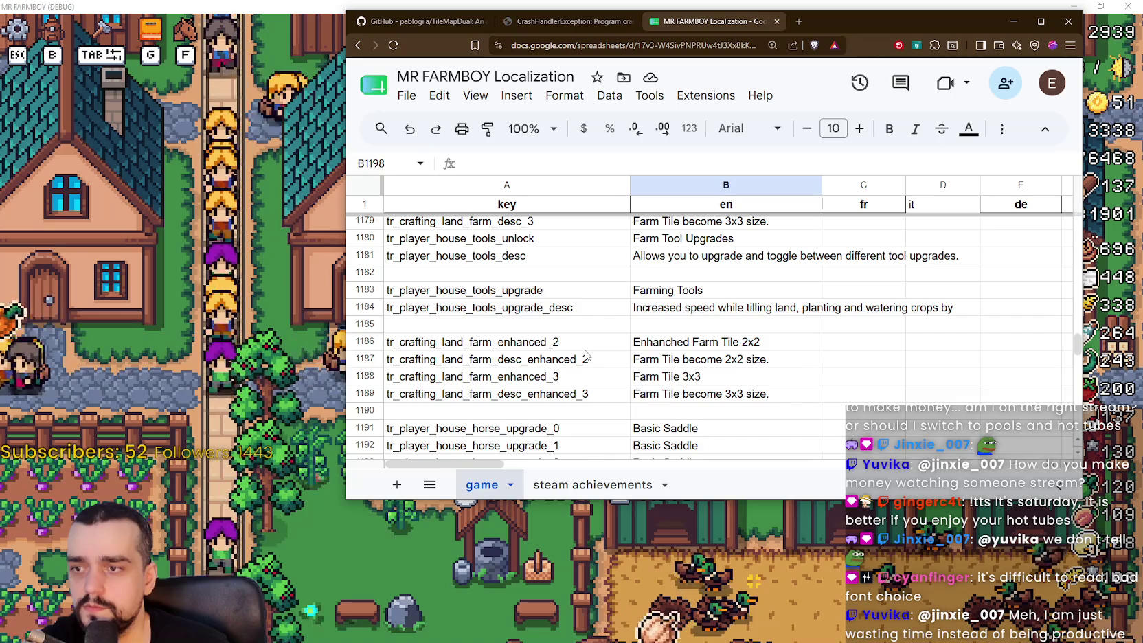
{"action": "scroll", "coordinate": [586, 355], "scroll_direction": "down", "scroll_amount": 2}
{"action": "scroll", "coordinate": [585, 355], "scroll_direction": "up", "scroll_amount": 3}
{"action": "left_click", "coordinate": [307, 369]}
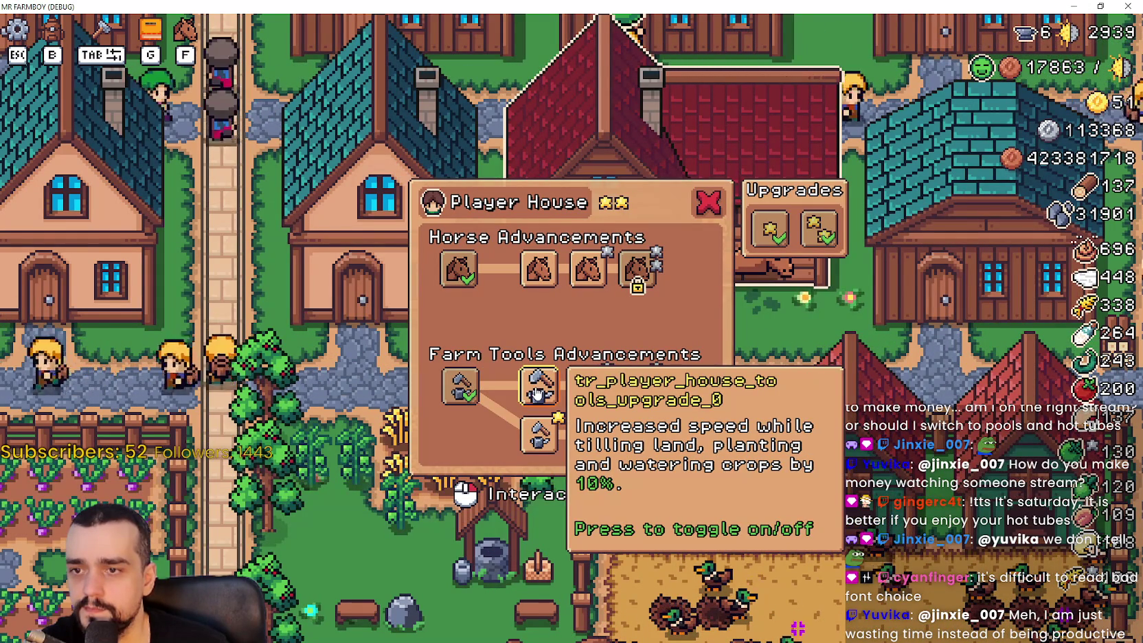
Enter the key tr_player_house_tools_upgrade_0 in cell A1199, checking its name against the game
{"action": "key", "text": "alt+Tab"}
{"action": "scroll", "coordinate": [579, 437], "scroll_direction": "down", "scroll_amount": 5}
{"action": "left_click", "coordinate": [464, 328]}
{"action": "type", "text": "tr_h"}
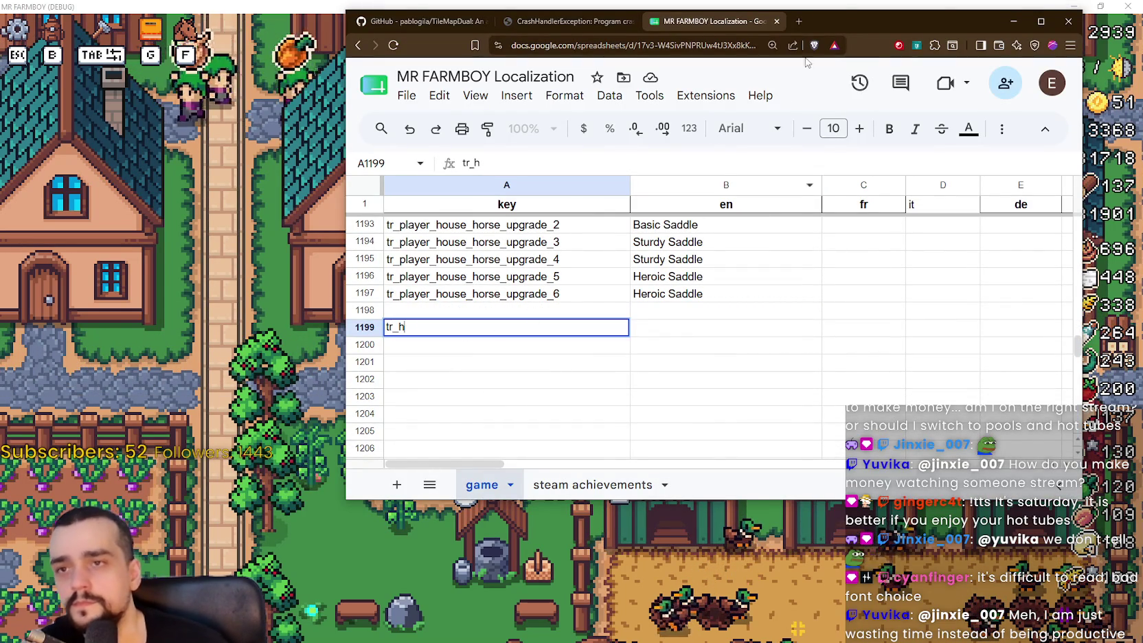
{"action": "key", "text": "alt+Tab"}
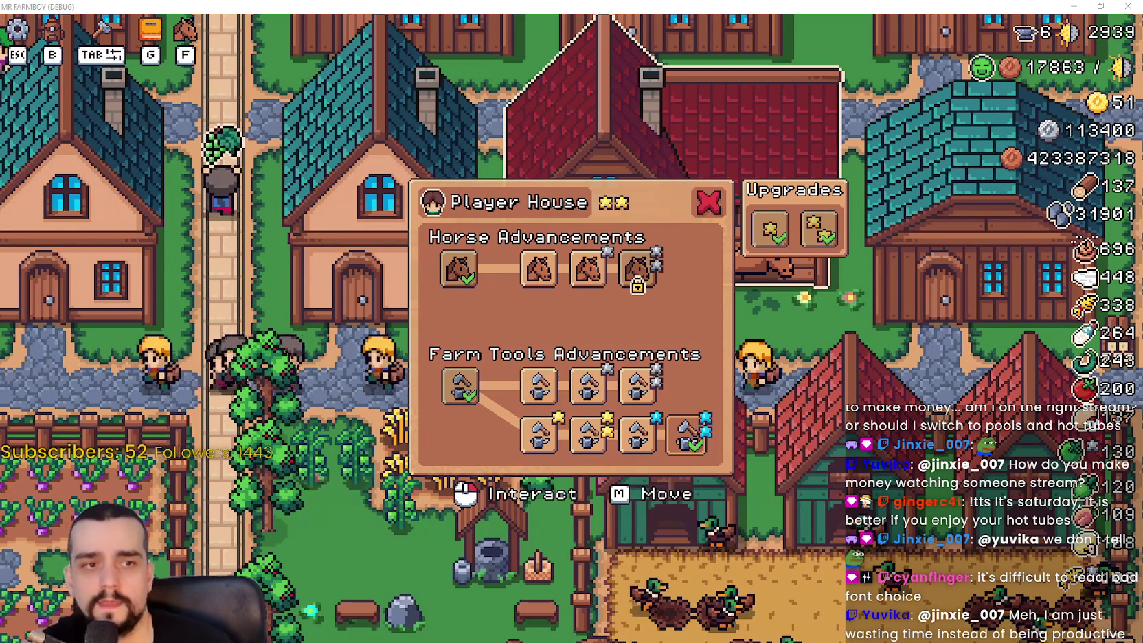
{"action": "key", "text": "alt+Tab"}
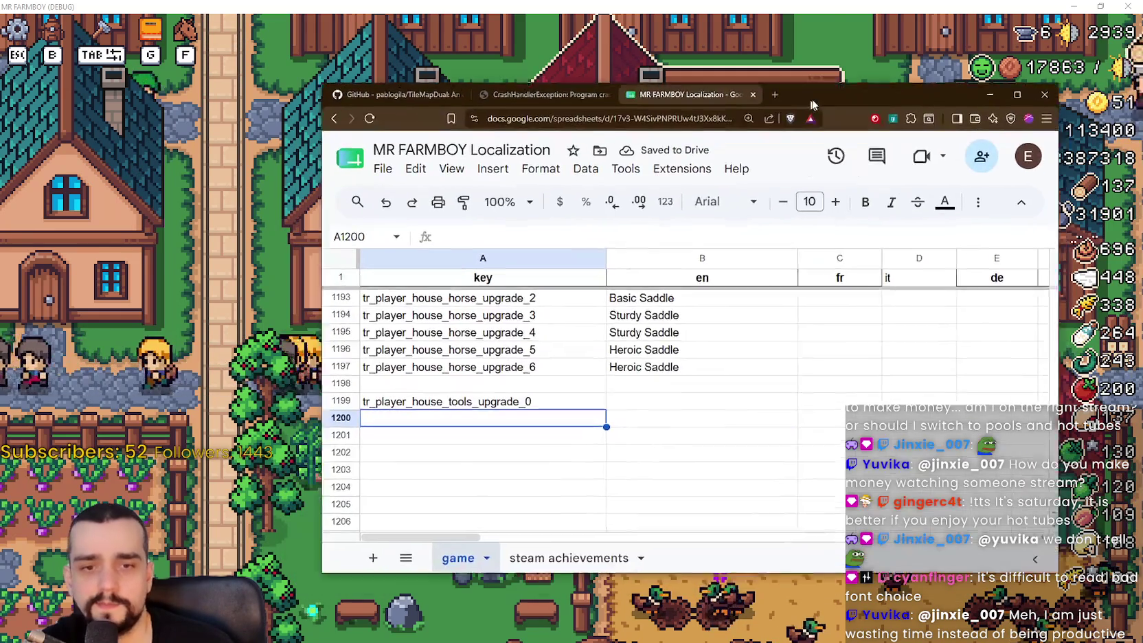
Copy the tools upgrade key into A1200–A1202 and renumber them upgrade_1, upgrade_2 and upgrade_3
{"action": "key", "text": "Up"}
{"action": "key", "text": "ctrl+c"}
{"action": "left_click", "coordinate": [517, 416]}
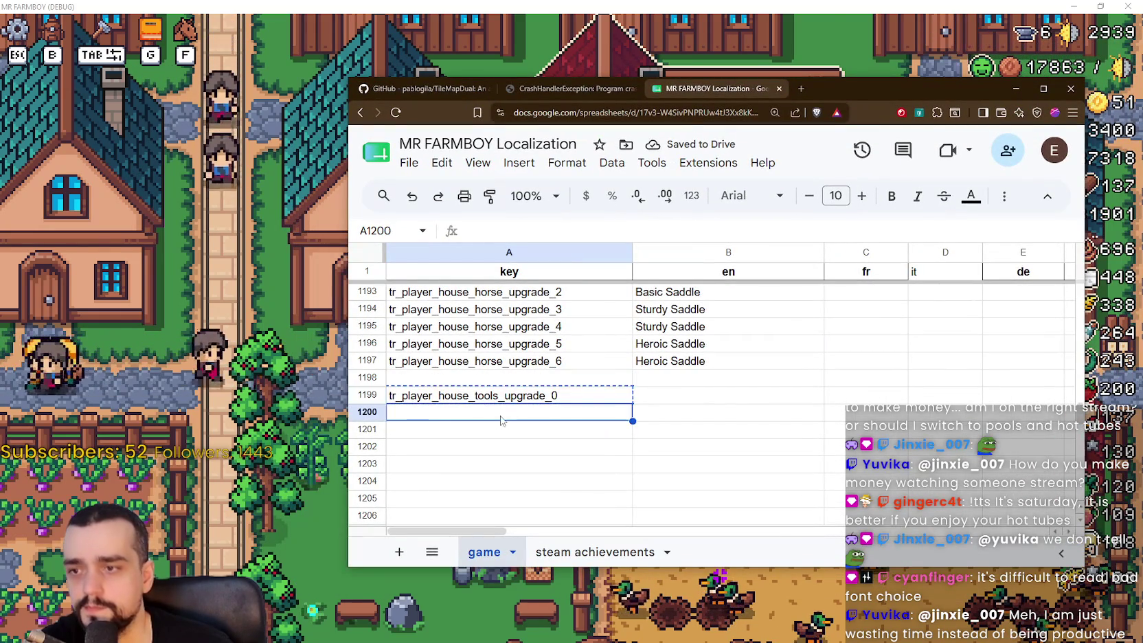
{"action": "key", "text": "ctrl+v"}
{"action": "left_click", "coordinate": [480, 430]}
{"action": "key", "text": "ctrl+v"}
{"action": "double_click", "coordinate": [554, 410]}
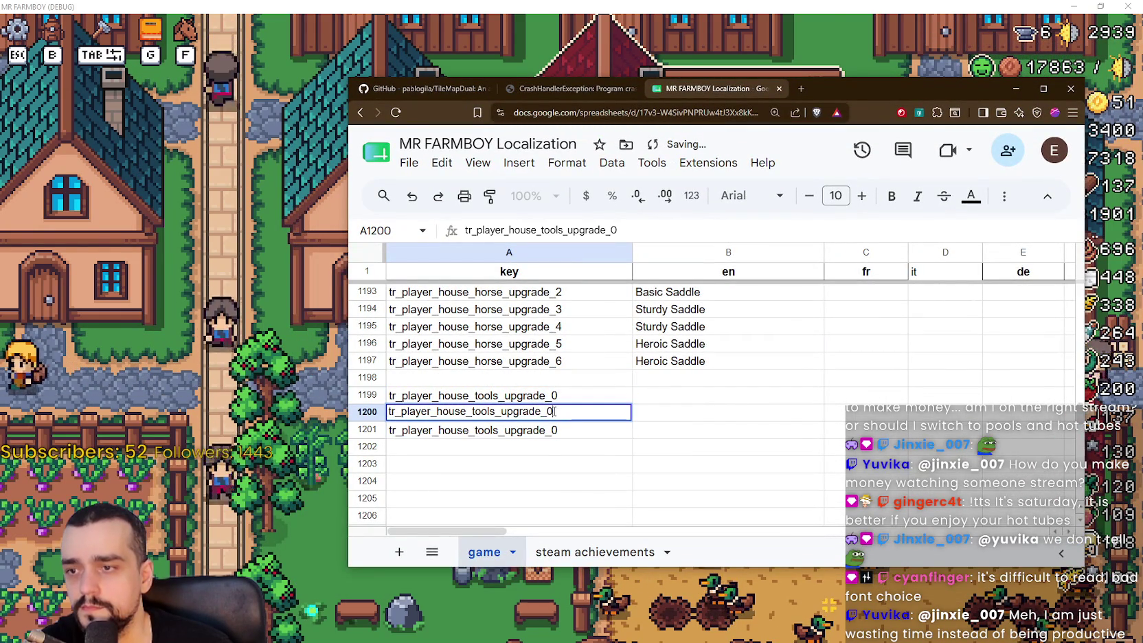
{"action": "type", "text": "1"}
{"action": "key", "text": "Return"}
{"action": "double_click", "coordinate": [553, 430]}
{"action": "type", "text": "2"}
{"action": "key", "text": "Return"}
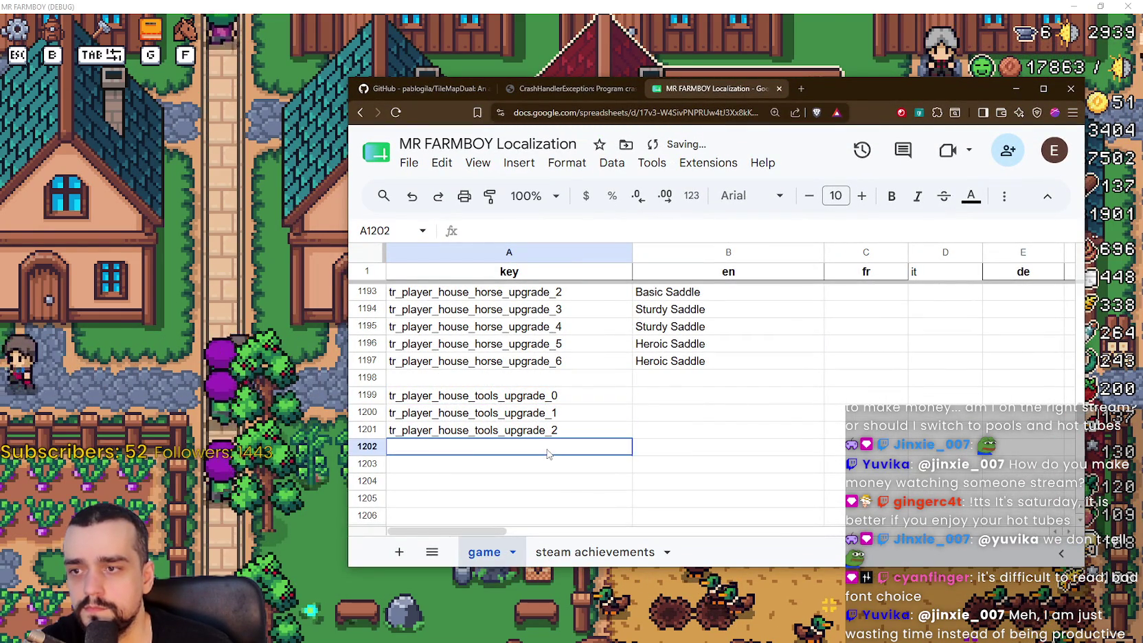
{"action": "double_click", "coordinate": [550, 450]}
{"action": "type", "text": "3"}
{"action": "key", "text": "Return"}
Paste the key into A1203–A1205 and renumber them upgrade_4, upgrade_5 and upgrade_6
{"action": "key", "text": "ctrl+v"}
{"action": "double_click", "coordinate": [559, 469]}
{"action": "type", "text": "4"}
{"action": "key", "text": "Return"}
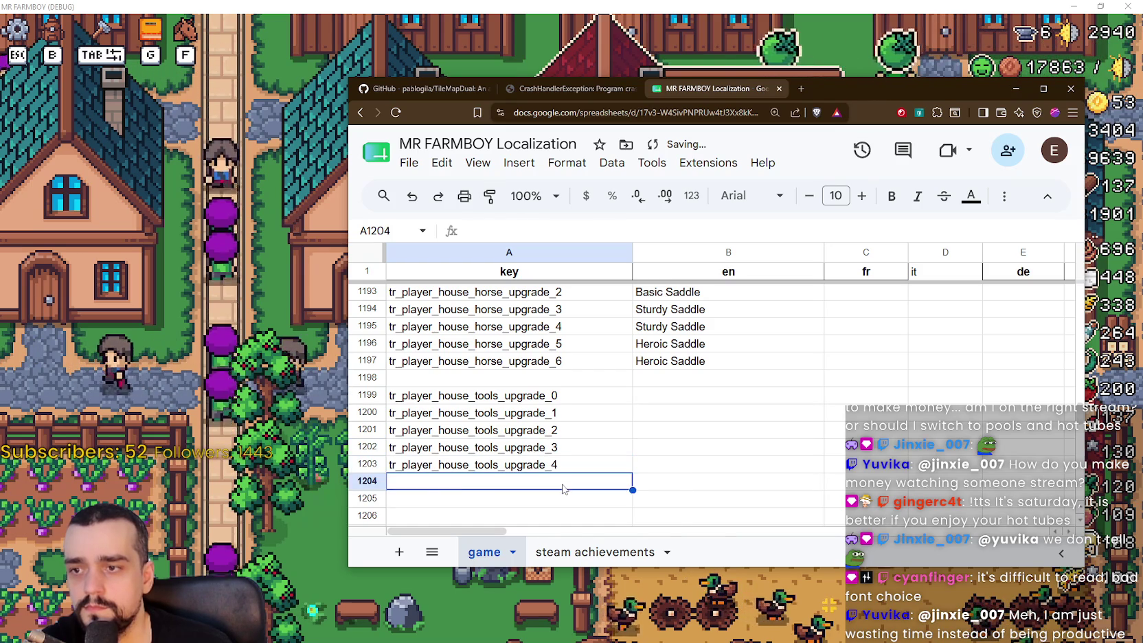
{"action": "key", "text": "ctrl+v"}
{"action": "double_click", "coordinate": [564, 483]}
{"action": "type", "text": "5"}
{"action": "key", "text": "Return"}
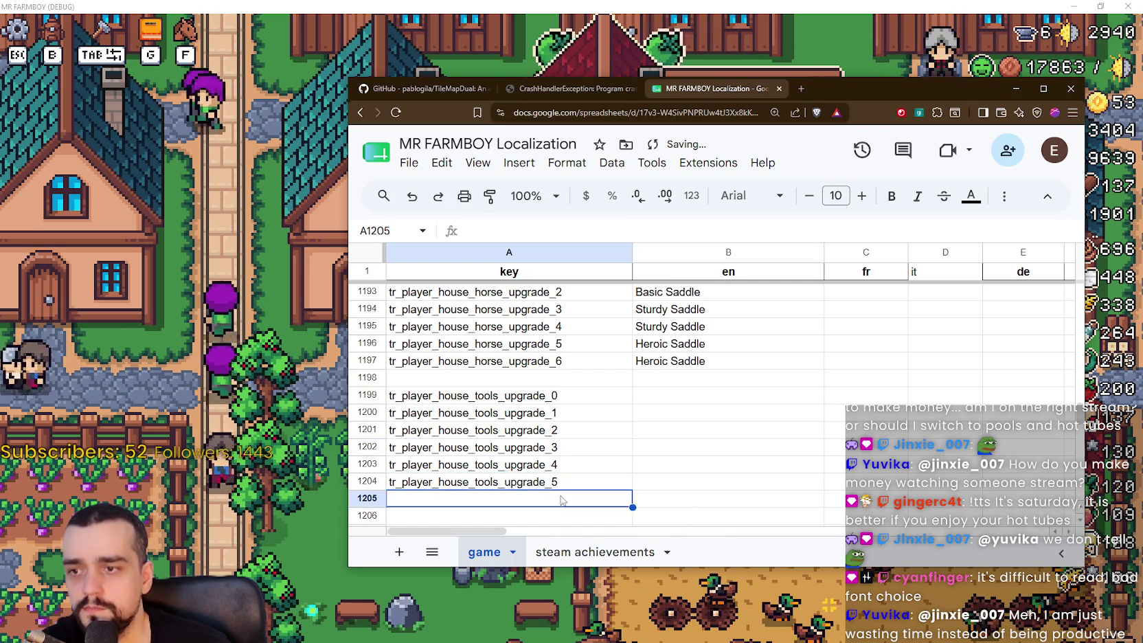
{"action": "key", "text": "ctrl+v"}
{"action": "type", "text": "6"}
{"action": "left_click", "coordinate": [689, 447]}
Keep Basic Tools for upgrades 1 and 2 and name upgrades 3 and 4 Sturdy Tools
{"action": "left_click", "coordinate": [677, 420]}
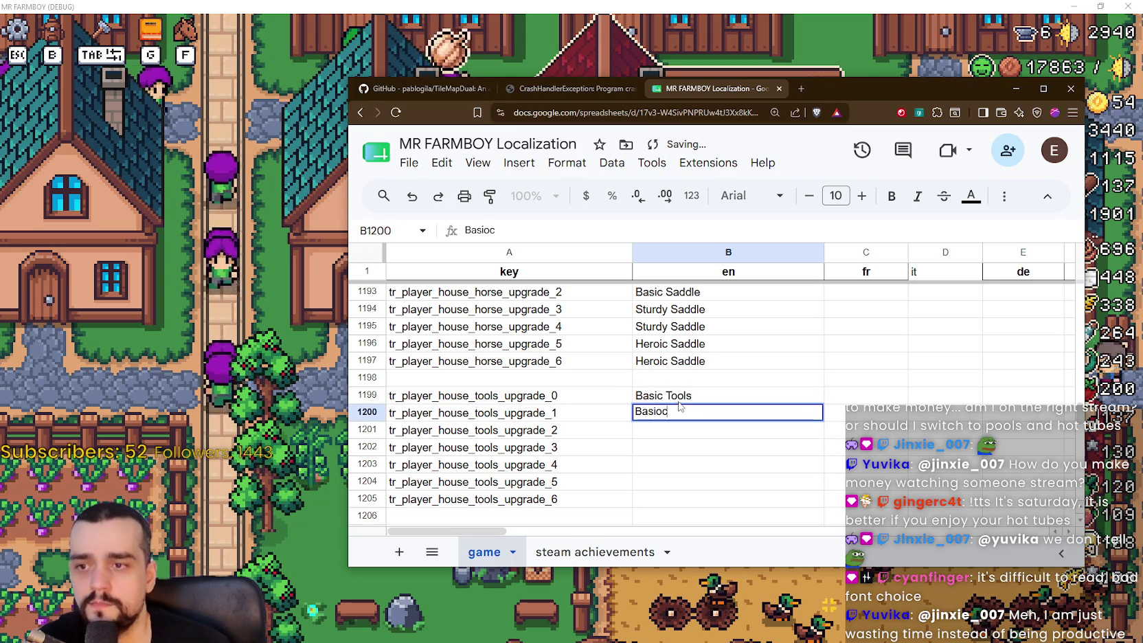
{"action": "key", "text": "Return"}
{"action": "type", "text": "Basic Tools"}
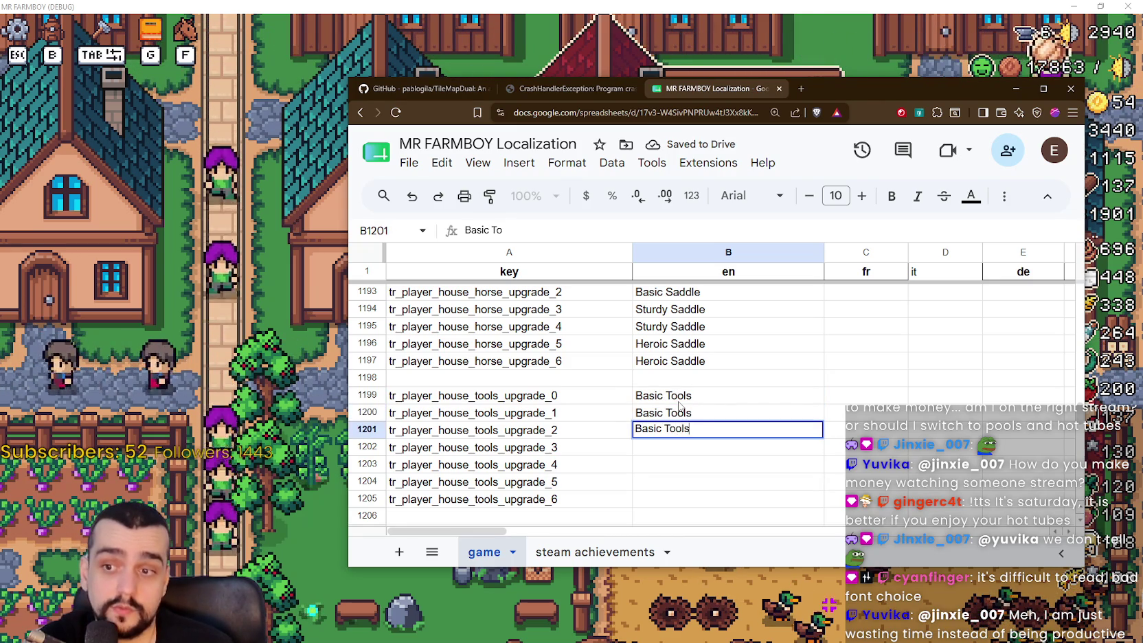
{"action": "key", "text": "Return"}
{"action": "type", "text": "Heroic Tools"}
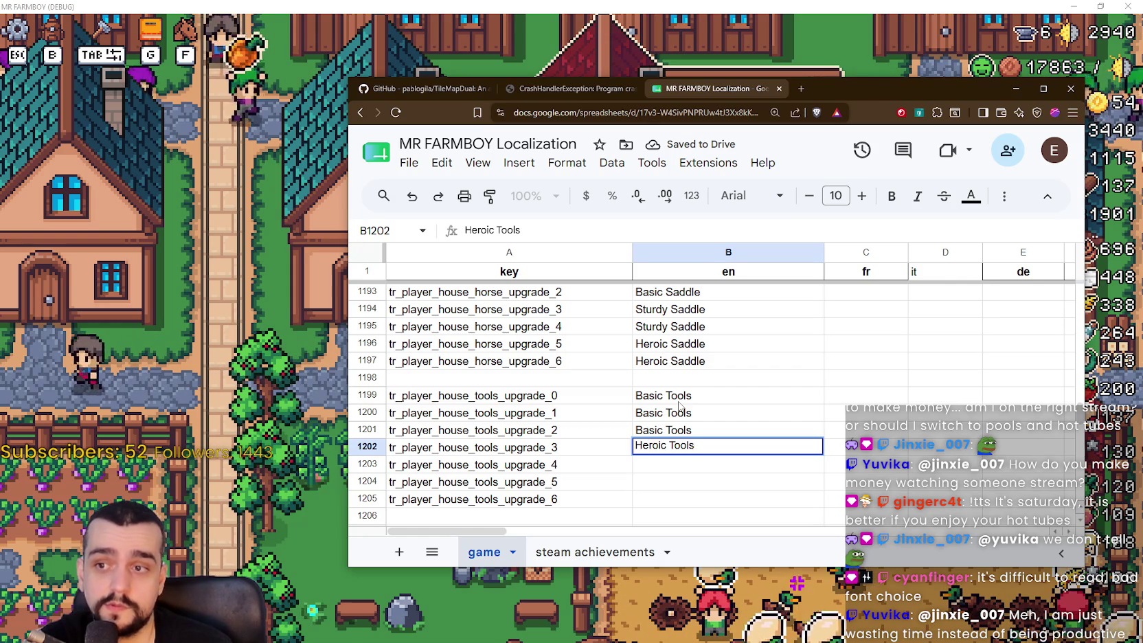
{"action": "key", "text": "BackSpace"}
{"action": "key", "text": "BackSpace"}
{"action": "key", "text": "BackSpace"}
{"action": "type", "text": "Study "}
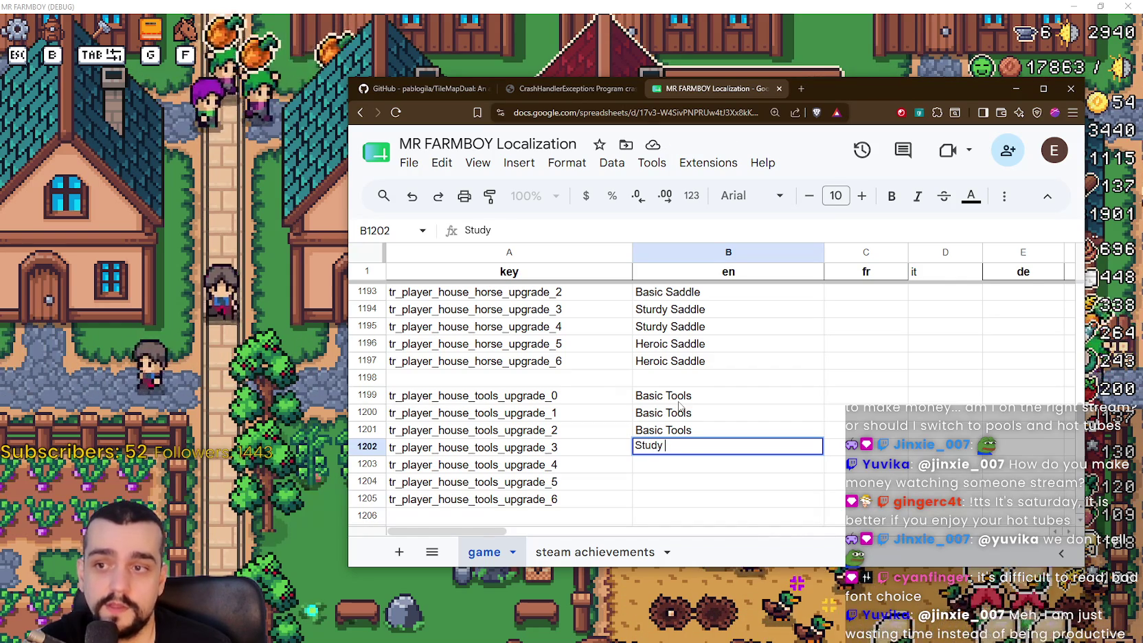
{"action": "type", "text": "Tools"}
{"action": "key", "text": "Return"}
{"action": "type", "text": "S"}
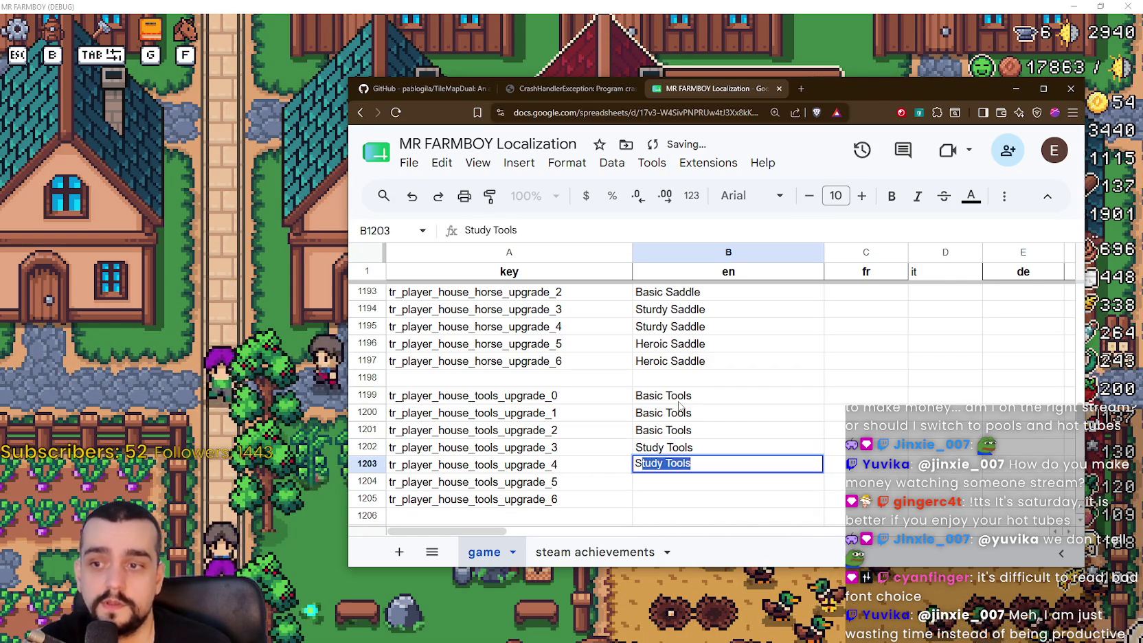
{"action": "key", "text": "Return"}
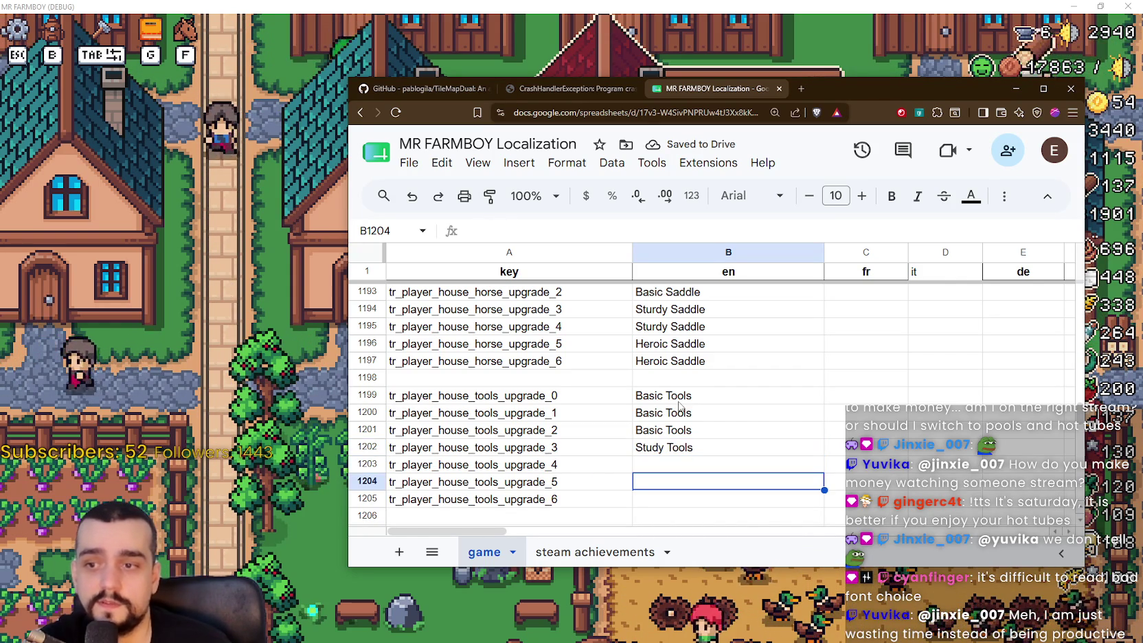
{"action": "key", "text": "Up"}
{"action": "key", "text": "Up"}
{"action": "key", "text": "Return"}
{"action": "key", "text": "BackSpace"}
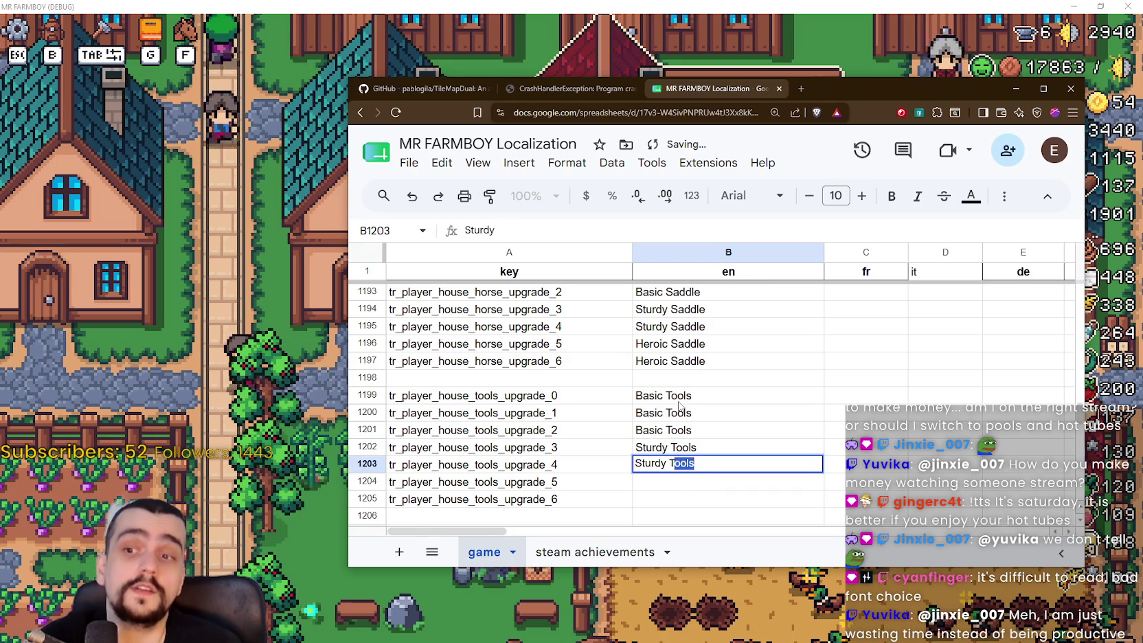
{"action": "type", "text": "ools"}
{"action": "key", "text": "Return"}
Name upgrades 5 and 6 Heroic Tools, then return to the running game
{"action": "type", "text": "S"}
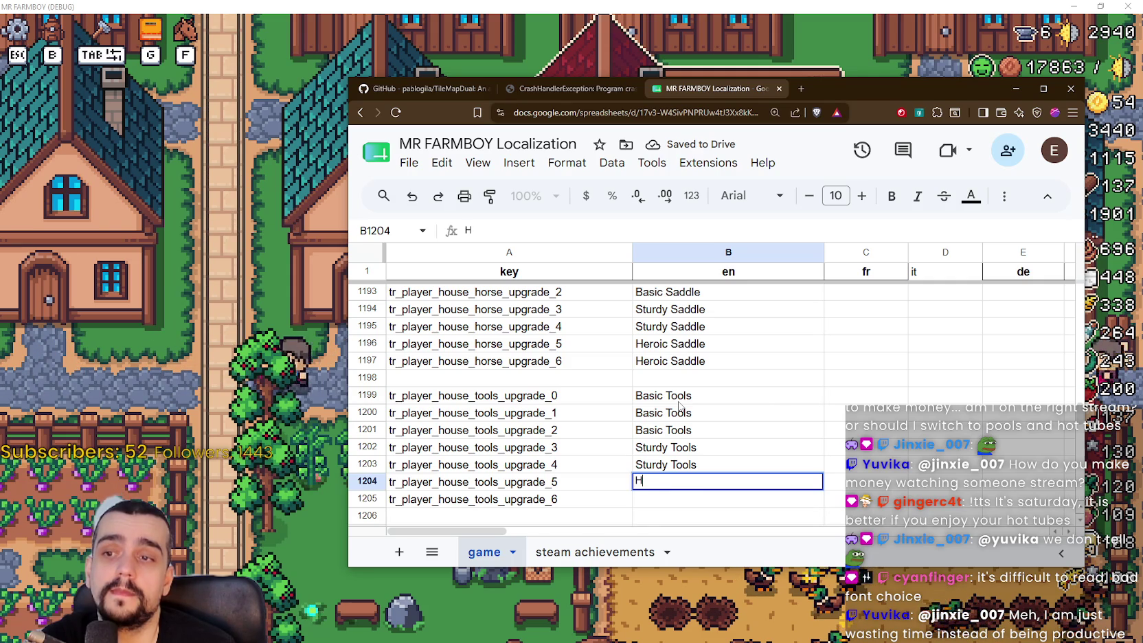
{"action": "type", "text": "ols"}
{"action": "key", "text": "Return"}
{"action": "type", "text": "H"}
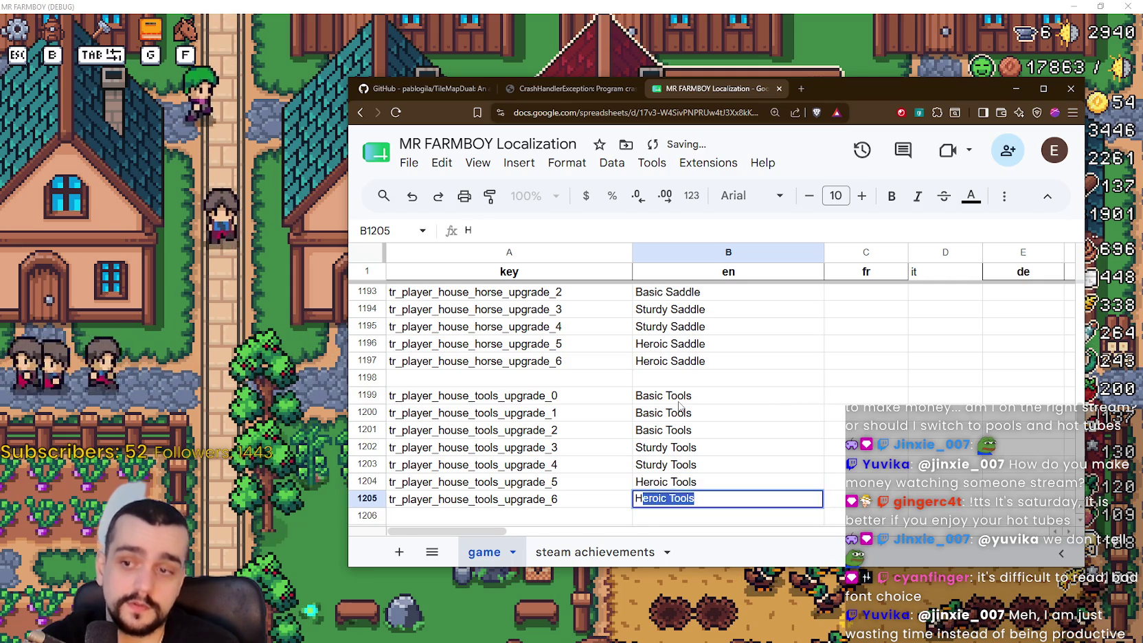
{"action": "type", "text": "eroic Tools"}
{"action": "key", "text": "Return"}
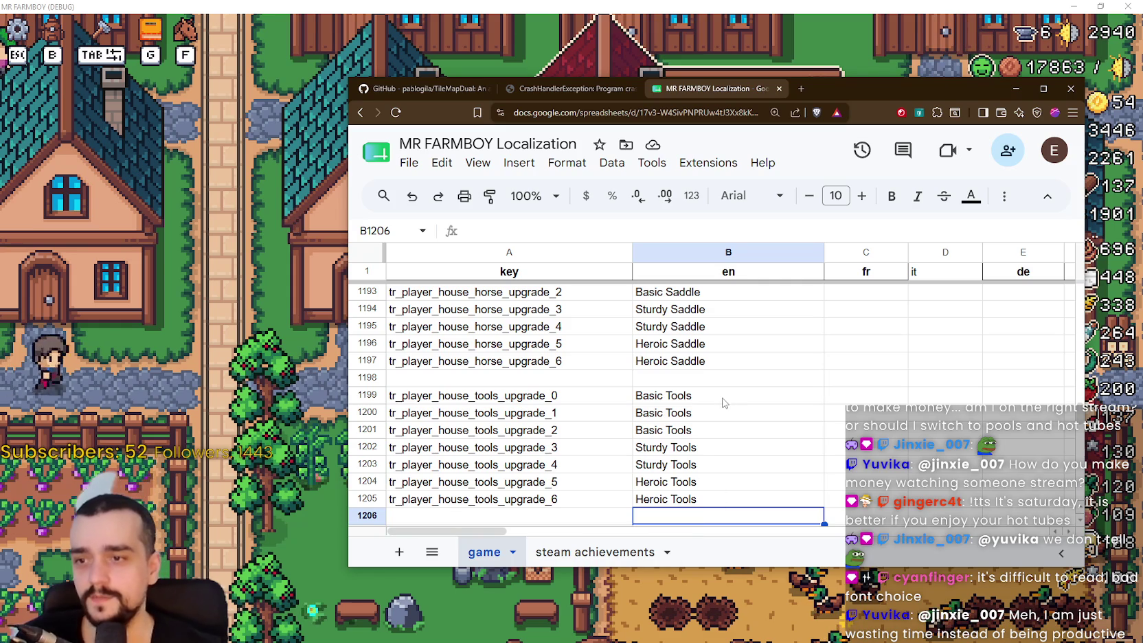
{"action": "left_click", "coordinate": [267, 390]}
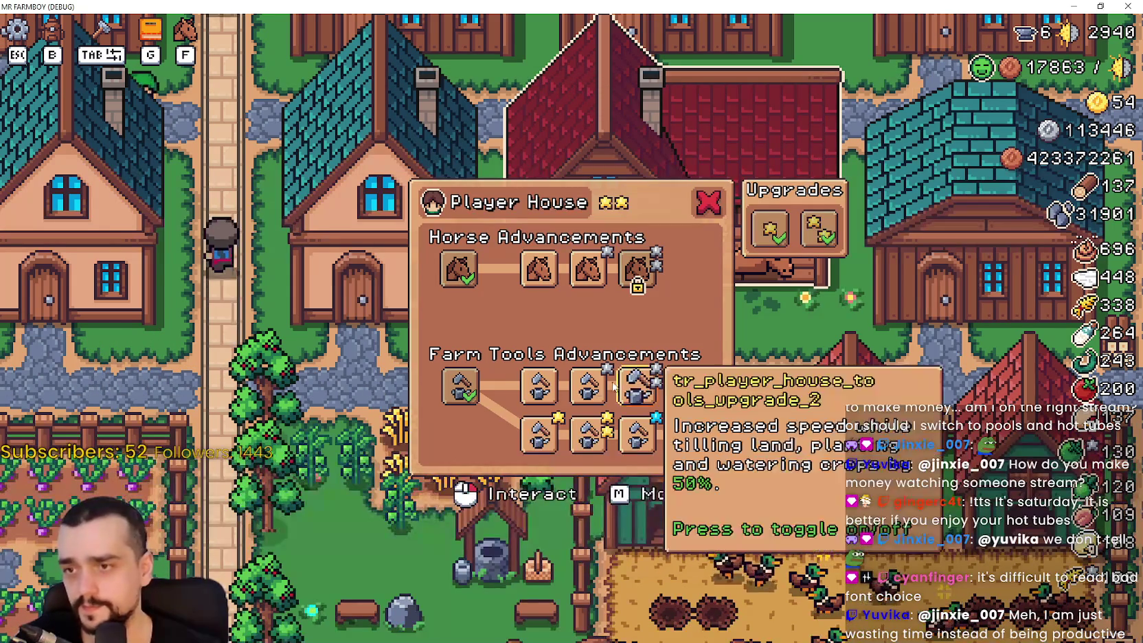
Check the Heroic Saddle upgrade's details and close the Player House panel
{"action": "mouse_move", "coordinate": [636, 384]}
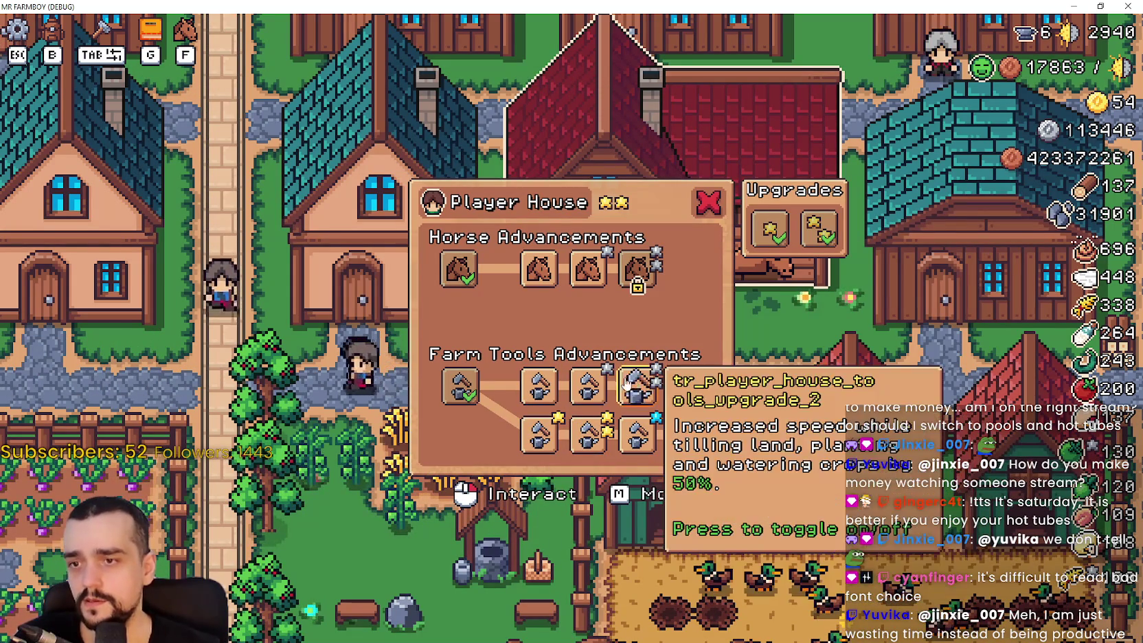
{"action": "mouse_move", "coordinate": [638, 283]}
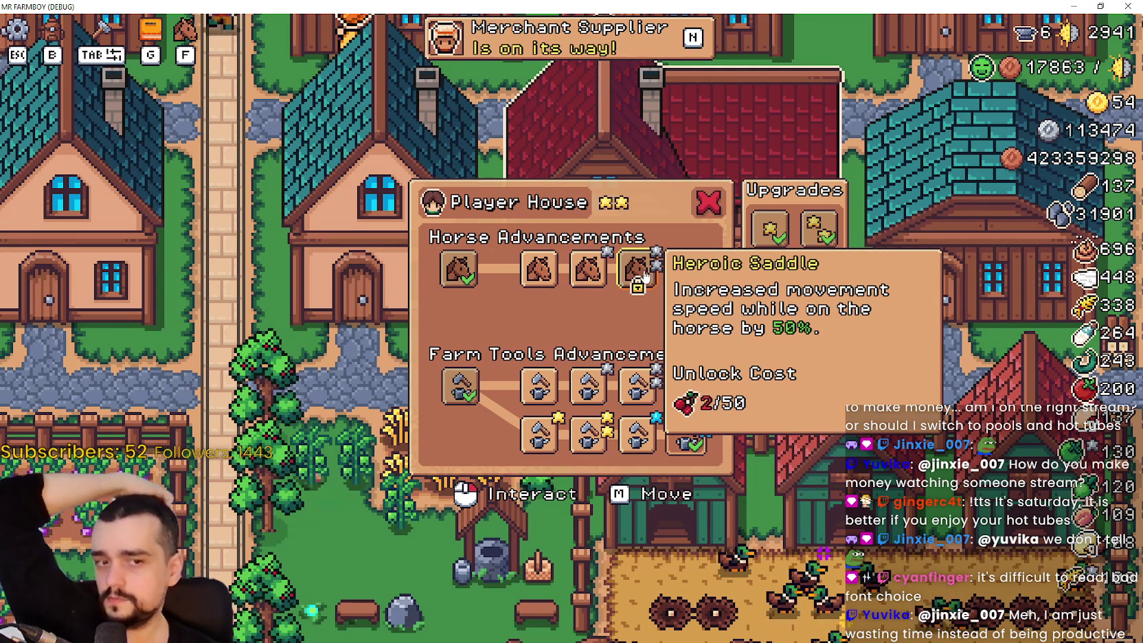
{"action": "left_click", "coordinate": [709, 202]}
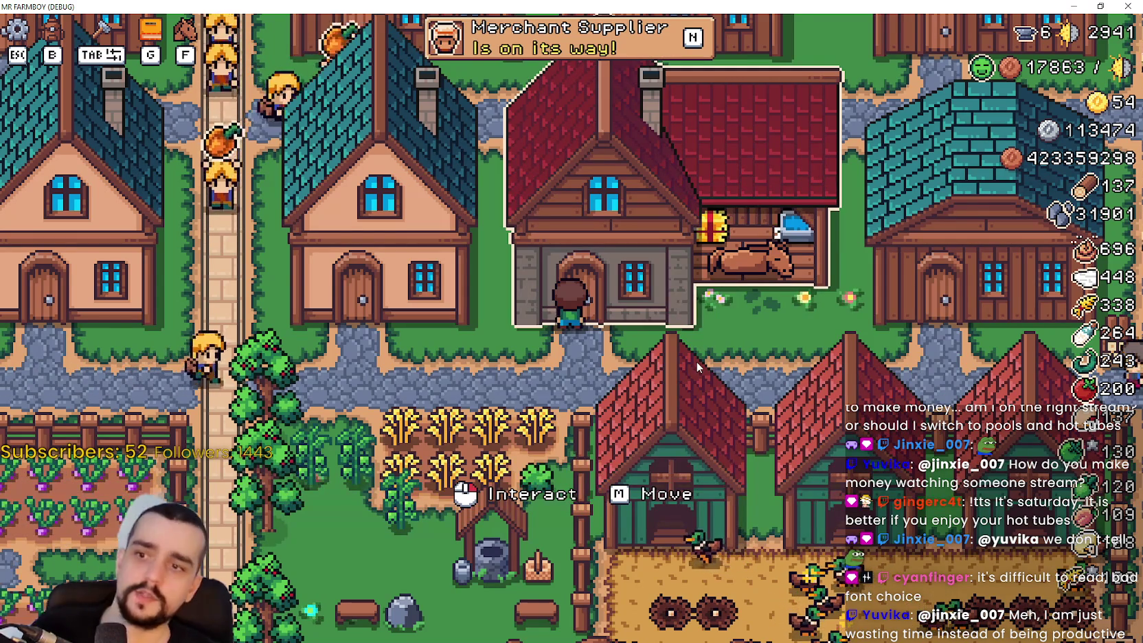
Pan the village view, then reopen and dismiss the Player House panel
{"action": "scroll", "coordinate": [697, 361], "scroll_direction": "down", "scroll_amount": 3}
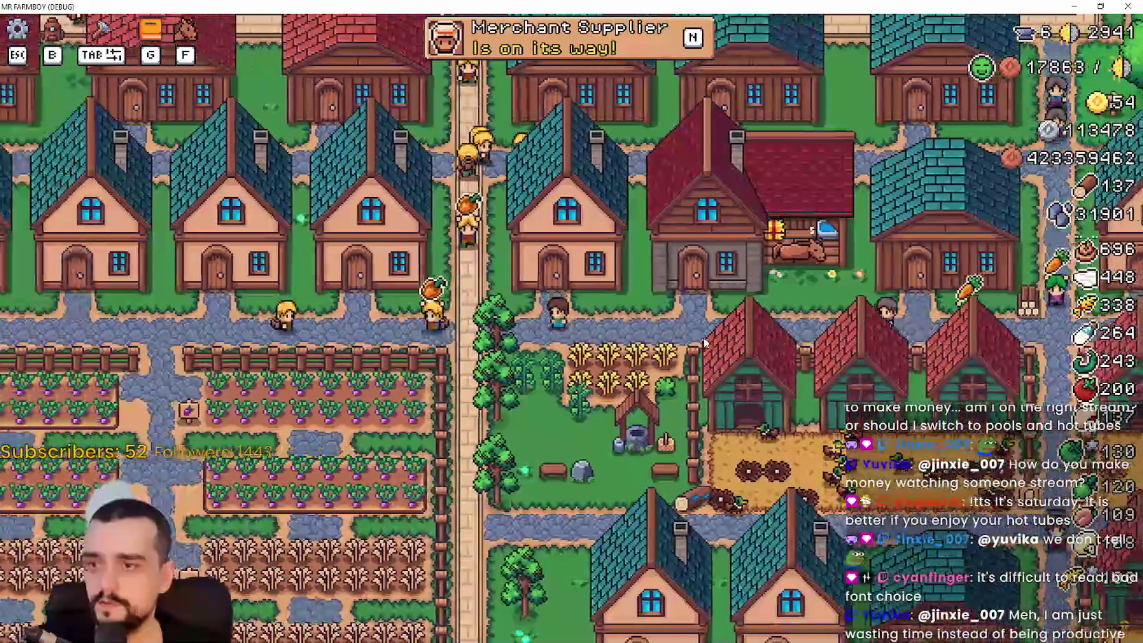
{"action": "key", "text": "a"}
{"action": "key", "text": "s"}
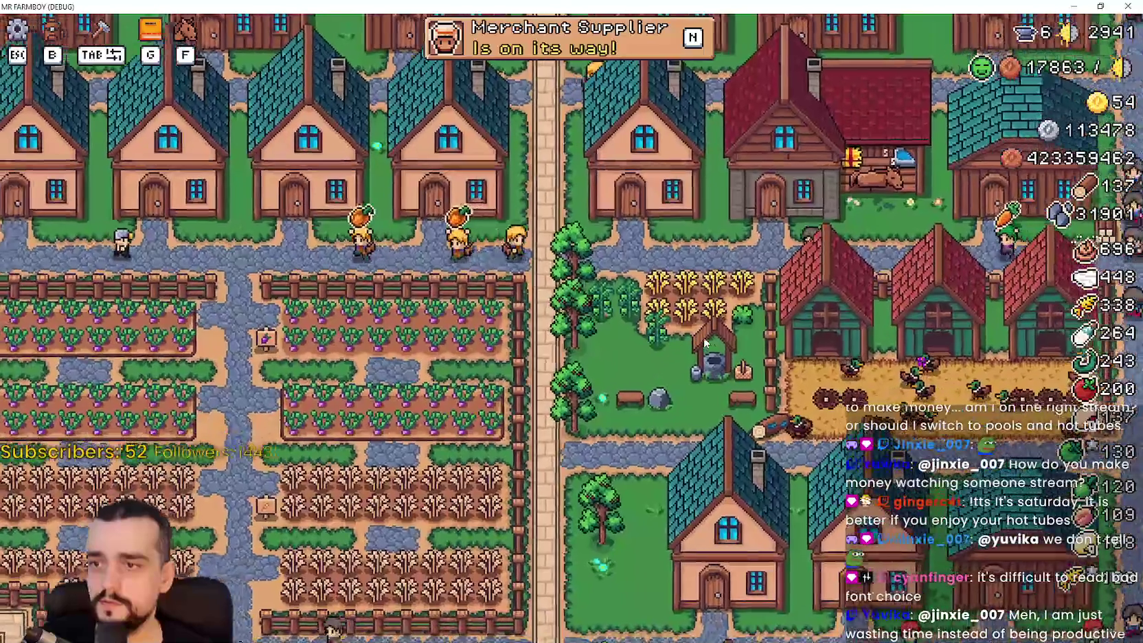
{"action": "scroll", "coordinate": [768, 316], "scroll_direction": "up", "scroll_amount": 3}
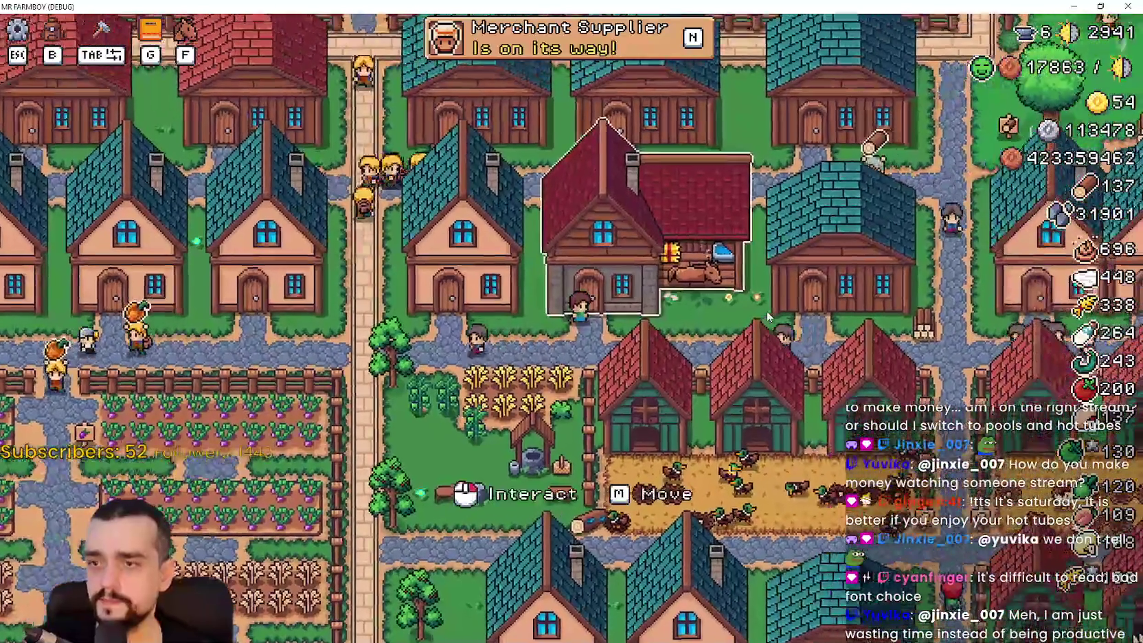
{"action": "left_click", "coordinate": [768, 316]}
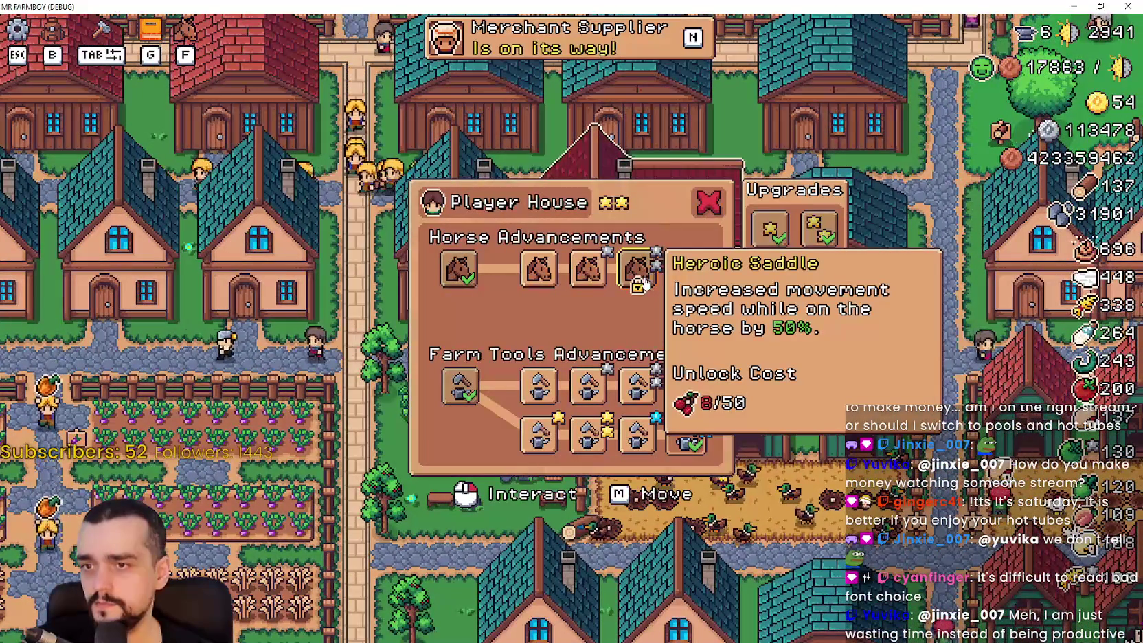
{"action": "key", "text": "Escape"}
Pan around the village, then open the Advancements and Stats & Inventory screens with G and B
{"action": "key", "text": "a"}
{"action": "key", "text": "s"}
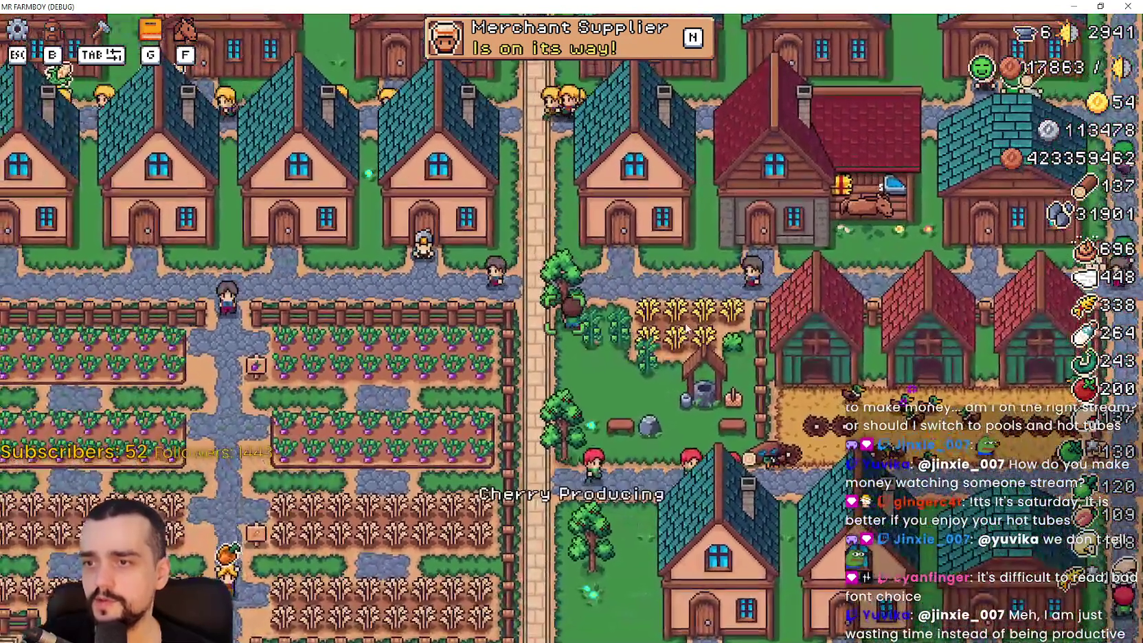
{"action": "key", "text": "w"}
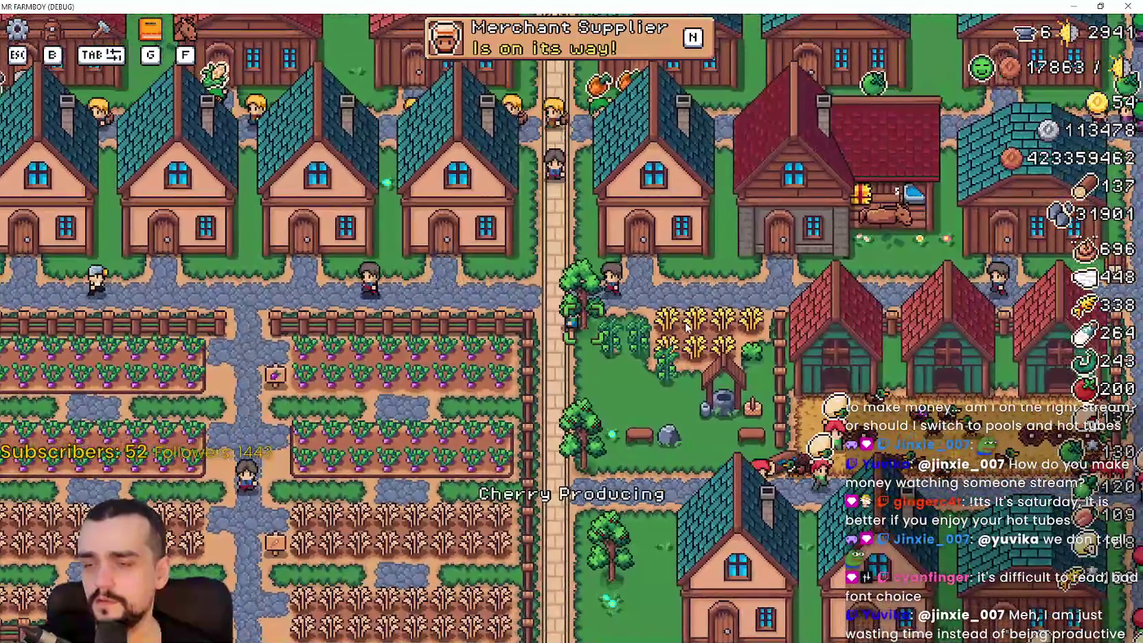
{"action": "key", "text": "s"}
{"action": "key", "text": "d"}
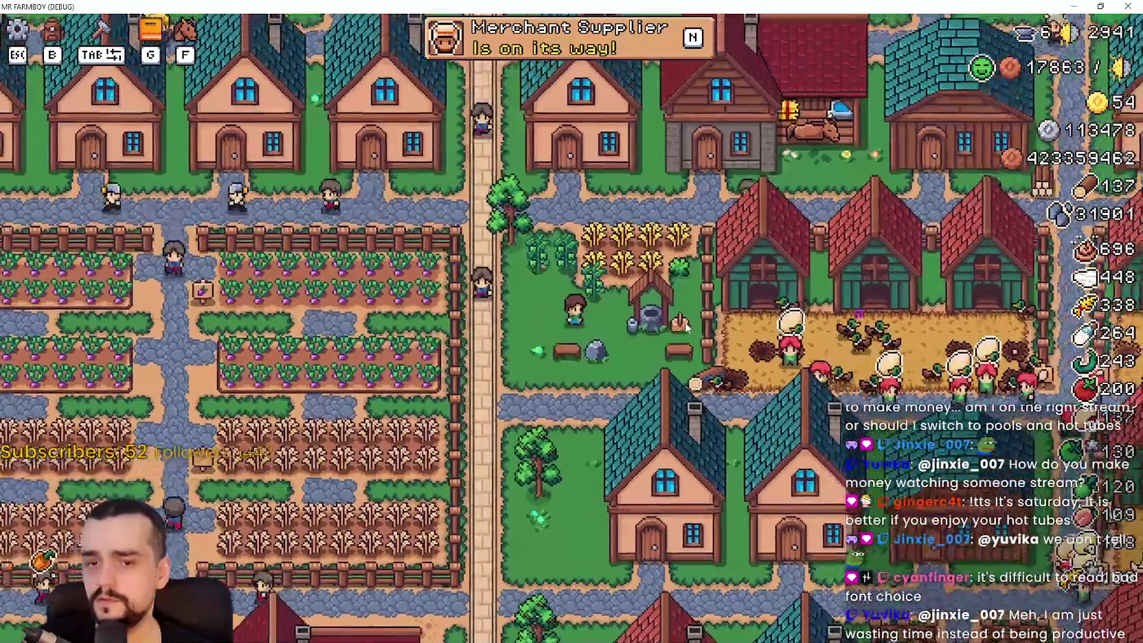
{"action": "key", "text": "g"}
{"action": "key", "text": "b"}
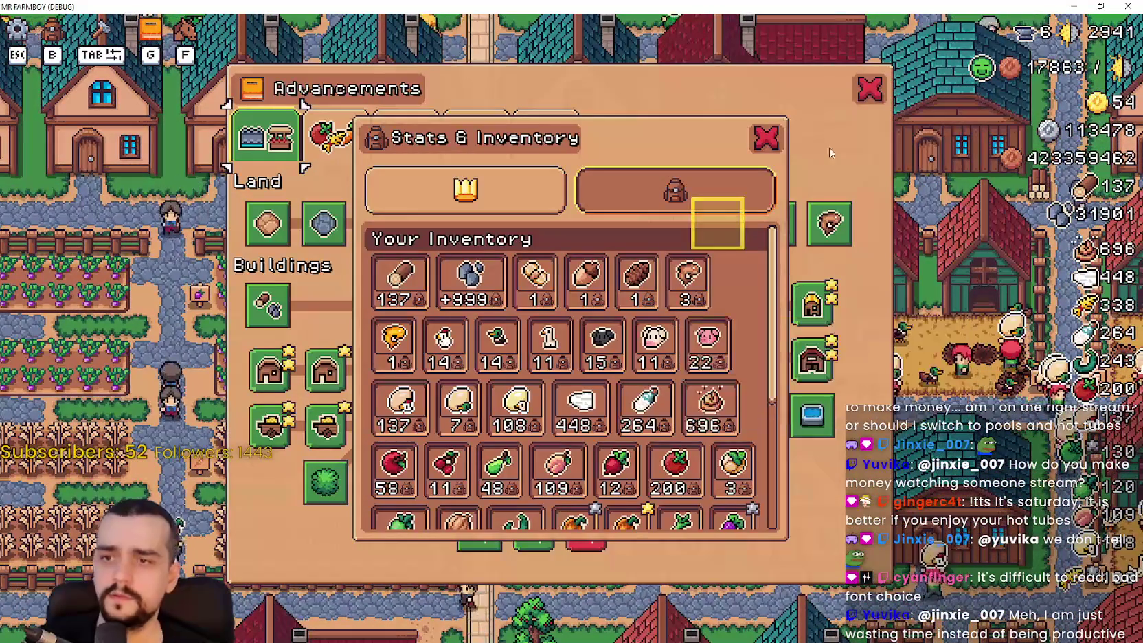
Close, reopen and scroll the Stats & Inventory panel, then close it again
{"action": "left_click", "coordinate": [767, 141]}
{"action": "key", "text": "b"}
{"action": "scroll", "coordinate": [701, 405], "scroll_direction": "down", "scroll_amount": 3}
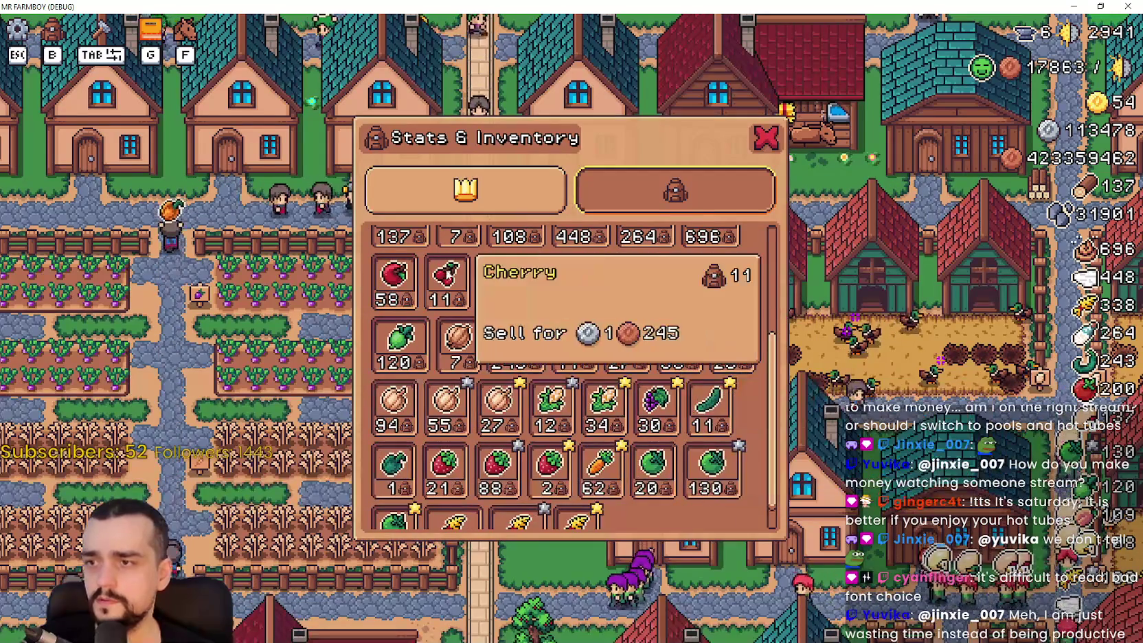
{"action": "key", "text": "b"}
Walk the farmer from the Player House down-left to the benches and back to the door
{"action": "key", "text": "w"}
{"action": "key", "text": "d"}
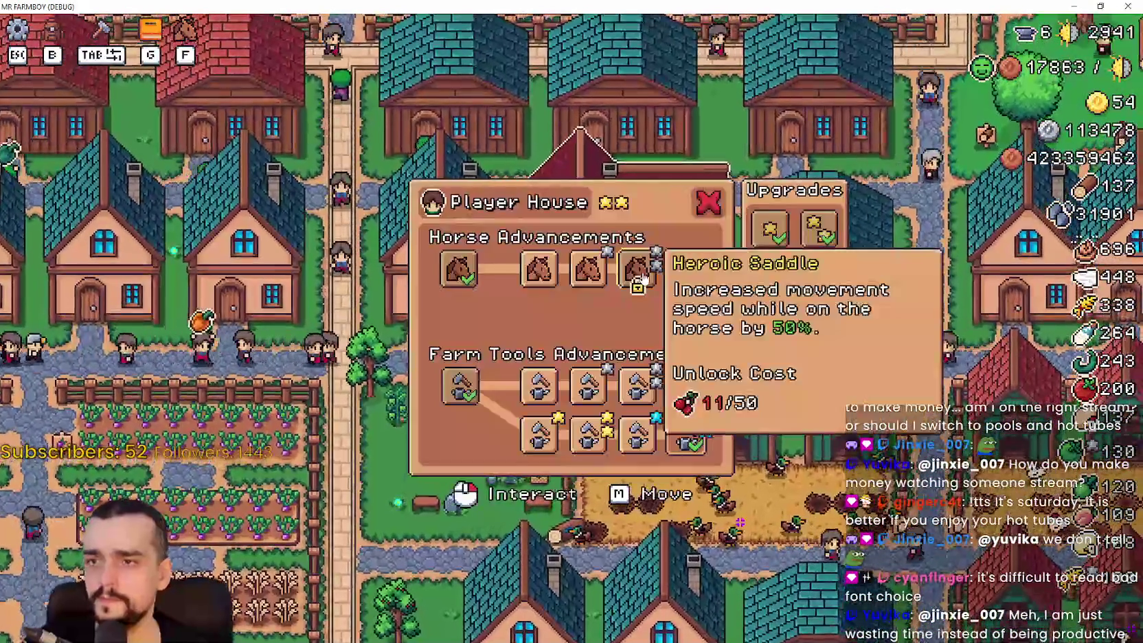
{"action": "key", "text": "s"}
{"action": "key", "text": "a"}
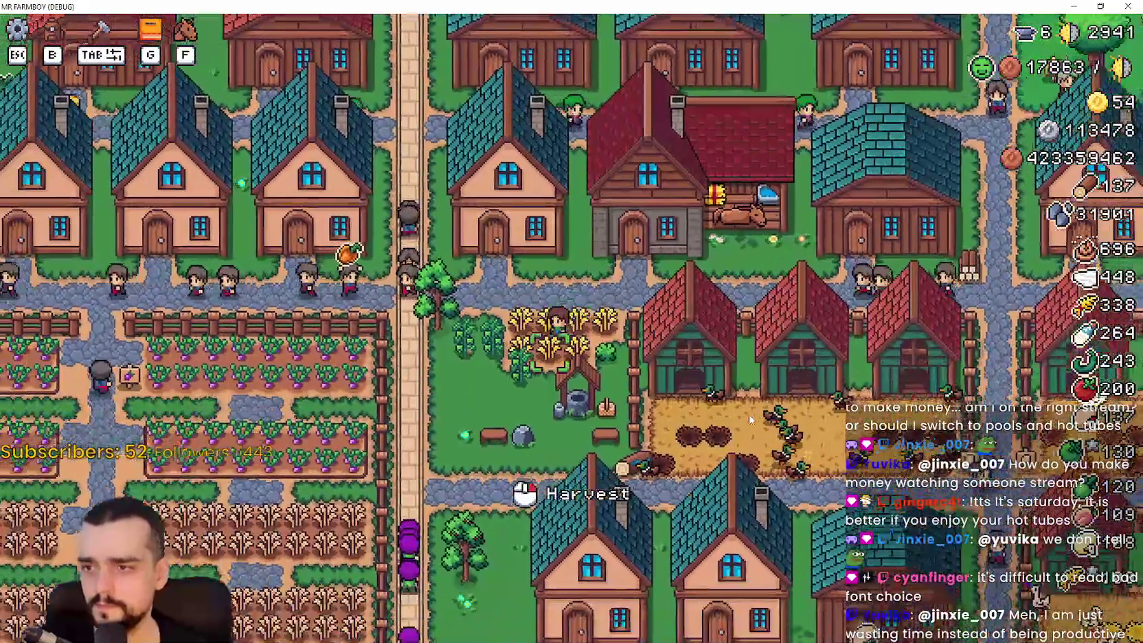
{"action": "key", "text": "s"}
{"action": "key", "text": "a"}
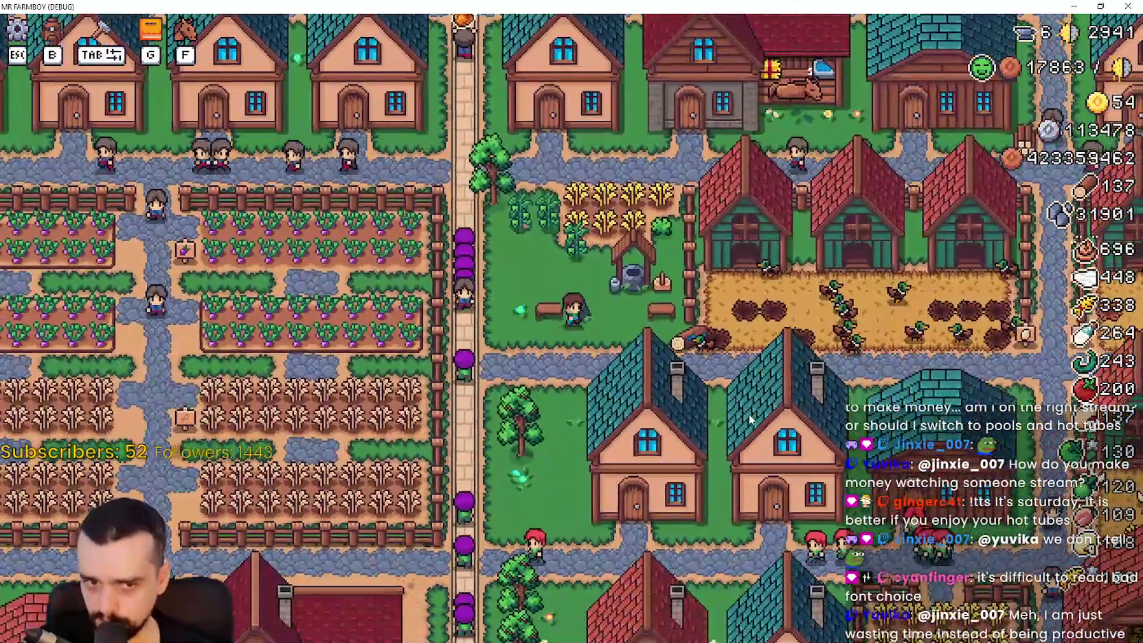
{"action": "key", "text": "w"}
{"action": "key", "text": "d"}
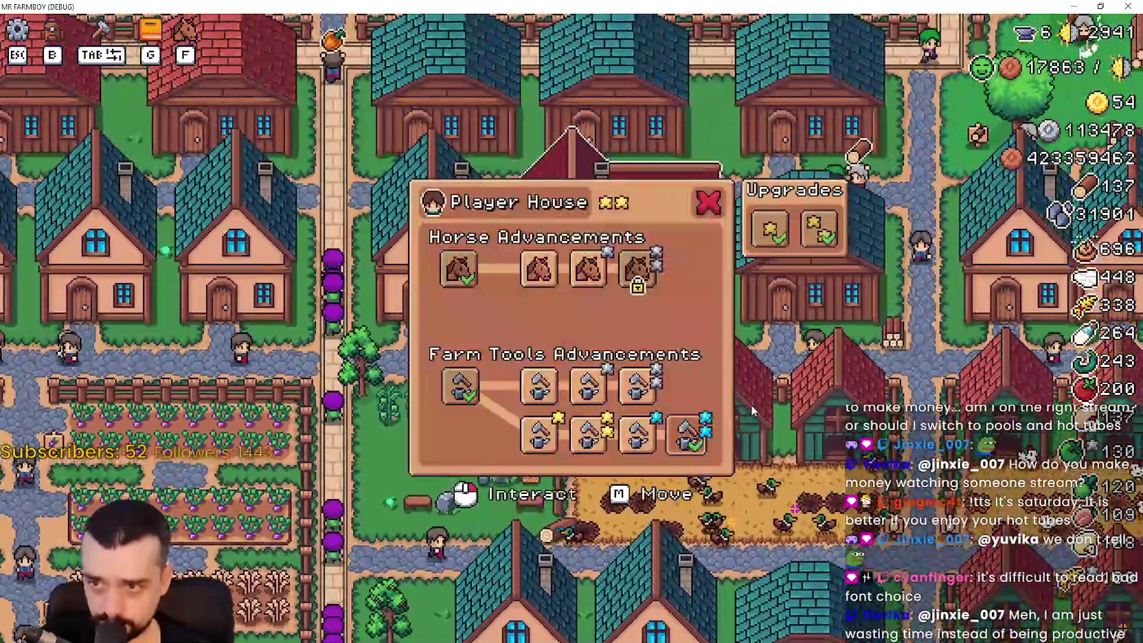
Step repeatedly away from and back into the Player House door to trigger its panel
{"action": "key", "text": "s"}
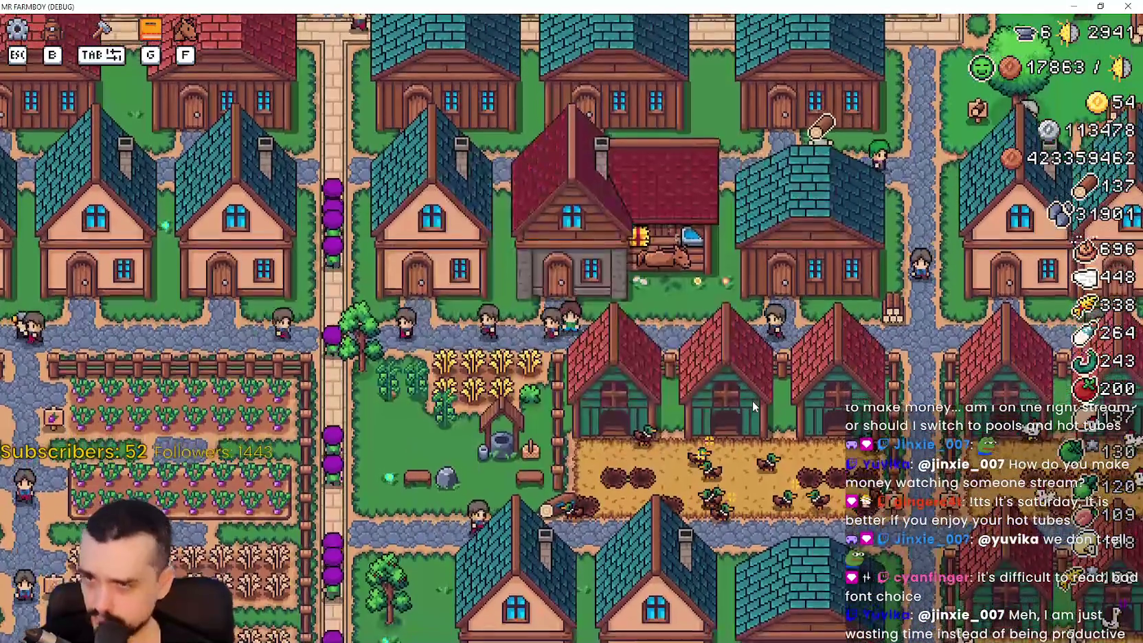
{"action": "key", "text": "w"}
{"action": "key", "text": "s"}
{"action": "key", "text": "w"}
{"action": "key", "text": "s"}
{"action": "key", "text": "w"}
{"action": "key", "text": "w"}
{"action": "key", "text": "s"}
{"action": "key", "text": "w"}
{"action": "key", "text": "s"}
{"action": "key", "text": "w"}
{"action": "key", "text": "s"}
{"action": "key", "text": "w"}
Survey the village north-east, south over the lower houses, and west to the fields
{"action": "key", "text": "d"}
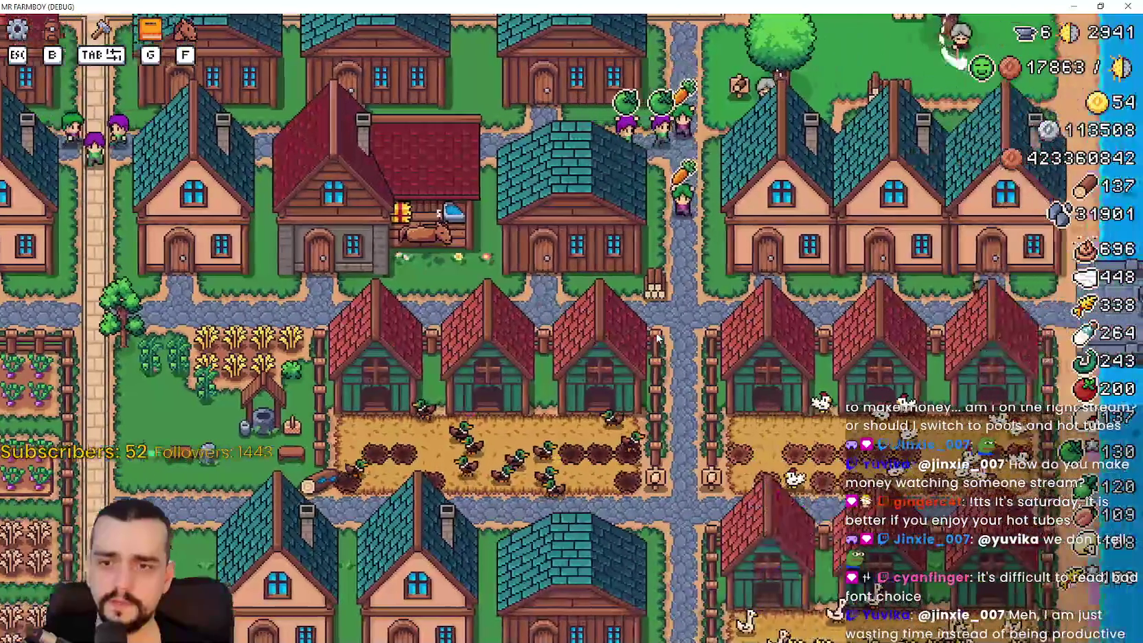
{"action": "scroll", "coordinate": [657, 337], "scroll_direction": "down", "scroll_amount": 3}
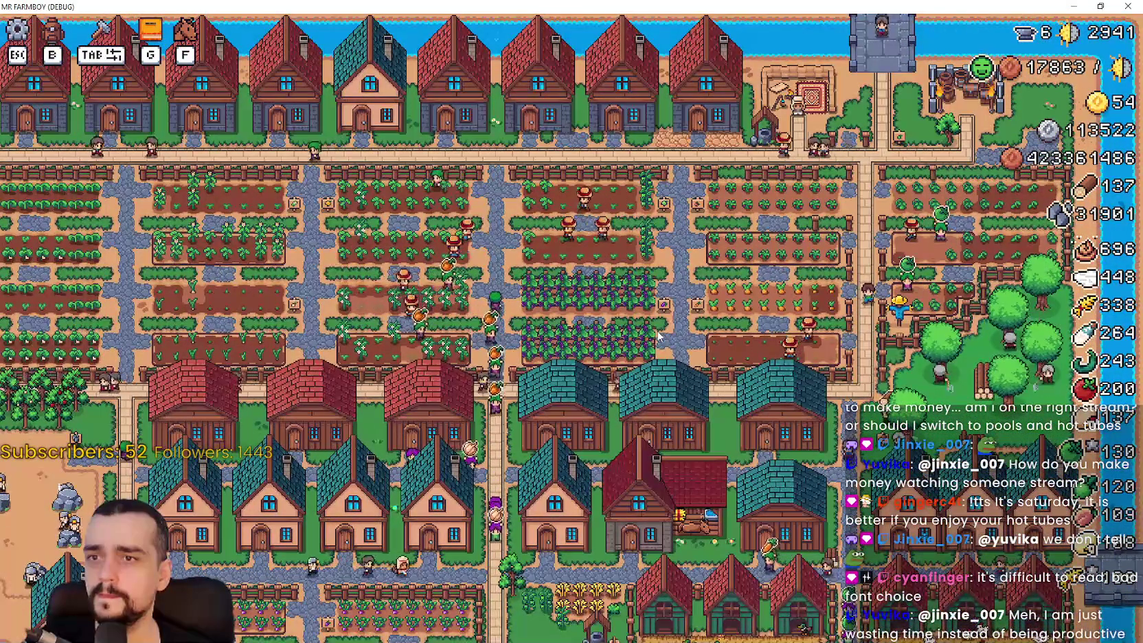
{"action": "key", "text": "s"}
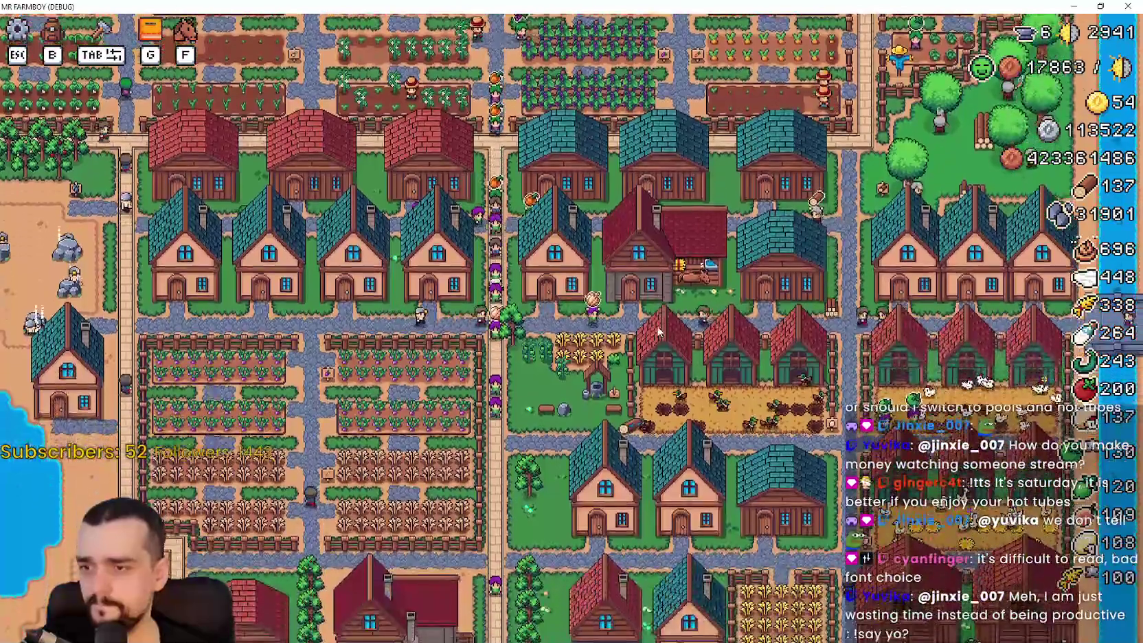
{"action": "scroll", "coordinate": [657, 331], "scroll_direction": "up", "scroll_amount": 3}
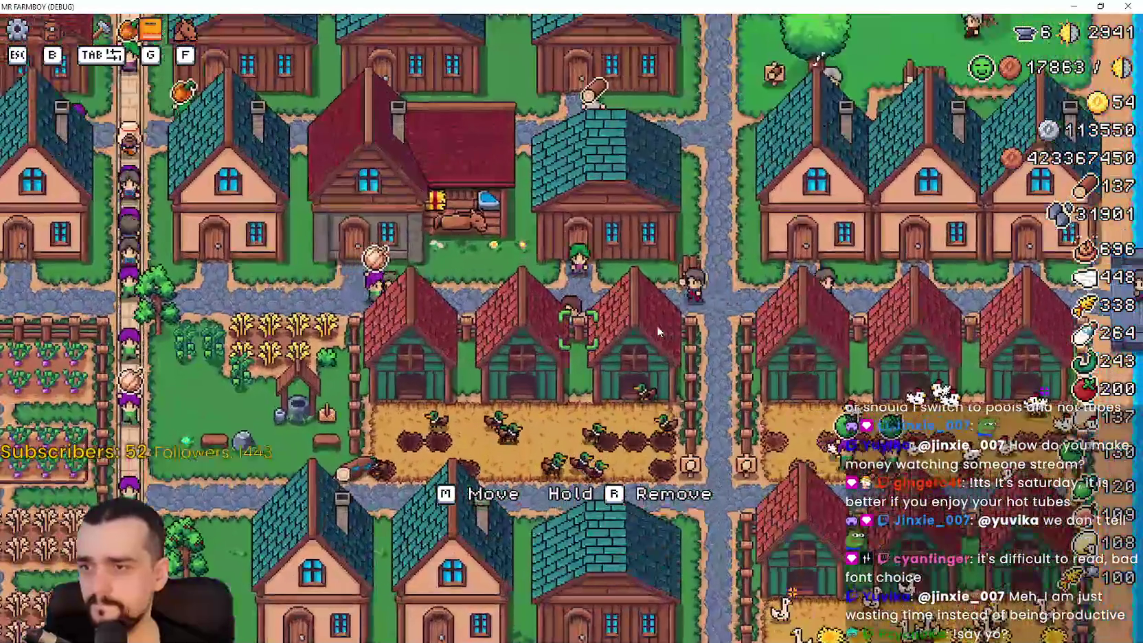
{"action": "key", "text": "a"}
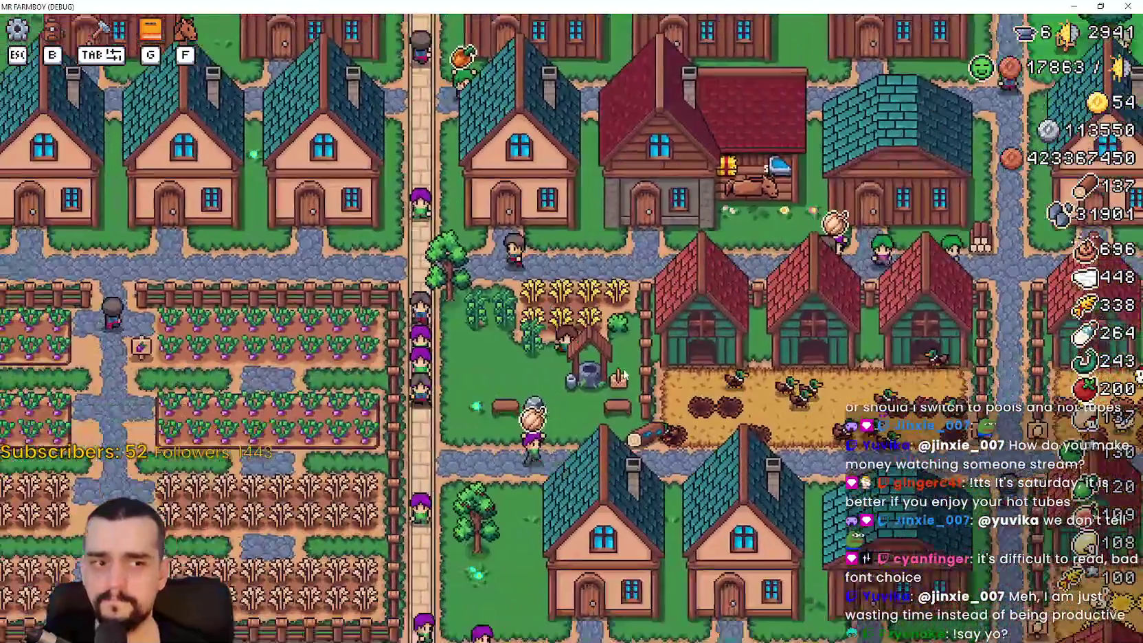
Walk down-left along the path past the trees collecting cherries, then back up and east
{"action": "key", "text": "s"}
{"action": "key", "text": "a"}
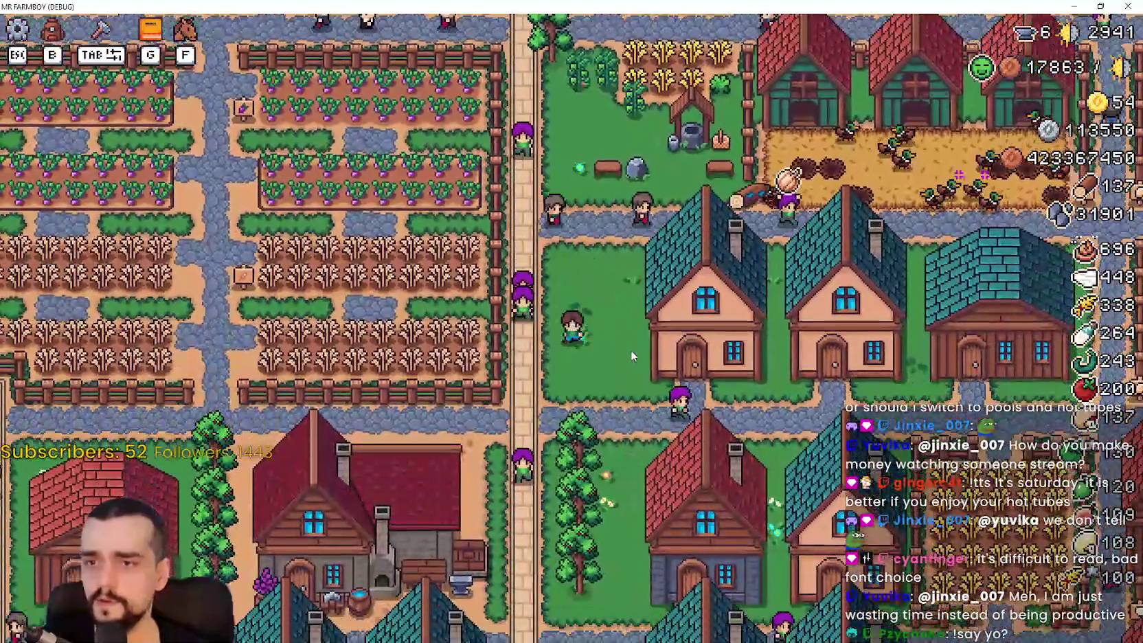
{"action": "key", "text": "s"}
{"action": "key", "text": "a"}
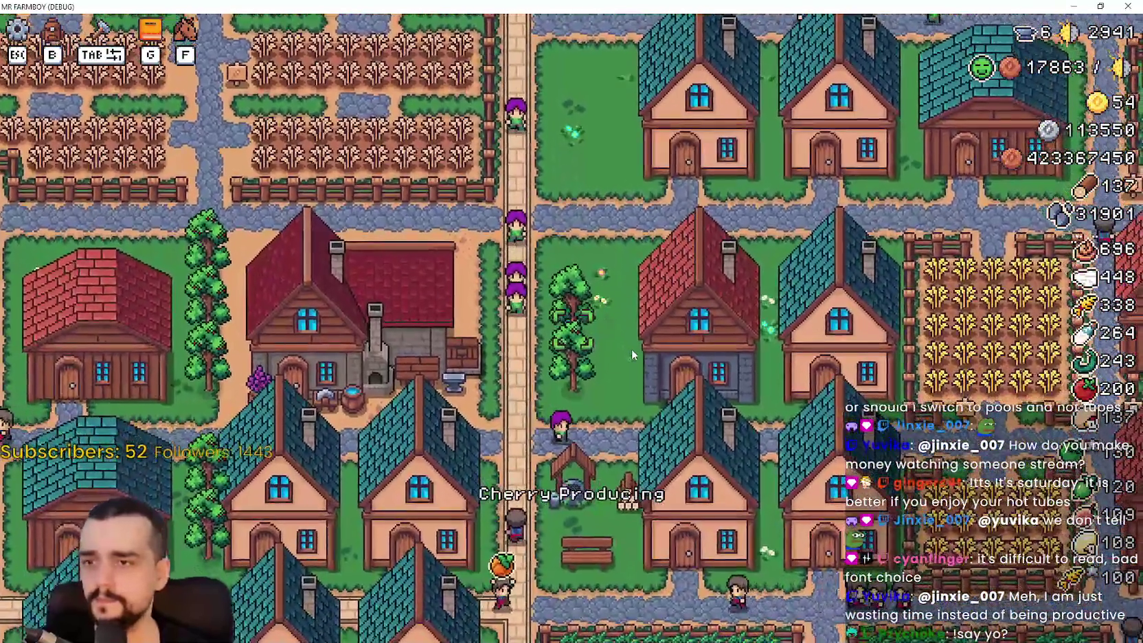
{"action": "key", "text": "s"}
{"action": "key", "text": "a"}
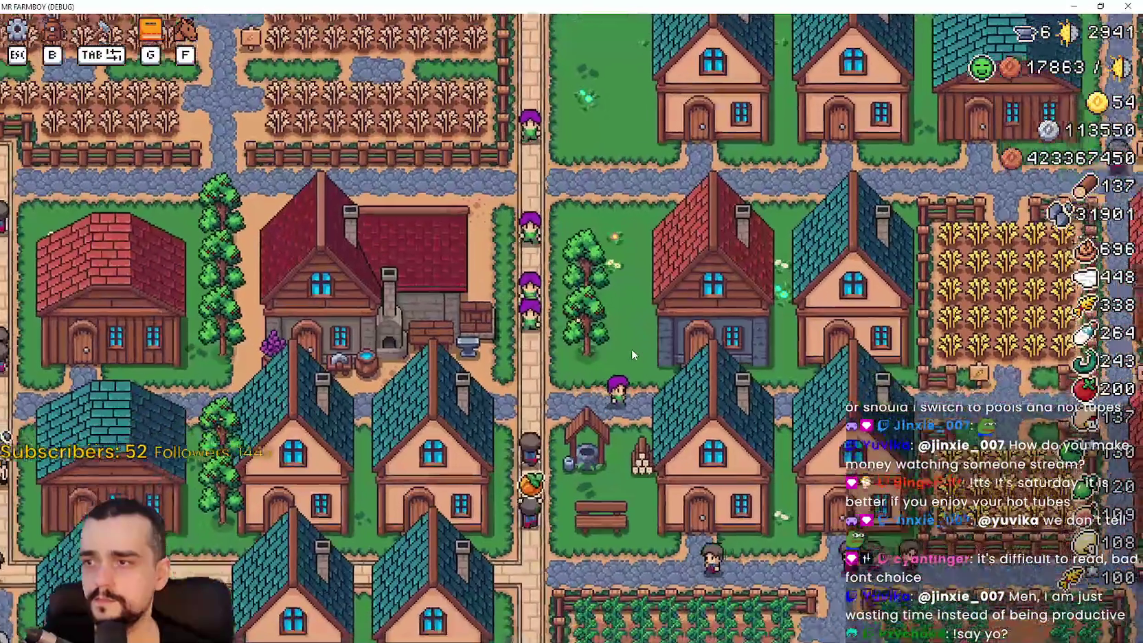
{"action": "key", "text": "s"}
{"action": "key", "text": "a"}
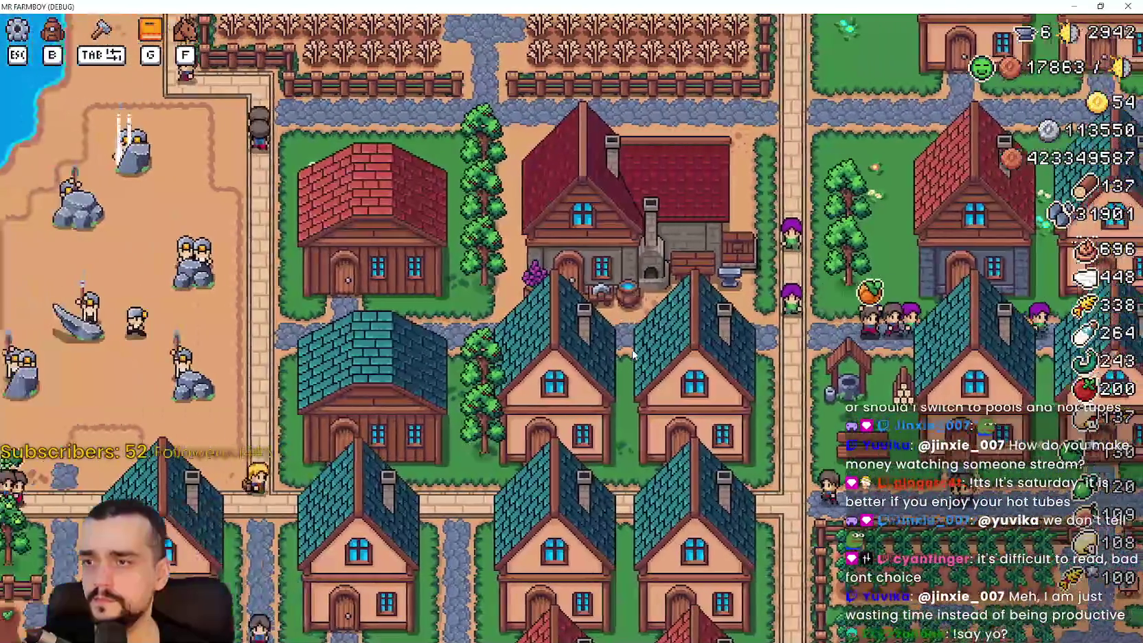
{"action": "key", "text": "w"}
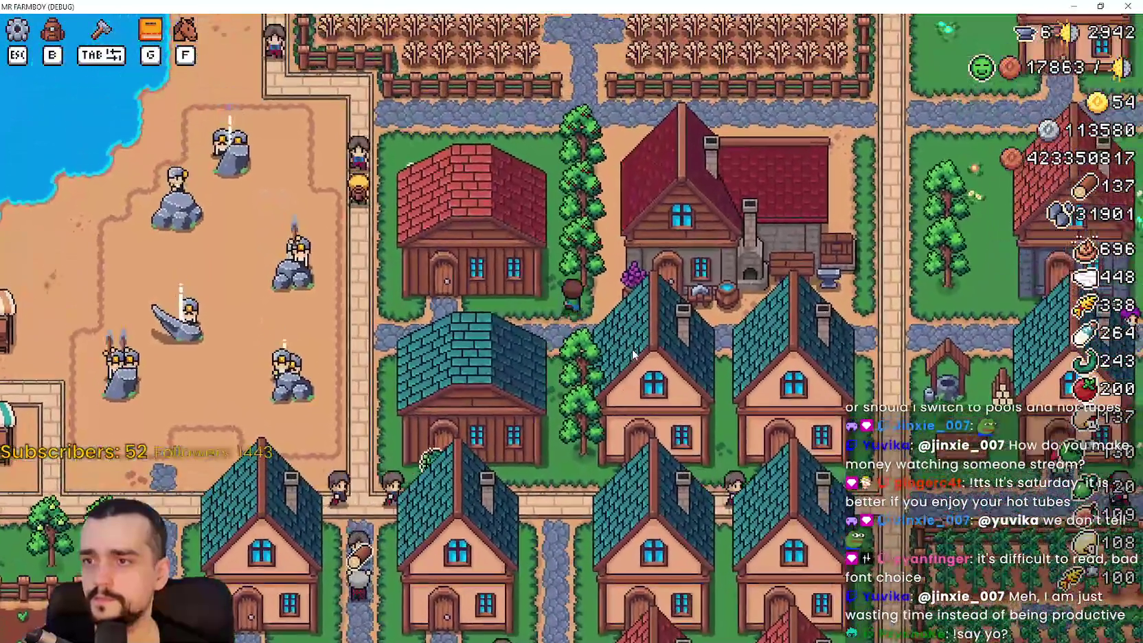
{"action": "key", "text": "w"}
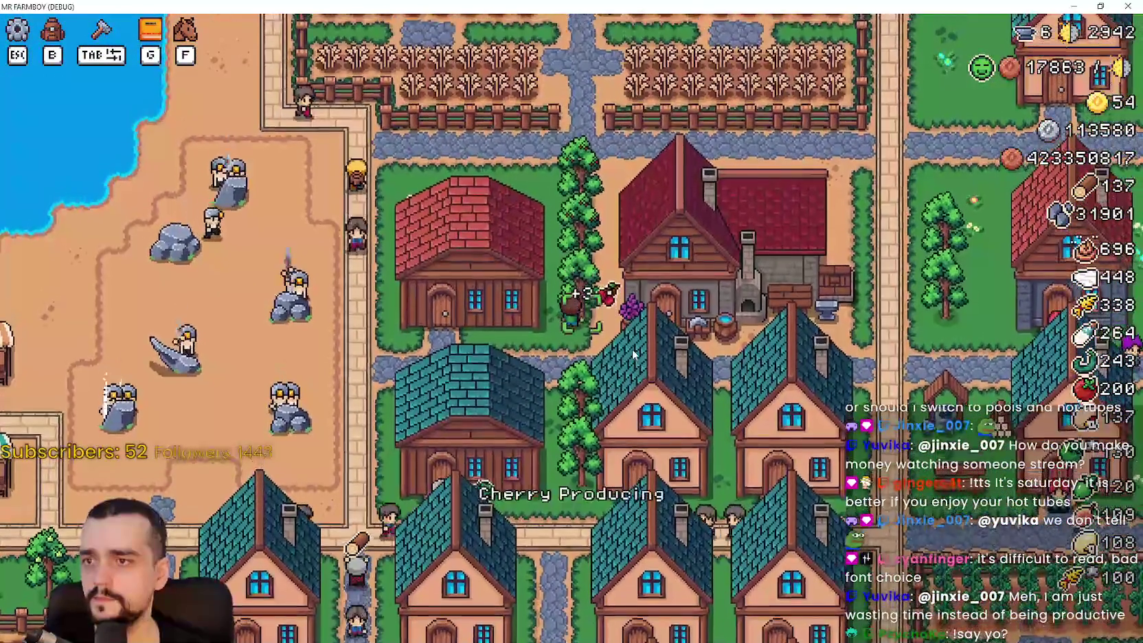
{"action": "key", "text": "d"}
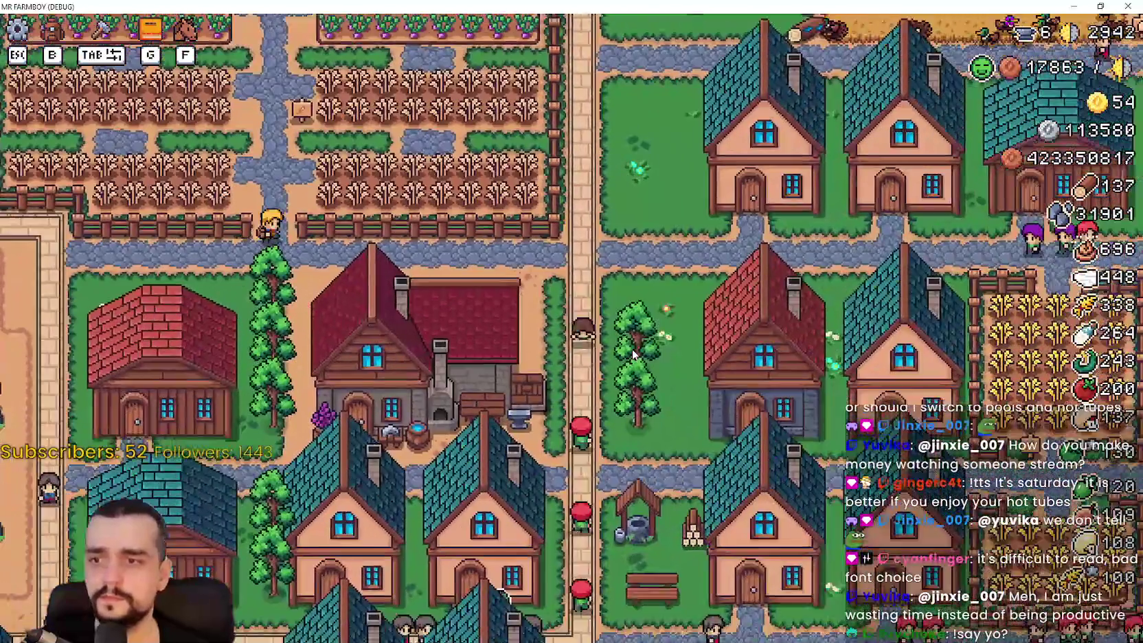
Check the cherry count in Stats & Inventory, then close it and keep walking
{"action": "key", "text": "s"}
{"action": "key", "text": "Tab"}
{"action": "key", "text": "Tab"}
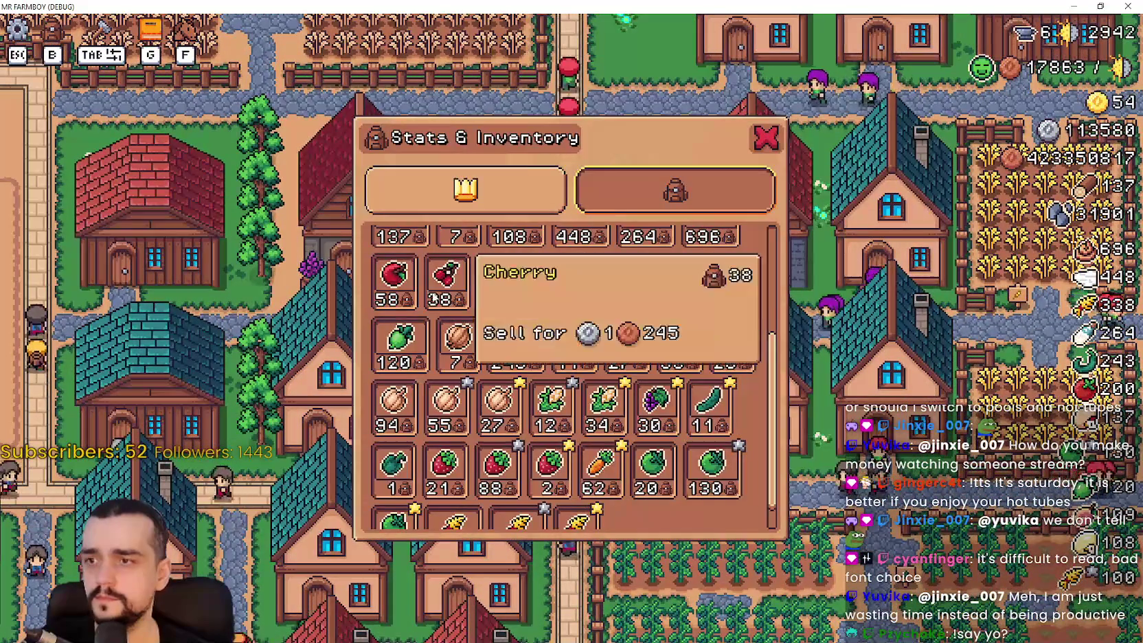
{"action": "key", "text": "Escape"}
{"action": "key", "text": "s"}
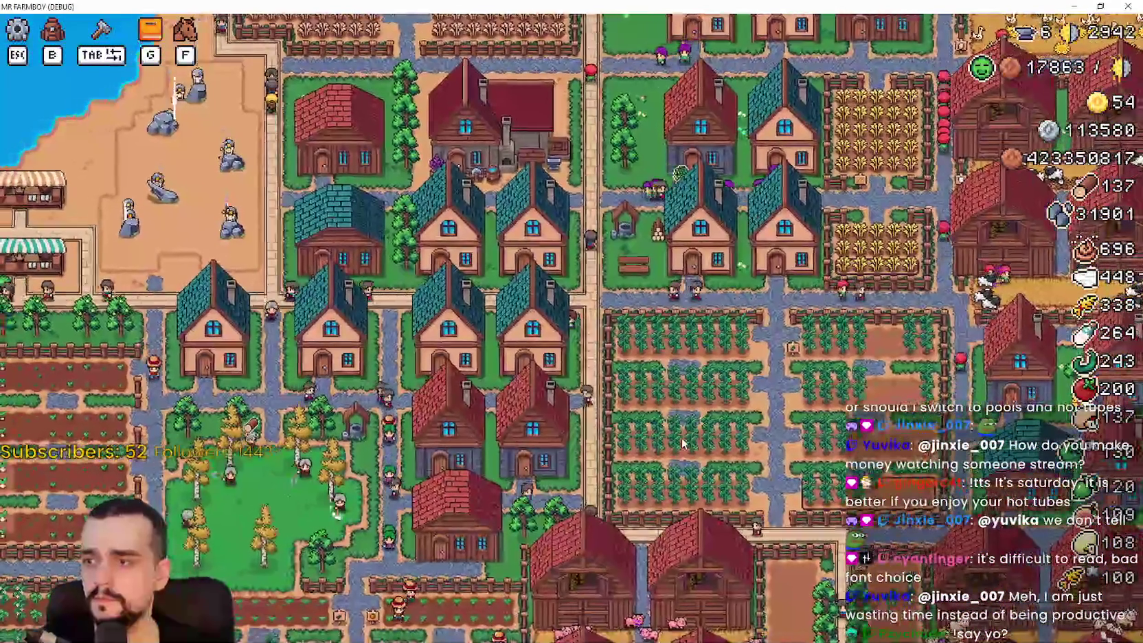
Harvest more cherries at the tree plaza and recheck the inventory's cherry count
{"action": "scroll", "coordinate": [682, 443], "scroll_direction": "up", "scroll_amount": 5}
{"action": "key", "text": "a"}
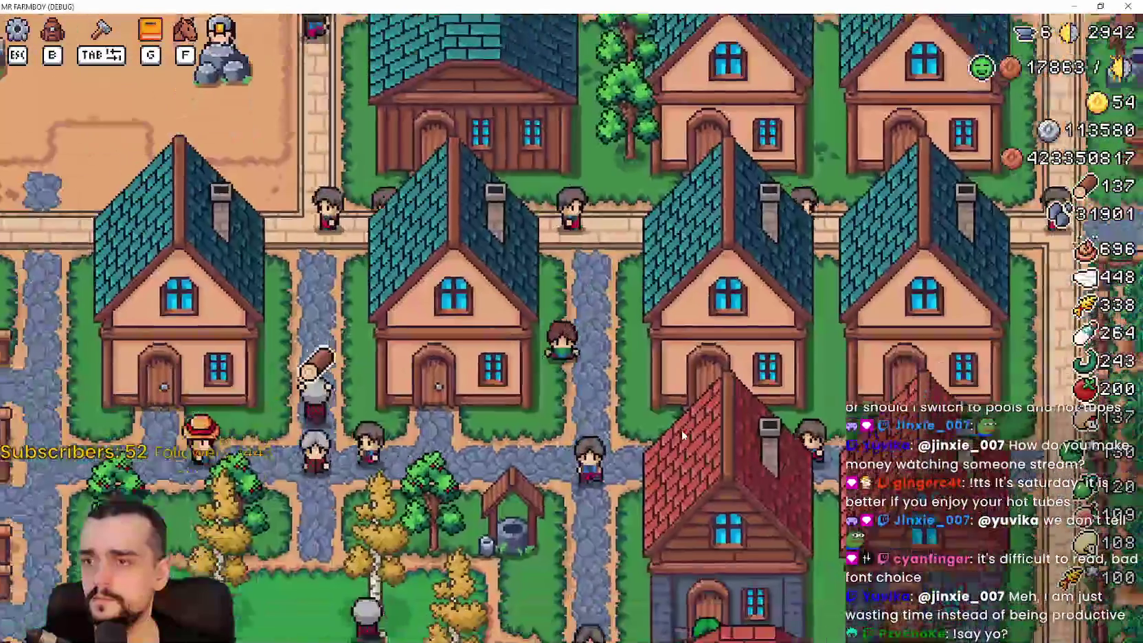
{"action": "key", "text": "a"}
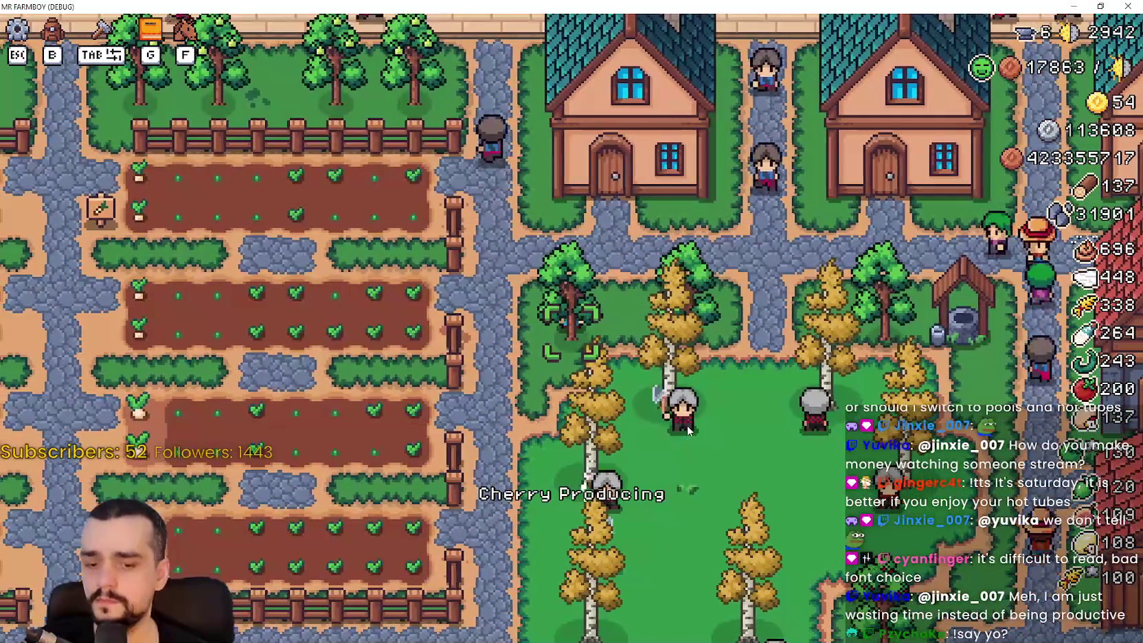
{"action": "key", "text": "b"}
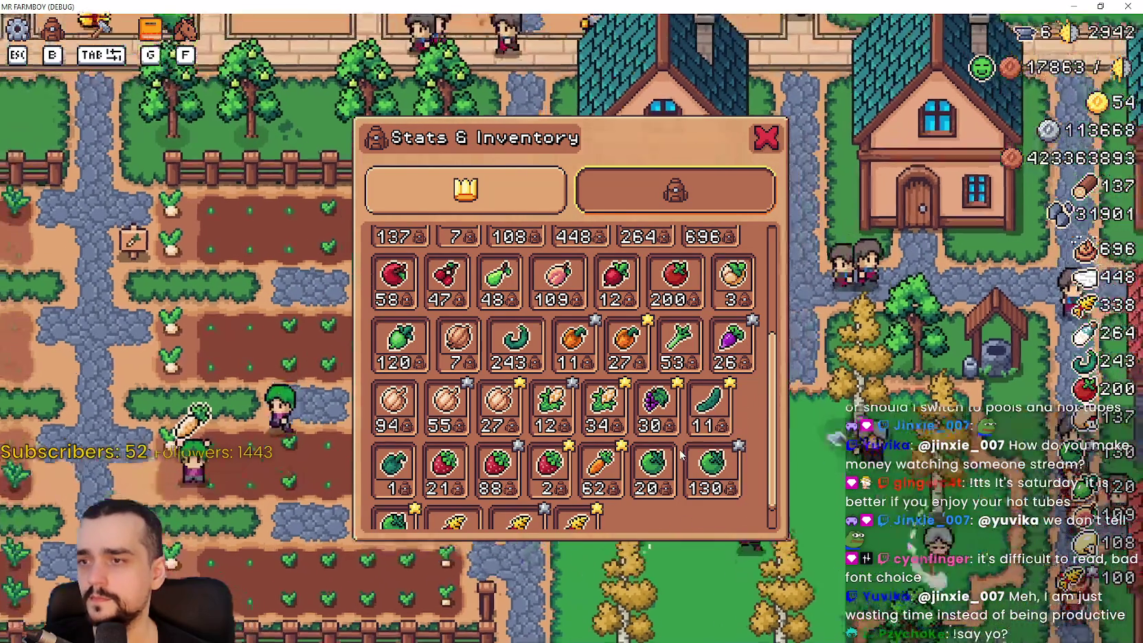
{"action": "scroll", "coordinate": [682, 455], "scroll_direction": "down", "scroll_amount": 1}
{"action": "key", "text": "Escape"}
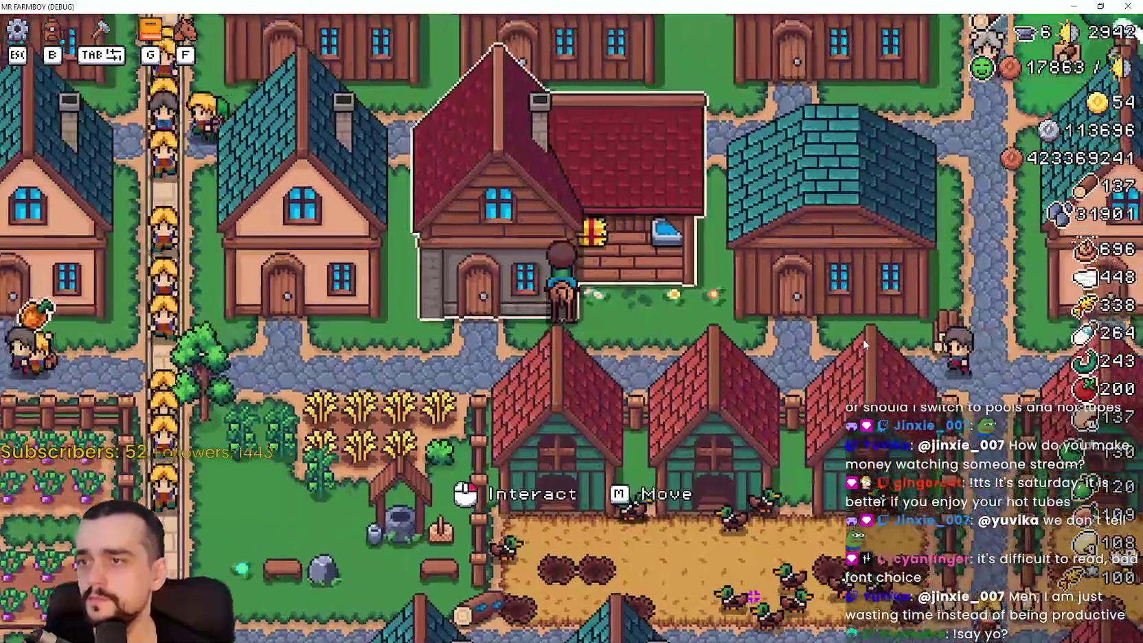
Buy the Heroic Saddle for 50 cherries and switch its speed bonus on
{"action": "left_click", "coordinate": [863, 338]}
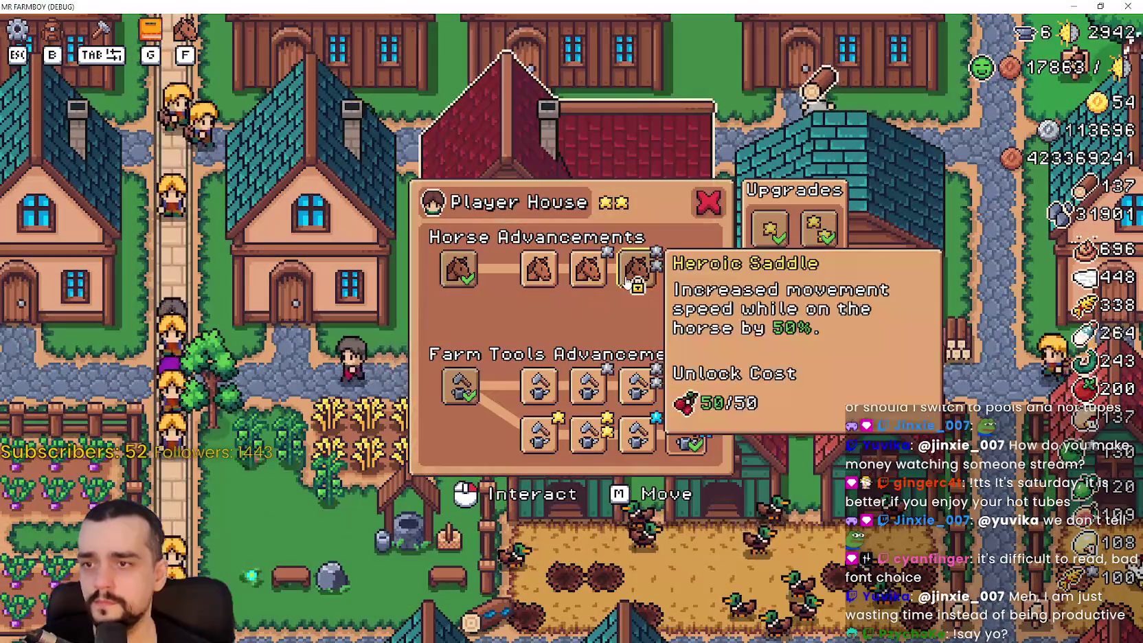
{"action": "left_click", "coordinate": [627, 281]}
{"action": "left_click", "coordinate": [644, 278]}
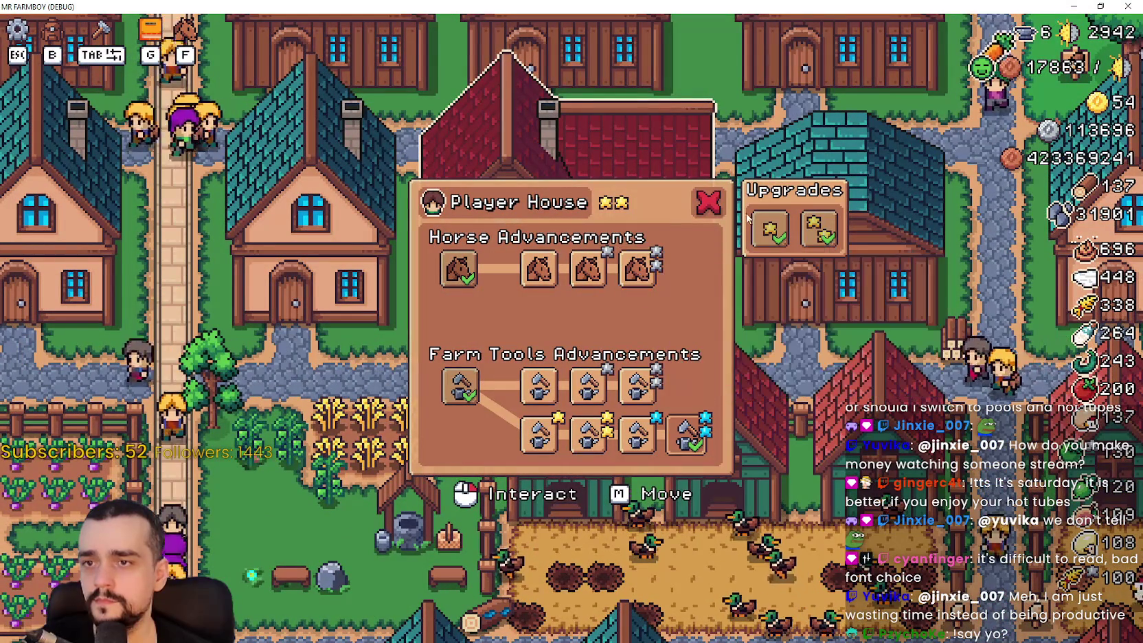
{"action": "left_click", "coordinate": [645, 277]}
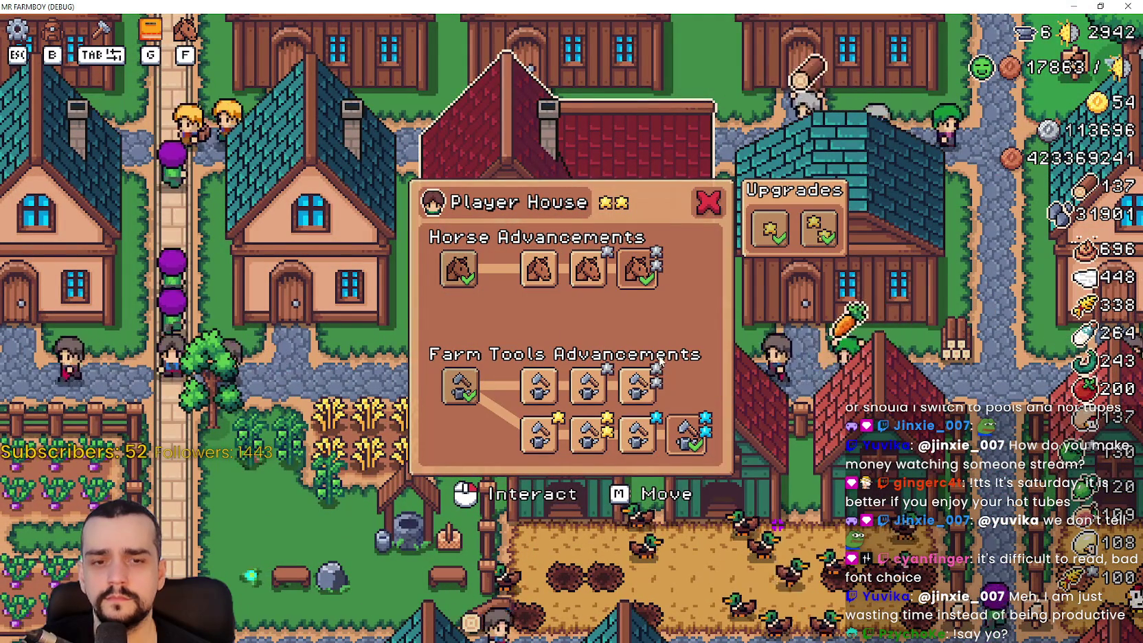
Close and reopen the Player House upgrade panel, then return to the Godot editor
{"action": "key", "text": "Escape"}
{"action": "left_click", "coordinate": [659, 233]}
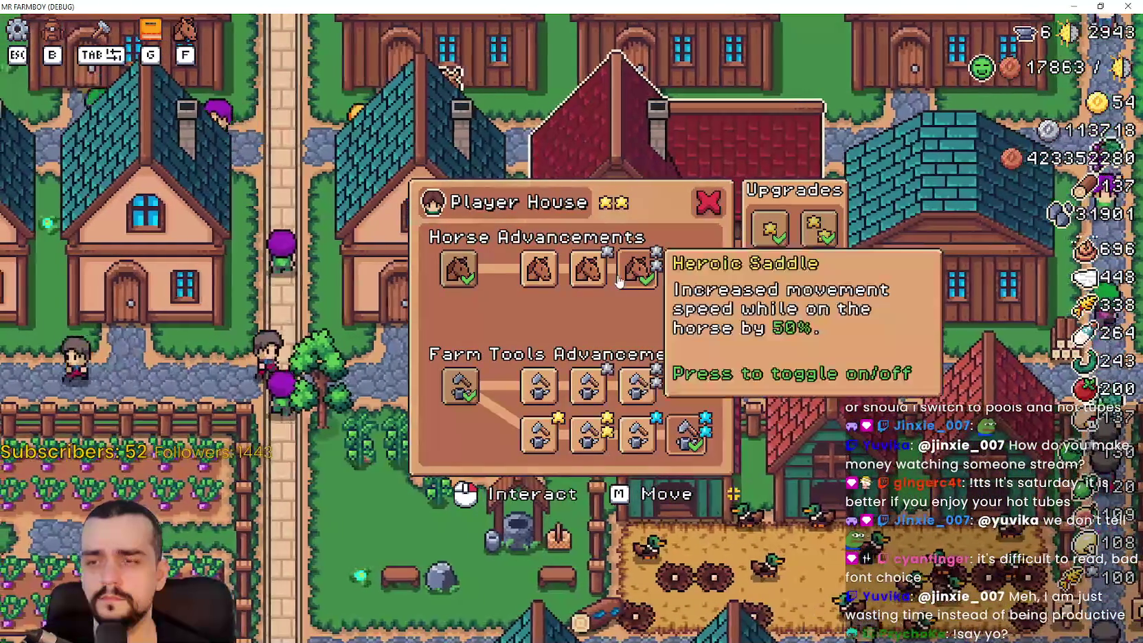
{"action": "left_click", "coordinate": [772, 230]}
{"action": "left_click", "coordinate": [819, 230]}
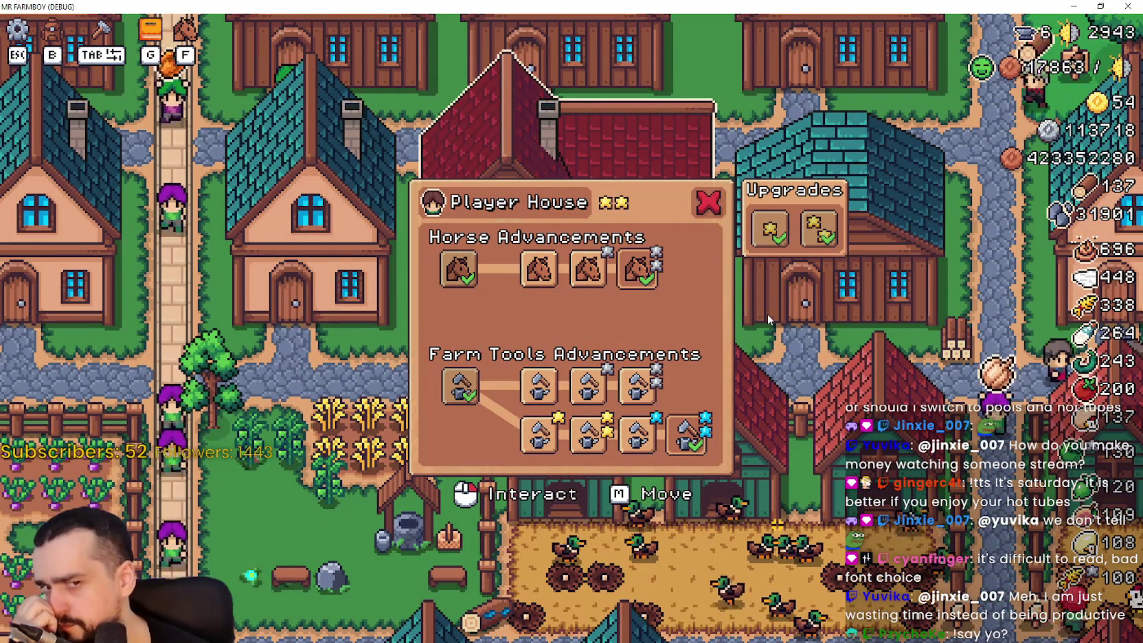
{"action": "key", "text": "alt+Tab"}
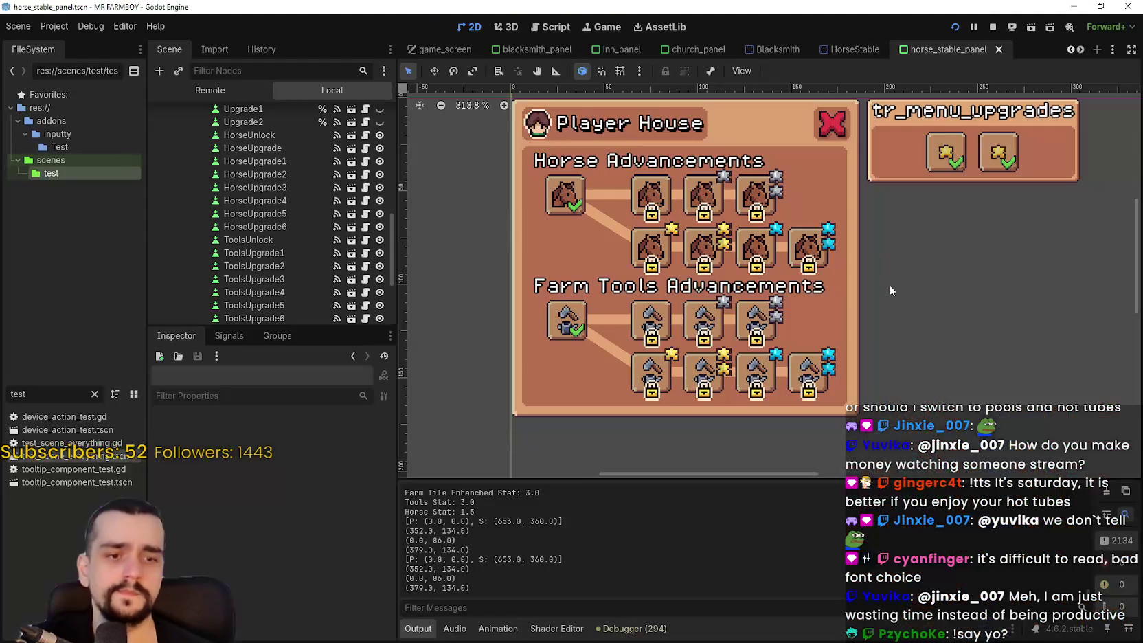
{"action": "left_click", "coordinate": [754, 200]}
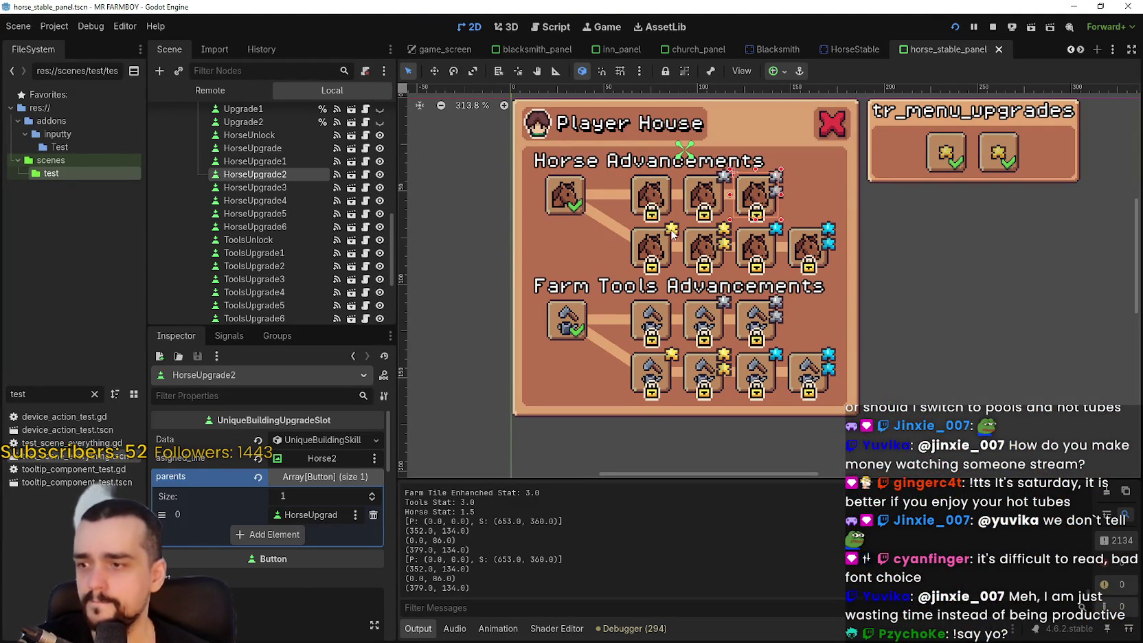
{"action": "left_click", "coordinate": [655, 246]}
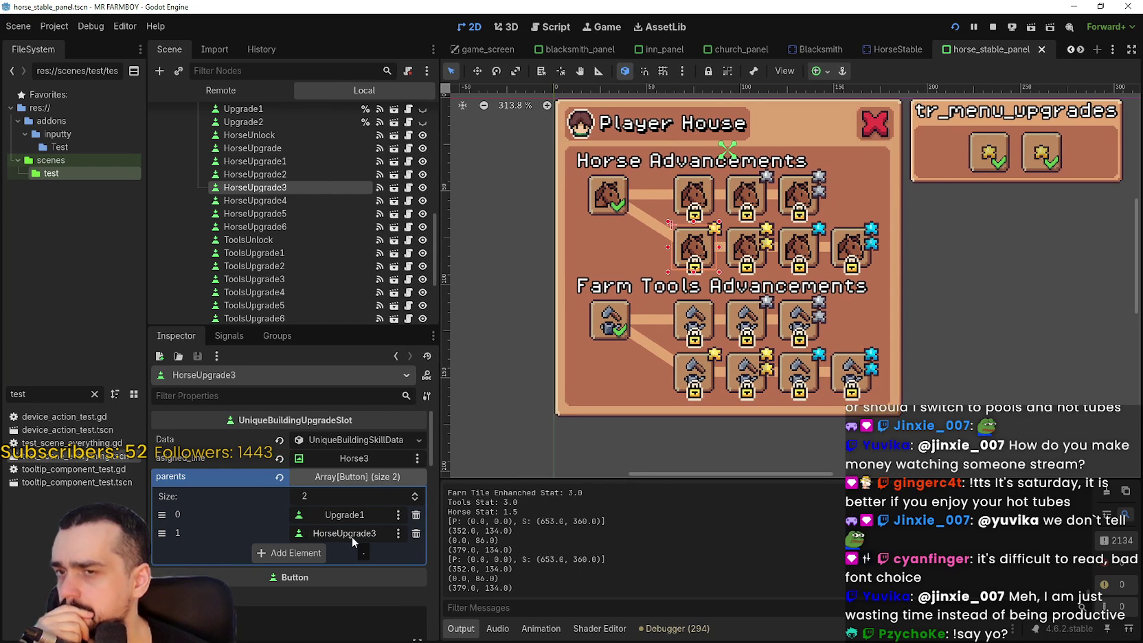
{"action": "left_click", "coordinate": [789, 192]}
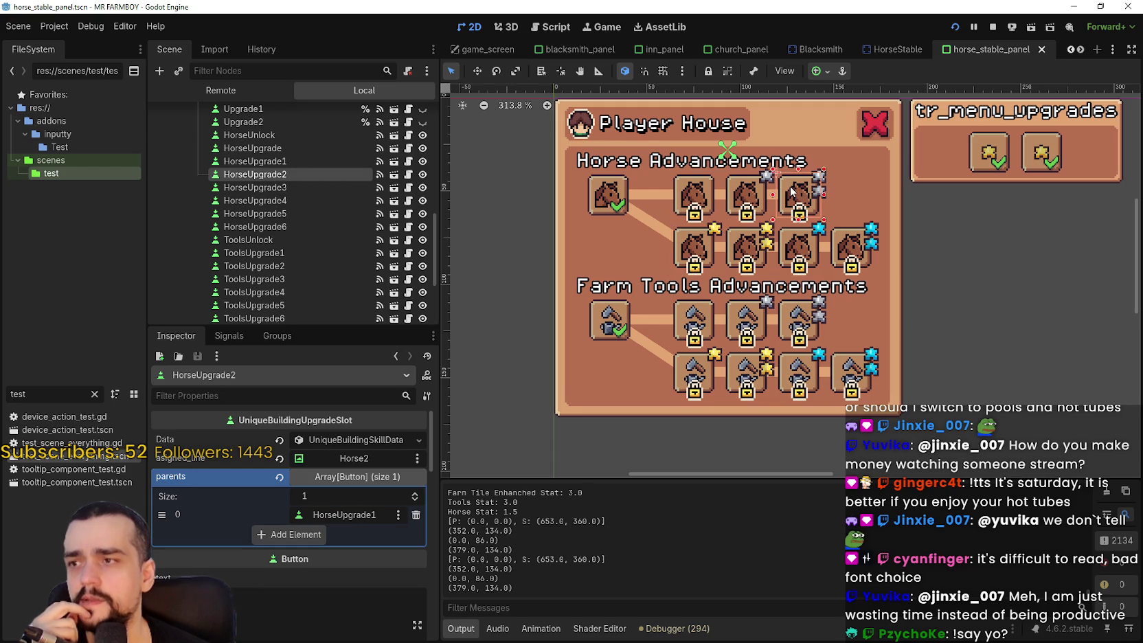
{"action": "left_click", "coordinate": [682, 250]}
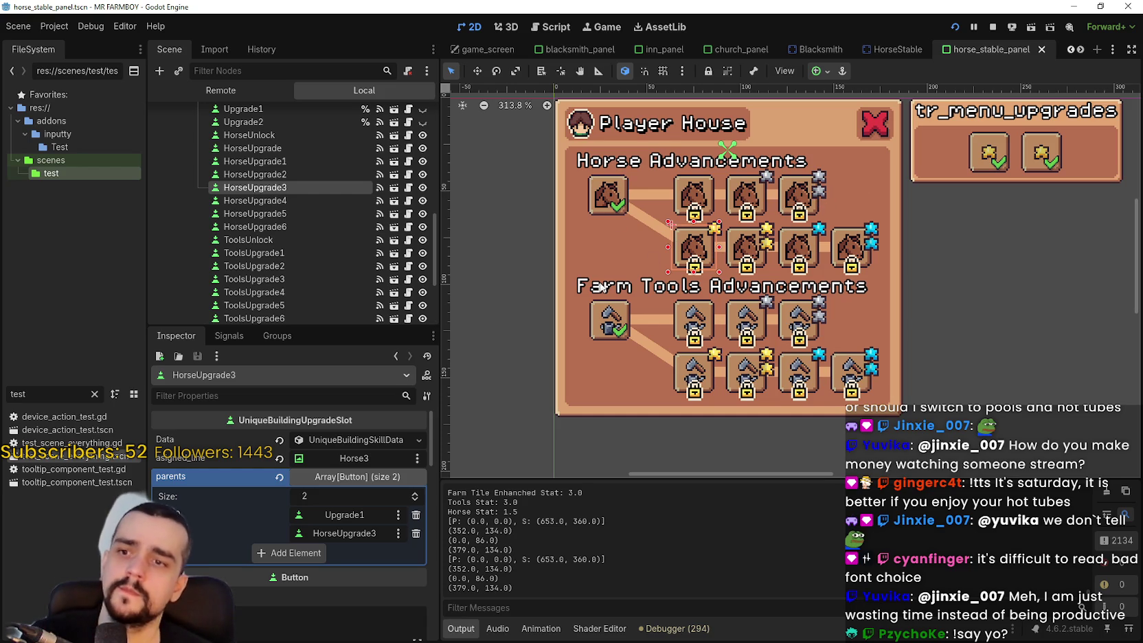
{"action": "scroll", "coordinate": [721, 221], "scroll_direction": "up", "scroll_amount": 1}
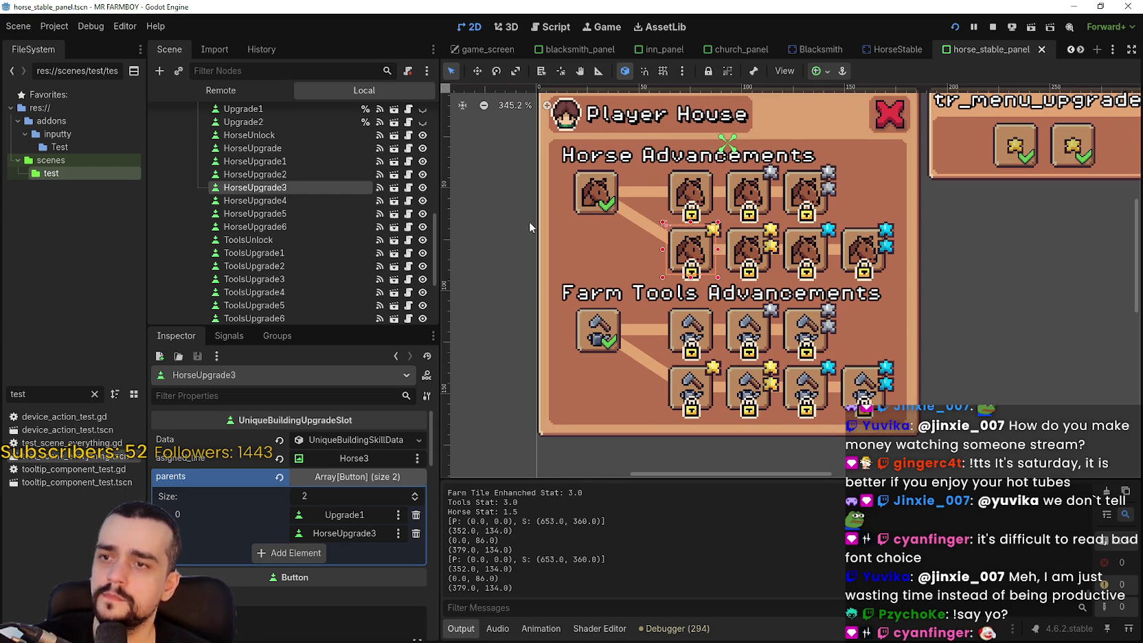
{"action": "left_click", "coordinate": [591, 185]}
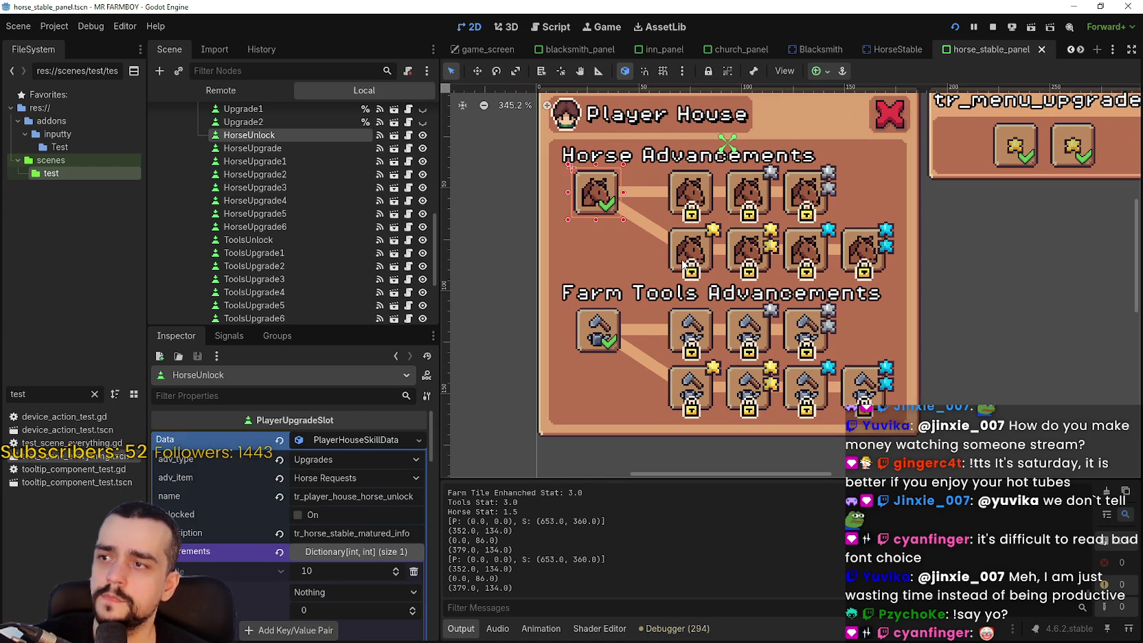
{"action": "key", "text": "ctrl+z"}
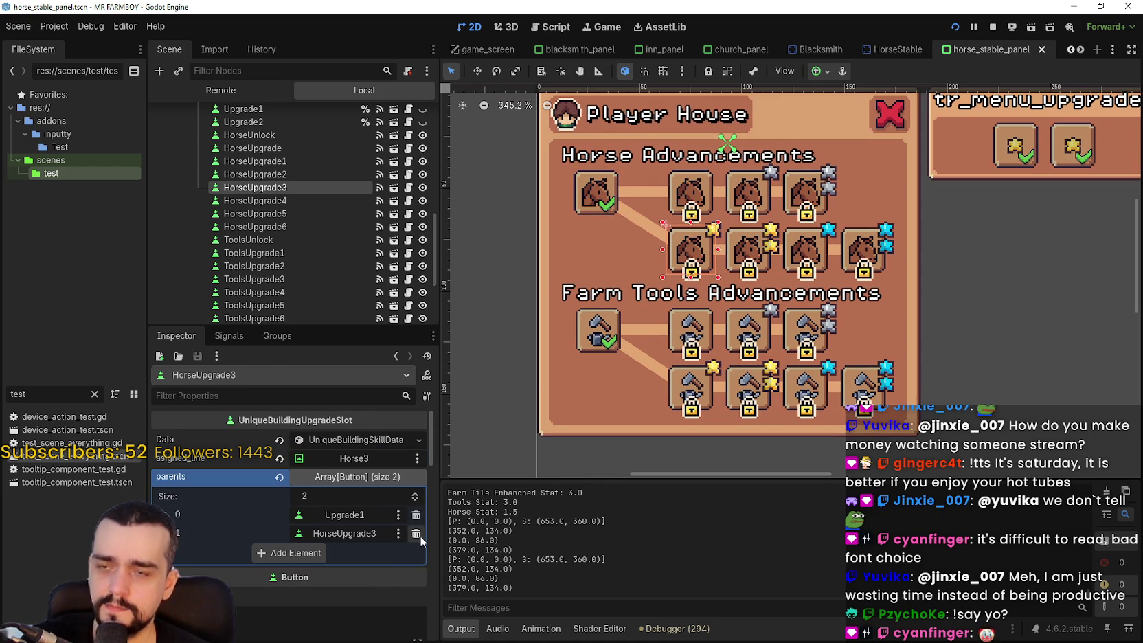
Replace HorseUpgrade3's self-reference with HorseUnlock as its second parent and save the scene
{"action": "left_click", "coordinate": [417, 534]}
{"action": "left_click", "coordinate": [300, 539]}
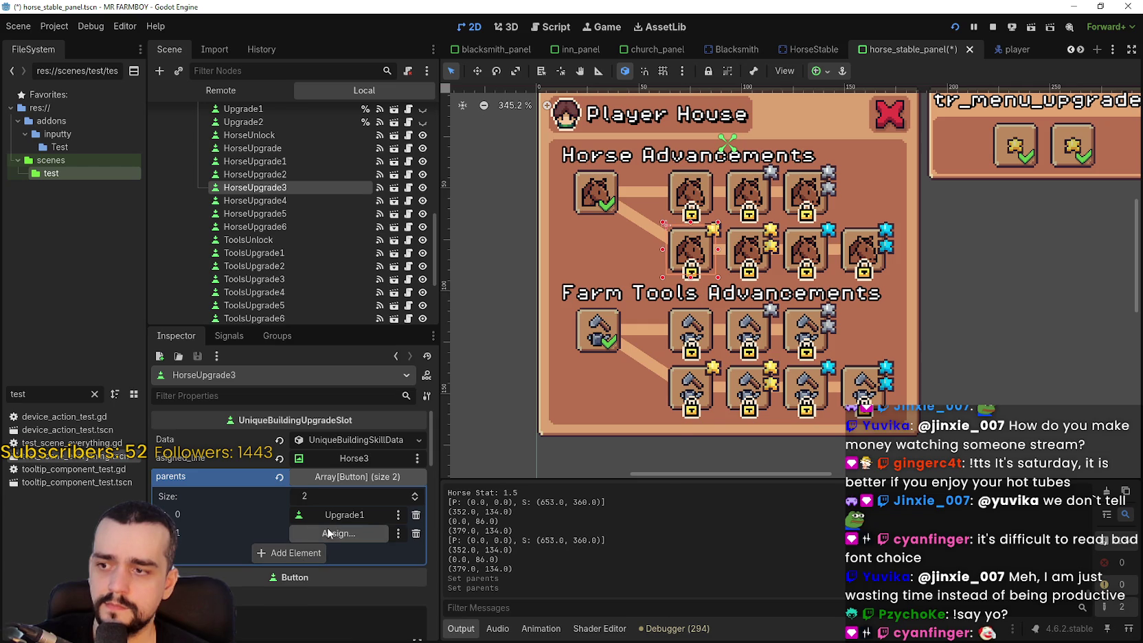
{"action": "left_click", "coordinate": [333, 533]}
{"action": "scroll", "coordinate": [618, 221], "scroll_direction": "down", "scroll_amount": 5}
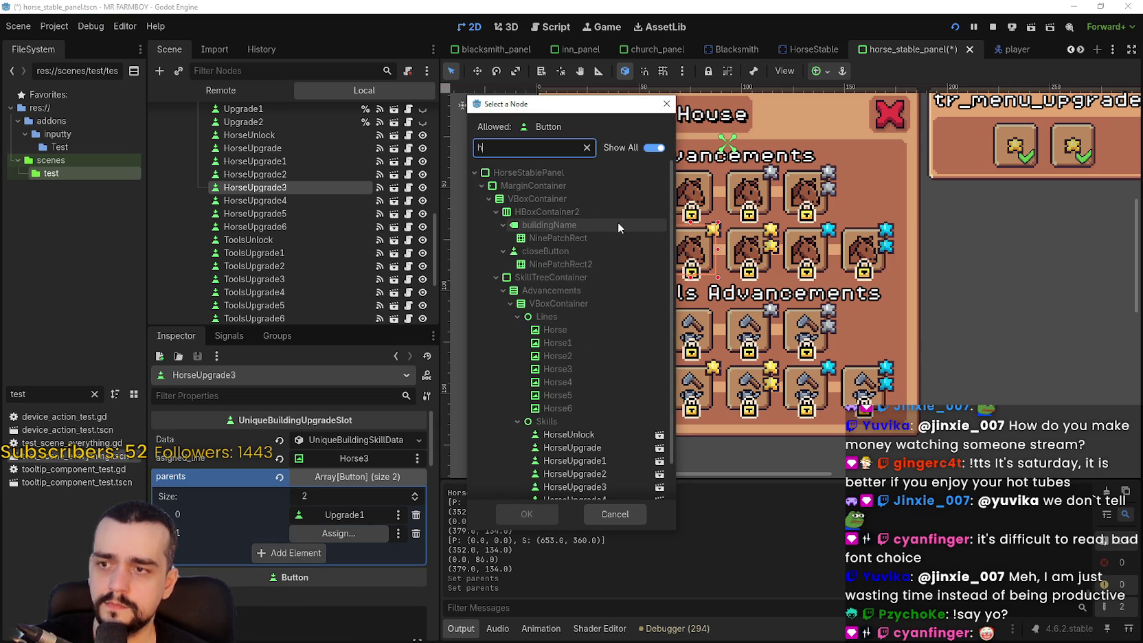
{"action": "double_click", "coordinate": [606, 442]}
{"action": "key", "text": "ctrl+s"}
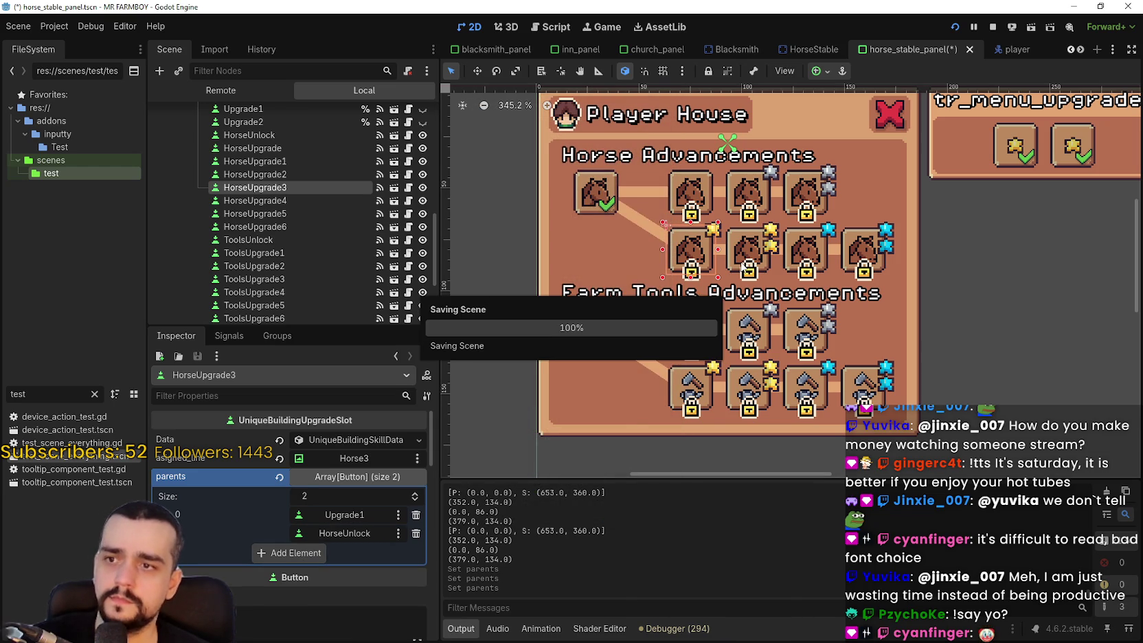
Review the parents lists of HorseUpgrade2, HorseUpgrade4, HorseUpgrade5 and ToolsUpgrade4
{"action": "scroll", "coordinate": [737, 267], "scroll_direction": "up", "scroll_amount": 2}
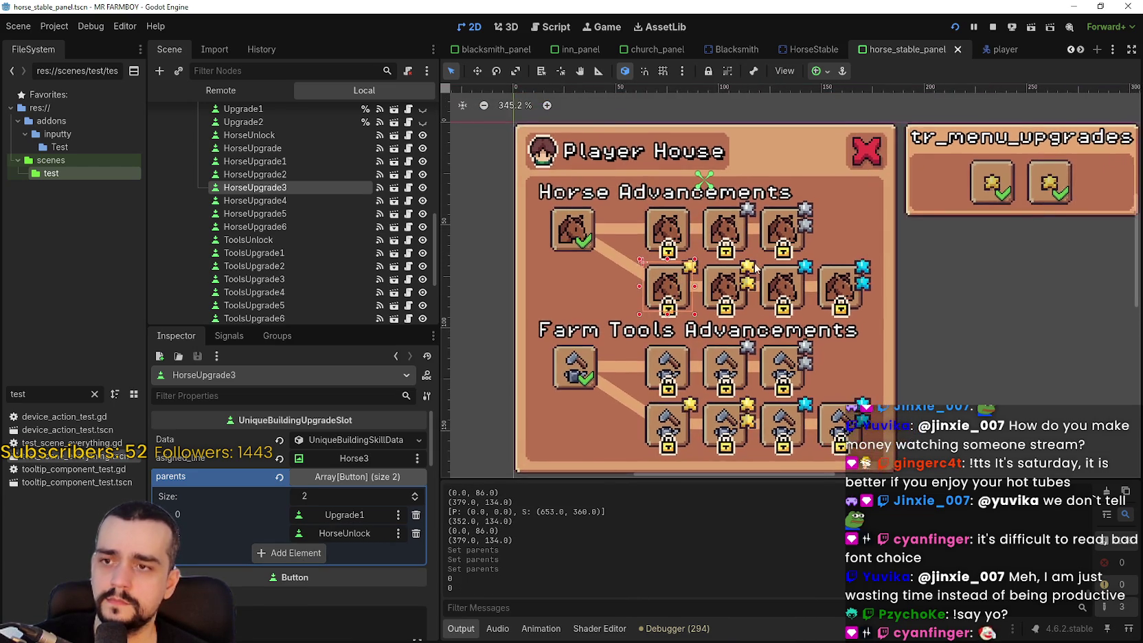
{"action": "scroll", "coordinate": [833, 200], "scroll_direction": "down", "scroll_amount": 1}
{"action": "left_click", "coordinate": [831, 199]}
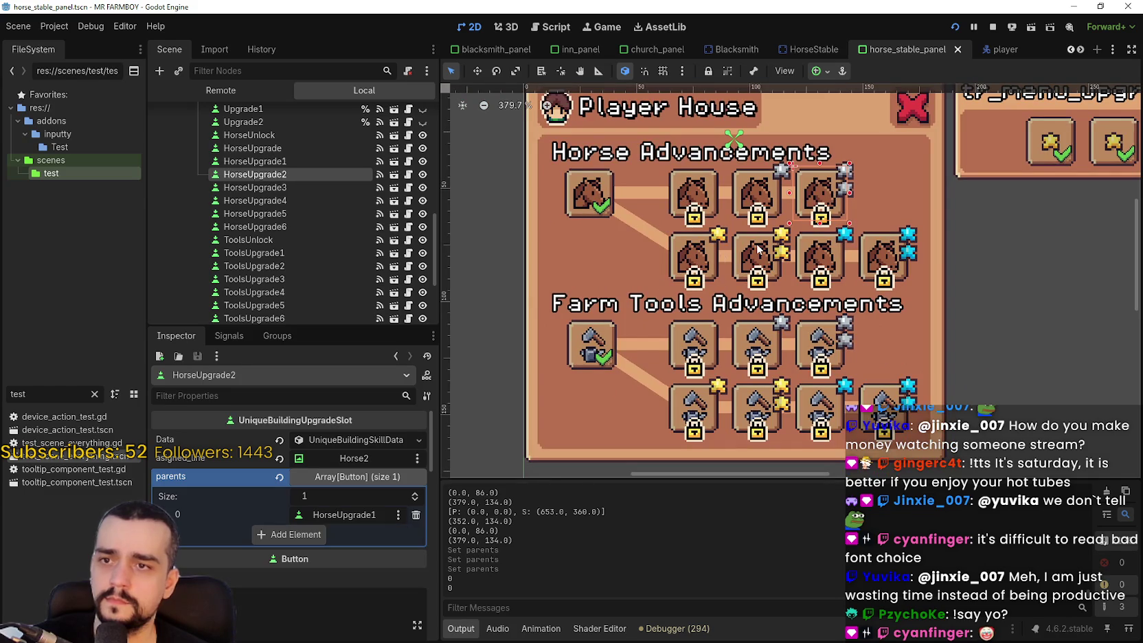
{"action": "left_click", "coordinate": [759, 250]}
{"action": "left_click", "coordinate": [355, 441]}
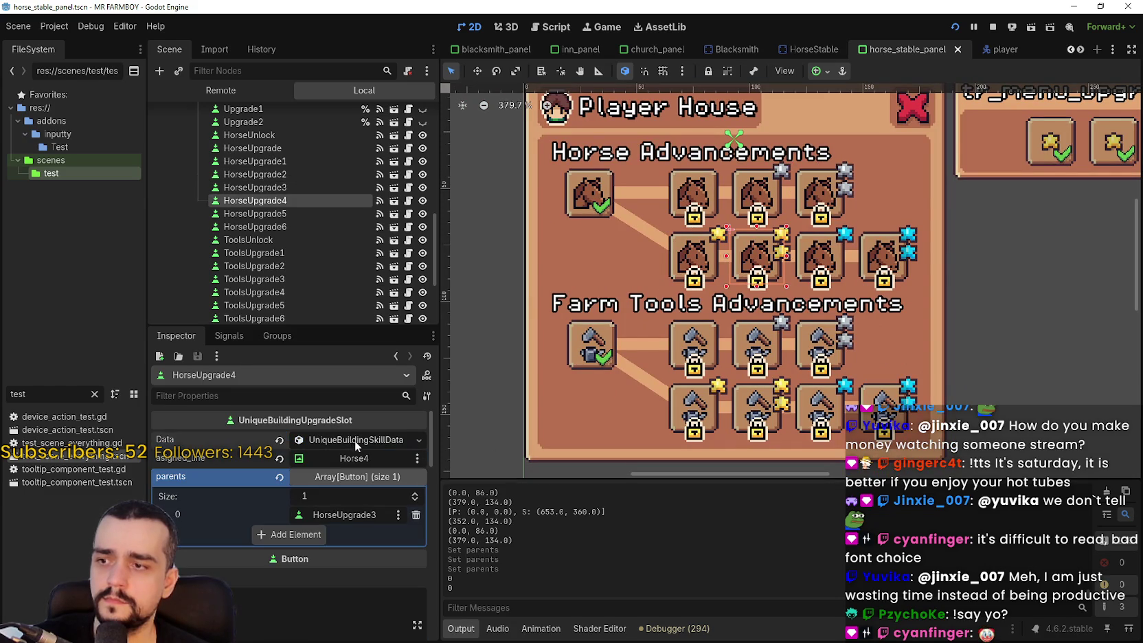
{"action": "left_click", "coordinate": [828, 268]}
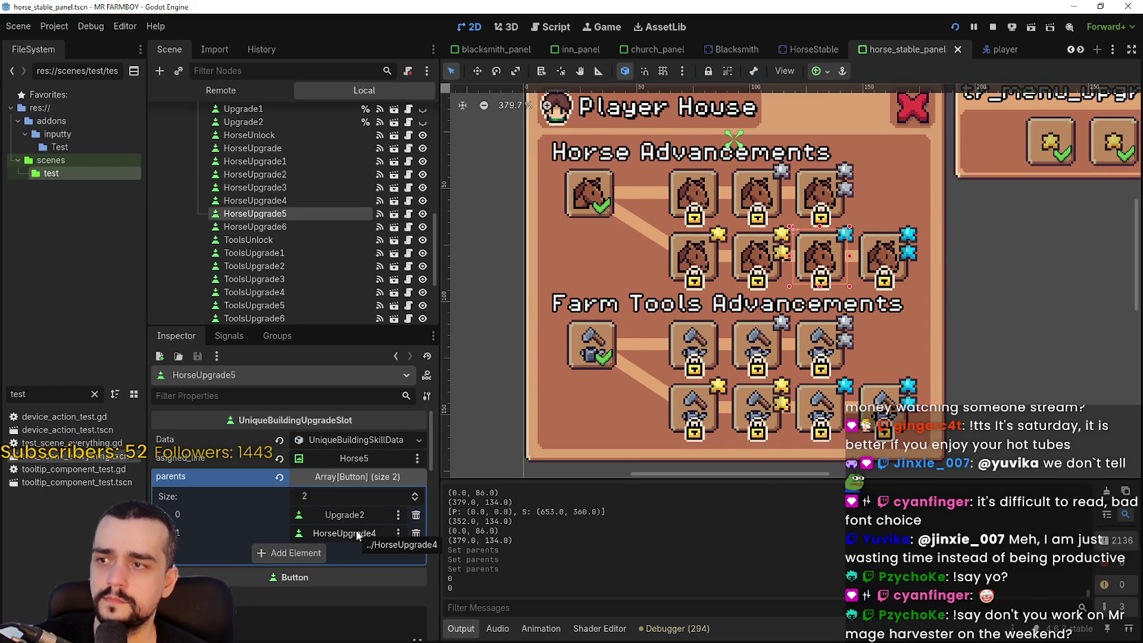
{"action": "scroll", "coordinate": [828, 333], "scroll_direction": "down", "scroll_amount": 2}
{"action": "scroll", "coordinate": [697, 366], "scroll_direction": "up", "scroll_amount": 1}
{"action": "left_click", "coordinate": [717, 366]}
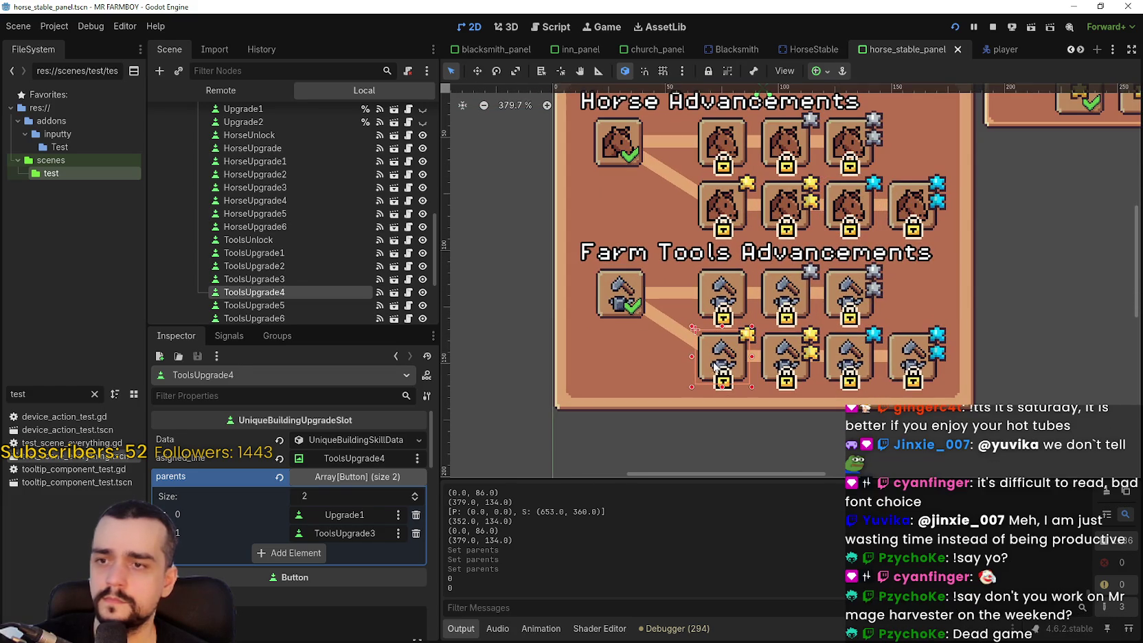
Swap ToolsUpgrade4's second parent from ToolsUpgrade3 to ToolsUnlock and save the scene
{"action": "left_click", "coordinate": [416, 533]}
{"action": "left_click", "coordinate": [330, 534]}
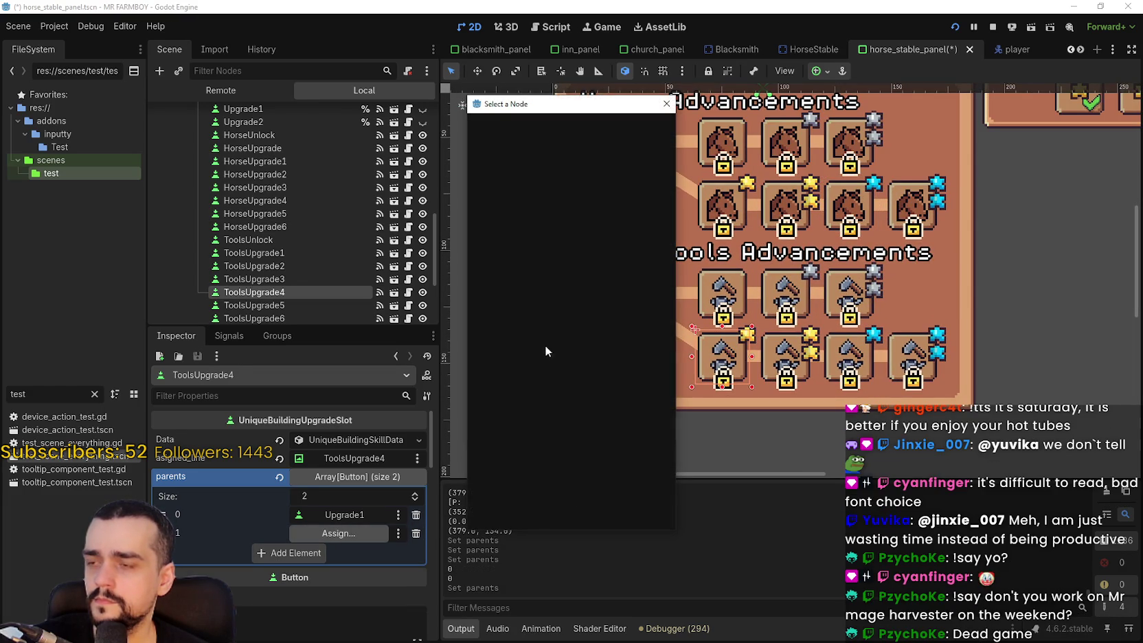
{"action": "type", "text": "tool"}
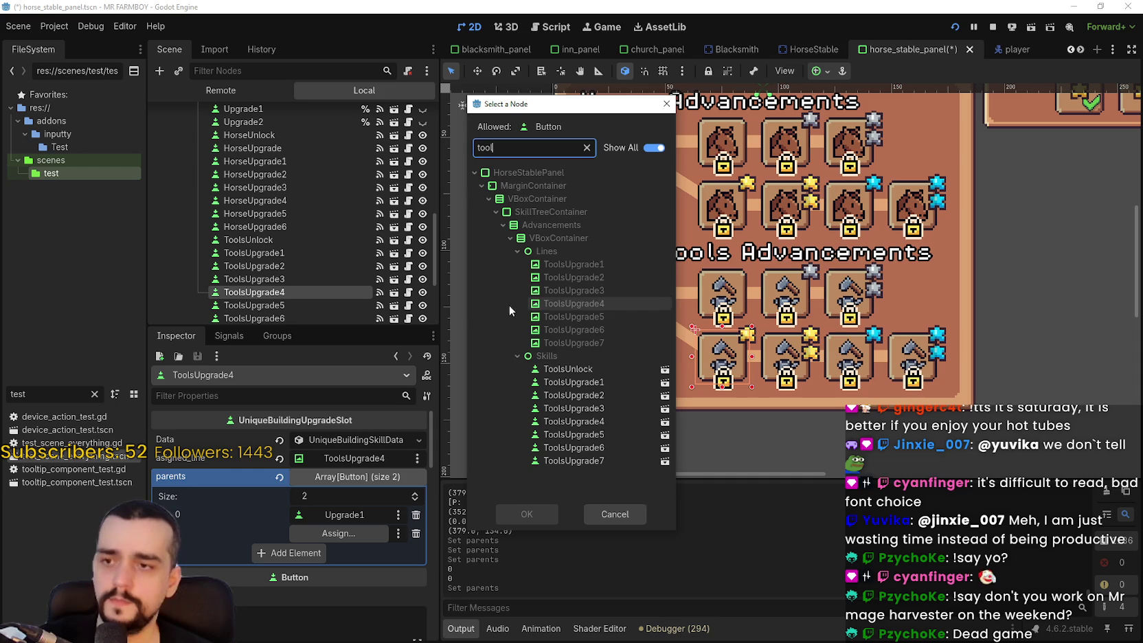
{"action": "left_click", "coordinate": [544, 371]}
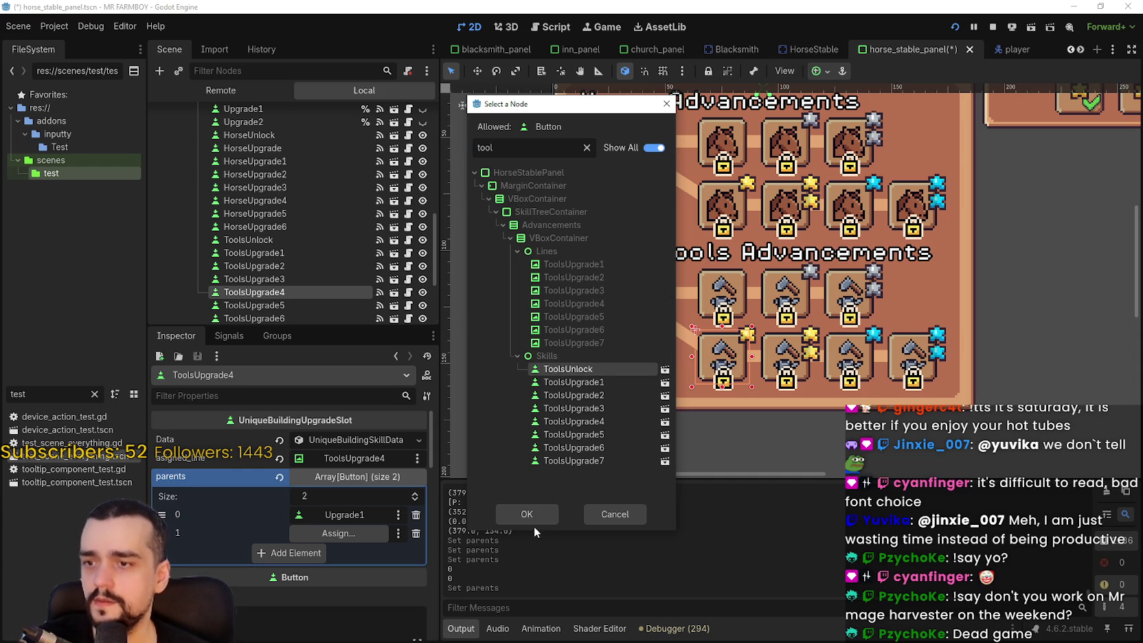
{"action": "left_click", "coordinate": [537, 517]}
{"action": "key", "text": "ctrl+s"}
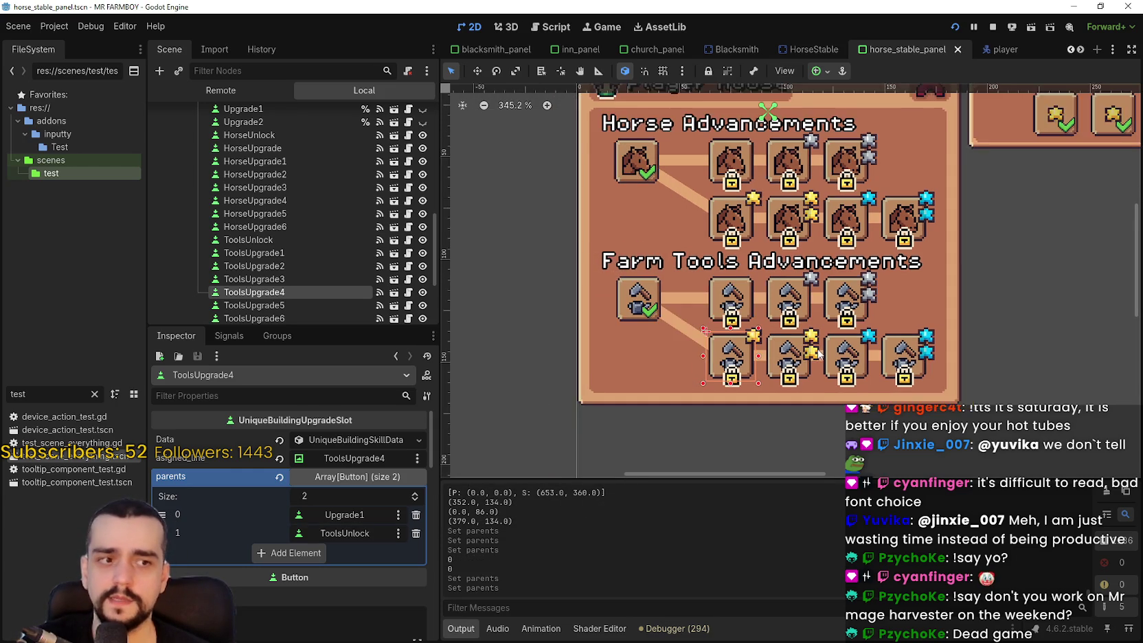
Review parent links of ToolsUpgrade5, 6, 7, ToolsUpgrade4 and ToolsUnlock, then save again
{"action": "left_click", "coordinate": [798, 370]}
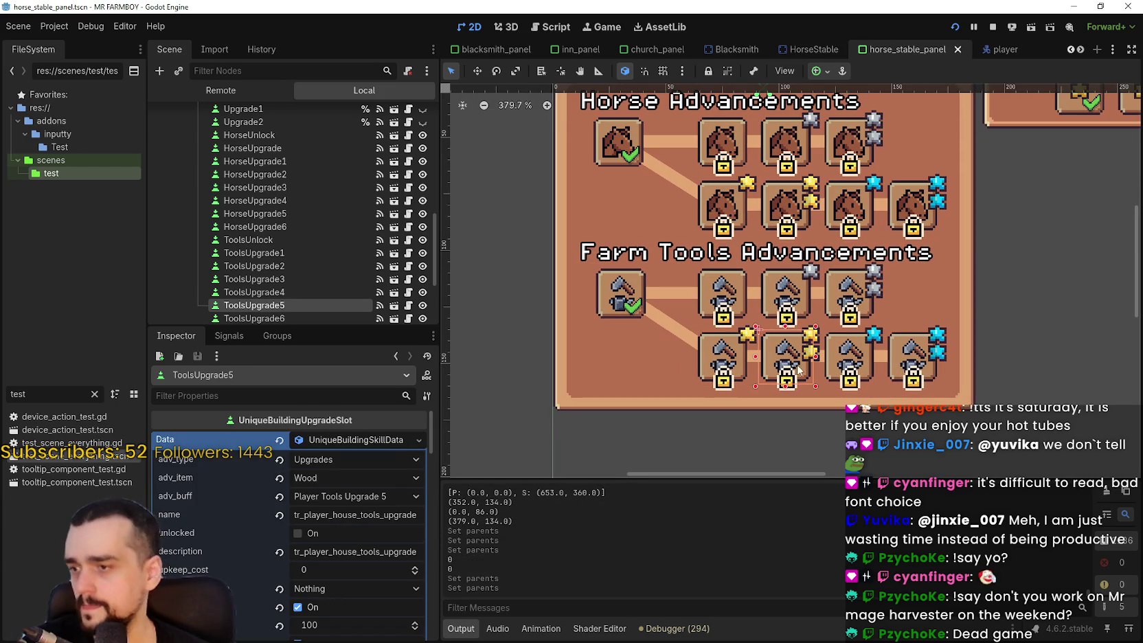
{"action": "left_click", "coordinate": [841, 360]}
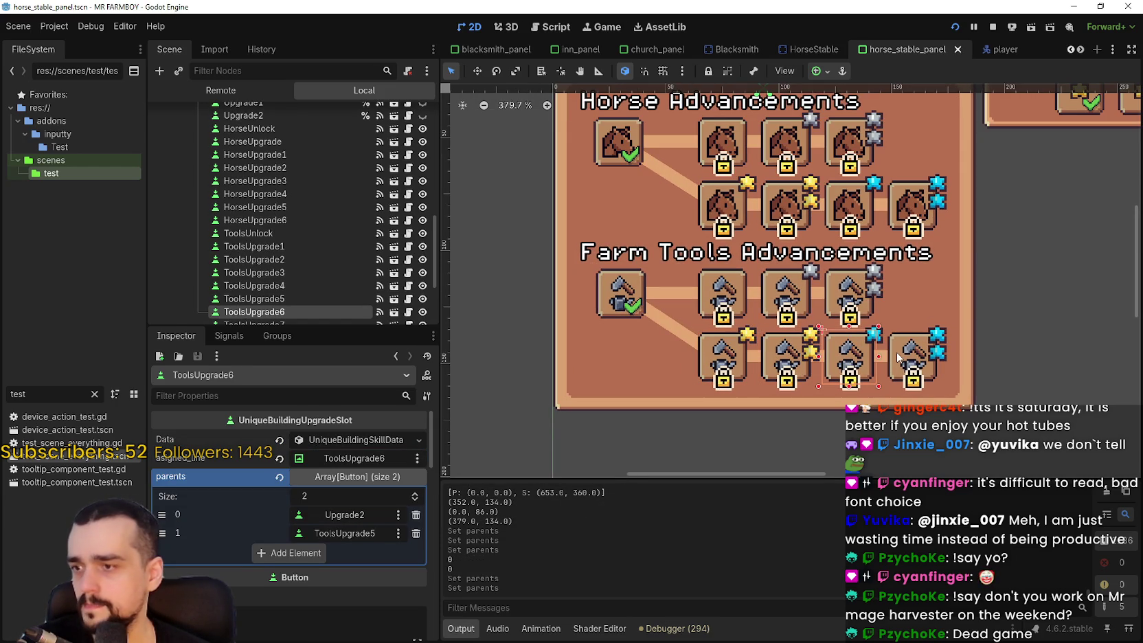
{"action": "left_click", "coordinate": [890, 359]}
{"action": "left_click", "coordinate": [854, 363]}
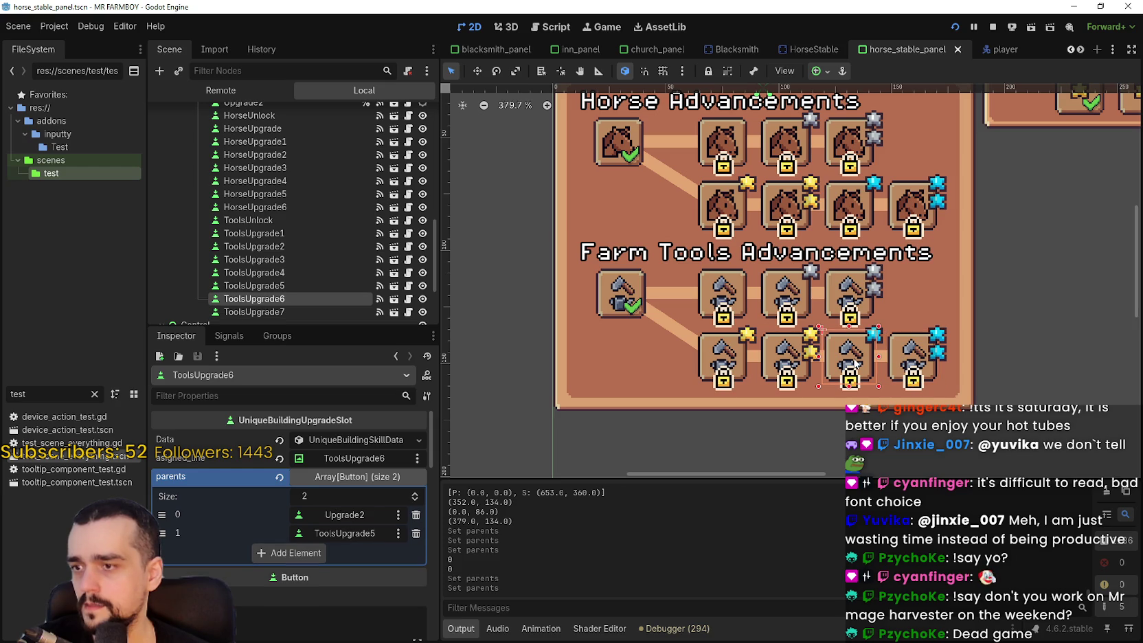
{"action": "left_click", "coordinate": [918, 360]}
{"action": "left_click", "coordinate": [824, 357]}
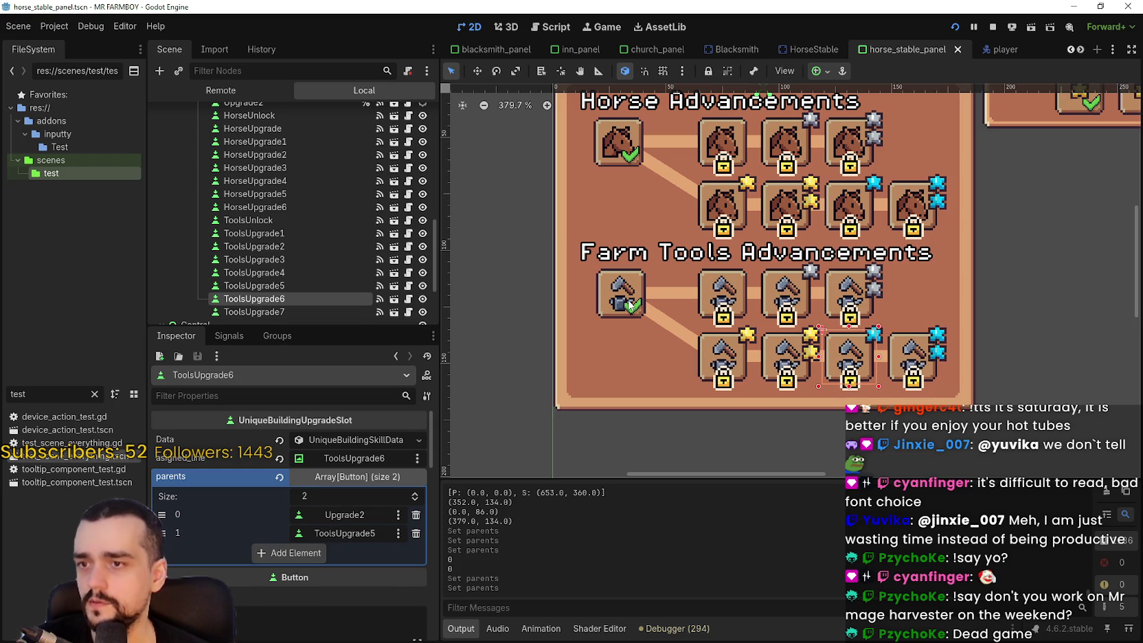
{"action": "left_click", "coordinate": [659, 317]}
{"action": "left_click", "coordinate": [736, 357]}
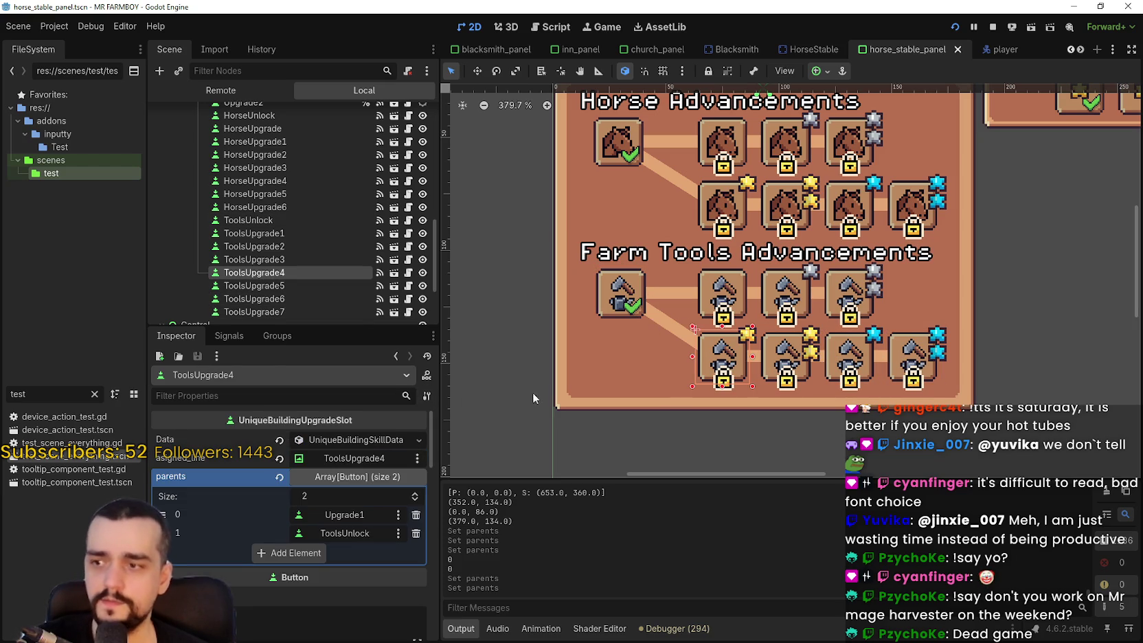
{"action": "left_click", "coordinate": [616, 307]}
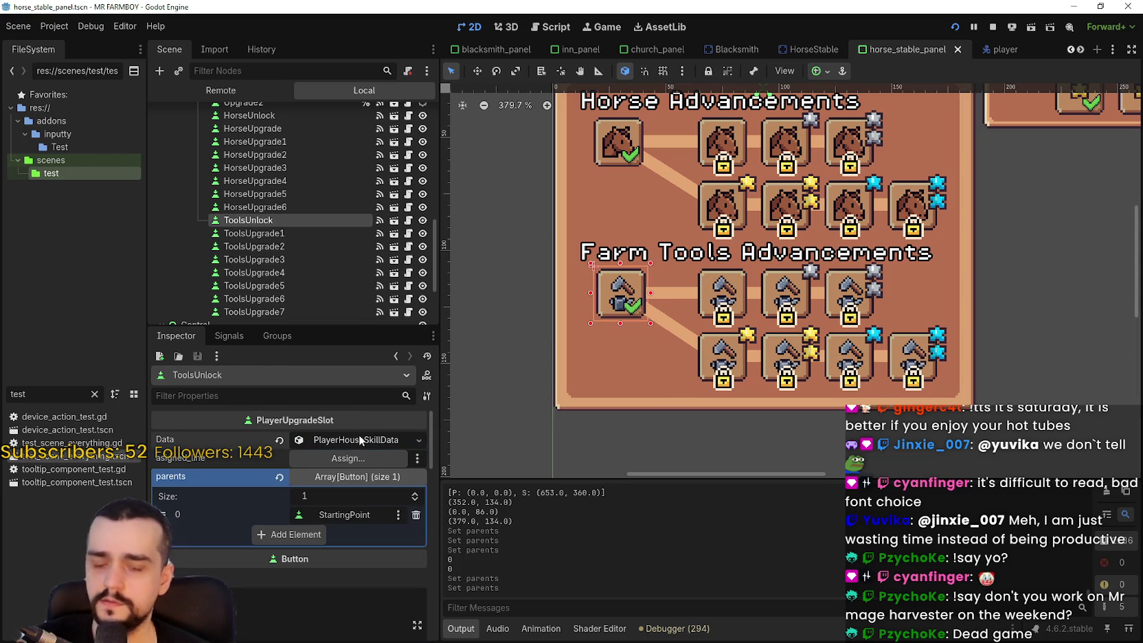
{"action": "key", "text": "ctrl+s"}
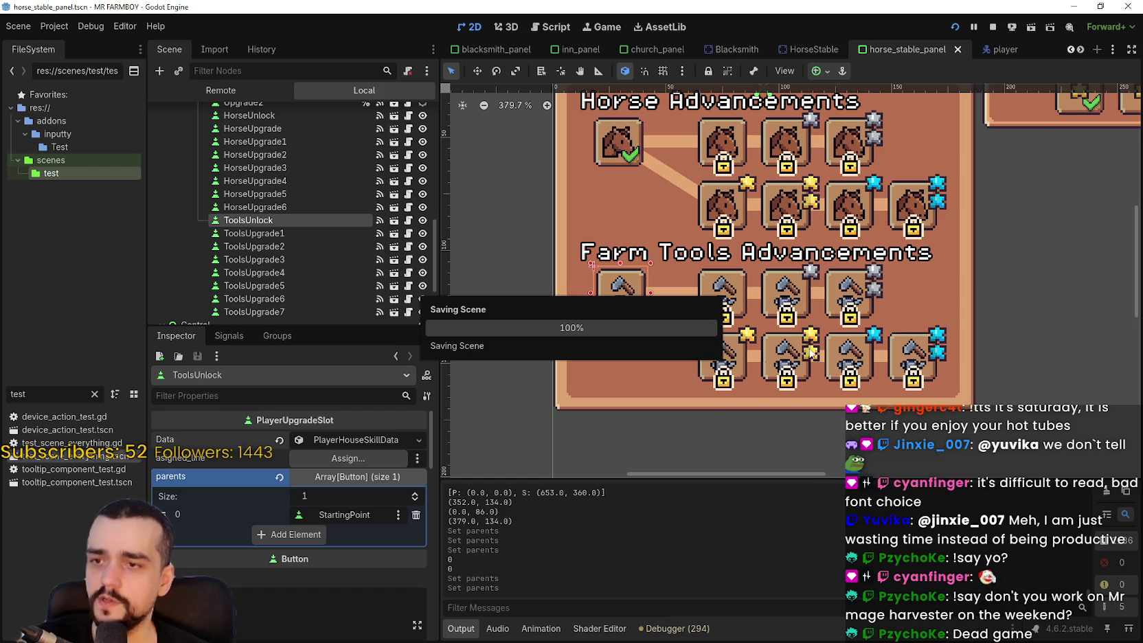
{"action": "scroll", "coordinate": [743, 434], "scroll_direction": "down", "scroll_amount": 3}
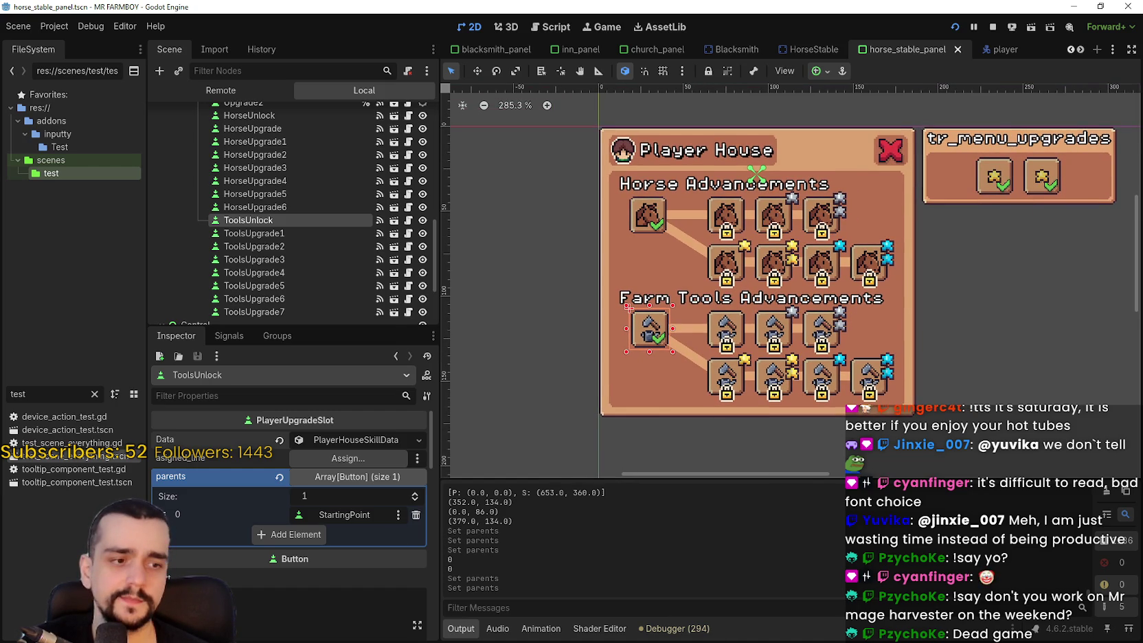
{"action": "scroll", "coordinate": [892, 288], "scroll_direction": "up", "scroll_amount": 3}
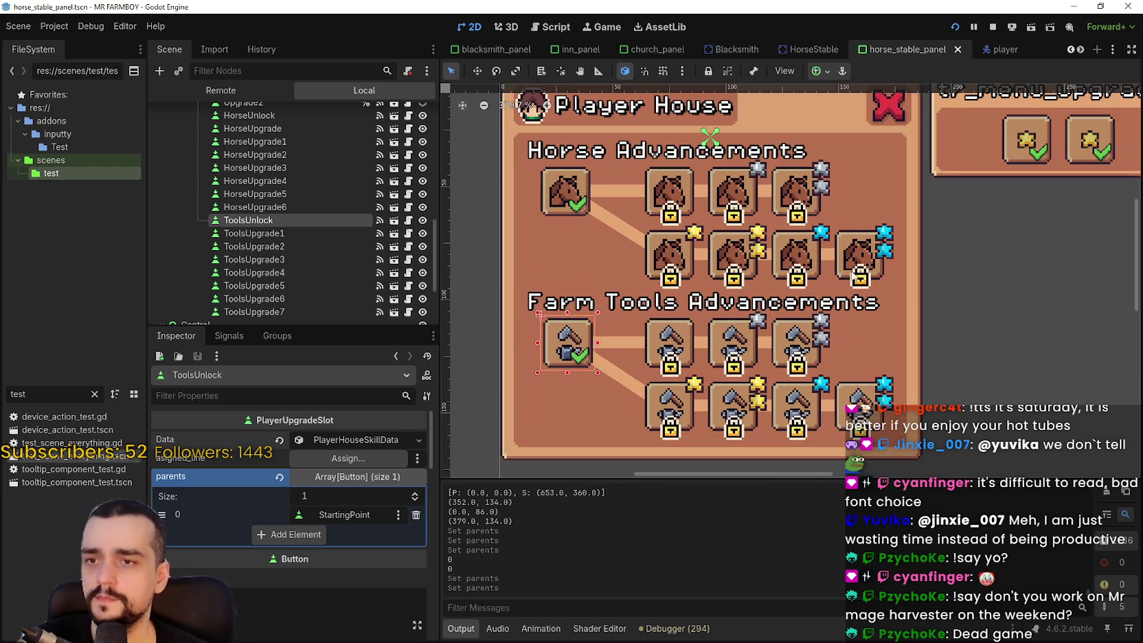
{"action": "left_click", "coordinate": [859, 254]}
{"action": "left_click", "coordinate": [778, 264]}
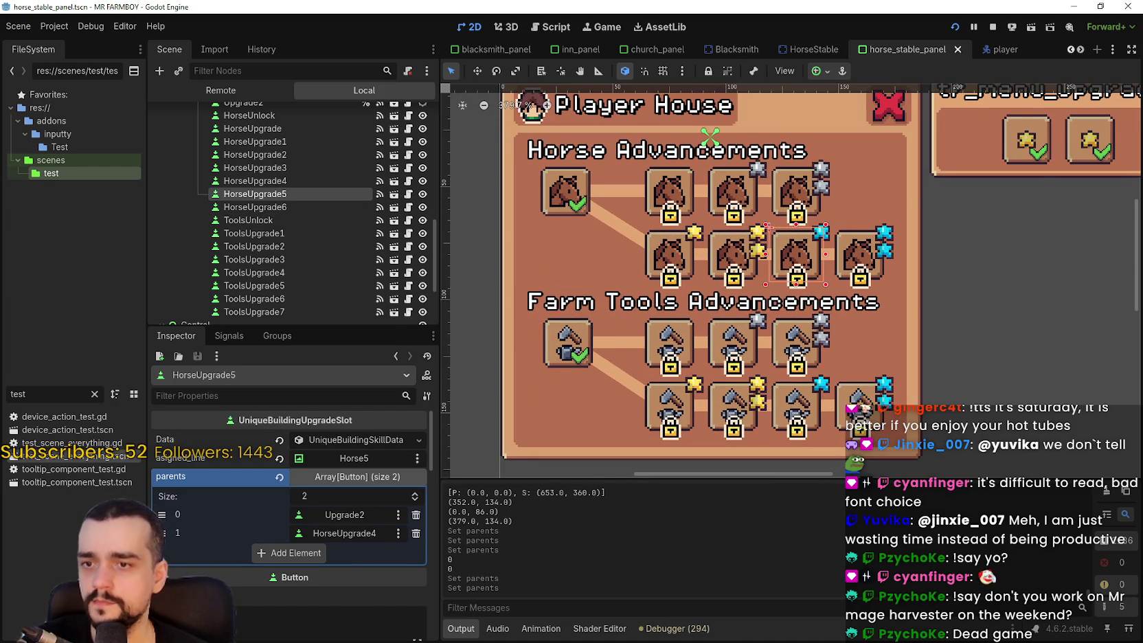
{"action": "left_click", "coordinate": [860, 398]}
{"action": "key", "text": "ctrl+s"}
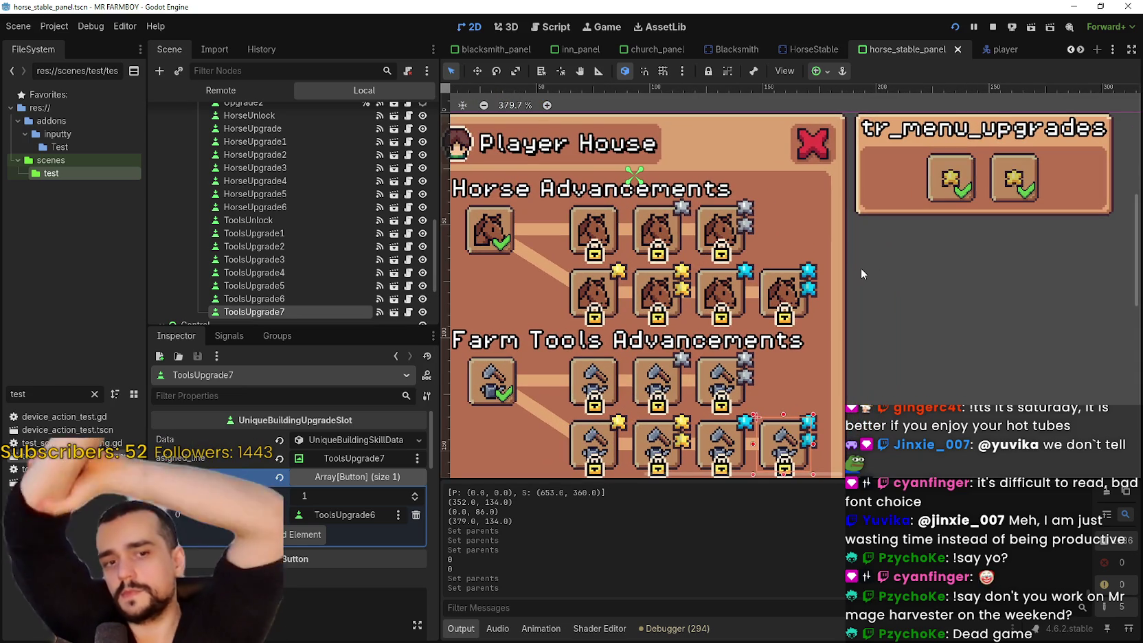
{"action": "scroll", "coordinate": [872, 273], "scroll_direction": "down", "scroll_amount": 2}
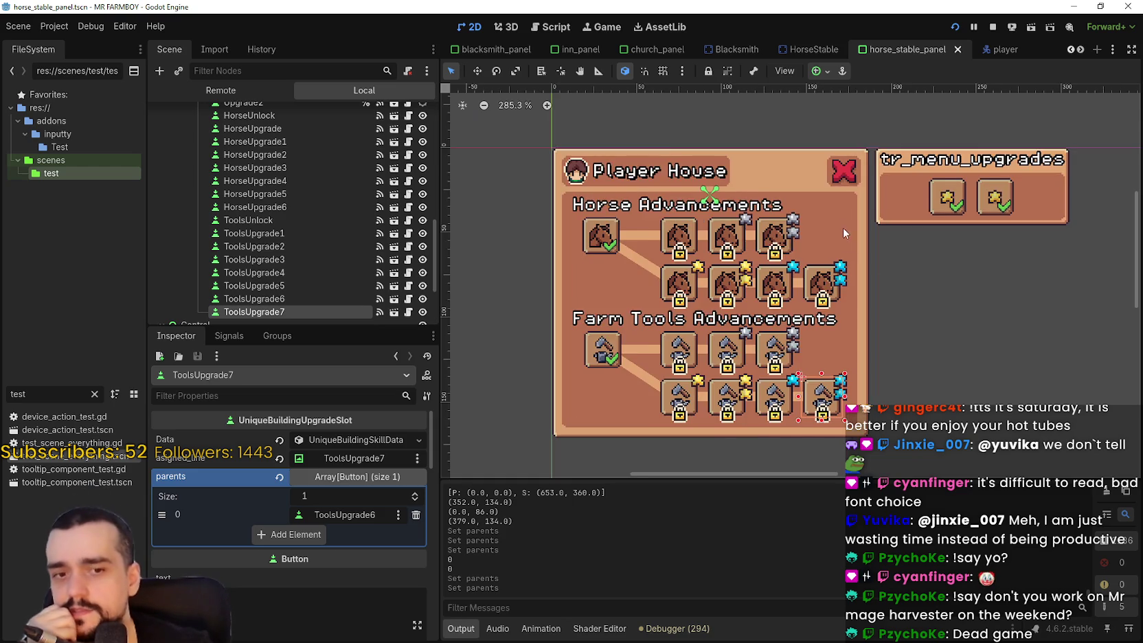
{"action": "scroll", "coordinate": [863, 343], "scroll_direction": "up", "scroll_amount": 3}
{"action": "scroll", "coordinate": [863, 343], "scroll_direction": "down", "scroll_amount": 2}
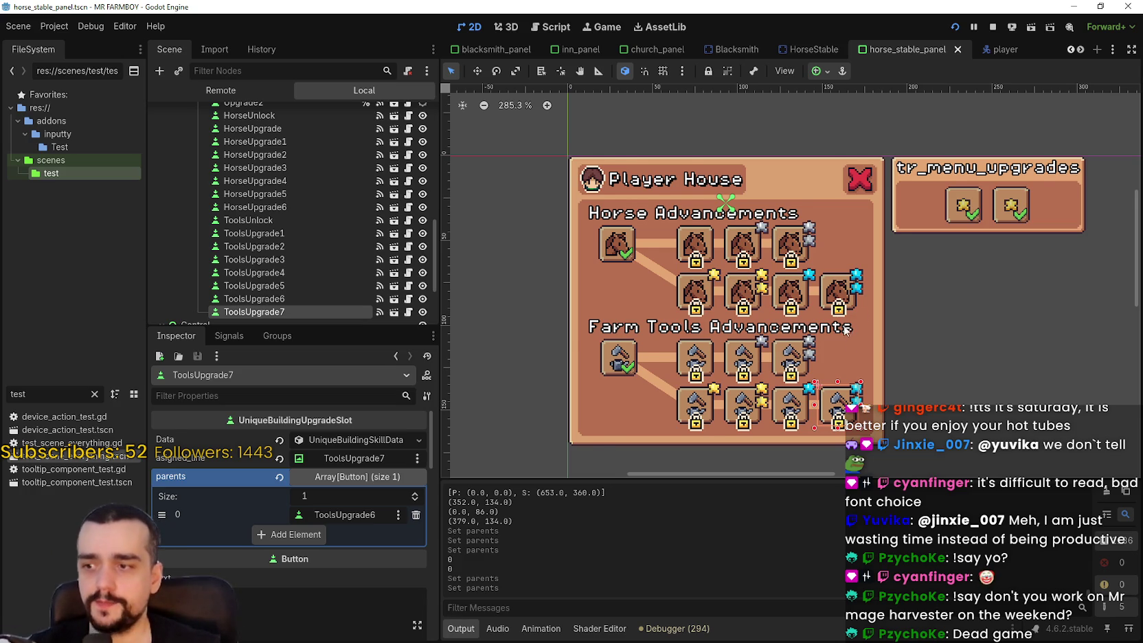
{"action": "scroll", "coordinate": [862, 329], "scroll_direction": "down", "scroll_amount": 1}
{"action": "left_click", "coordinate": [895, 316]}
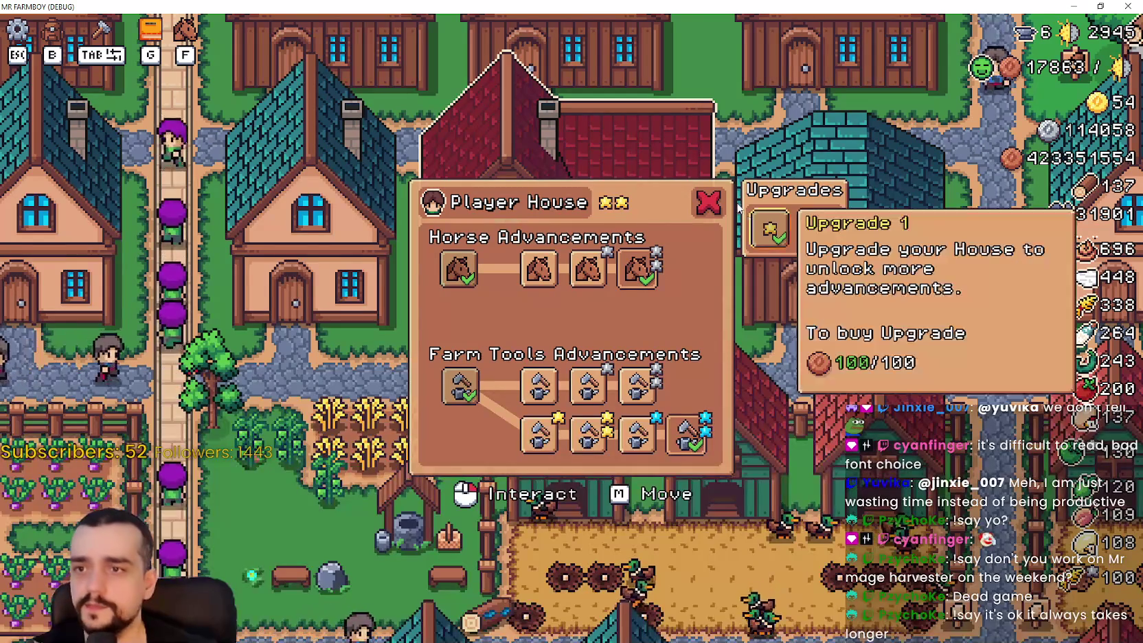
Test the Player House panel in the running game, then shrink the window and stop the run
{"action": "key", "text": "Escape"}
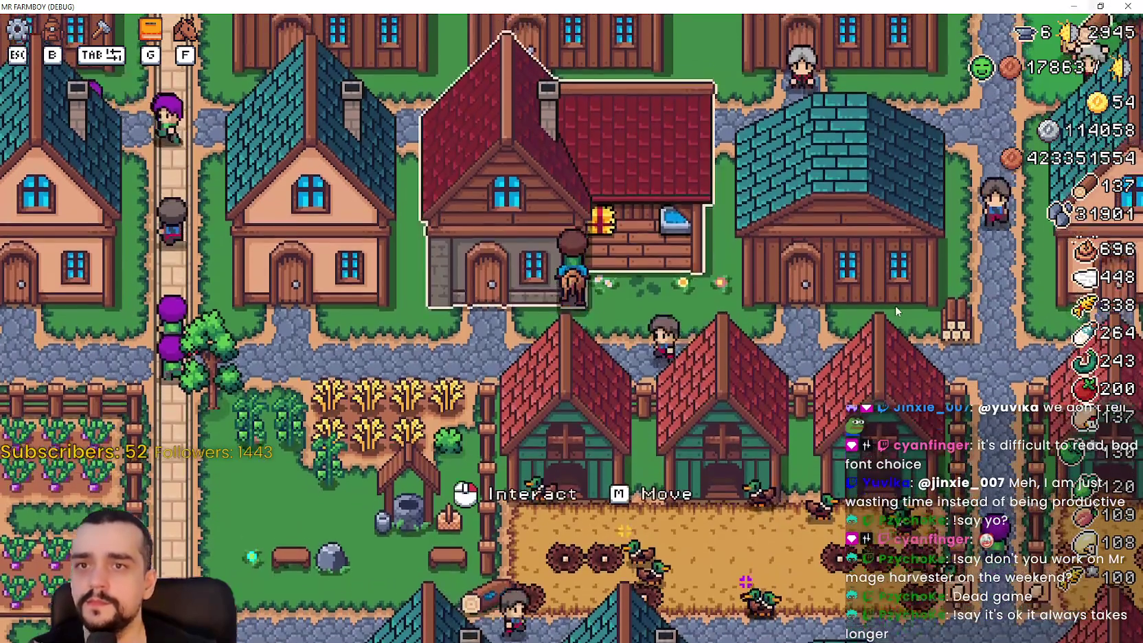
{"action": "left_click", "coordinate": [894, 306]}
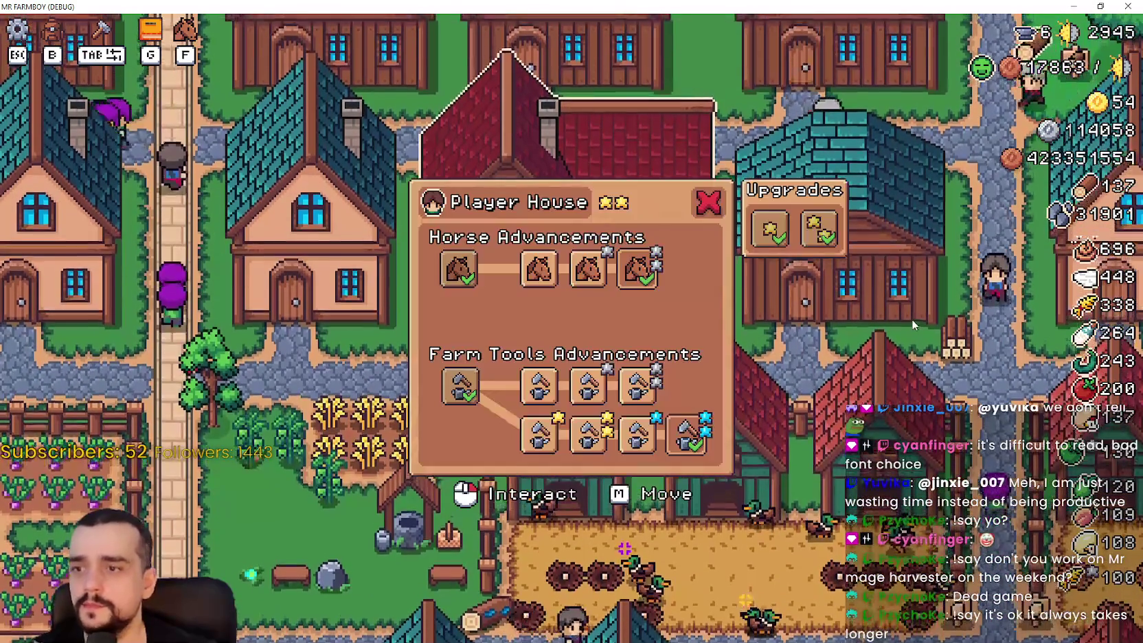
{"action": "key", "text": "Escape"}
{"action": "left_click", "coordinate": [1100, 6]}
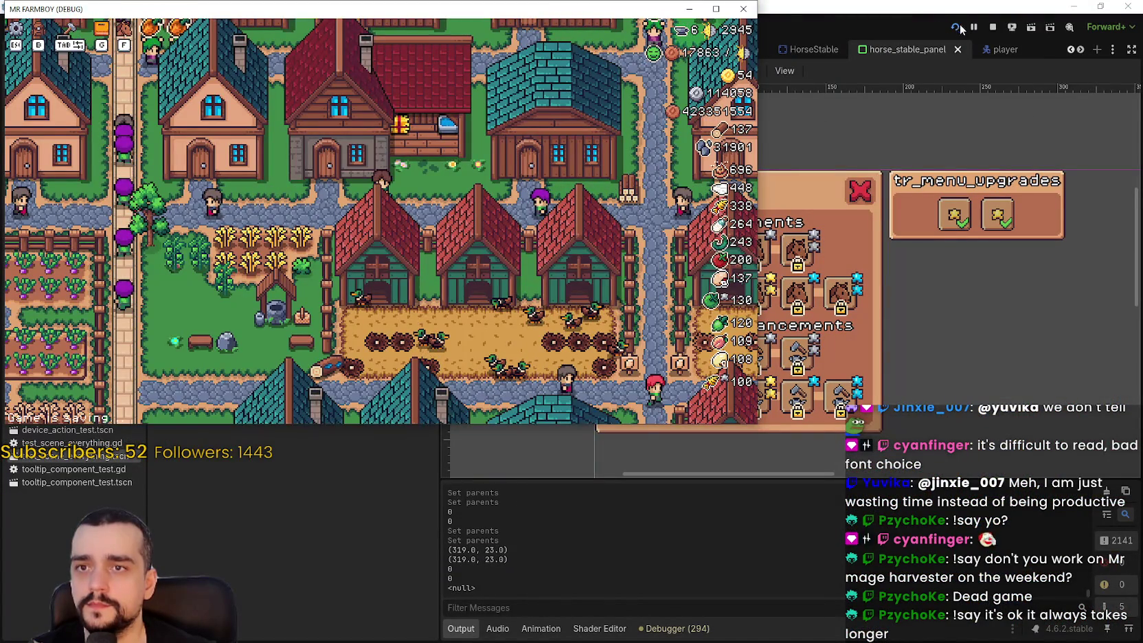
{"action": "left_click", "coordinate": [992, 27]}
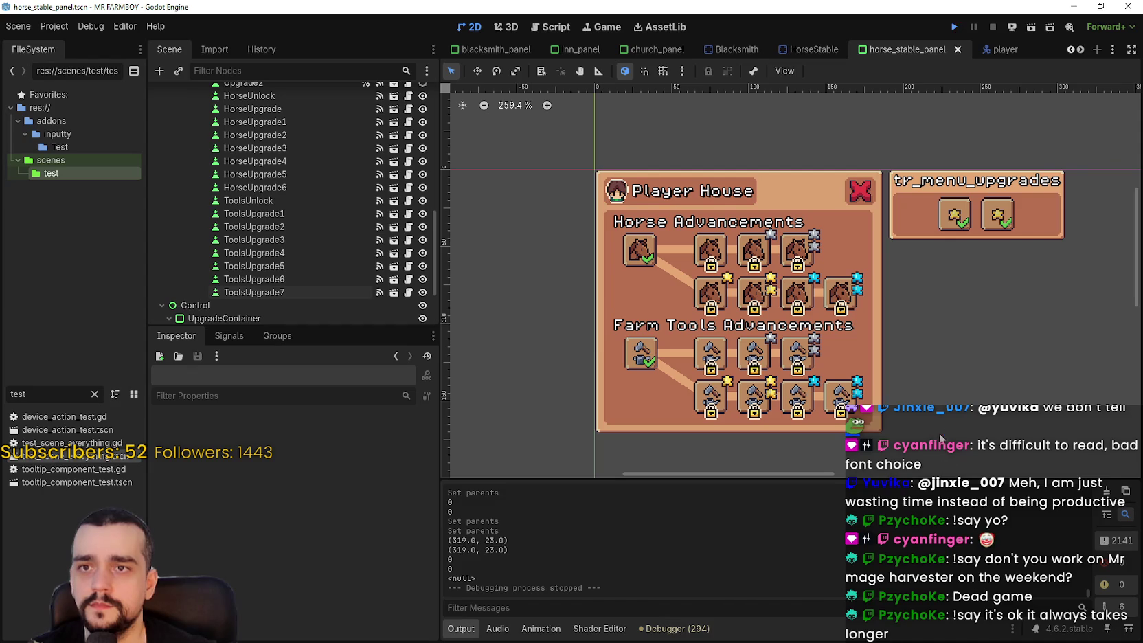
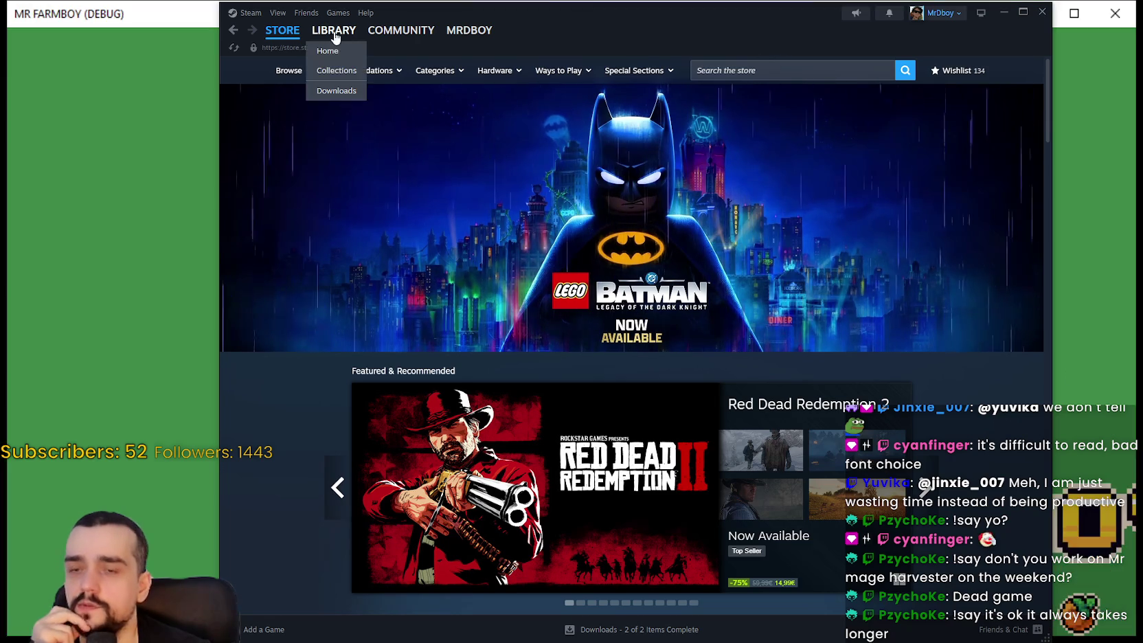
Clear the Steam library search and select MR FARMBOY in the game list
{"action": "left_click", "coordinate": [333, 30]}
{"action": "left_click", "coordinate": [496, 110]}
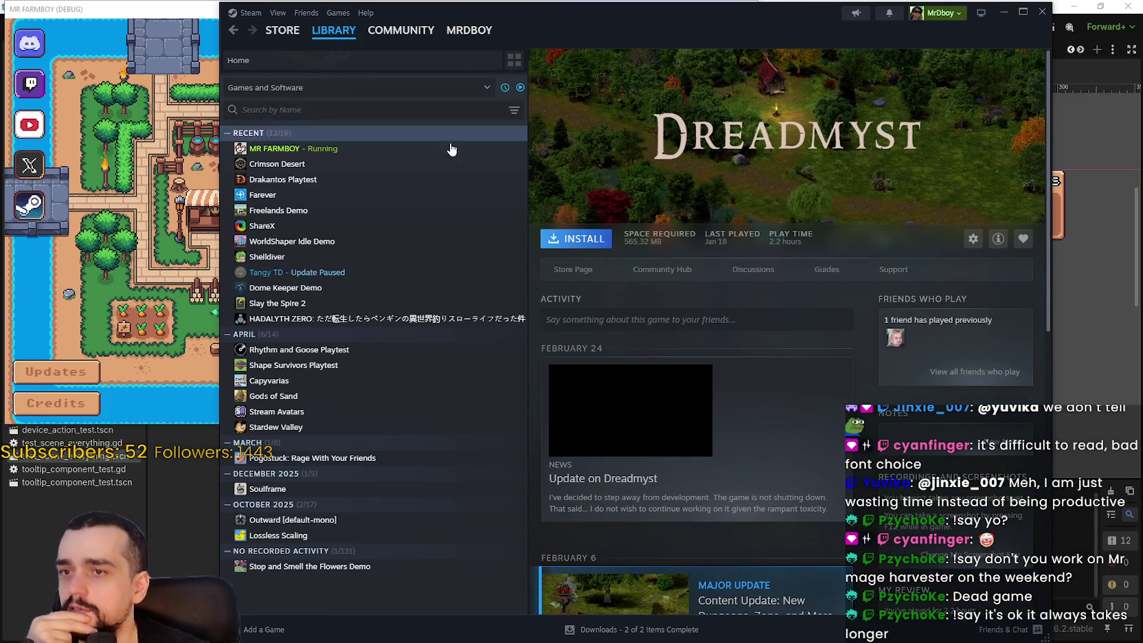
{"action": "left_click", "coordinate": [385, 155]}
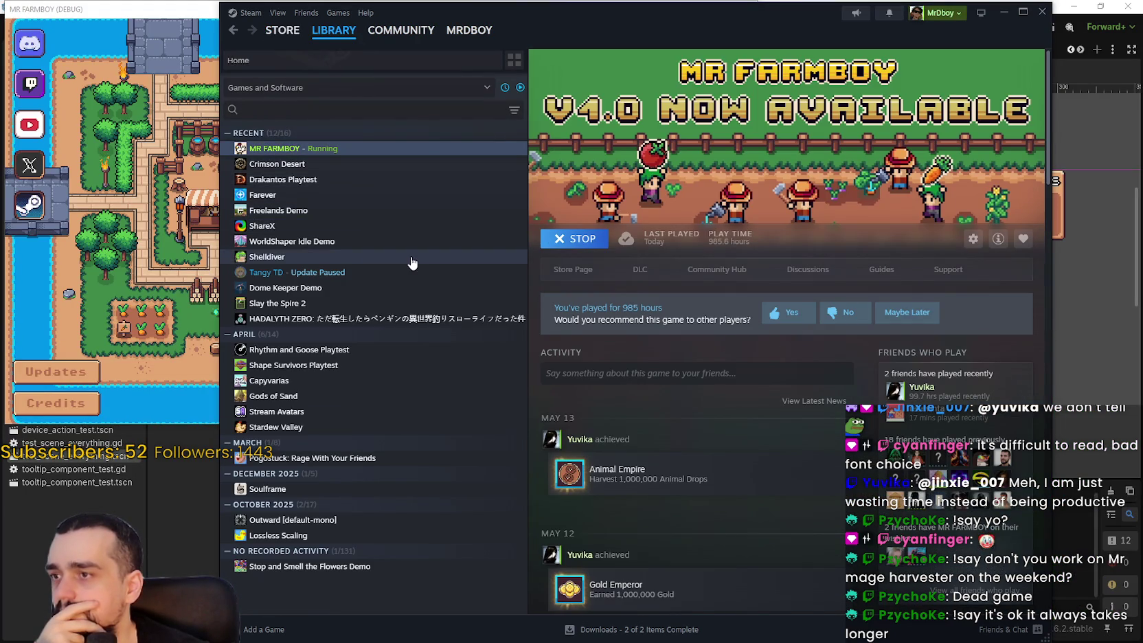
Open the MR FARMBOY store page and bring the game window forward
{"action": "left_click", "coordinate": [415, 257]}
{"action": "key", "text": "alt+Left"}
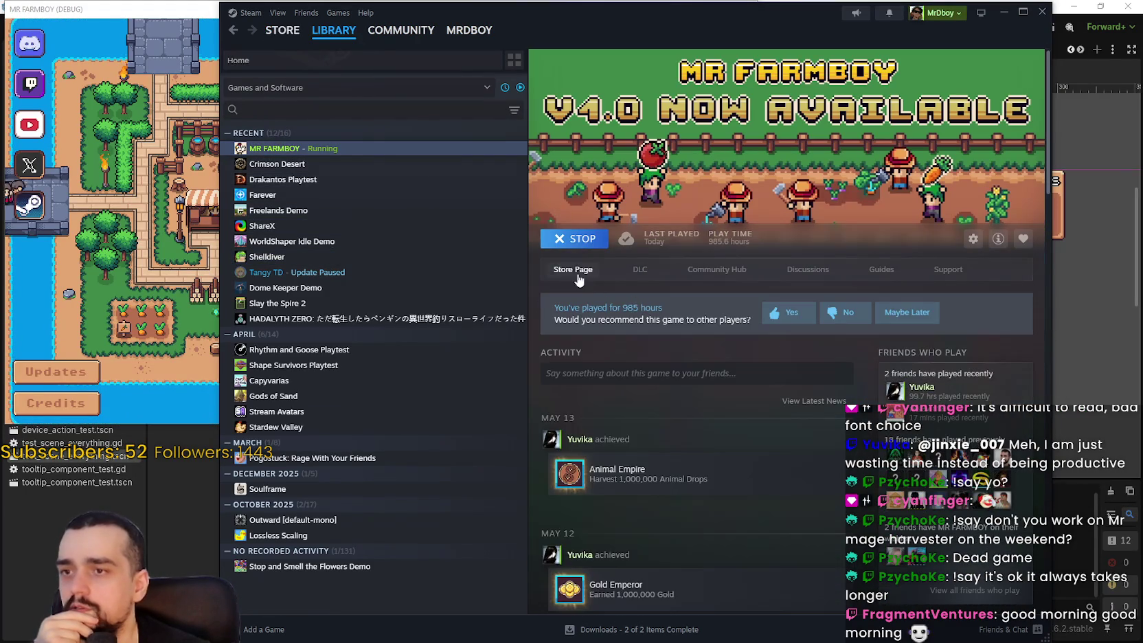
{"action": "left_click", "coordinate": [572, 269]}
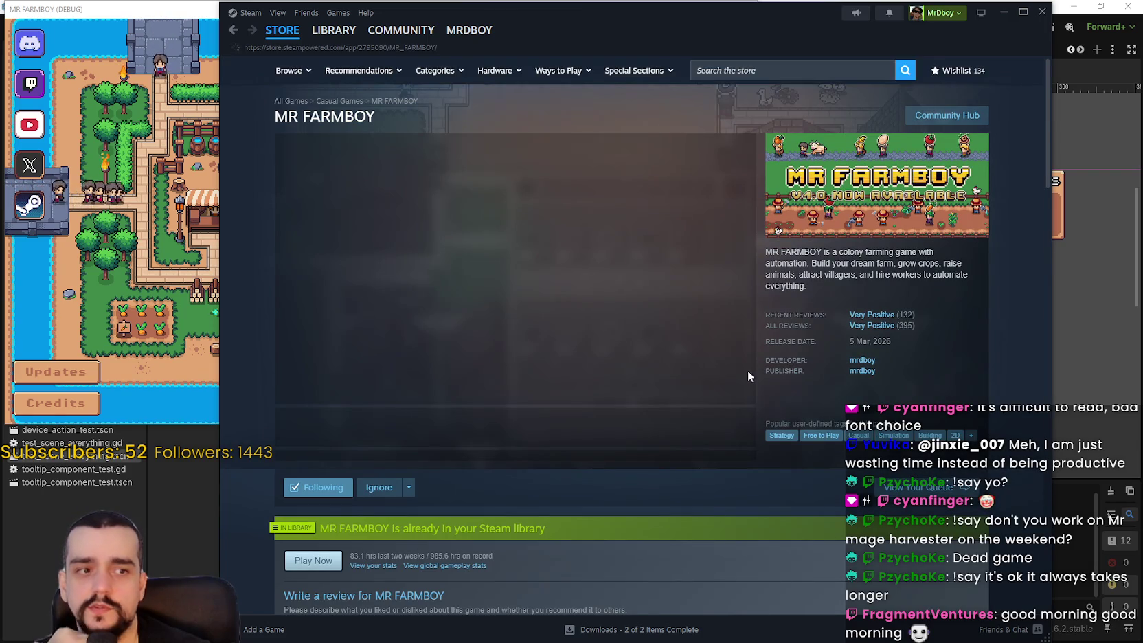
{"action": "left_click", "coordinate": [193, 375]}
Load save 1, browse store screenshots up to the Poneglyph upgrade, then return to the game
{"action": "left_click", "coordinate": [362, 181]}
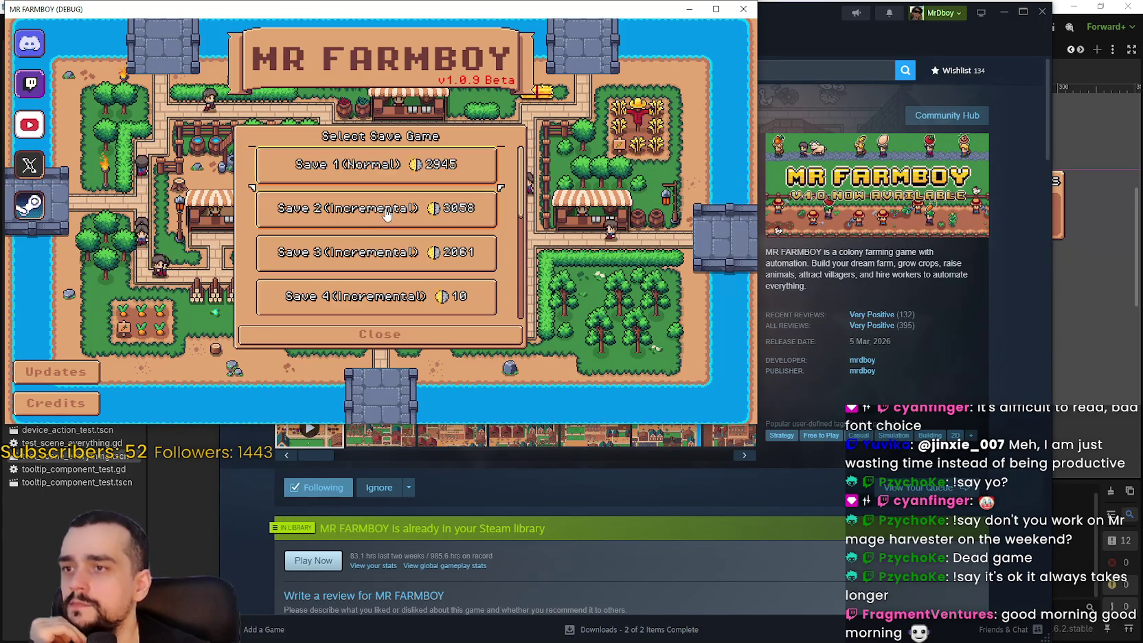
{"action": "left_click", "coordinate": [340, 181]}
{"action": "left_click", "coordinate": [1004, 318]}
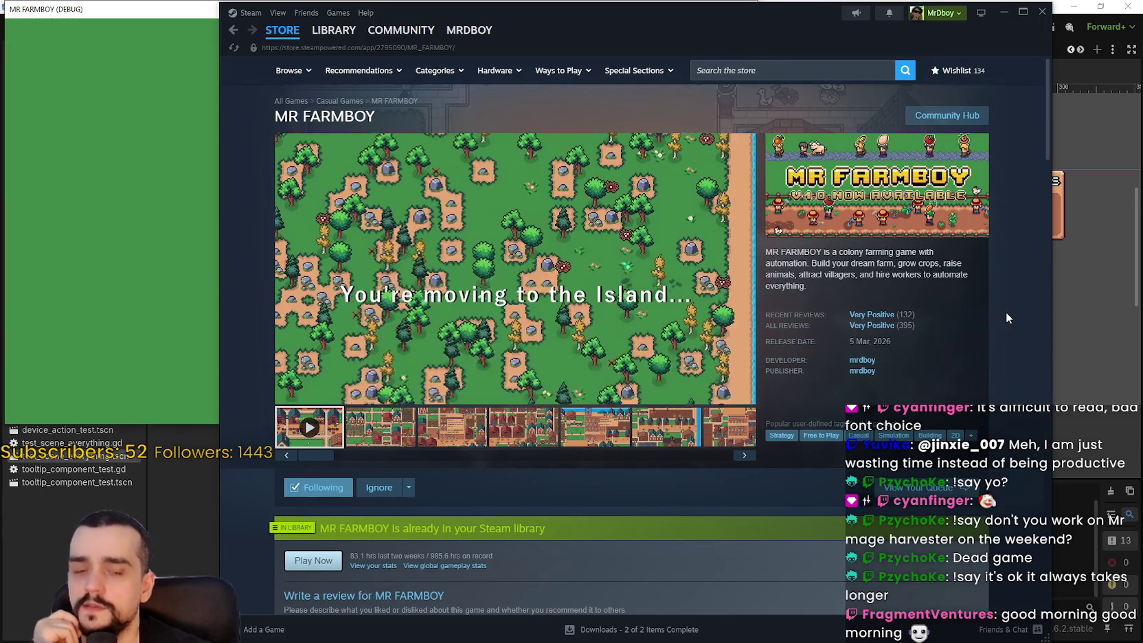
{"action": "left_click", "coordinate": [381, 427]}
{"action": "left_click", "coordinate": [453, 427]}
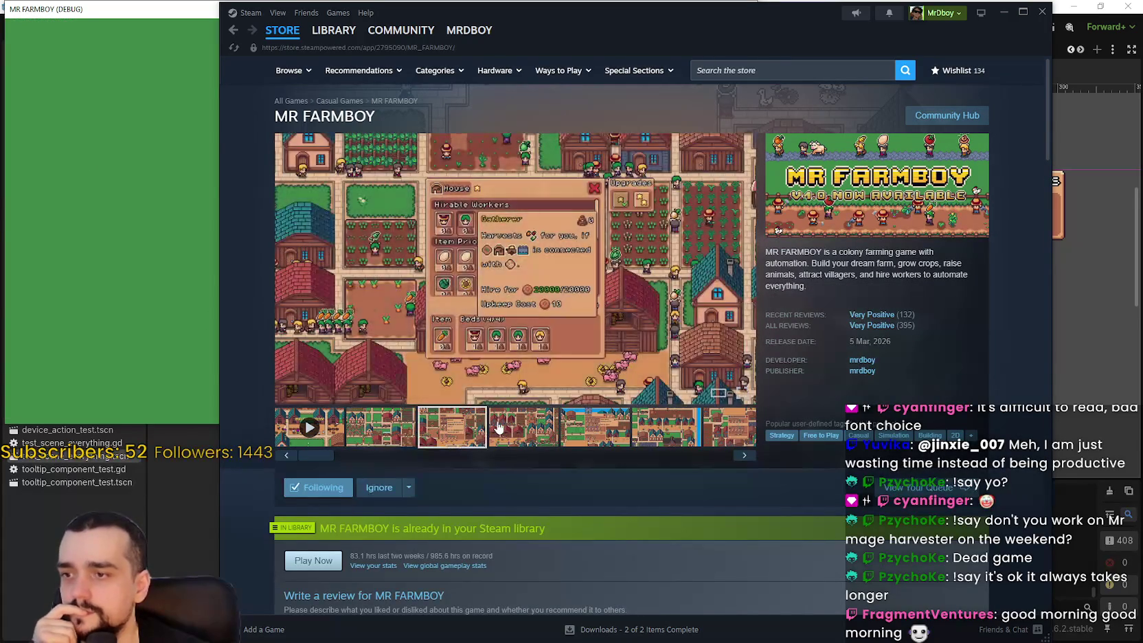
{"action": "left_click", "coordinate": [522, 427]}
{"action": "left_click", "coordinate": [664, 427]}
{"action": "left_click", "coordinate": [721, 436]}
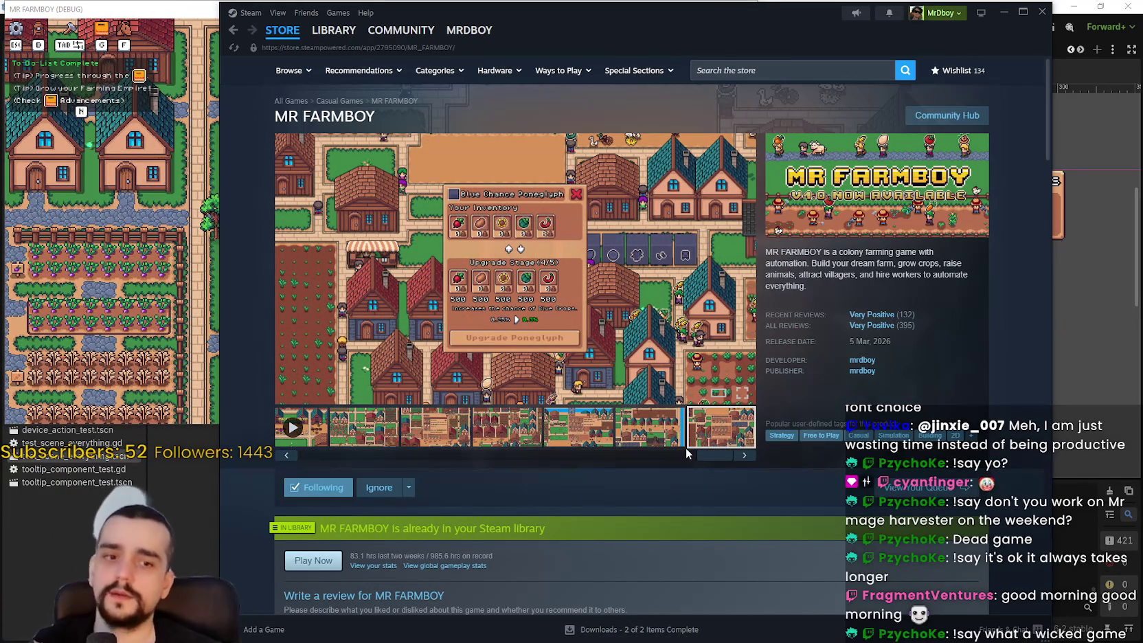
{"action": "key", "text": "alt+Tab"}
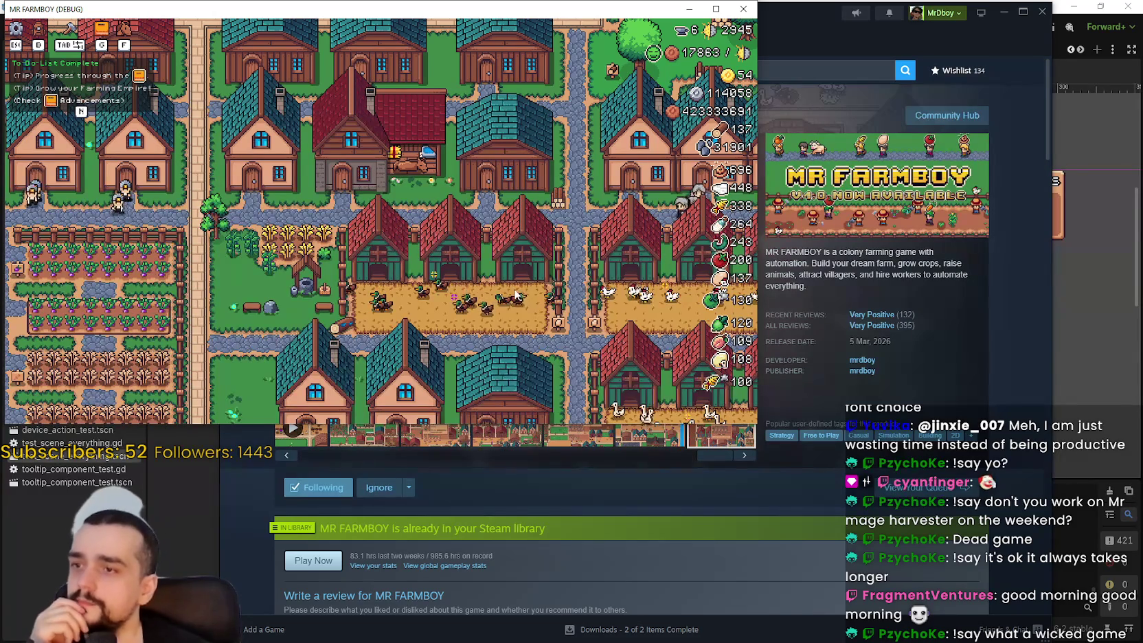
Repeatedly open and close the Player House advancements panel and the stats window
{"action": "scroll", "coordinate": [472, 204], "scroll_direction": "up", "scroll_amount": 2}
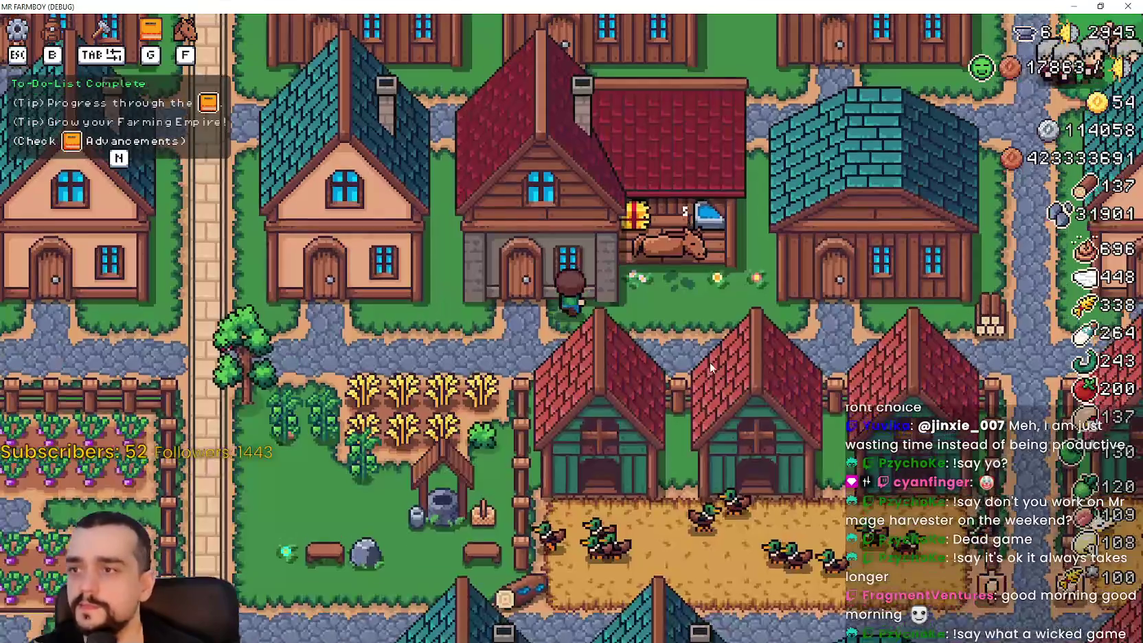
{"action": "left_click", "coordinate": [710, 361]}
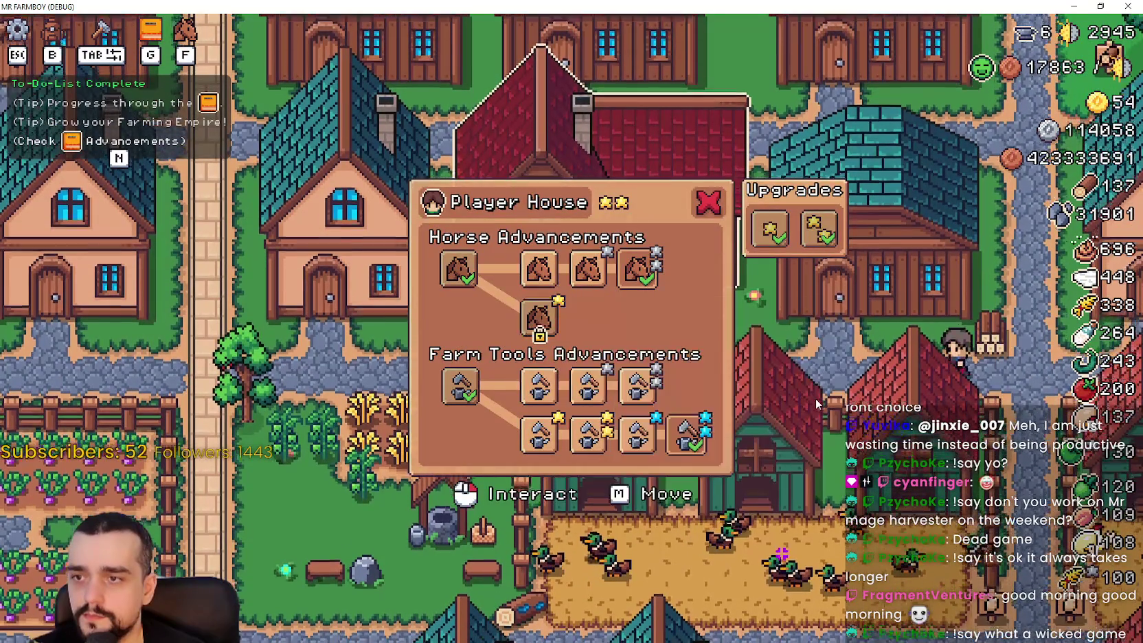
{"action": "key", "text": "Escape"}
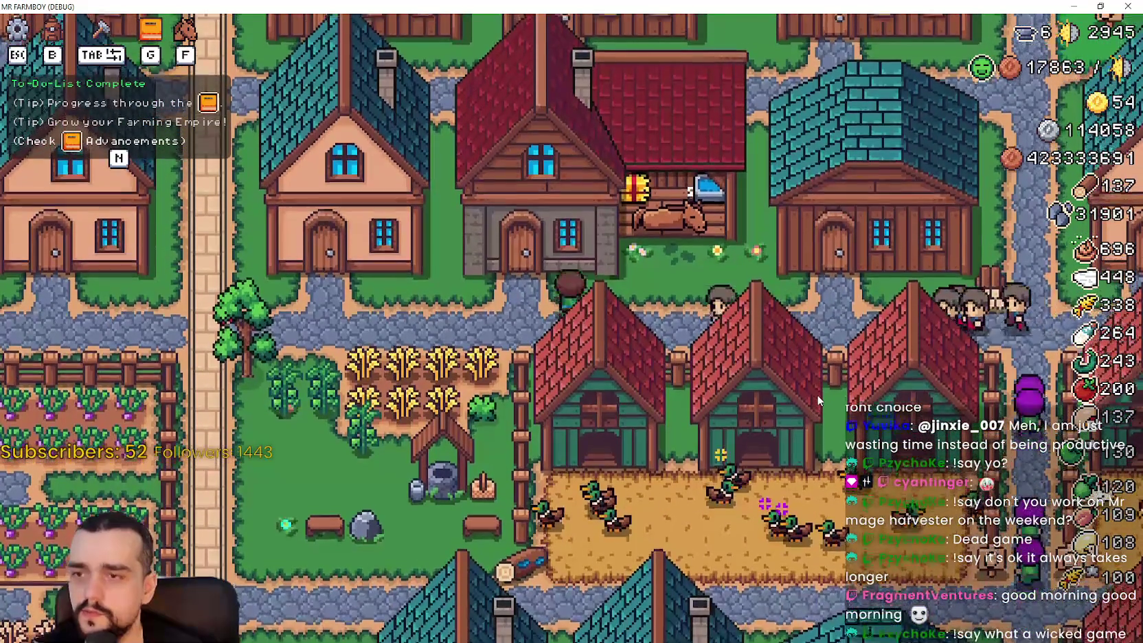
{"action": "left_click", "coordinate": [815, 392]}
{"action": "key", "text": "Escape"}
{"action": "left_click", "coordinate": [815, 391]}
{"action": "key", "text": "Escape"}
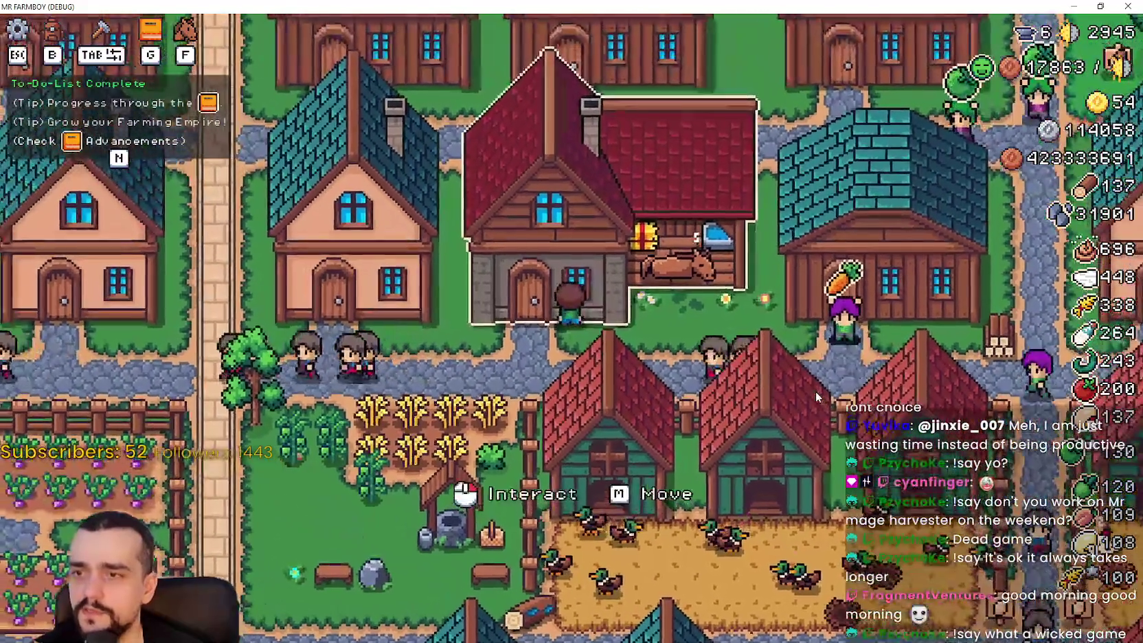
{"action": "key", "text": "b"}
{"action": "key", "text": "Escape"}
Open the Player House panel and inspect the locked 100% horse movement-speed upgrade
{"action": "left_click", "coordinate": [815, 391]}
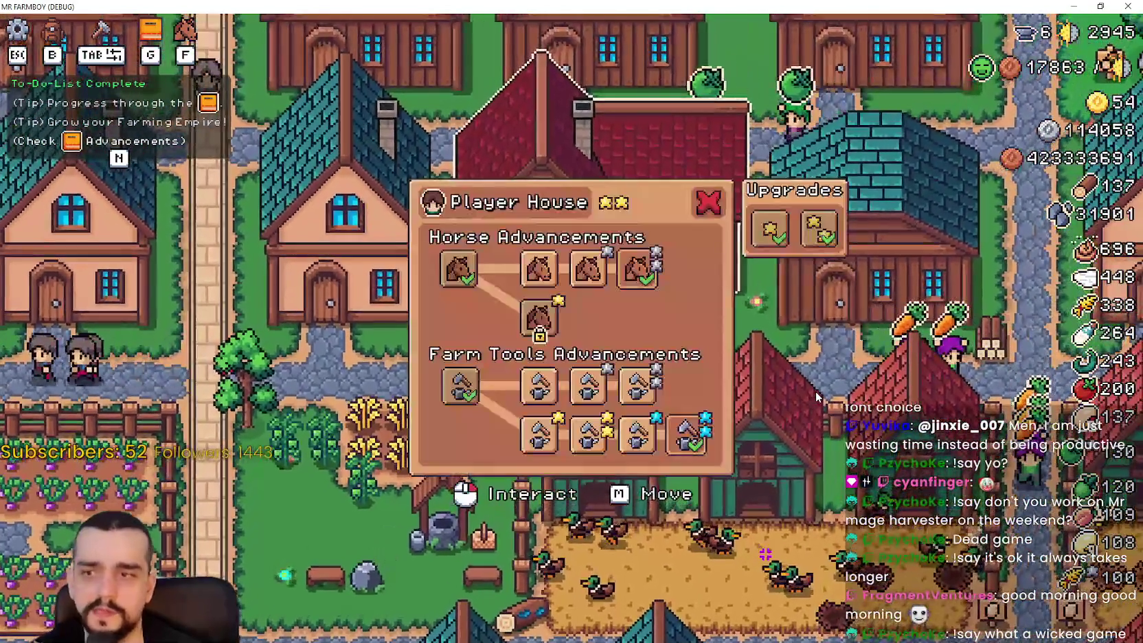
{"action": "key", "text": "Escape"}
{"action": "left_click", "coordinate": [815, 391]}
{"action": "key", "text": "Escape"}
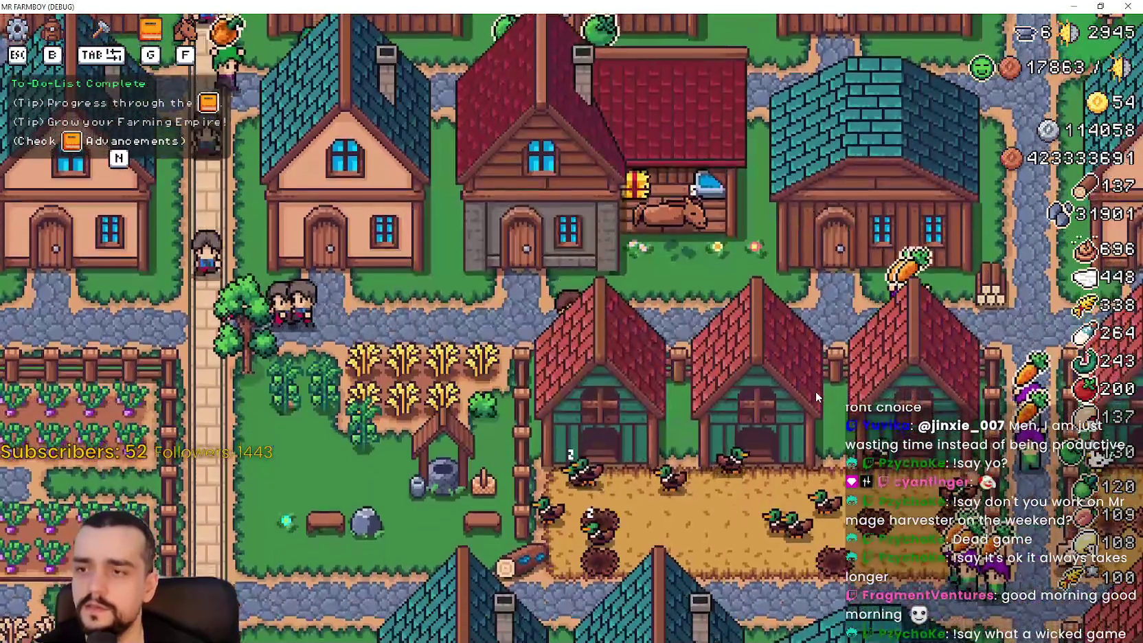
{"action": "left_click", "coordinate": [815, 391]}
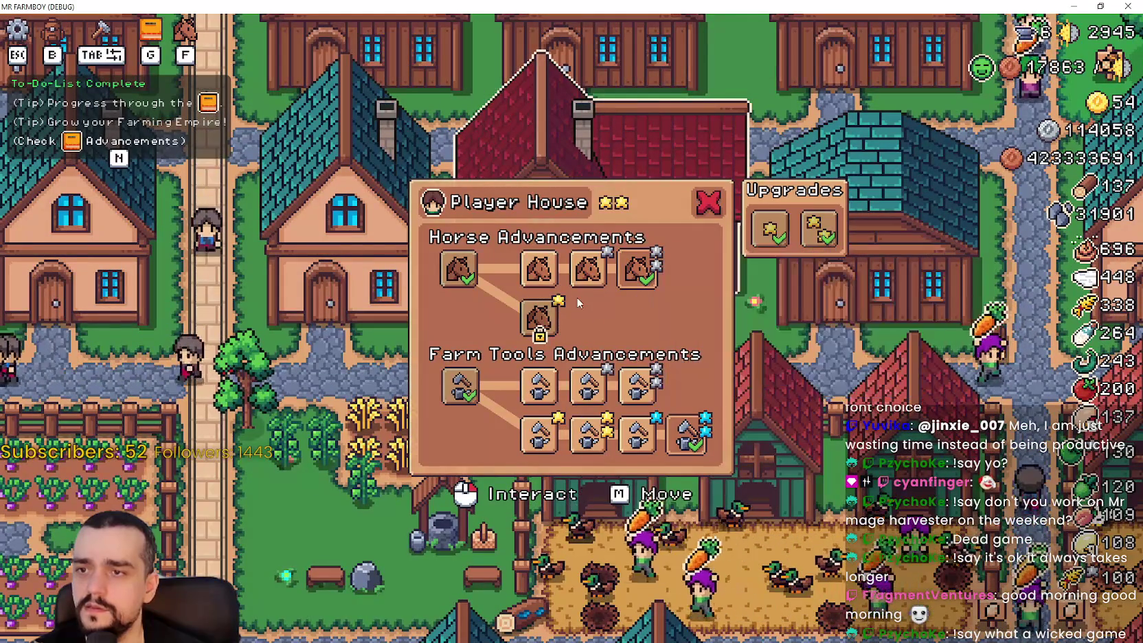
{"action": "mouse_move", "coordinate": [576, 326]}
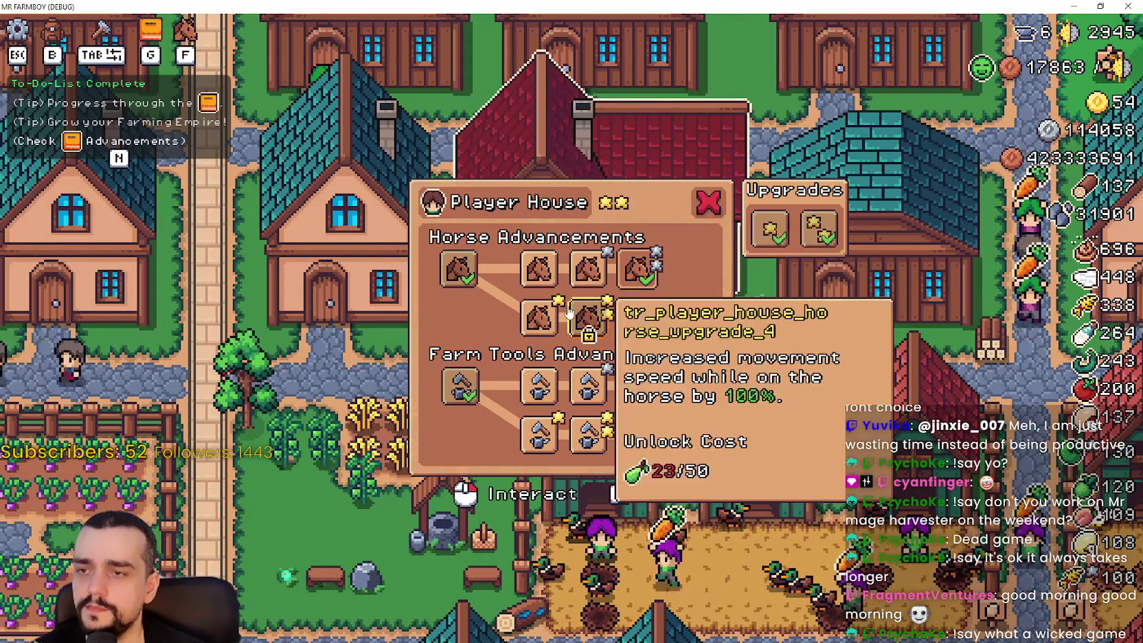
{"action": "key", "text": "Escape"}
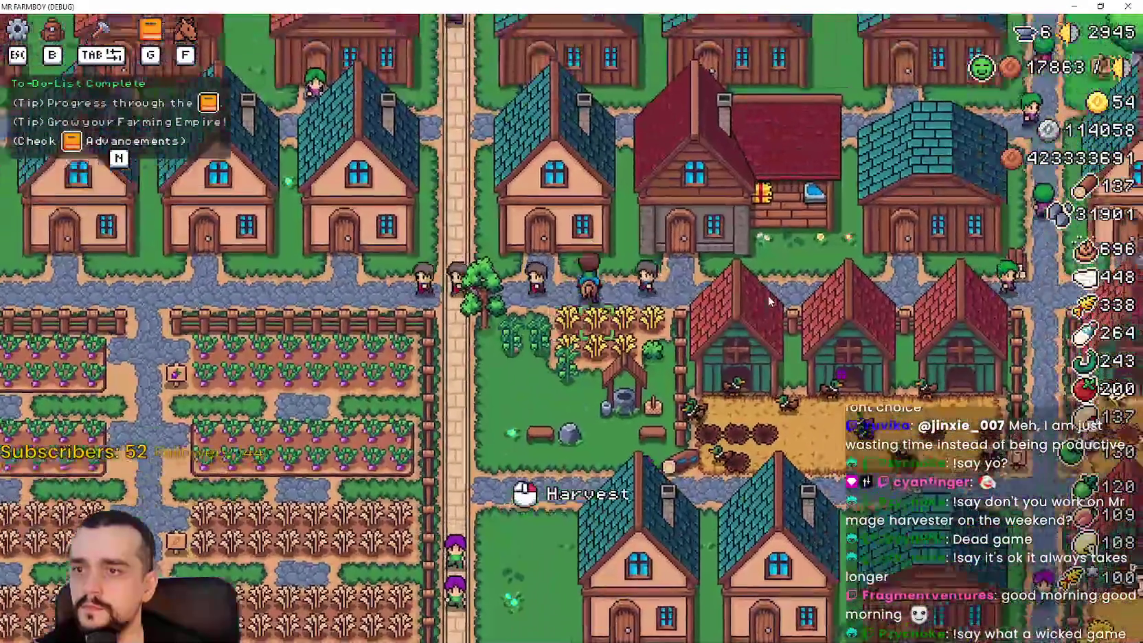
{"action": "left_click", "coordinate": [582, 322]}
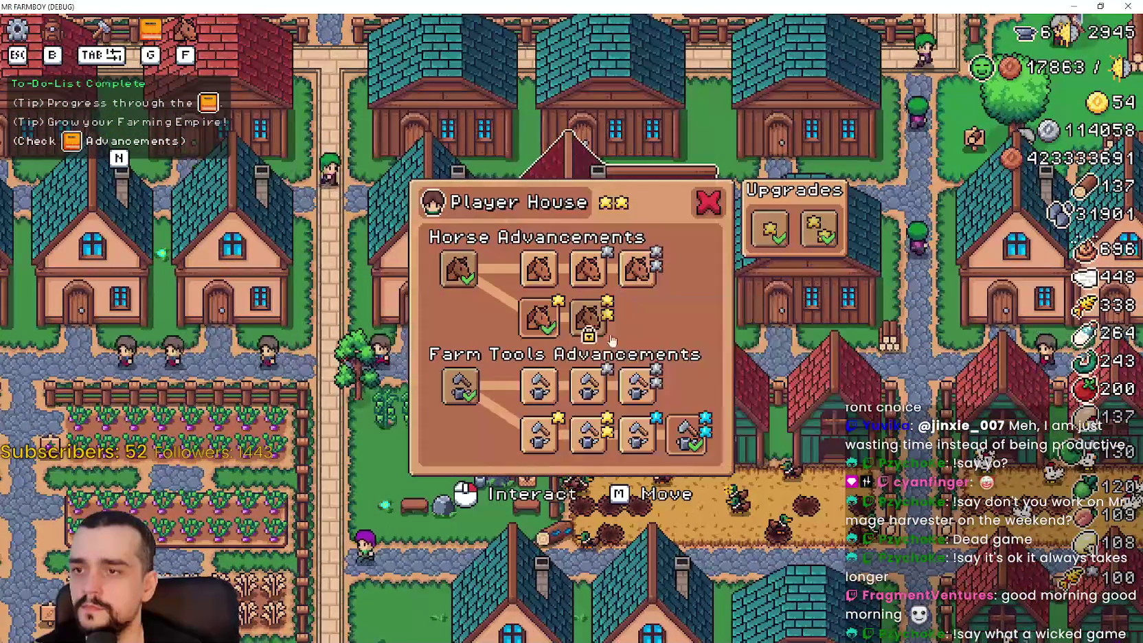
{"action": "key", "text": "Escape"}
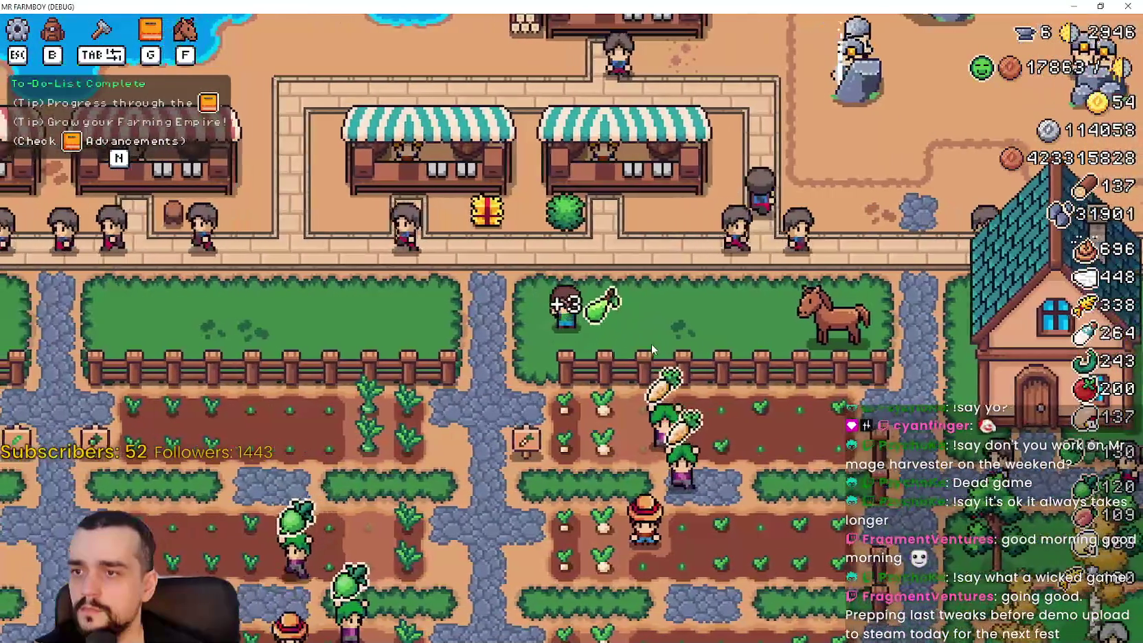
Mount the horse and ride west to the coast, south to the red hall, then back east
{"action": "key", "text": "f"}
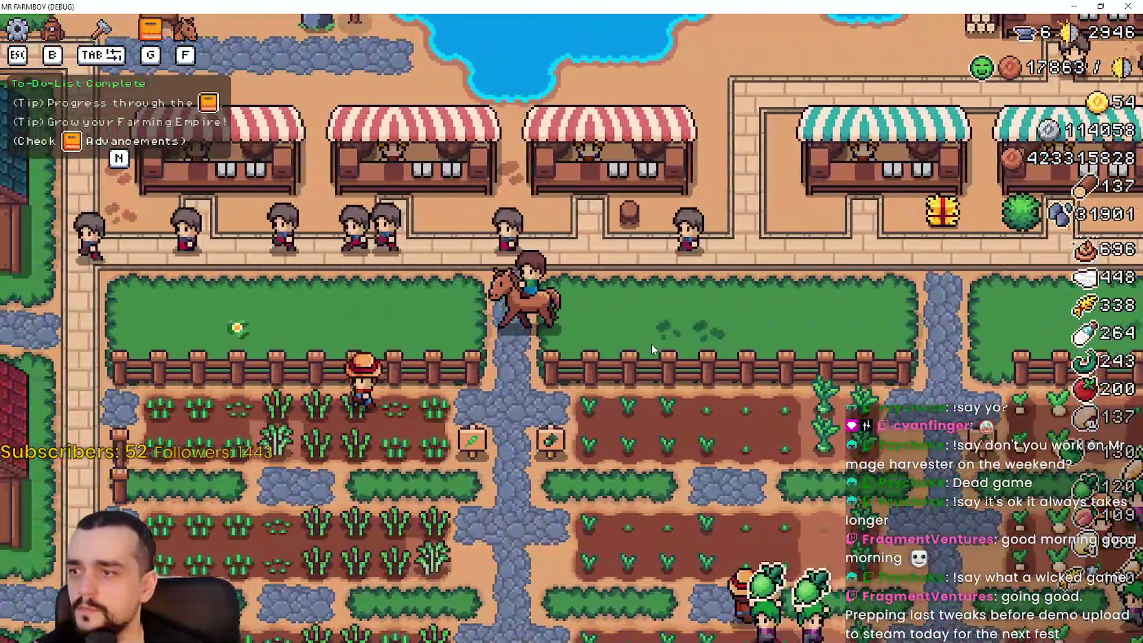
{"action": "key", "text": "a"}
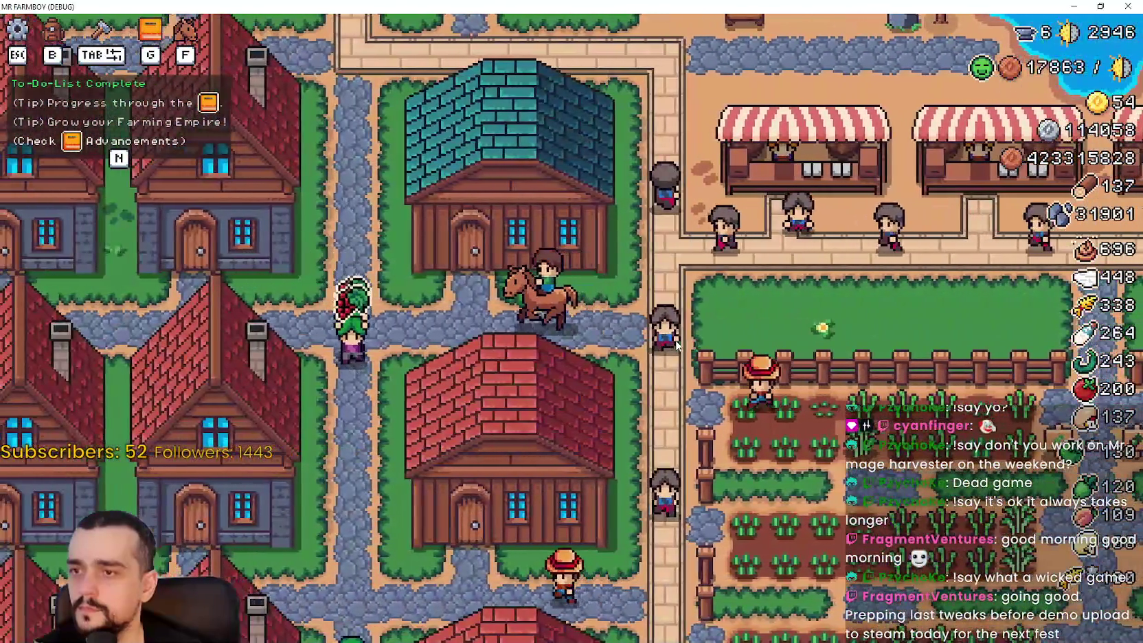
{"action": "key", "text": "s"}
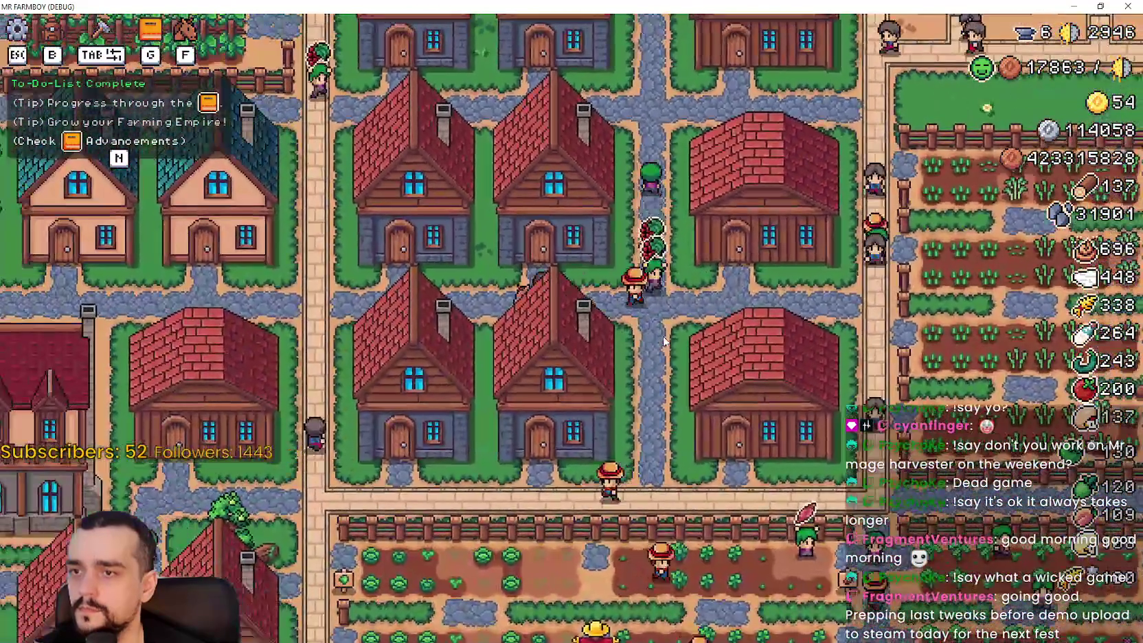
{"action": "key", "text": "a"}
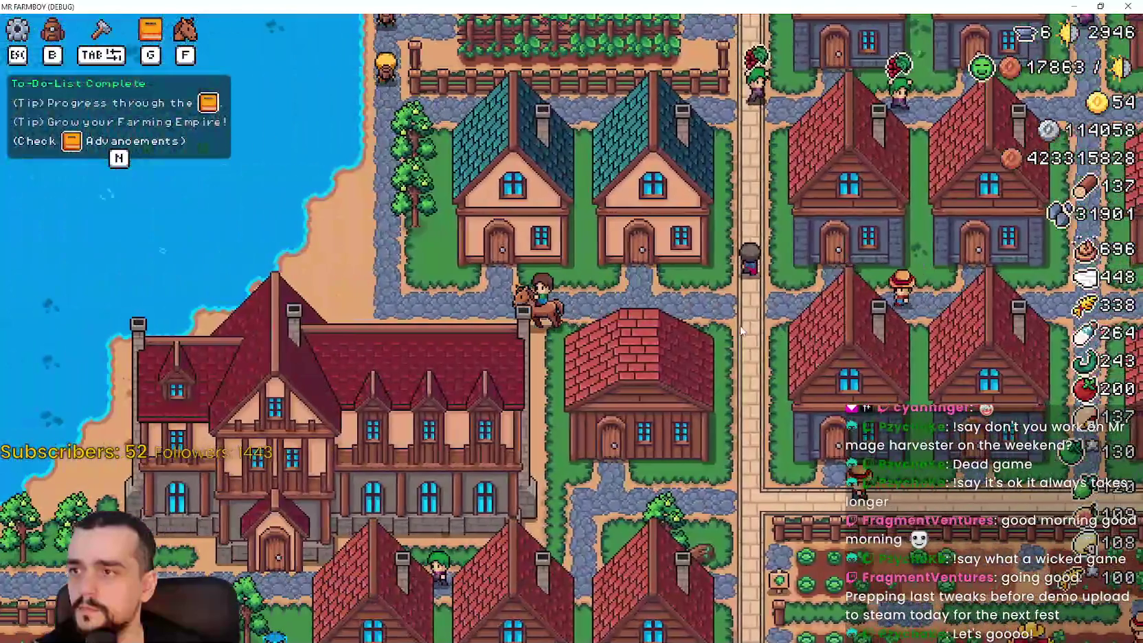
{"action": "key", "text": "w"}
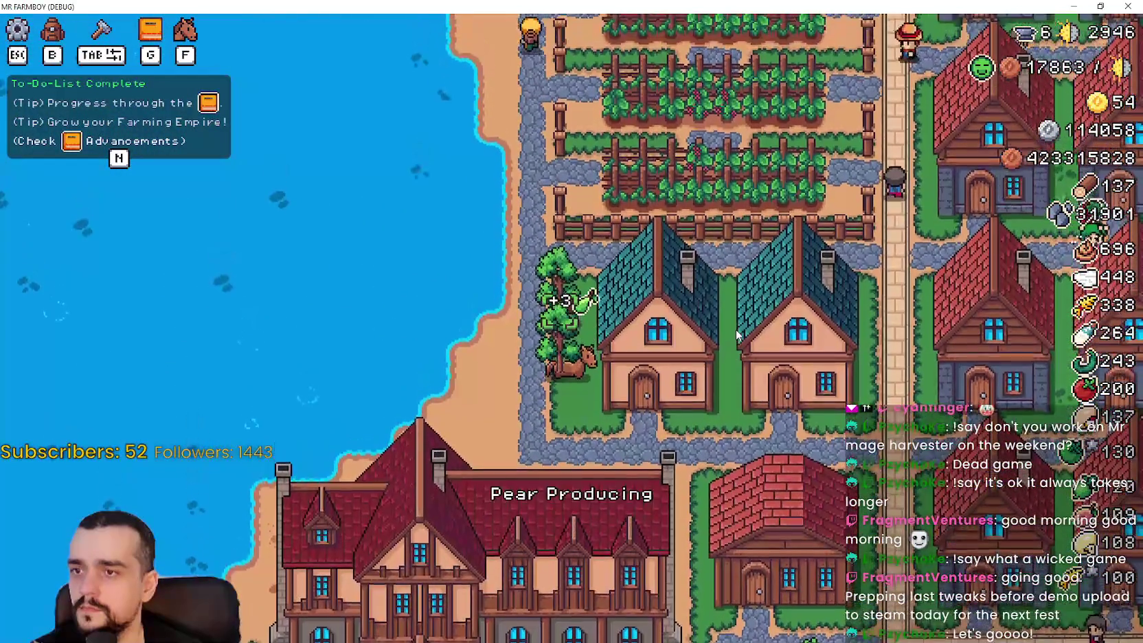
{"action": "key", "text": "s"}
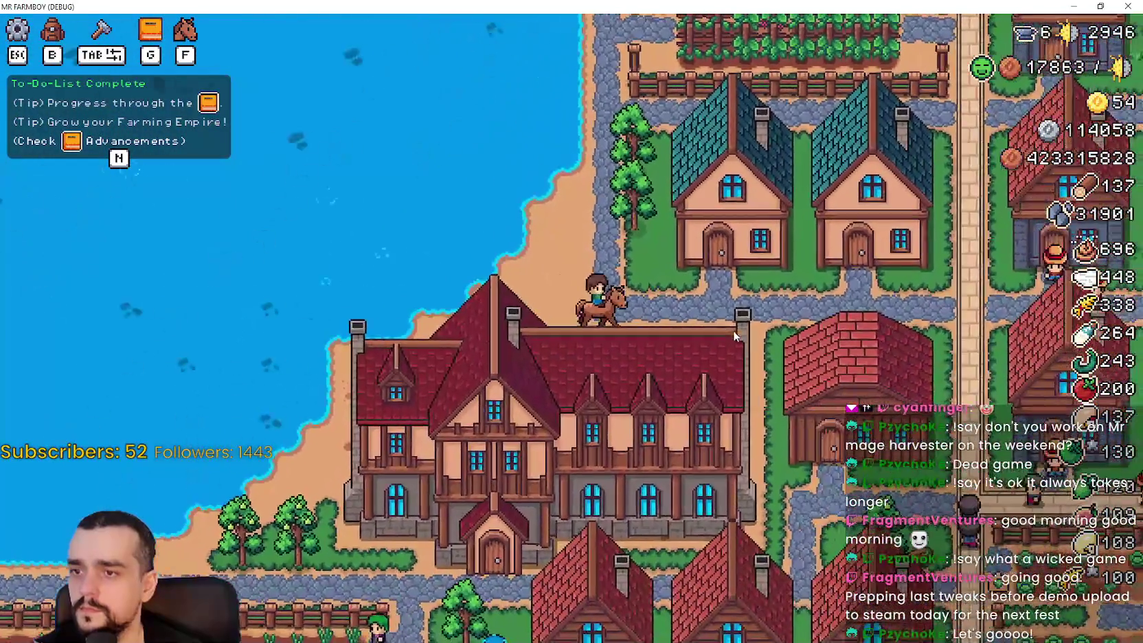
{"action": "key", "text": "d"}
{"action": "key", "text": "s"}
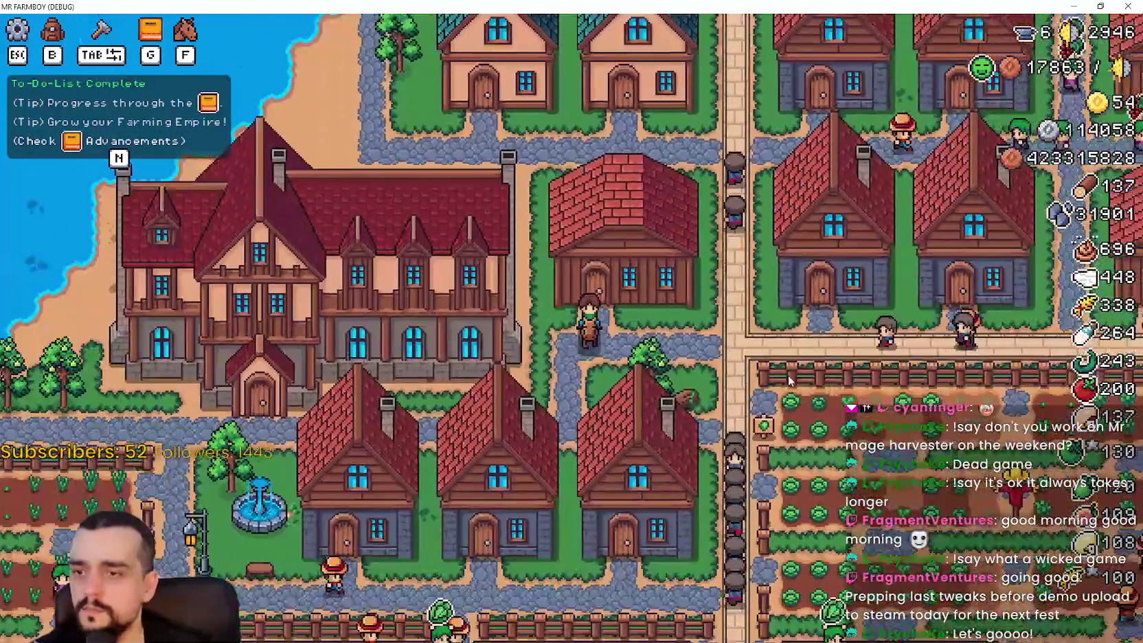
{"action": "key", "text": "s"}
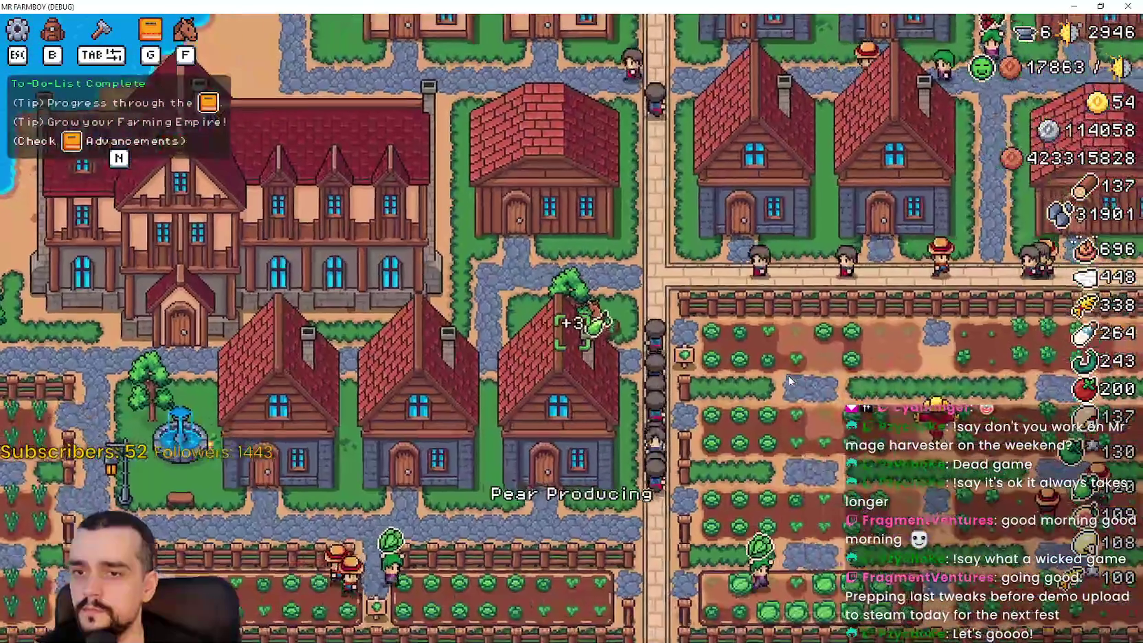
Toggle the stats window and ride north-east past the houses to the market stalls
{"action": "key", "text": "b"}
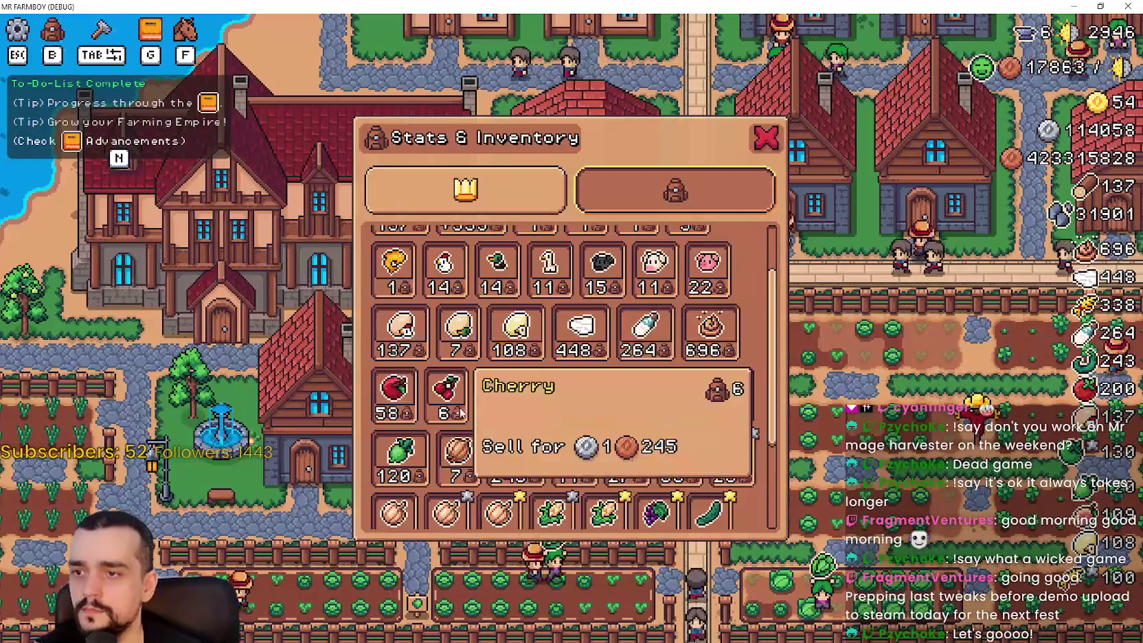
{"action": "key", "text": "b"}
{"action": "key", "text": "a"}
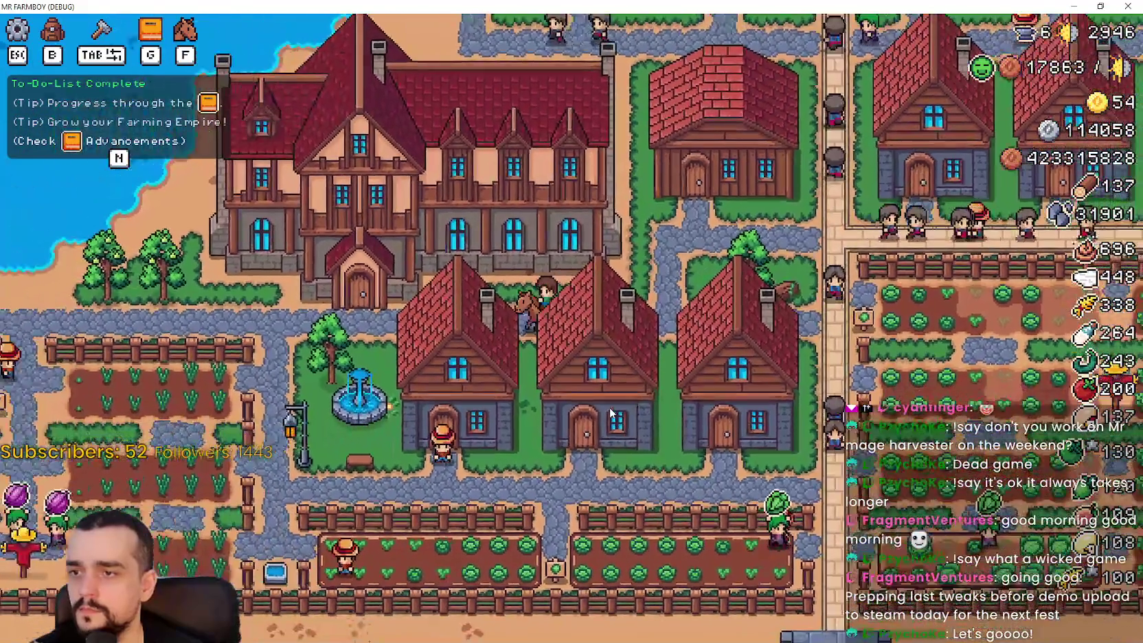
{"action": "key", "text": "a"}
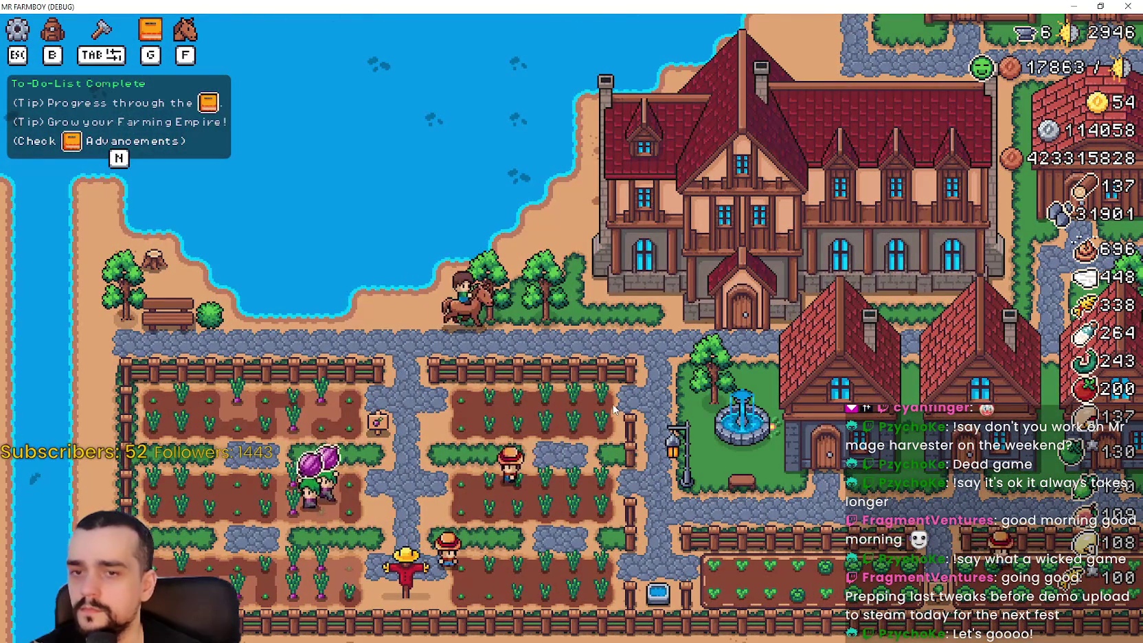
{"action": "key", "text": "d"}
{"action": "key", "text": "b"}
{"action": "key", "text": "b"}
{"action": "key", "text": "d"}
{"action": "key", "text": "w"}
{"action": "key", "text": "w"}
{"action": "key", "text": "d"}
{"action": "key", "text": "d"}
{"action": "scroll", "coordinate": [695, 362], "scroll_direction": "up", "scroll_amount": 2}
{"action": "scroll", "coordinate": [694, 363], "scroll_direction": "down", "scroll_amount": 1}
{"action": "key", "text": "w"}
{"action": "key", "text": "d"}
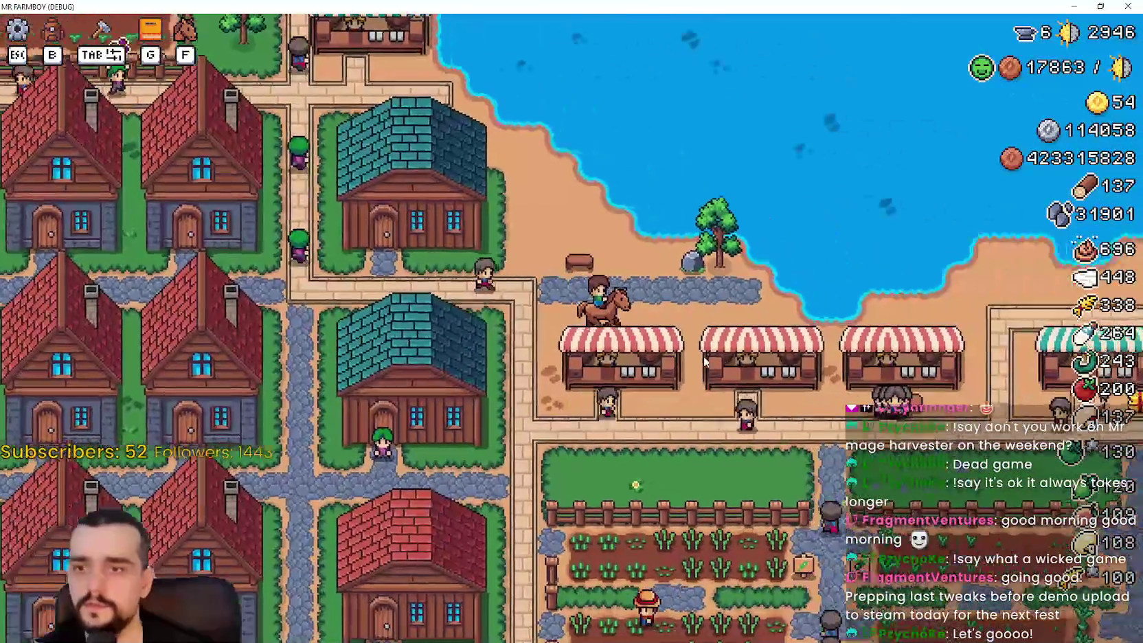
{"action": "key", "text": "d"}
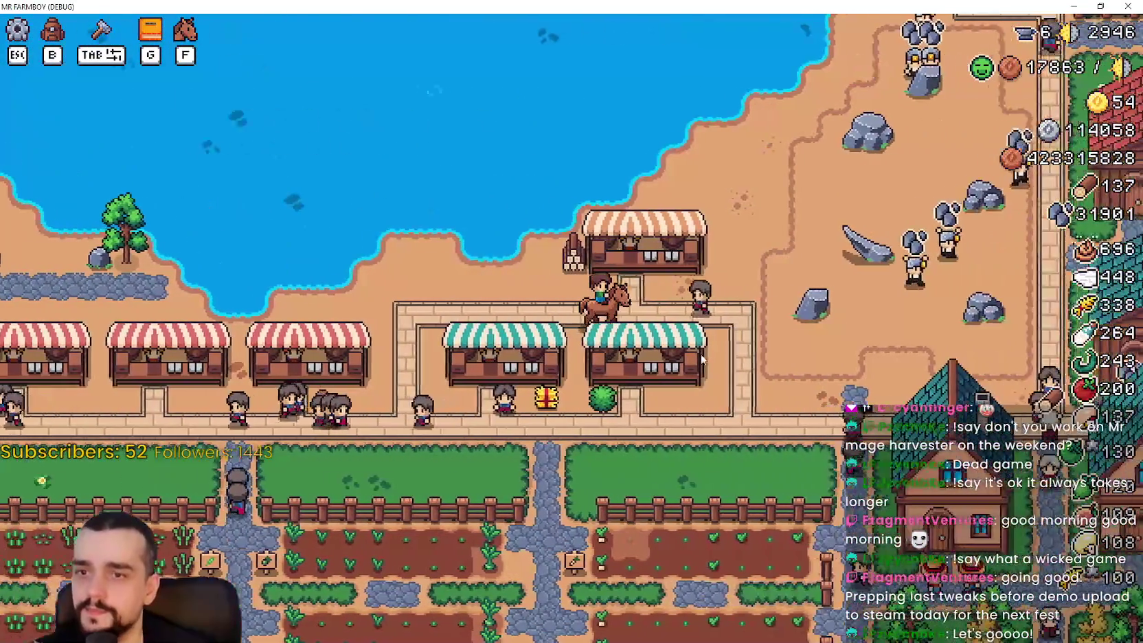
Ride to the Player House and unlock horse movement upgrades 4 and 5
{"action": "key", "text": "w"}
{"action": "key", "text": "d"}
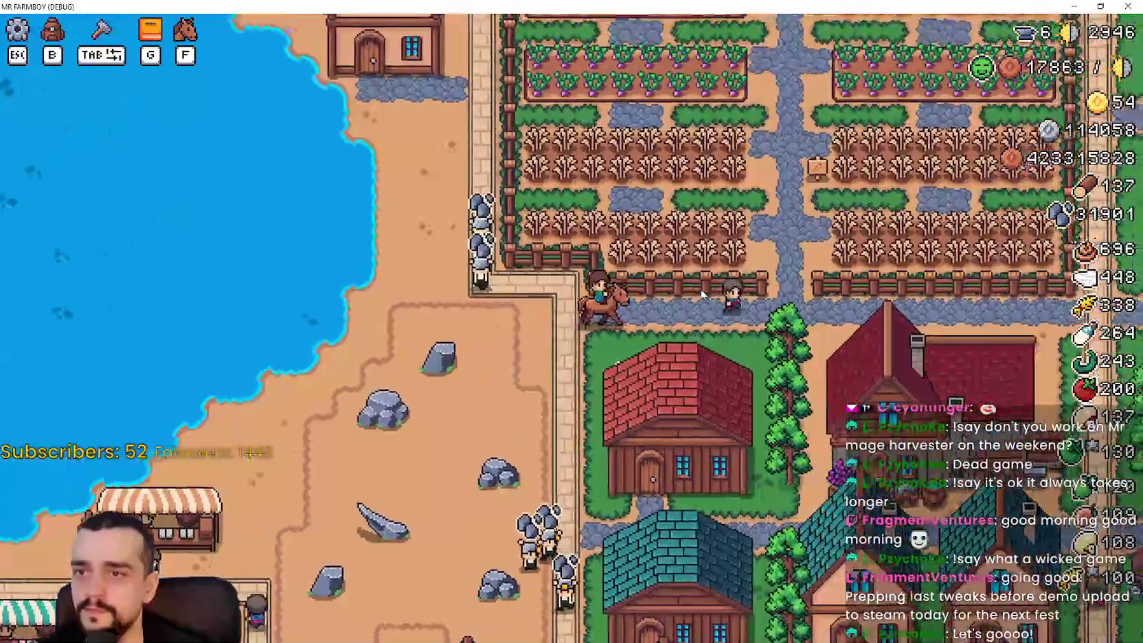
{"action": "key", "text": "d"}
{"action": "key", "text": "w"}
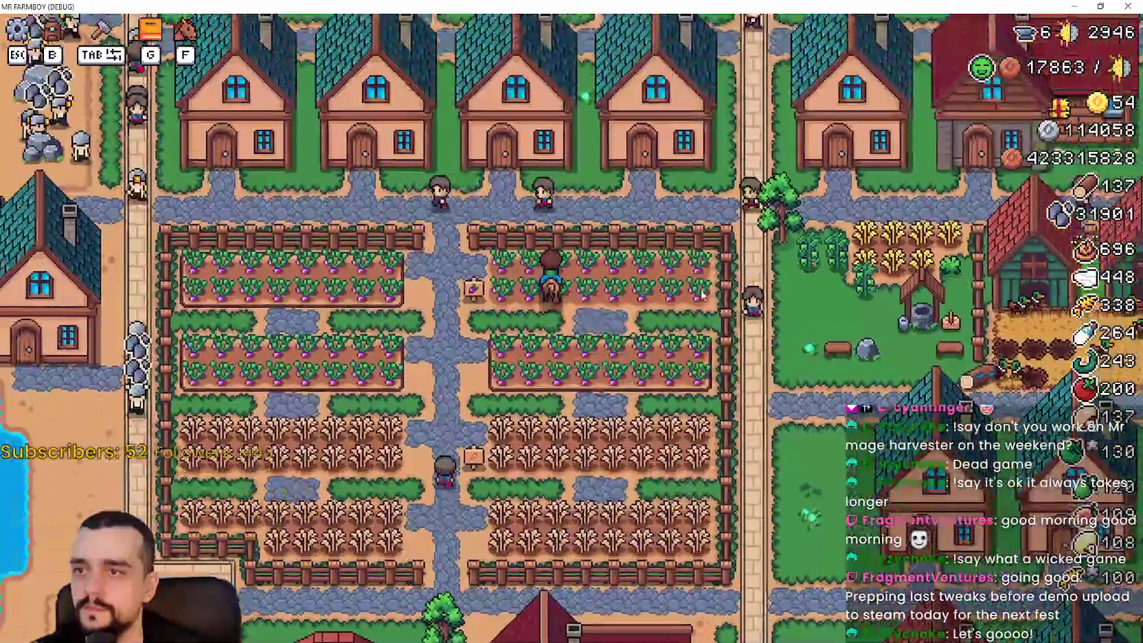
{"action": "key", "text": "w"}
{"action": "key", "text": "d"}
{"action": "left_click", "coordinate": [789, 289]}
{"action": "left_click", "coordinate": [589, 320]}
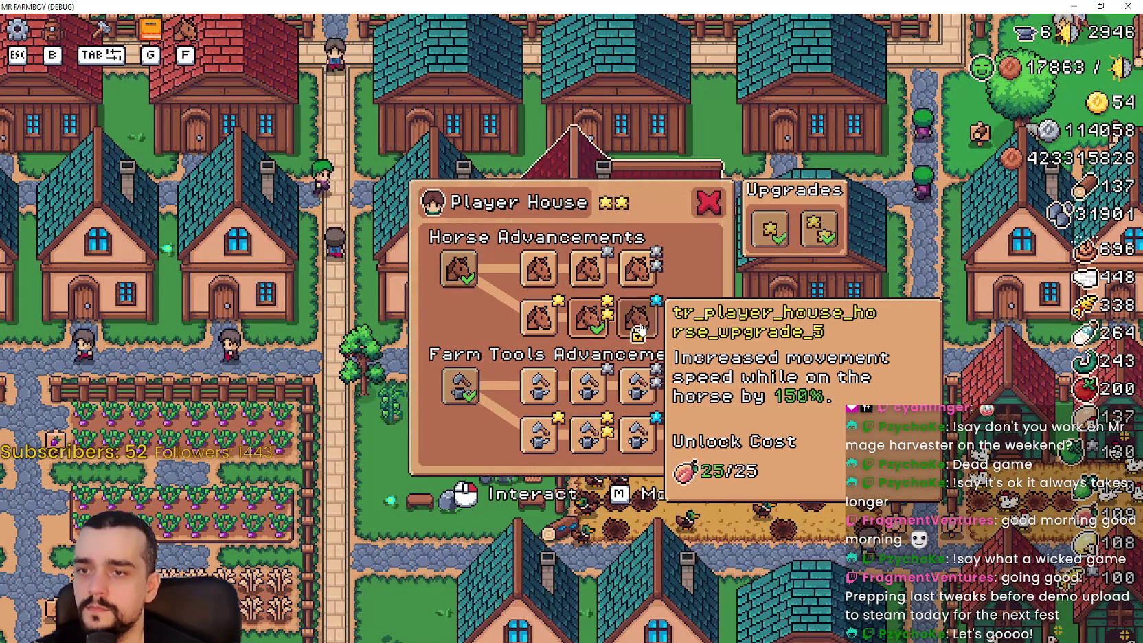
{"action": "left_click", "coordinate": [639, 319]}
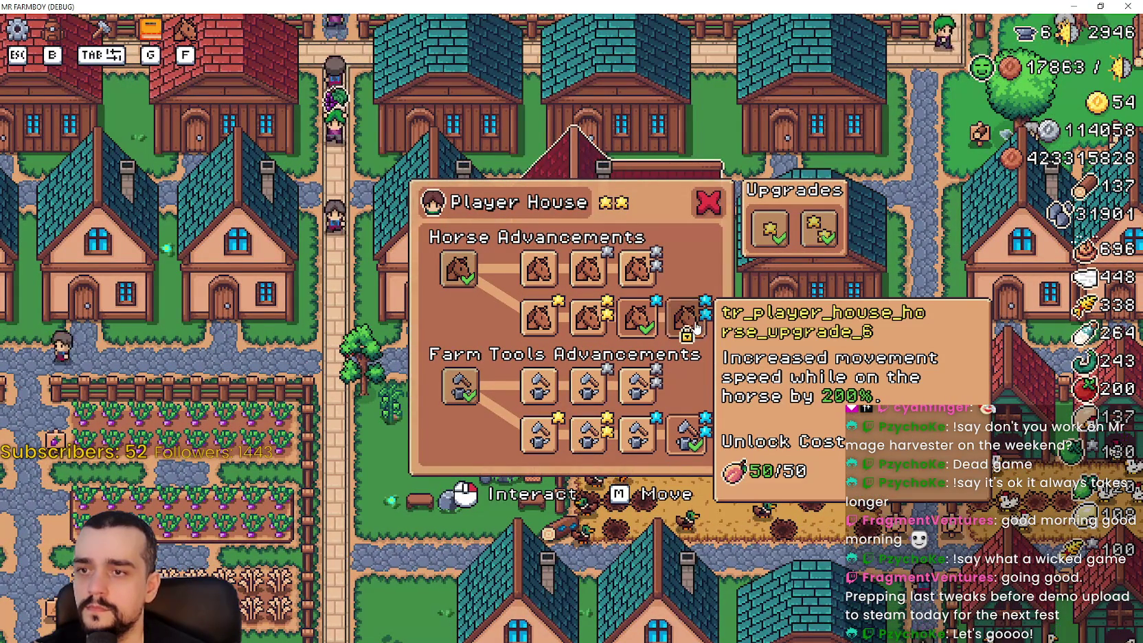
{"action": "key", "text": "Escape"}
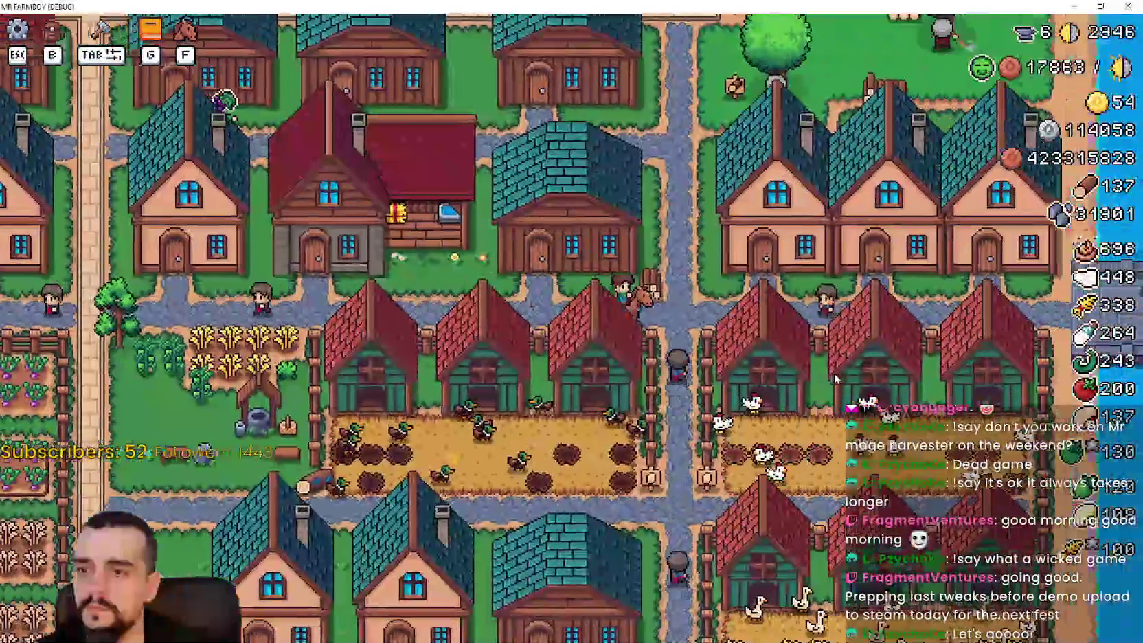
Ride west to the lakeside mining area, through the market square, and east to the stalls
{"action": "key", "text": "w"}
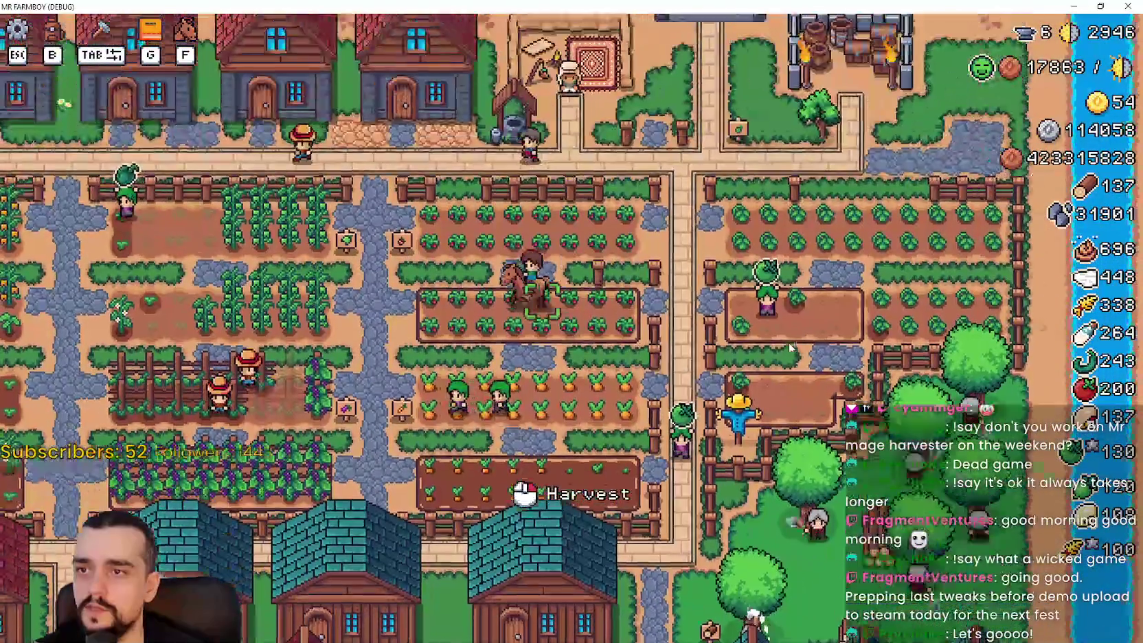
{"action": "key", "text": "a"}
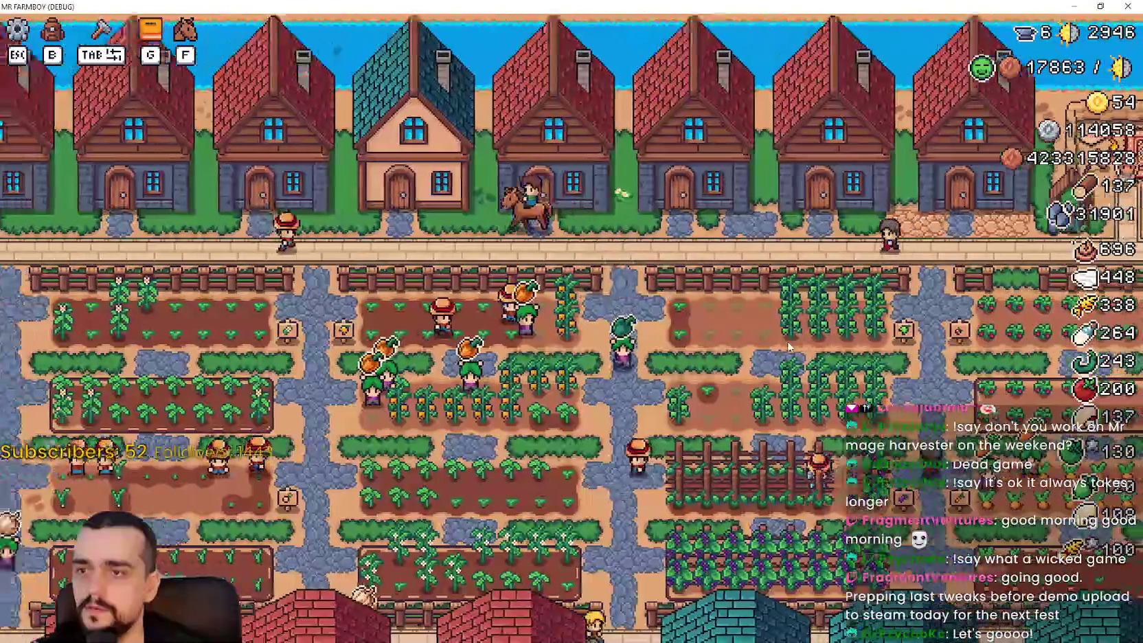
{"action": "key", "text": "a"}
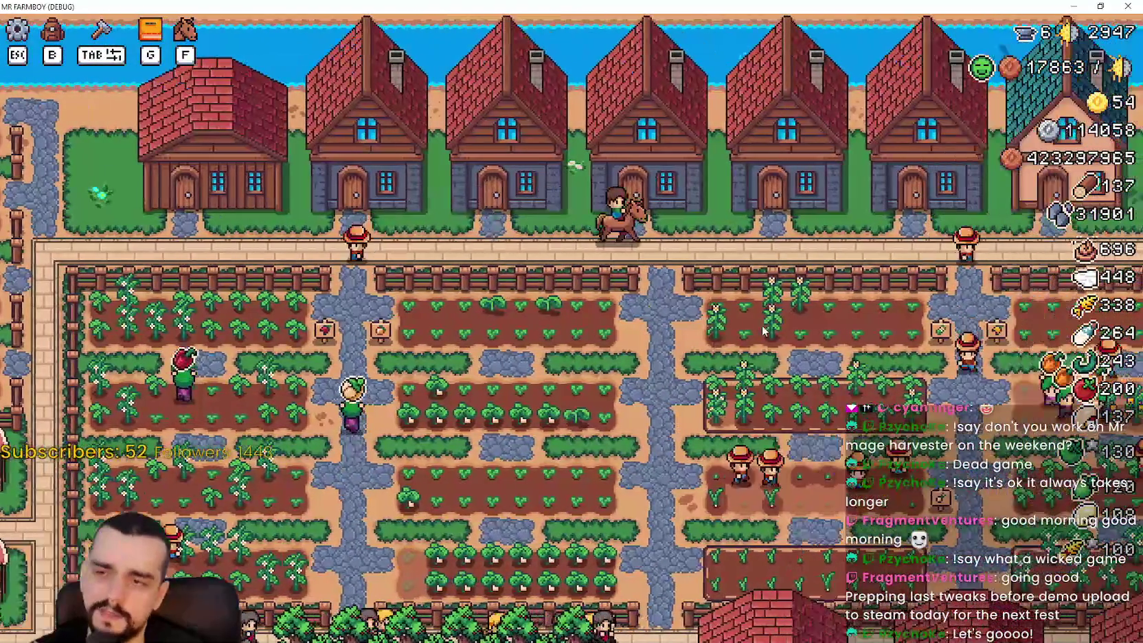
{"action": "key", "text": "s"}
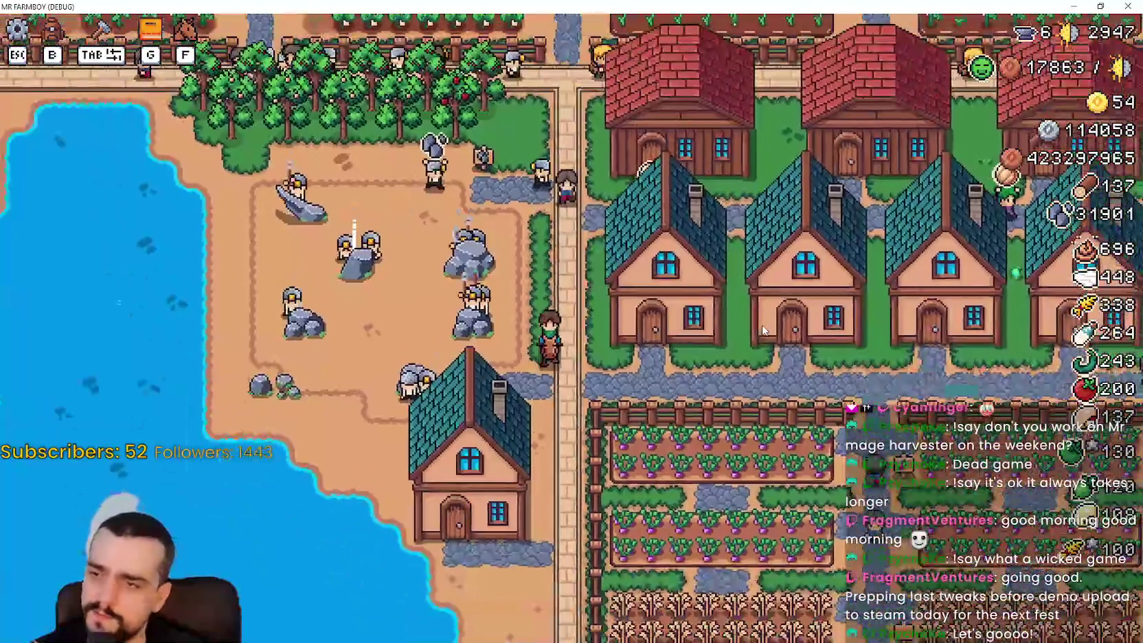
{"action": "key", "text": "d"}
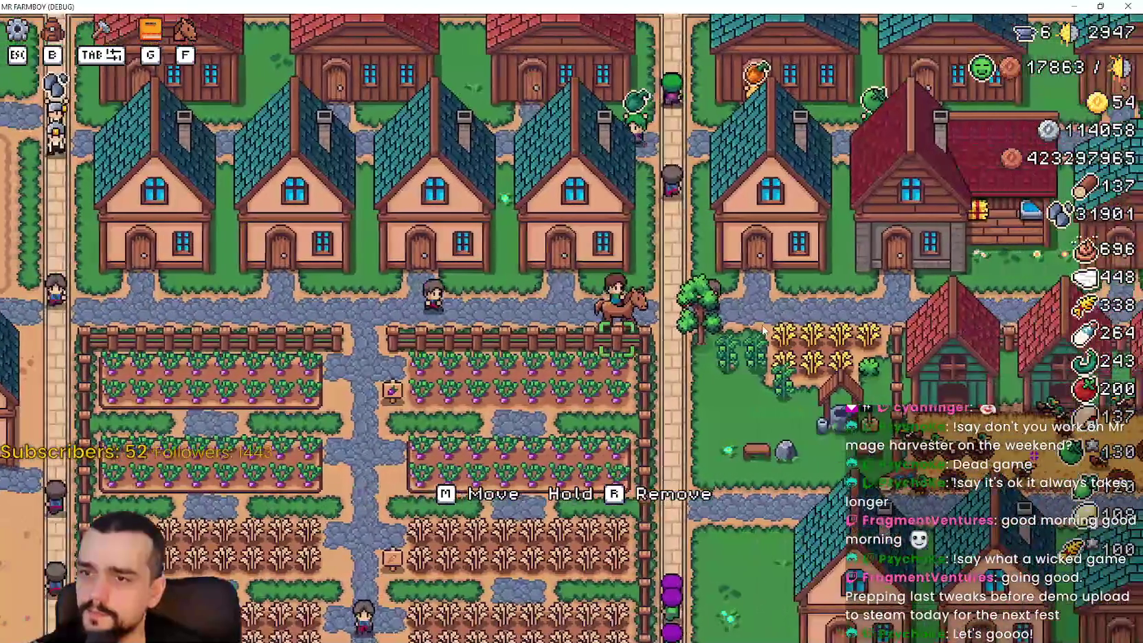
{"action": "key", "text": "s"}
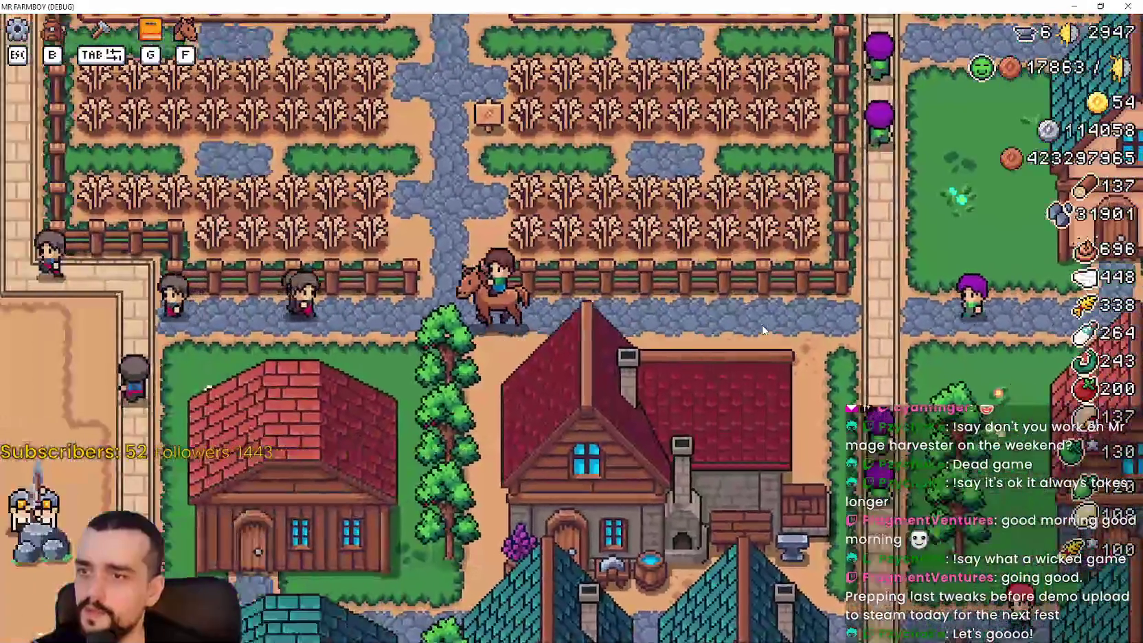
{"action": "key", "text": "a"}
{"action": "key", "text": "w"}
{"action": "key", "text": "w"}
{"action": "key", "text": "a"}
{"action": "key", "text": "a"}
{"action": "key", "text": "a"}
{"action": "key", "text": "s"}
{"action": "key", "text": "s"}
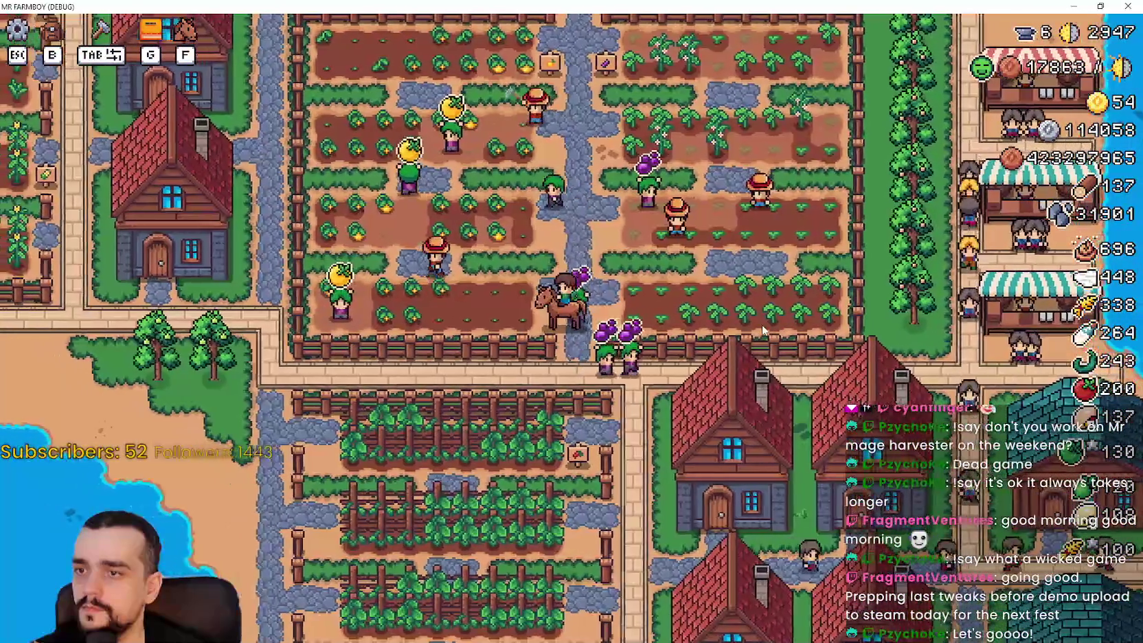
{"action": "key", "text": "s"}
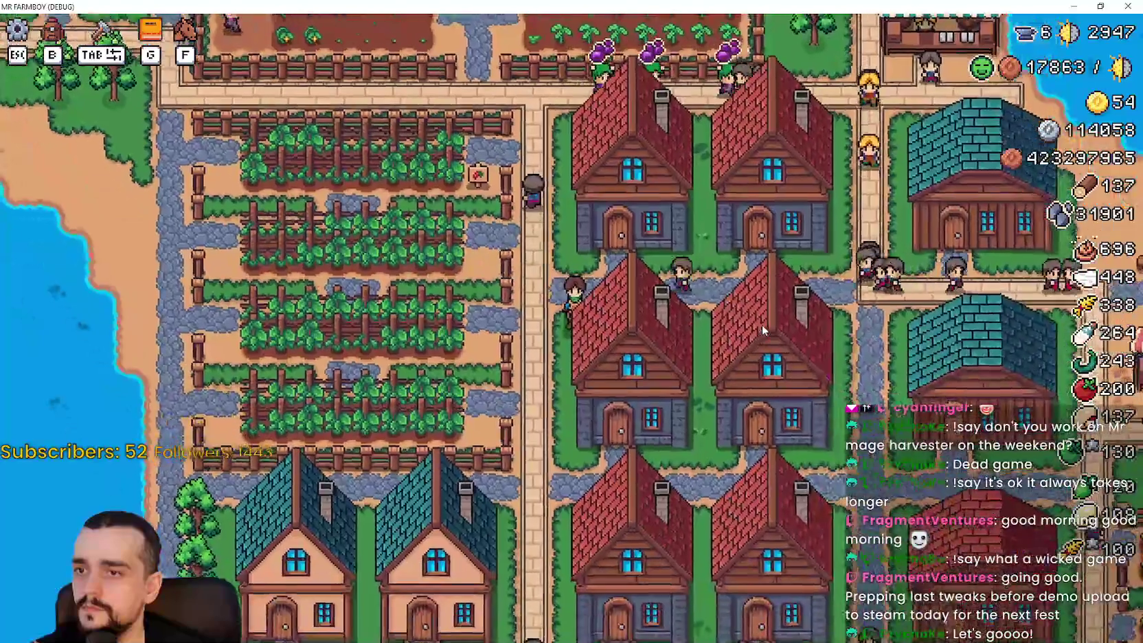
{"action": "key", "text": "d"}
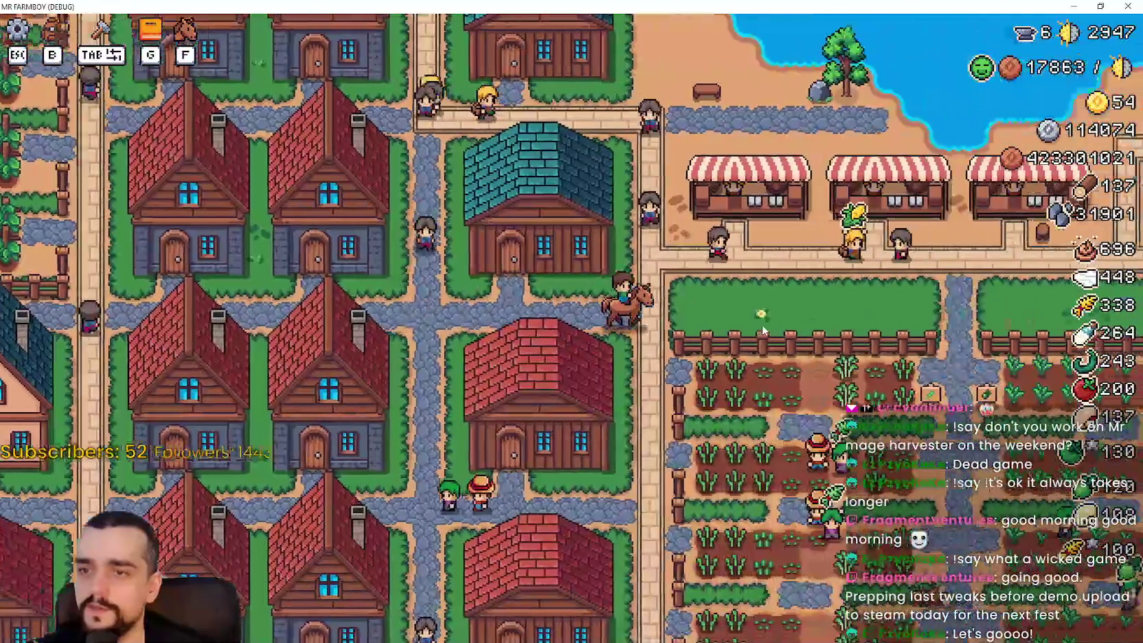
{"action": "key", "text": "d"}
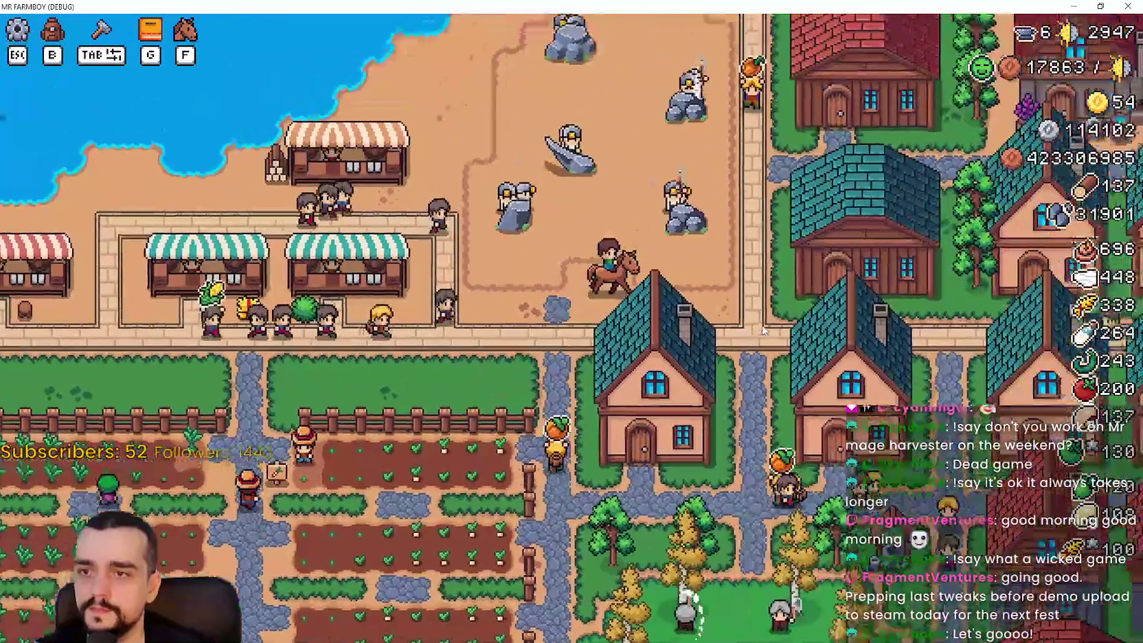
{"action": "key", "text": "d"}
{"action": "key", "text": "w"}
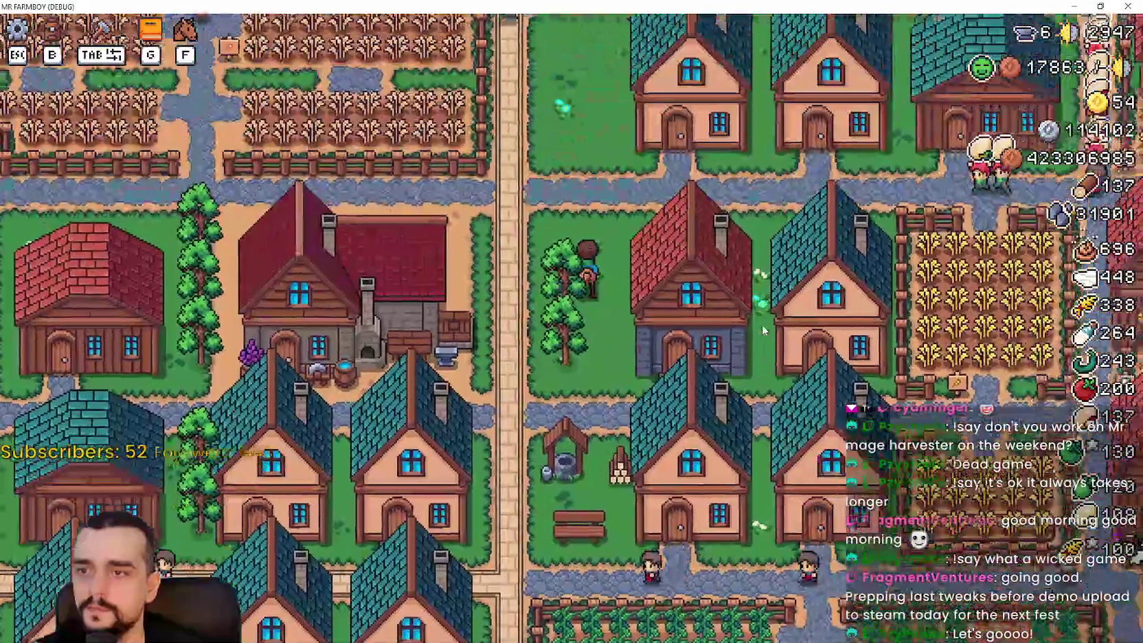
Ride north to the riverside, west to the scarecrow fields, then back north-east
{"action": "key", "text": "s"}
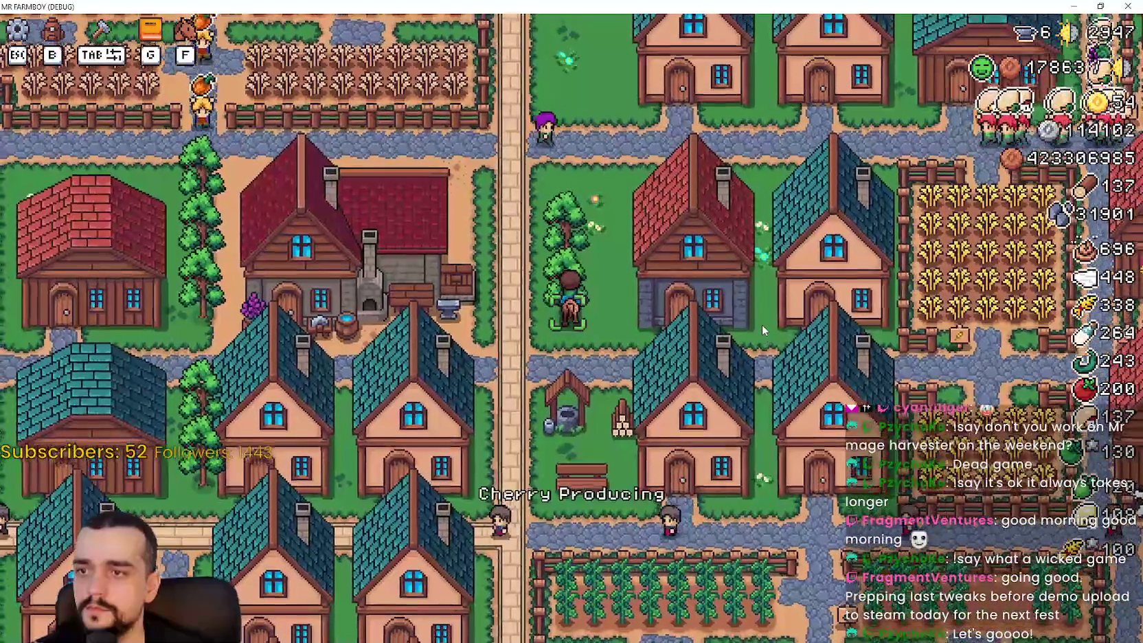
{"action": "key", "text": "w"}
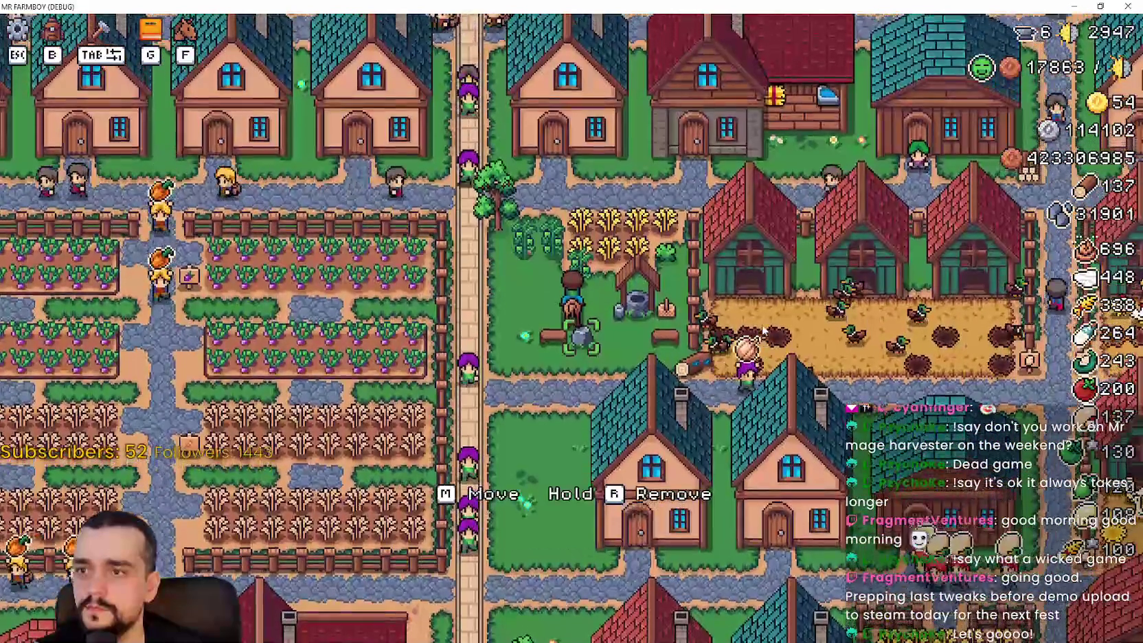
{"action": "key", "text": "w"}
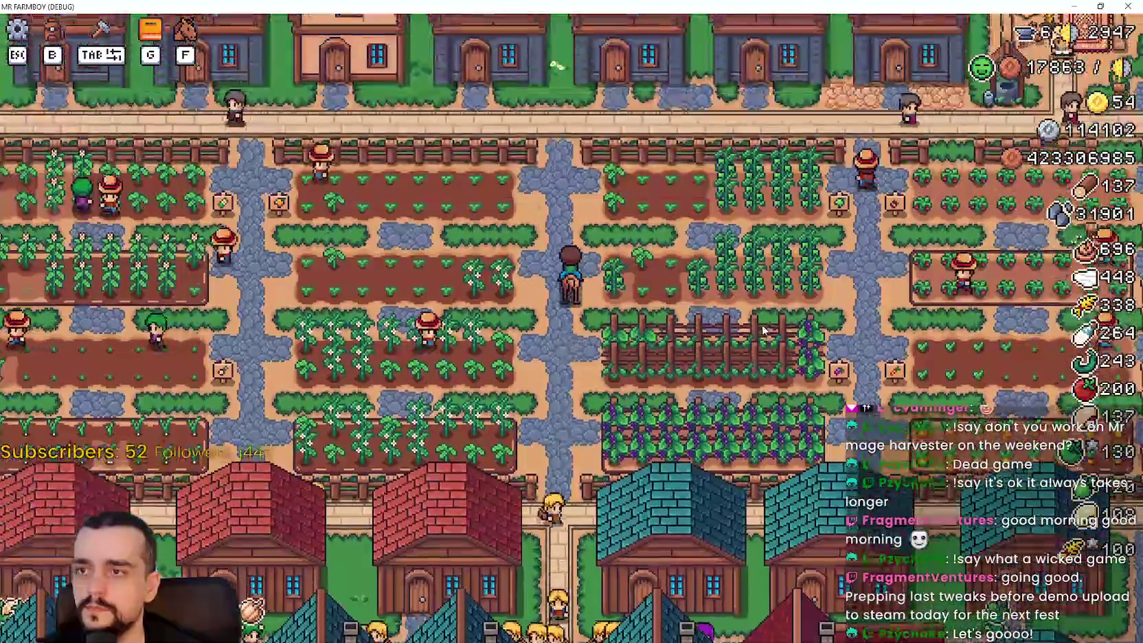
{"action": "key", "text": "w"}
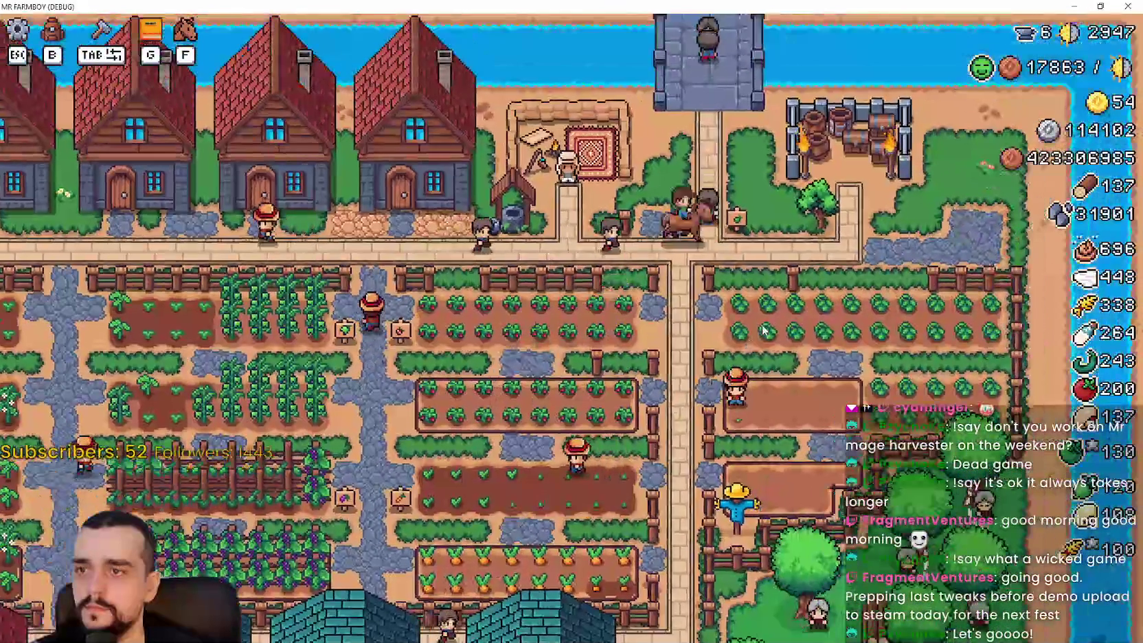
{"action": "key", "text": "a"}
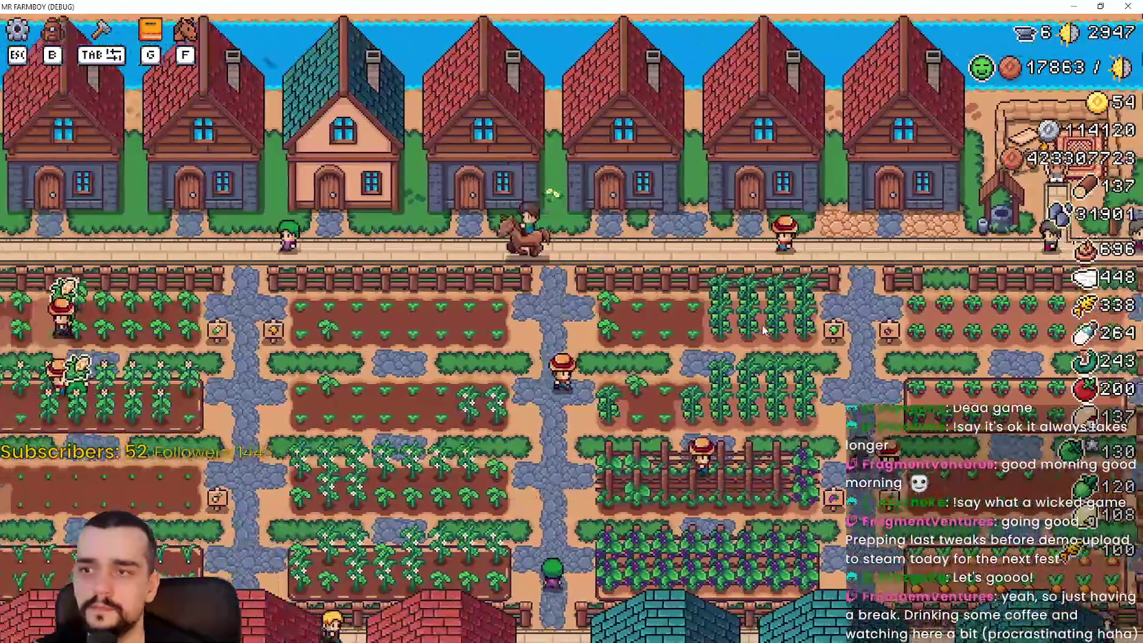
{"action": "key", "text": "a"}
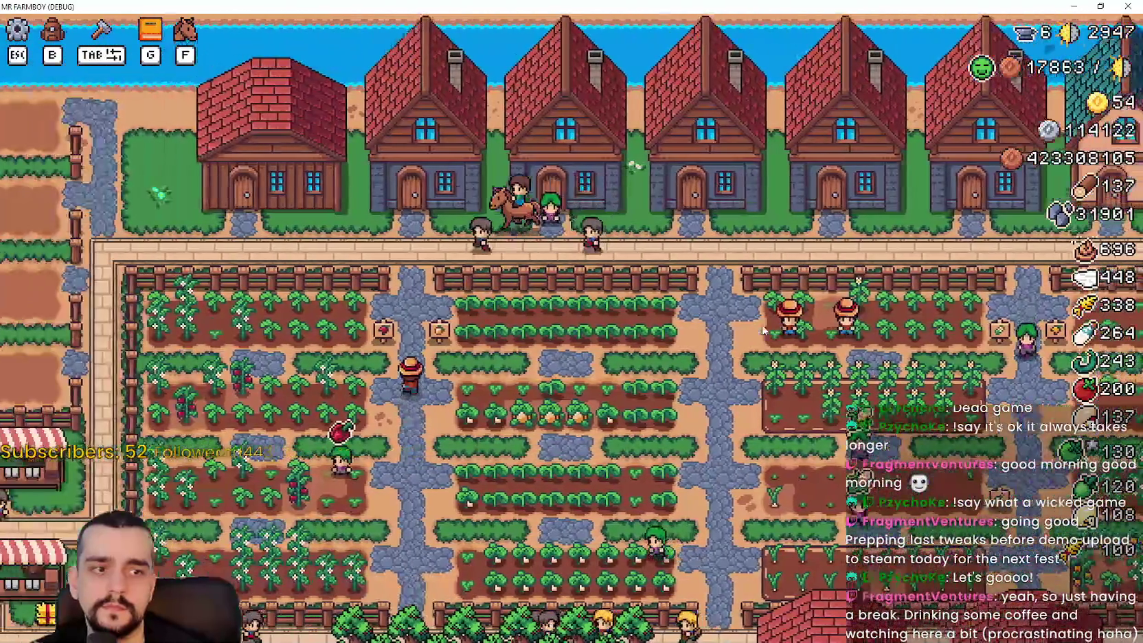
{"action": "key", "text": "a"}
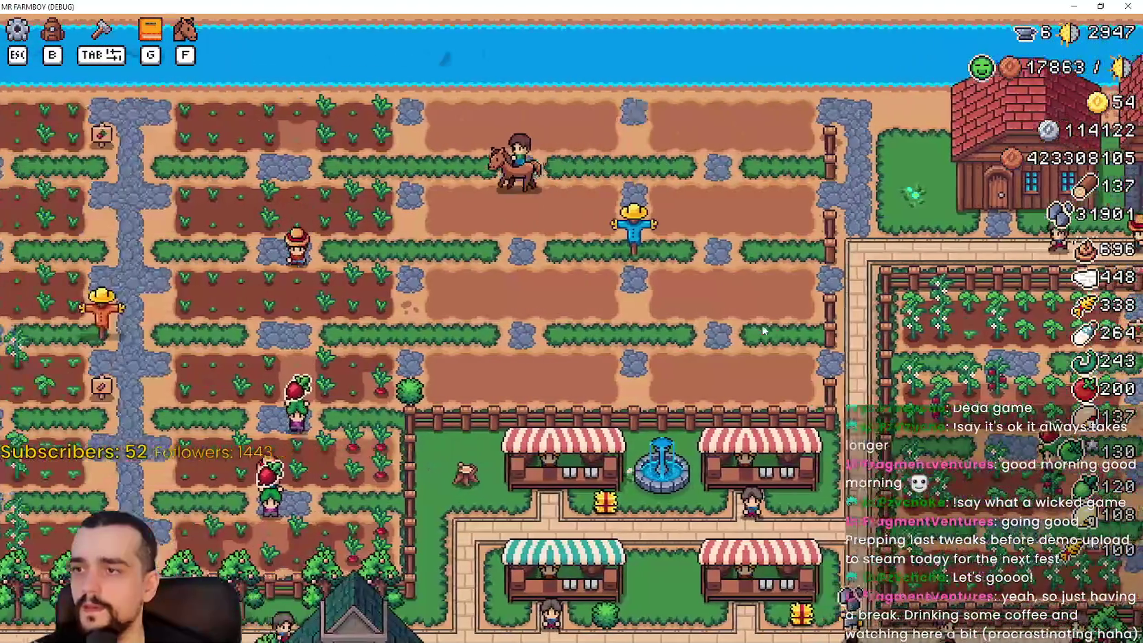
{"action": "key", "text": "s"}
{"action": "key", "text": "a"}
{"action": "key", "text": "d"}
{"action": "key", "text": "d"}
{"action": "key", "text": "d"}
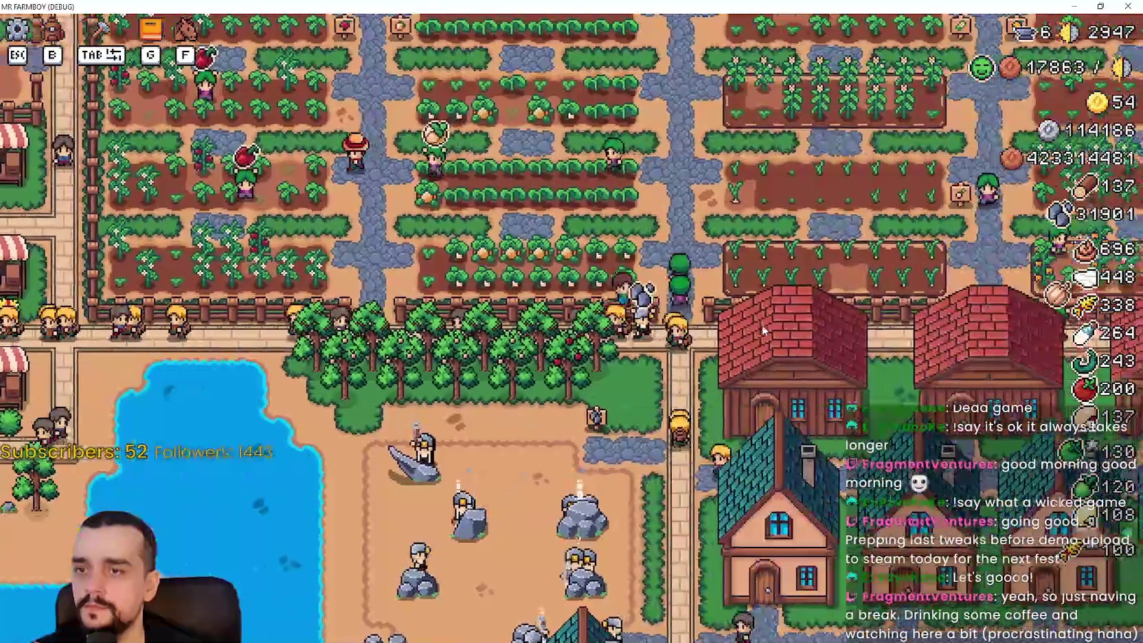
{"action": "key", "text": "d"}
{"action": "key", "text": "w"}
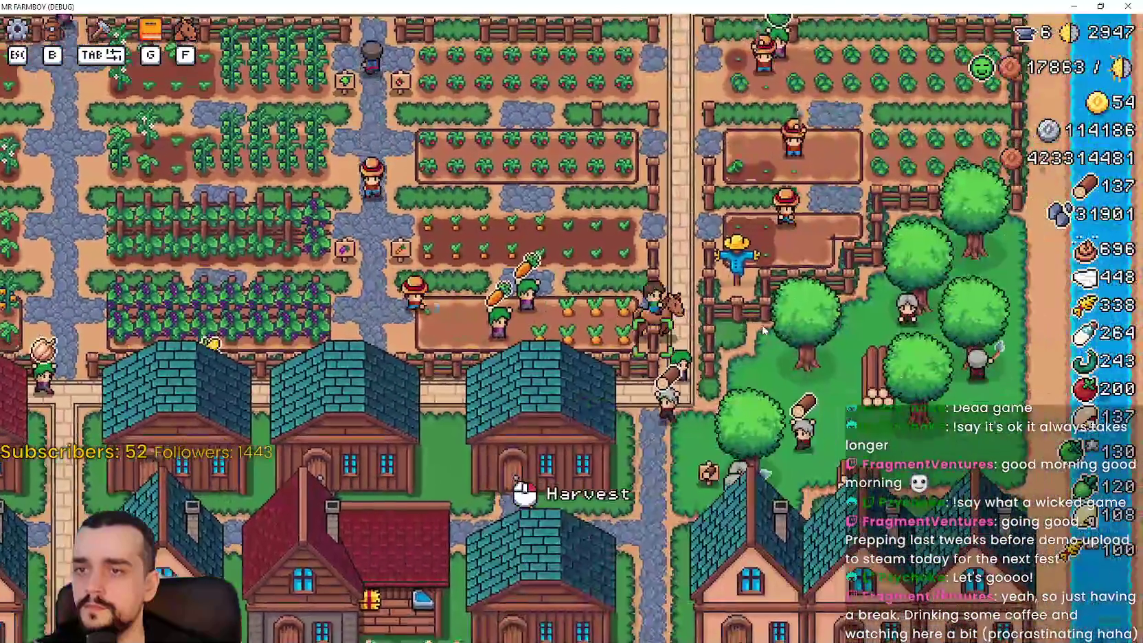
{"action": "key", "text": "s"}
Reopen and close the Player House panel, then switch over to the Godot editor
{"action": "left_click", "coordinate": [344, 206]}
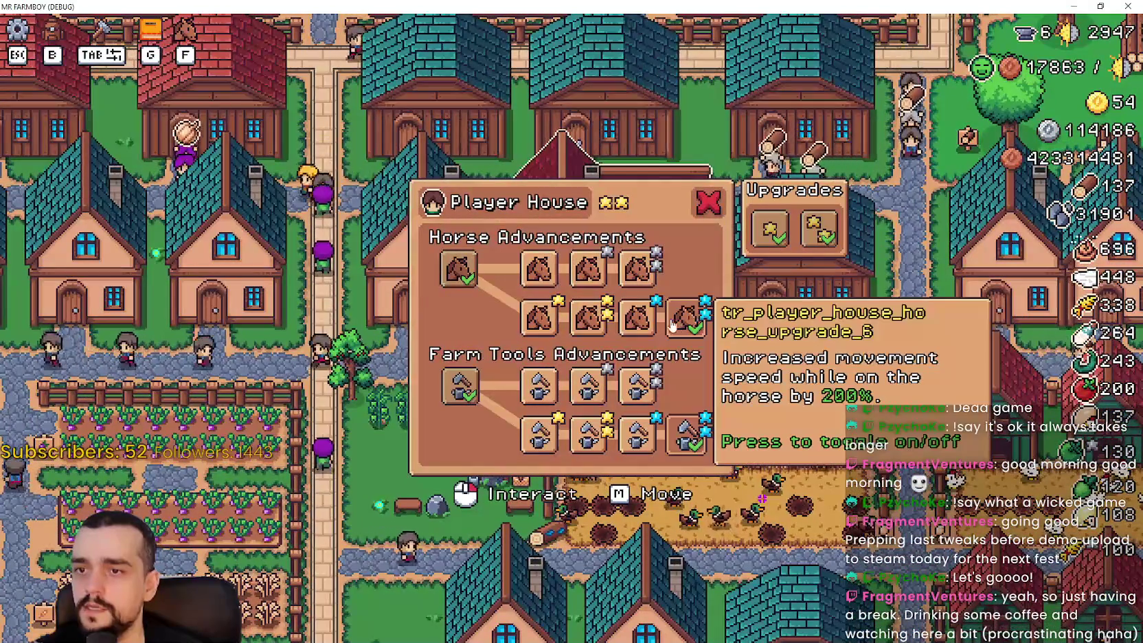
{"action": "key", "text": "Escape"}
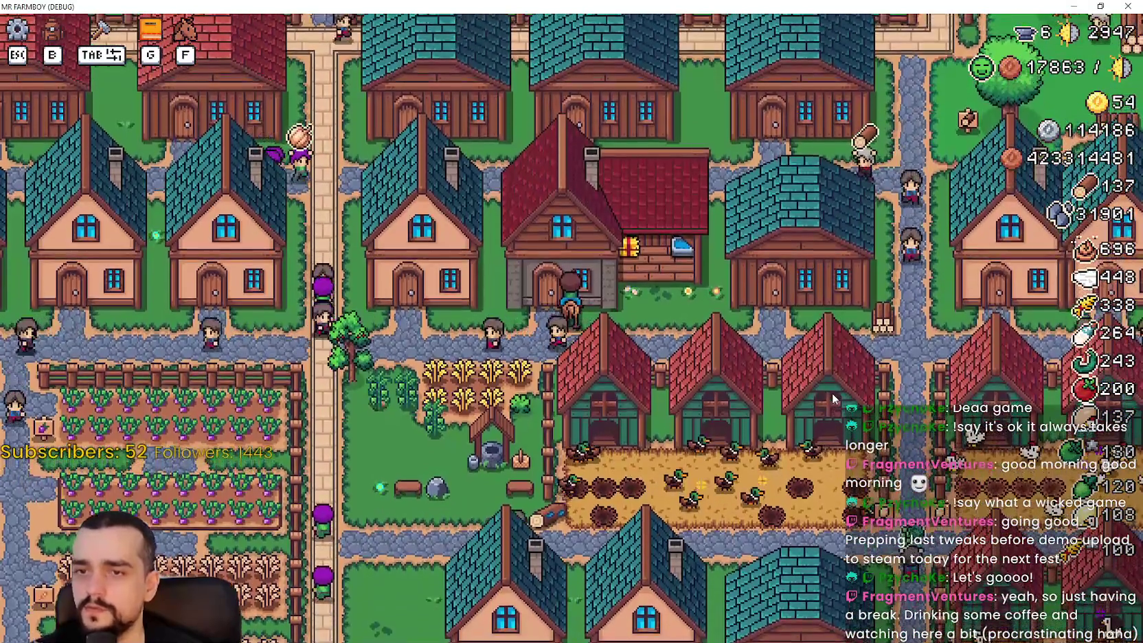
{"action": "key", "text": "w"}
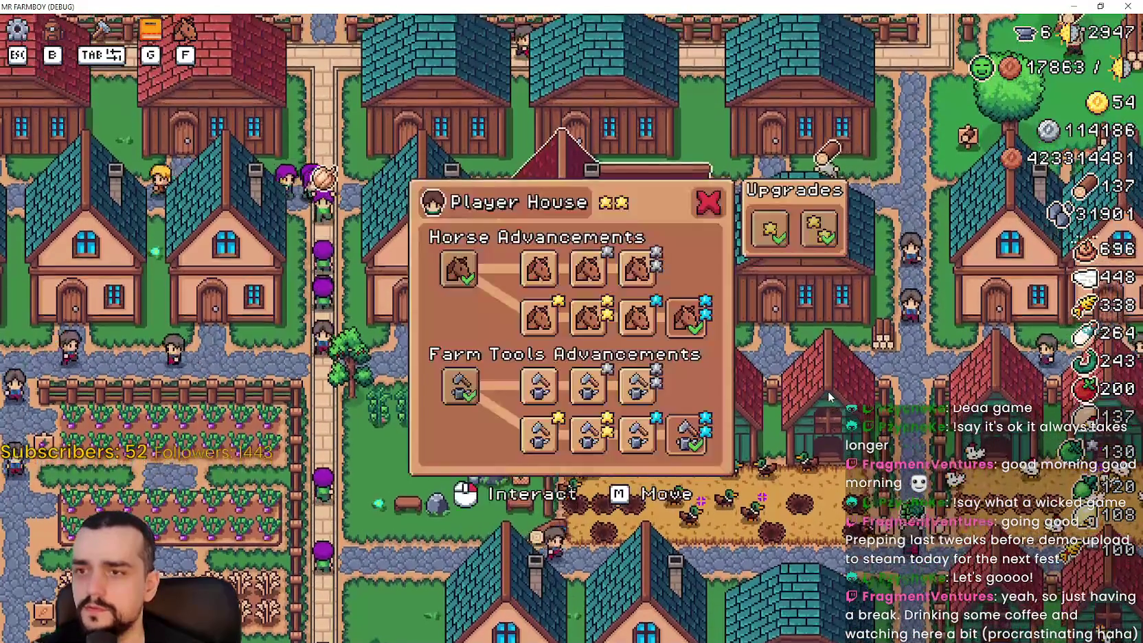
{"action": "key", "text": "s"}
{"action": "key", "text": "alt+Tab"}
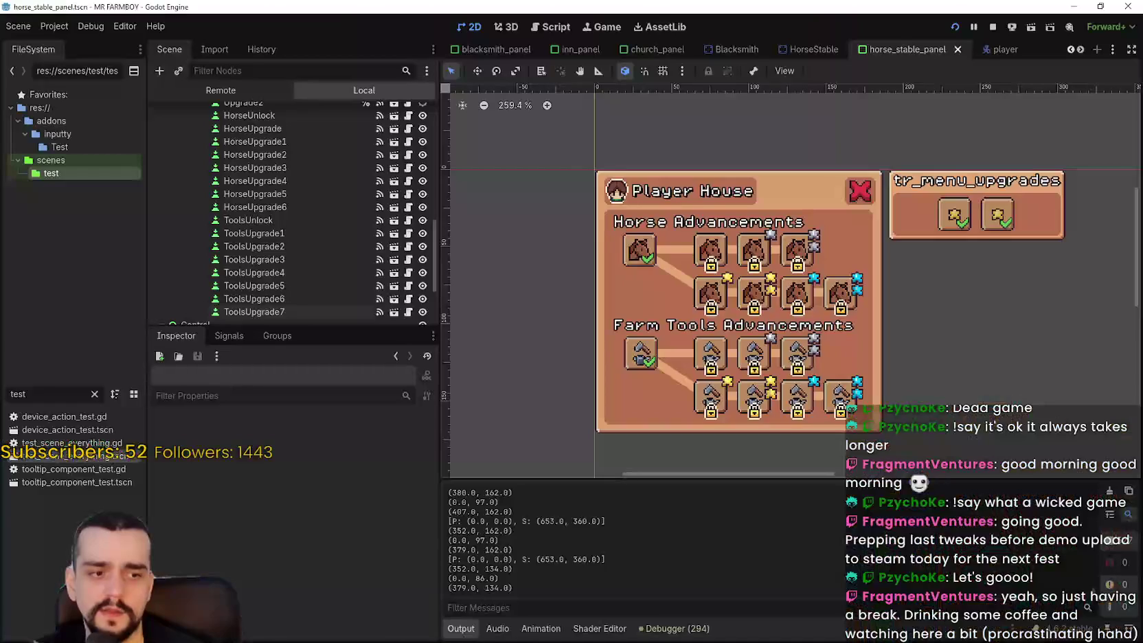
Read through horse_stable_panel.gd, then open horse_stable.gd from the HorseStable scene
{"action": "scroll", "coordinate": [371, 203], "scroll_direction": "up", "scroll_amount": 5}
{"action": "scroll", "coordinate": [384, 161], "scroll_direction": "up", "scroll_amount": 5}
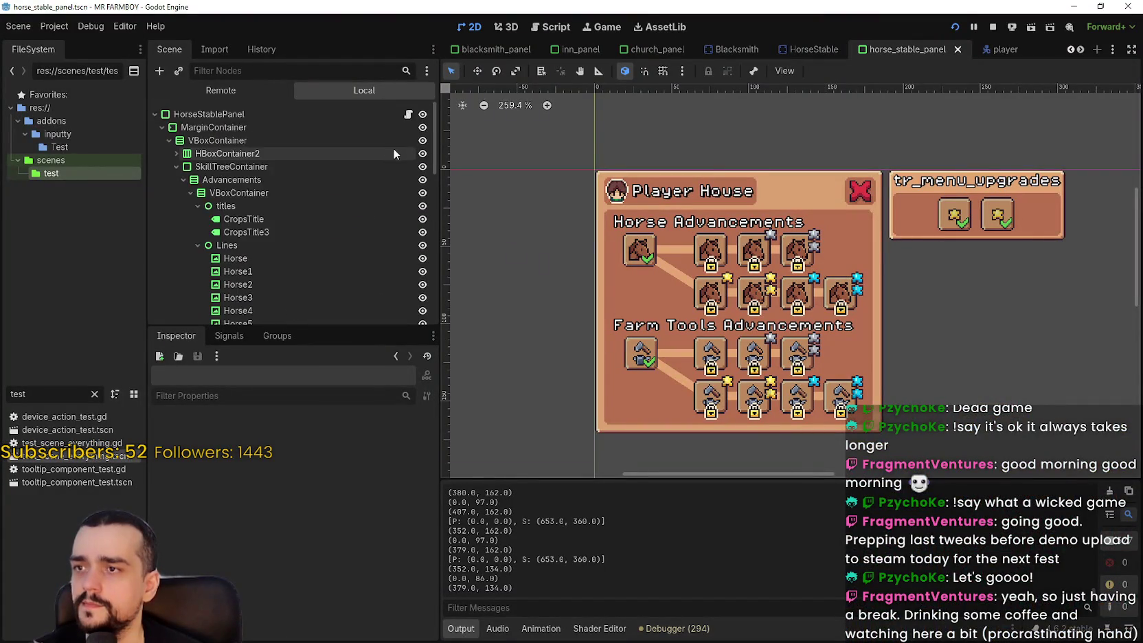
{"action": "left_click", "coordinate": [408, 114]}
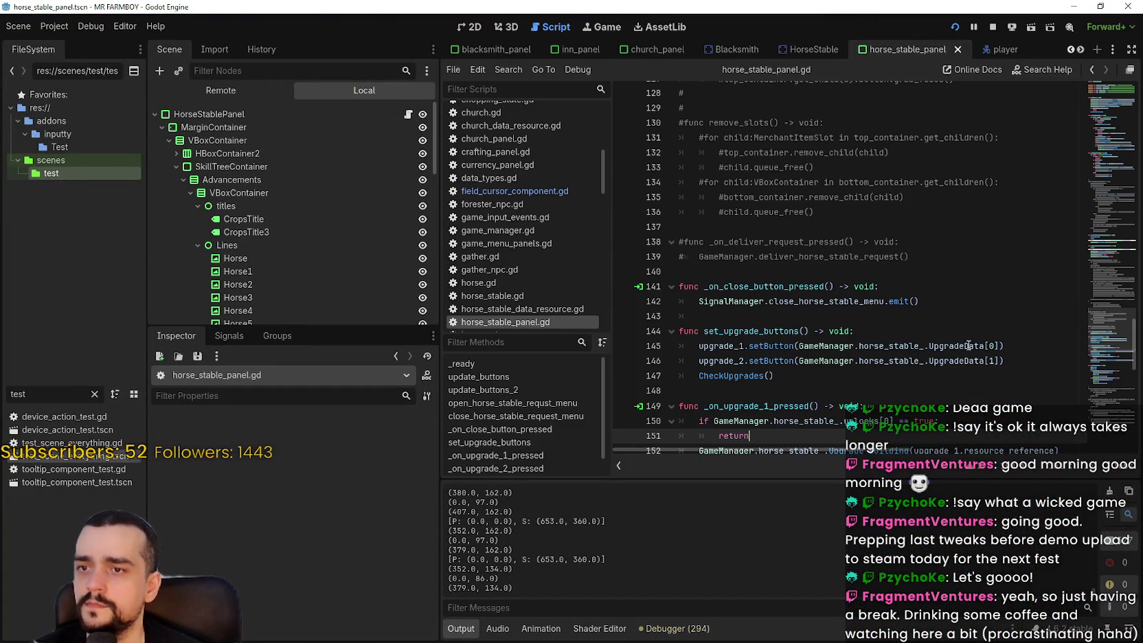
{"action": "scroll", "coordinate": [898, 347], "scroll_direction": "down", "scroll_amount": 1}
{"action": "mouse_move", "coordinate": [1109, 329]}
{"action": "left_mouse_down"}
{"action": "mouse_move", "coordinate": [1102, 118]}
{"action": "mouse_move", "coordinate": [1080, 314]}
{"action": "mouse_move", "coordinate": [1090, 418]}
{"action": "left_mouse_up"}
{"action": "left_click_drag", "start_coordinate": [1096, 340], "coordinate": [1081, 84]}
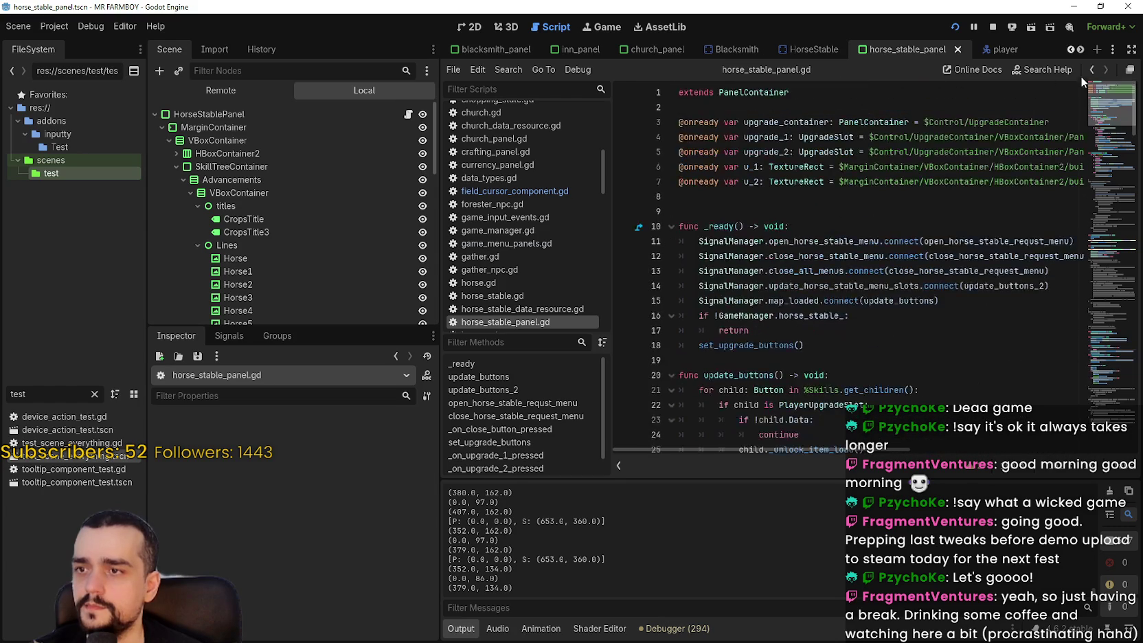
{"action": "left_click", "coordinate": [870, 214]}
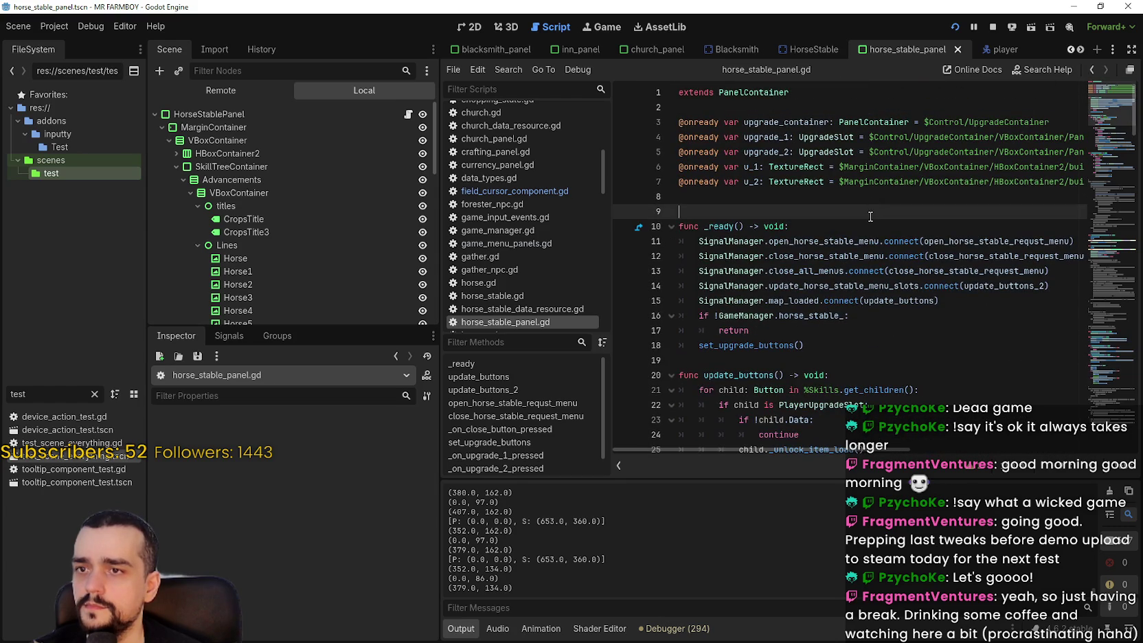
{"action": "left_click", "coordinate": [828, 52]}
{"action": "left_click", "coordinate": [415, 115]}
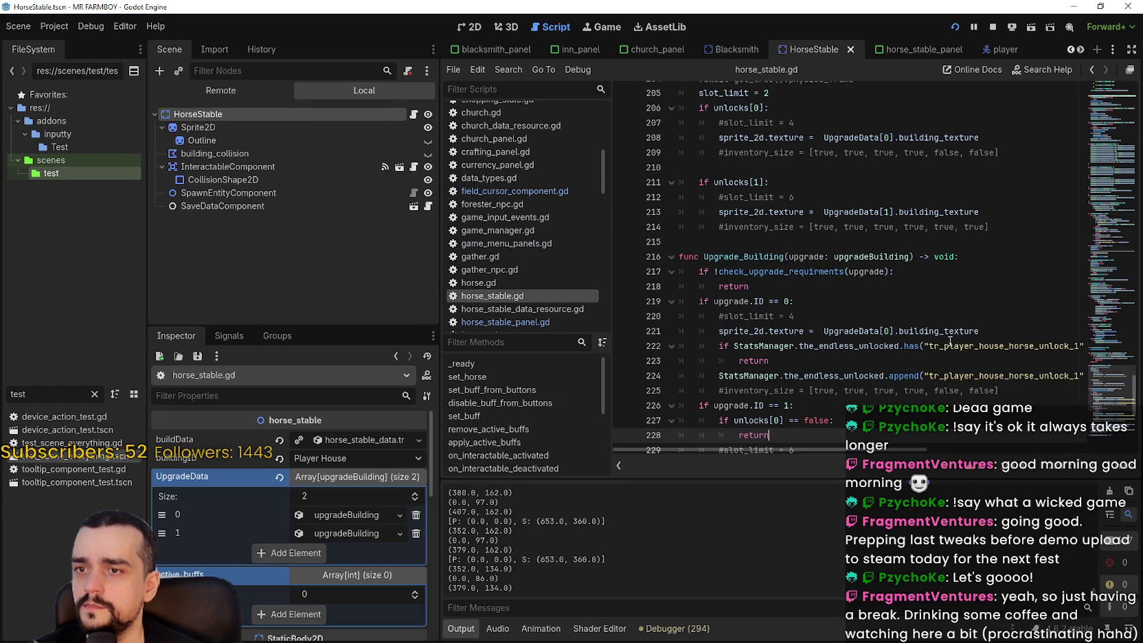
Jump to line 162 of horse_stable.gd and read Upgrade_Building down to line 208
{"action": "left_click", "coordinate": [1105, 316]}
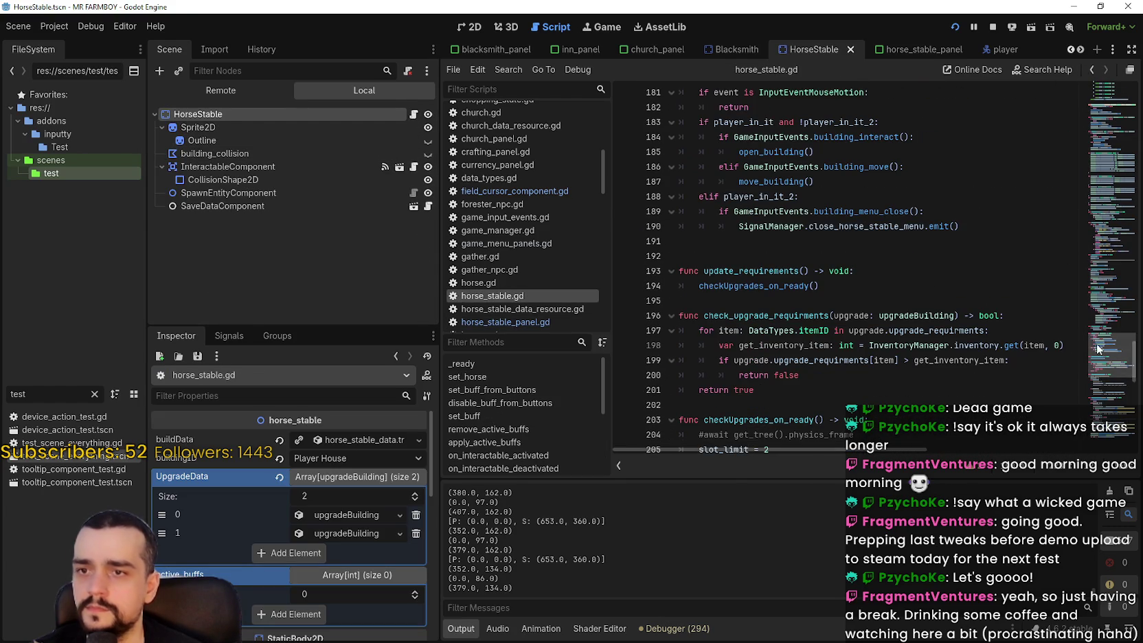
{"action": "mouse_move", "coordinate": [1105, 317]}
{"action": "left_mouse_down"}
{"action": "mouse_move", "coordinate": [1111, 222]}
{"action": "mouse_move", "coordinate": [1093, 309]}
{"action": "left_mouse_up"}
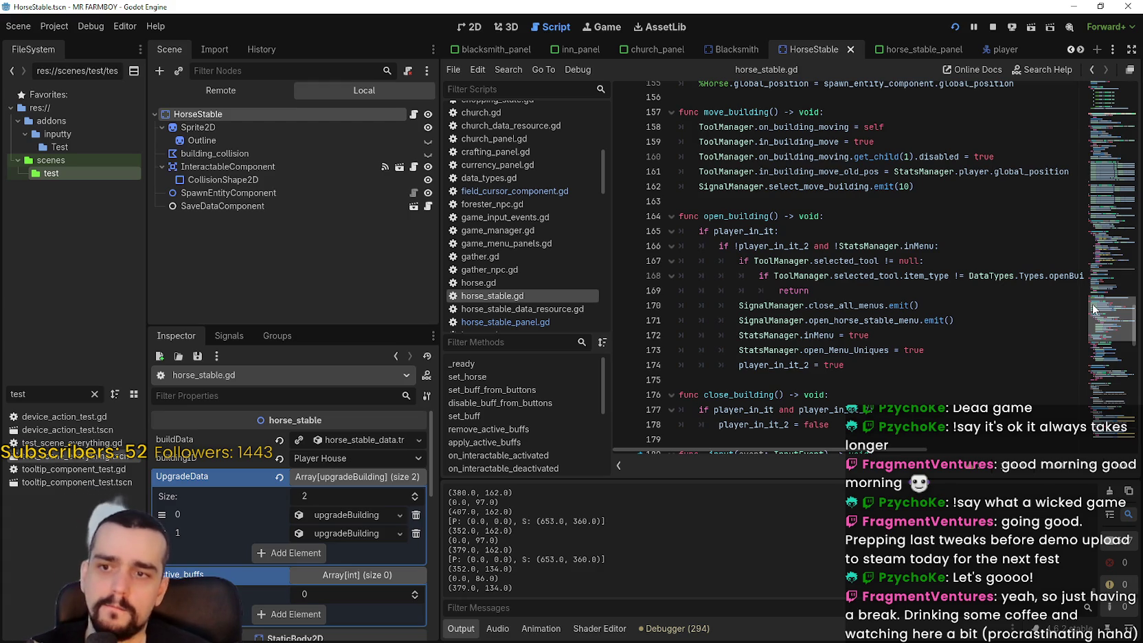
{"action": "mouse_move", "coordinate": [1093, 309]}
{"action": "left_mouse_down"}
{"action": "mouse_move", "coordinate": [1073, 383]}
{"action": "mouse_move", "coordinate": [1074, 362]}
{"action": "left_mouse_up"}
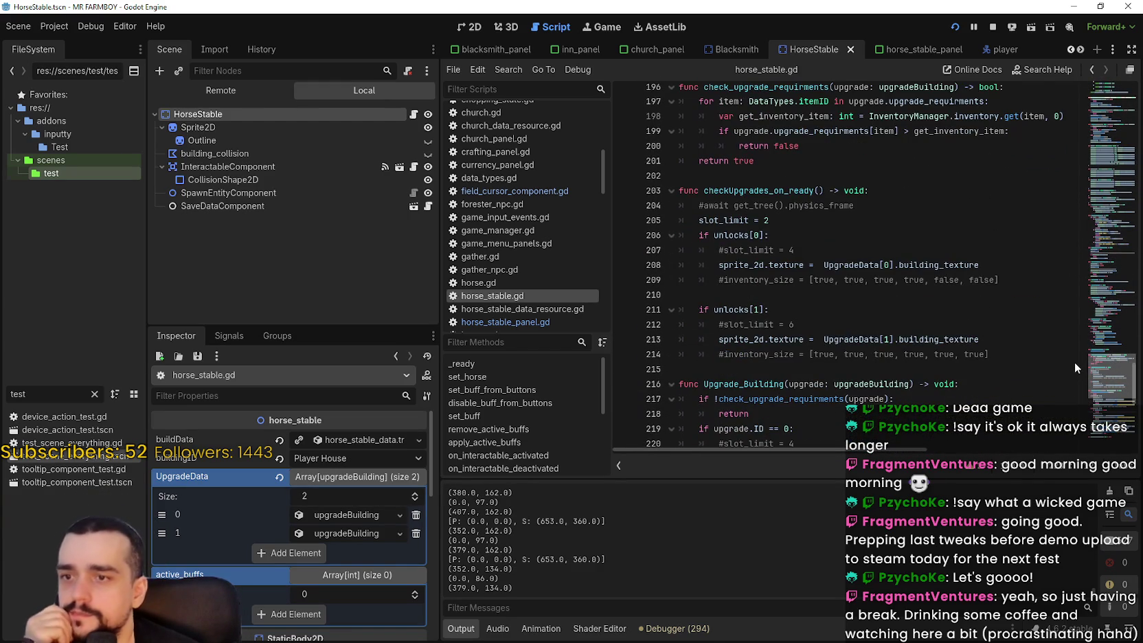
{"action": "left_click", "coordinate": [1010, 264]}
{"action": "scroll", "coordinate": [929, 350], "scroll_direction": "down", "scroll_amount": 4}
{"action": "scroll", "coordinate": [924, 342], "scroll_direction": "up", "scroll_amount": 3}
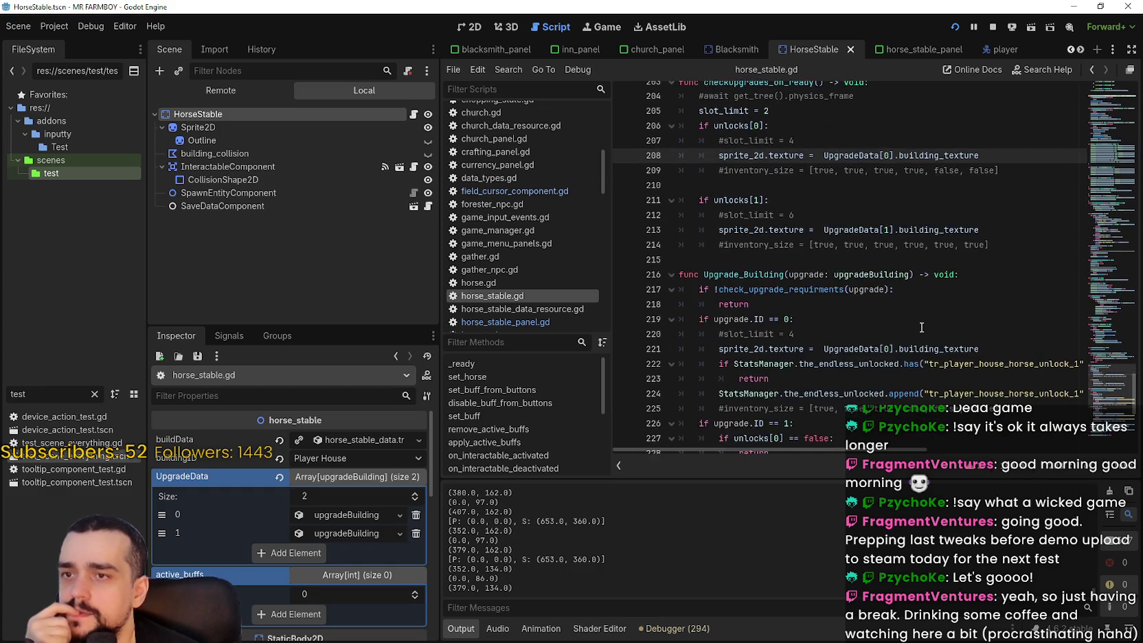
Select checkUpgrades_on_ready, read on past the unlocks, then return to the running game
{"action": "double_click", "coordinate": [775, 126]}
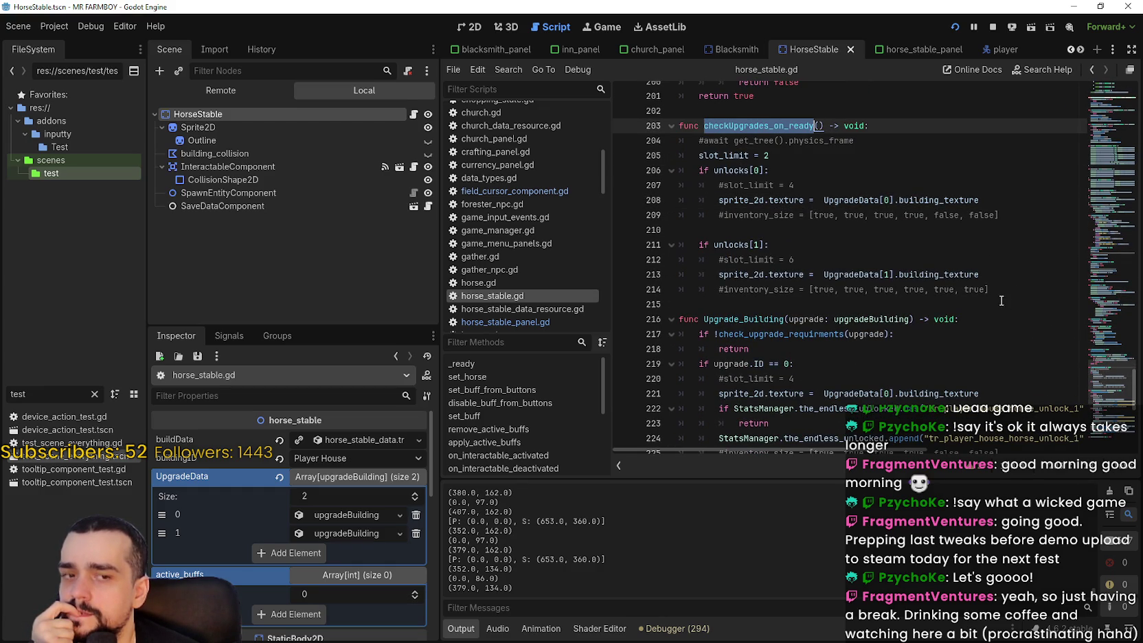
{"action": "scroll", "coordinate": [1004, 302], "scroll_direction": "down", "scroll_amount": 4}
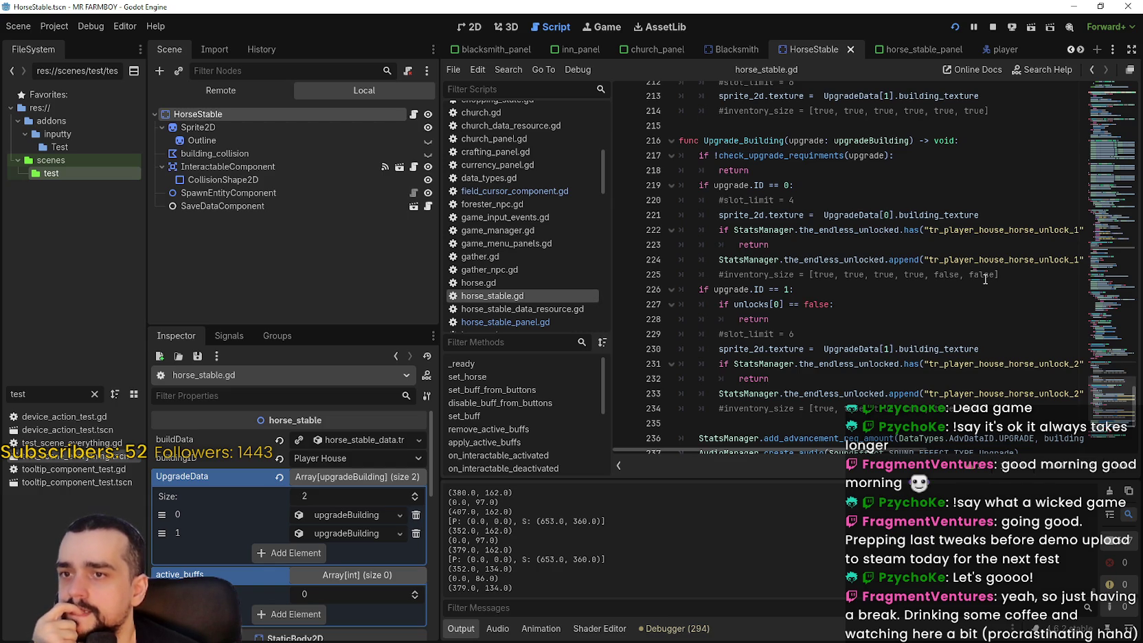
{"action": "scroll", "coordinate": [984, 280], "scroll_direction": "down", "scroll_amount": 4}
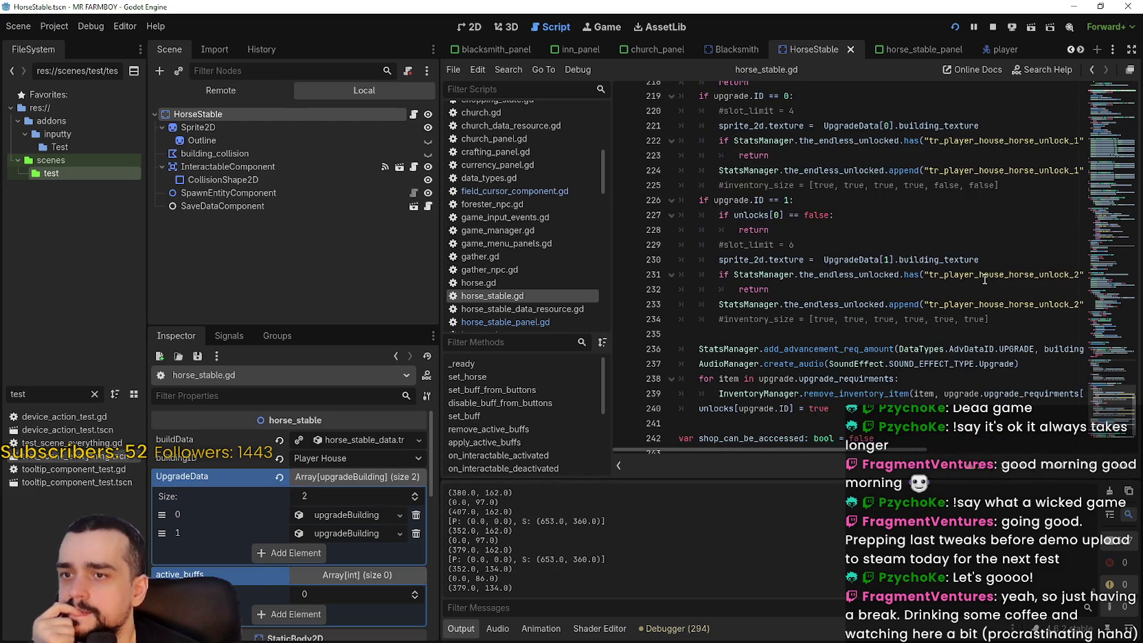
{"action": "left_click", "coordinate": [866, 329]}
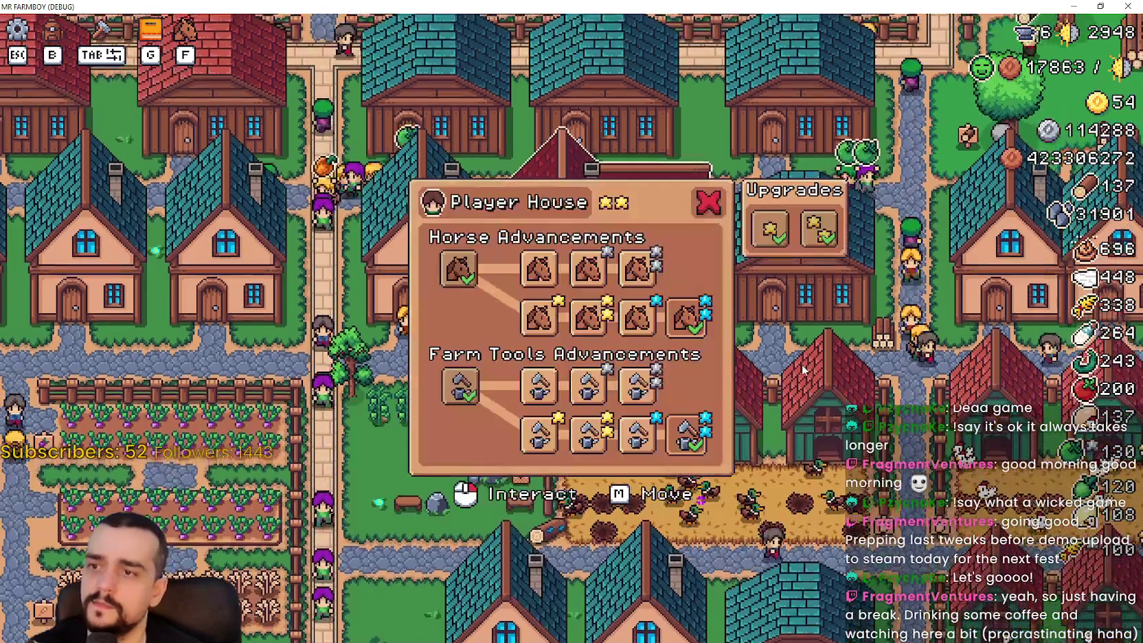
{"action": "left_click", "coordinate": [801, 367]}
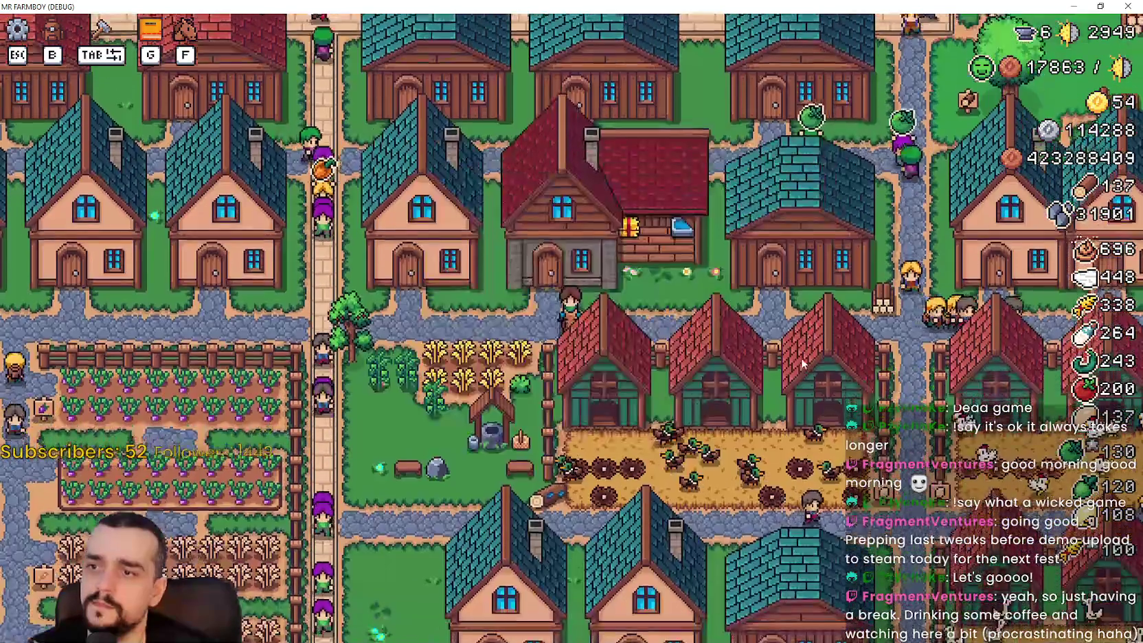
Open horse_stable_panel.gd from the horse_stable_panel scene and scroll through it
{"action": "scroll", "coordinate": [864, 327], "scroll_direction": "down", "scroll_amount": 1}
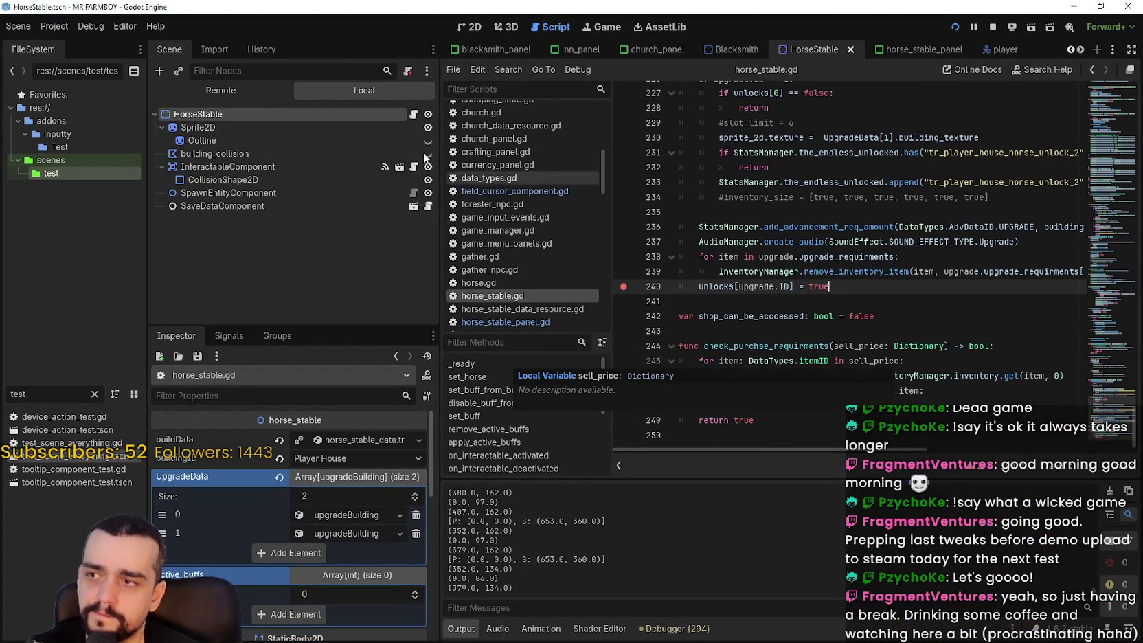
{"action": "left_click", "coordinate": [924, 49]}
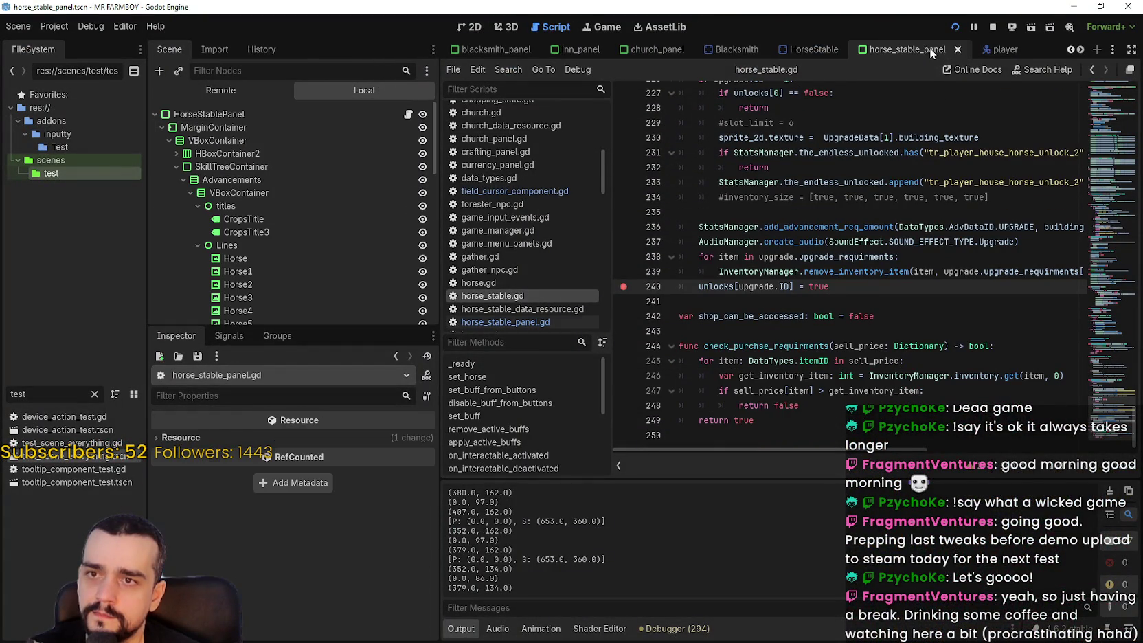
{"action": "left_click", "coordinate": [408, 115]}
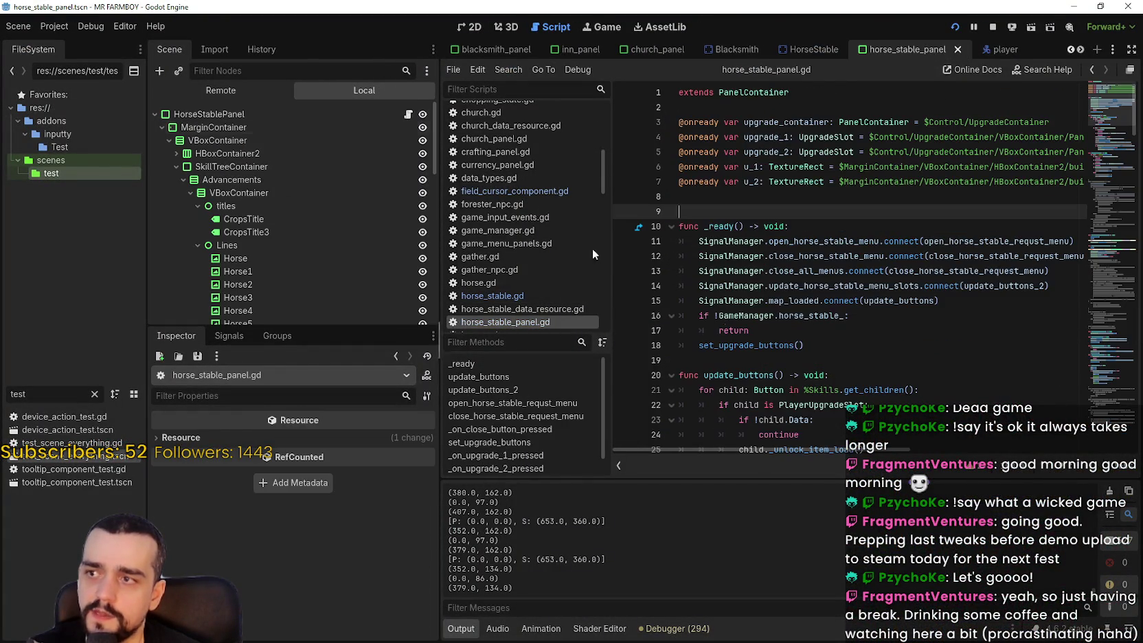
{"action": "scroll", "coordinate": [484, 212], "scroll_direction": "down", "scroll_amount": 2}
{"action": "scroll", "coordinate": [395, 217], "scroll_direction": "down", "scroll_amount": 2}
{"action": "scroll", "coordinate": [395, 217], "scroll_direction": "down", "scroll_amount": 6}
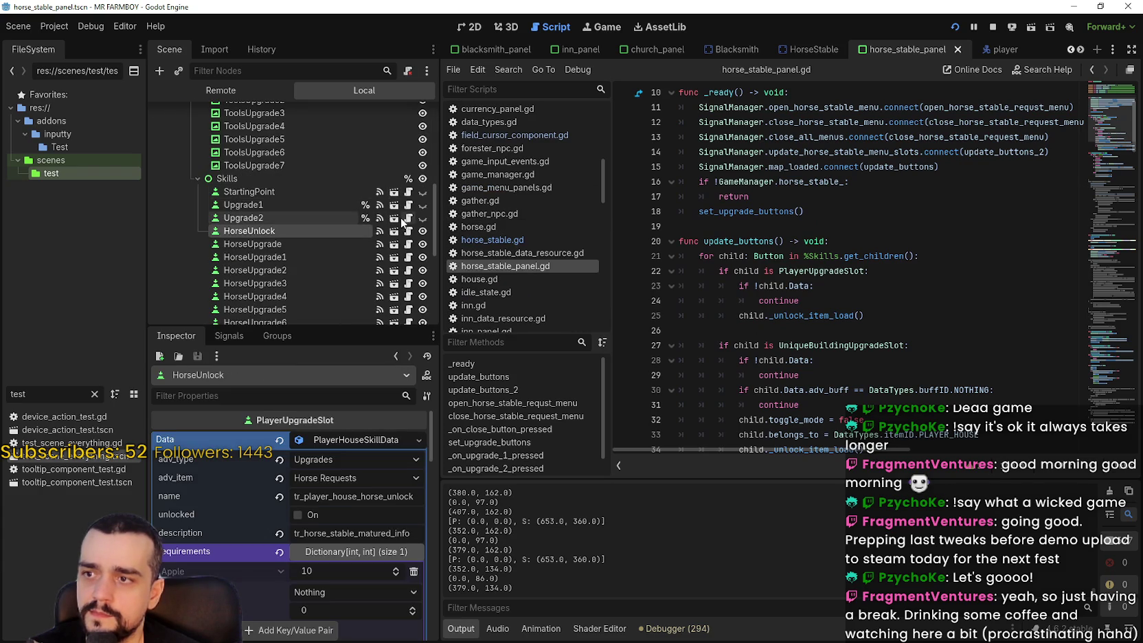
Open the HorseUnlock slot's script and set a breakpoint on _unlock_item's audio line 276
{"action": "left_click", "coordinate": [859, 336], "text": "ctrl"}
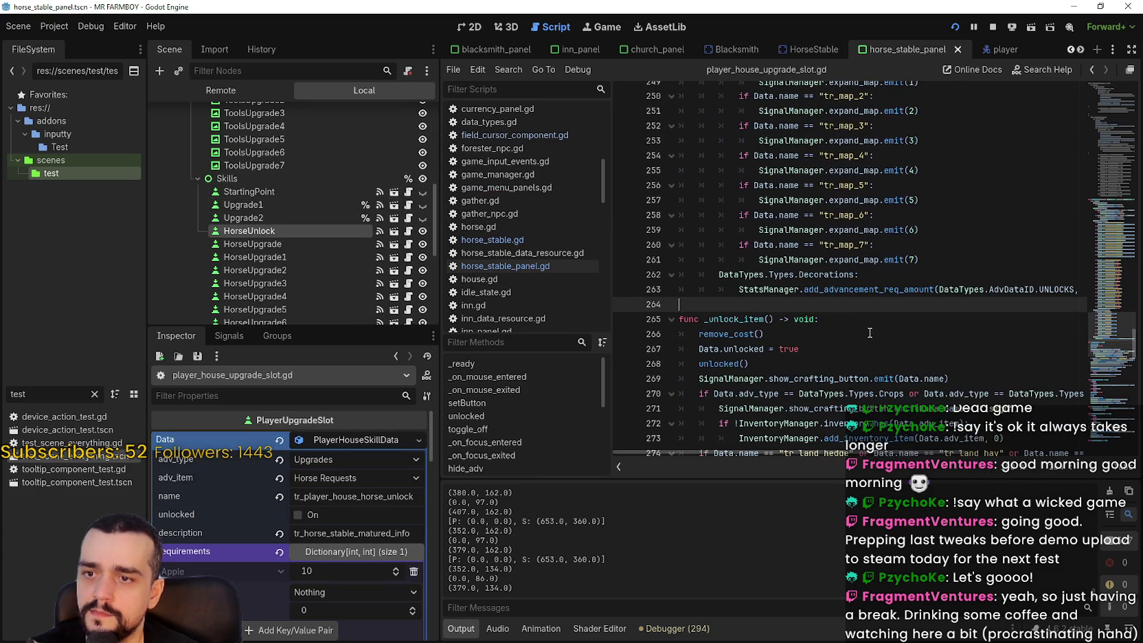
{"action": "scroll", "coordinate": [1106, 357], "scroll_direction": "down", "scroll_amount": 4}
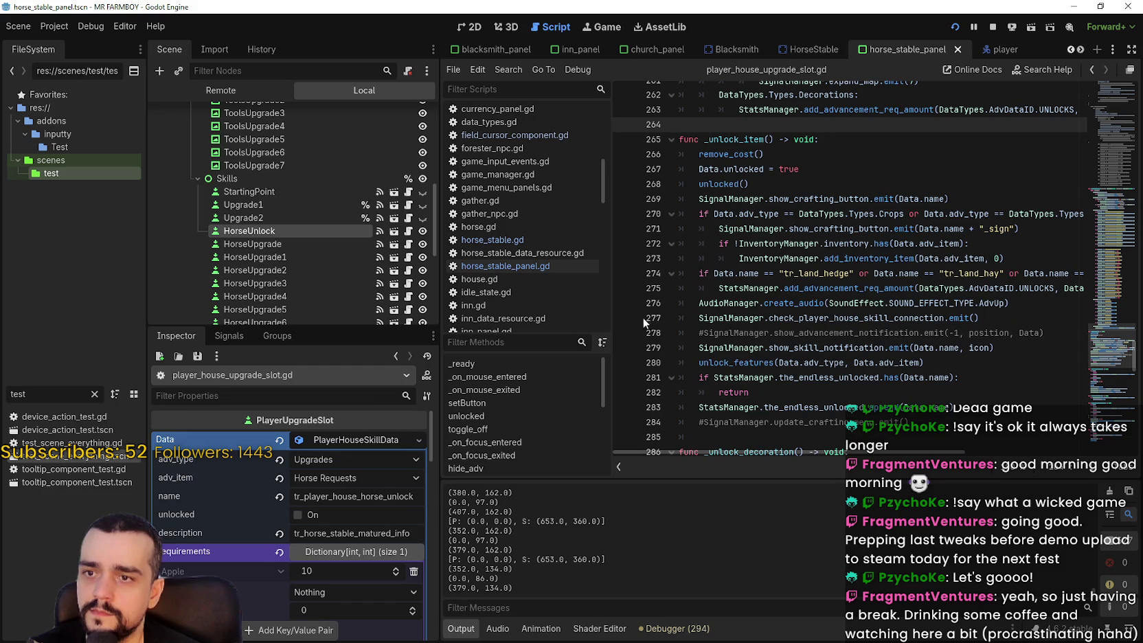
{"action": "left_click", "coordinate": [623, 303]}
{"action": "key", "text": "alt+Tab"}
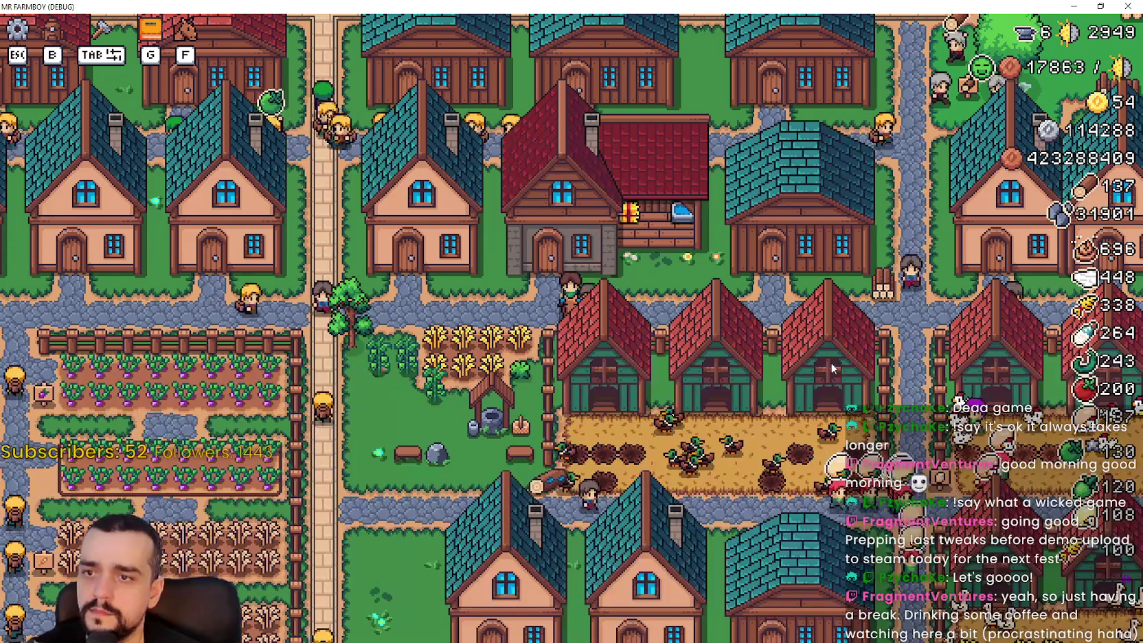
Trigger the horse upgrade to hit the breakpoint, then trace stack frames 4 and 3 to open_building, line 171
{"action": "left_click", "coordinate": [820, 361]}
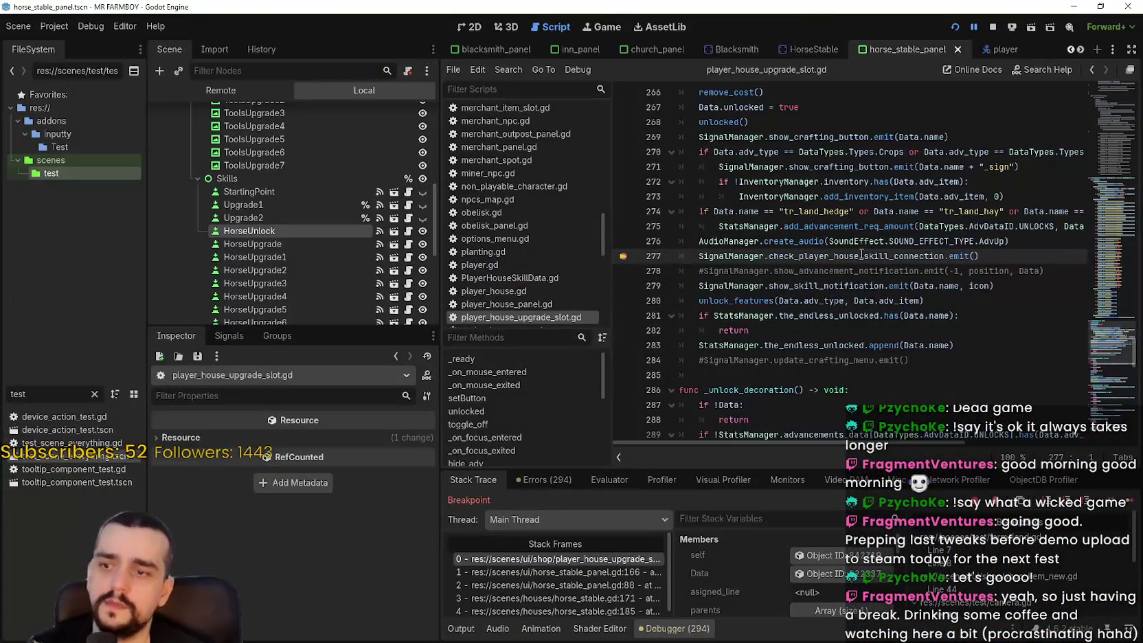
{"action": "mouse_move", "coordinate": [861, 254]}
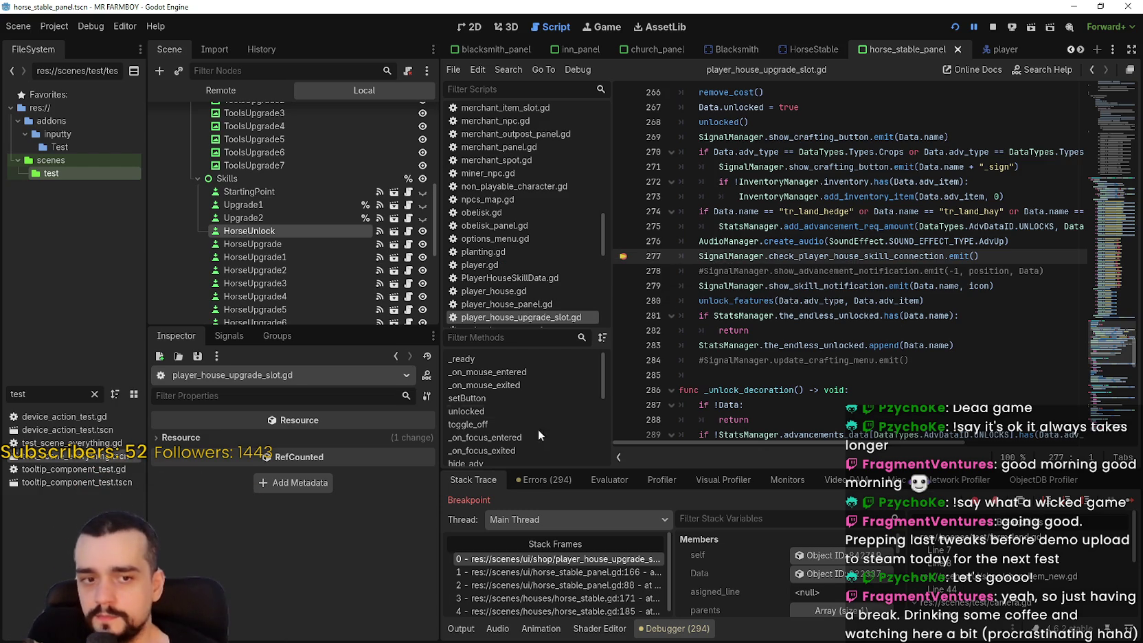
{"action": "scroll", "coordinate": [599, 593], "scroll_direction": "down", "scroll_amount": 1}
{"action": "scroll", "coordinate": [599, 593], "scroll_direction": "up", "scroll_amount": 1}
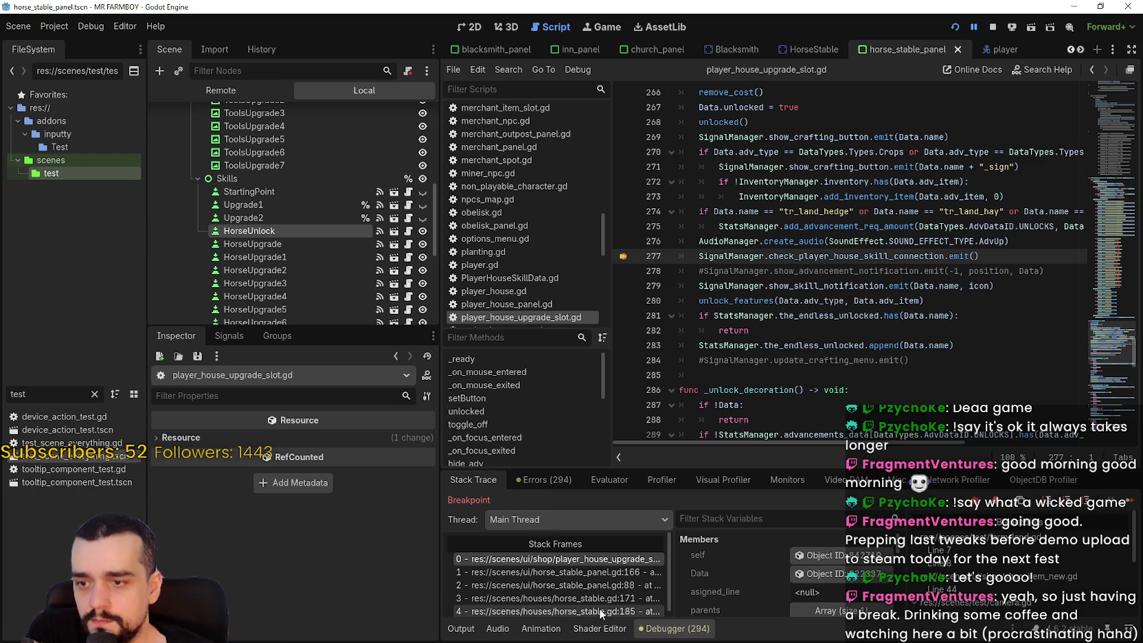
{"action": "left_click", "coordinate": [602, 610]}
{"action": "left_click", "coordinate": [595, 598]}
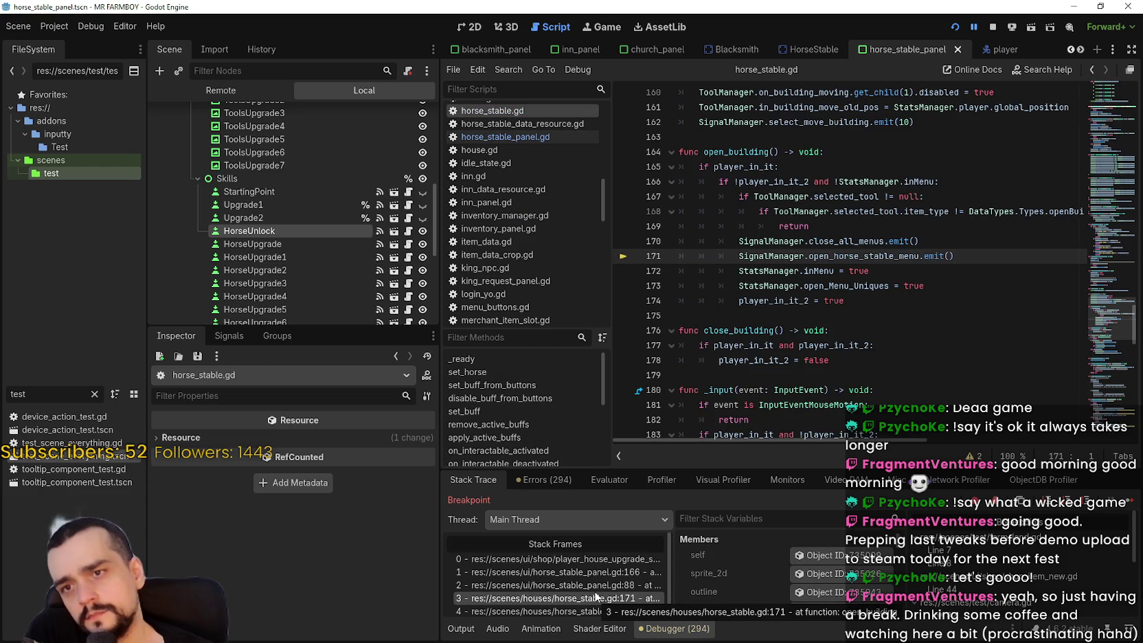
Inspect the %Upgrade1._unlock_item() call in CheckUpgrades on line 166 of horse_stable_panel.gd
{"action": "left_click", "coordinate": [593, 588]}
{"action": "left_click", "coordinate": [596, 573]}
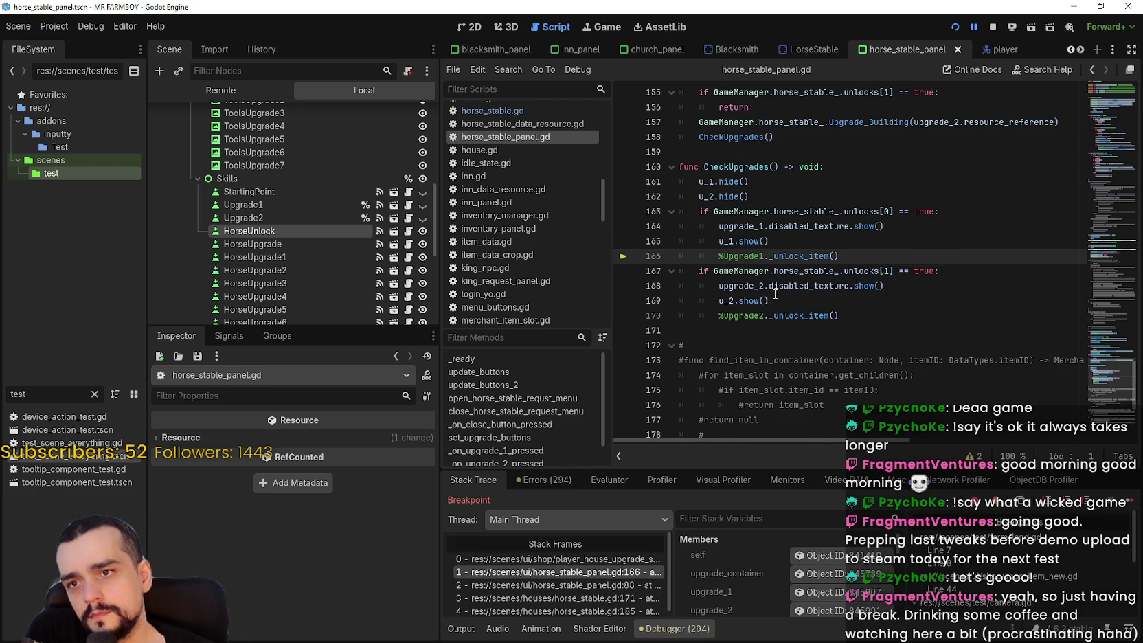
{"action": "left_click_drag", "start_coordinate": [873, 254], "coordinate": [660, 256]}
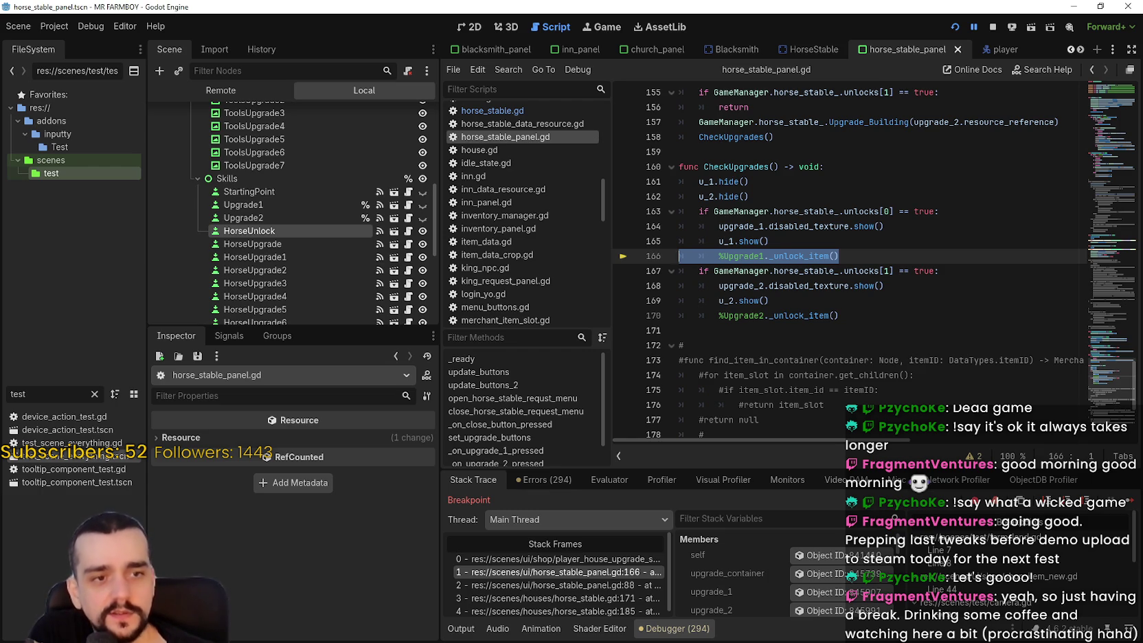
{"action": "left_click", "coordinate": [970, 271]}
{"action": "key", "text": "Up"}
{"action": "key", "text": "Up"}
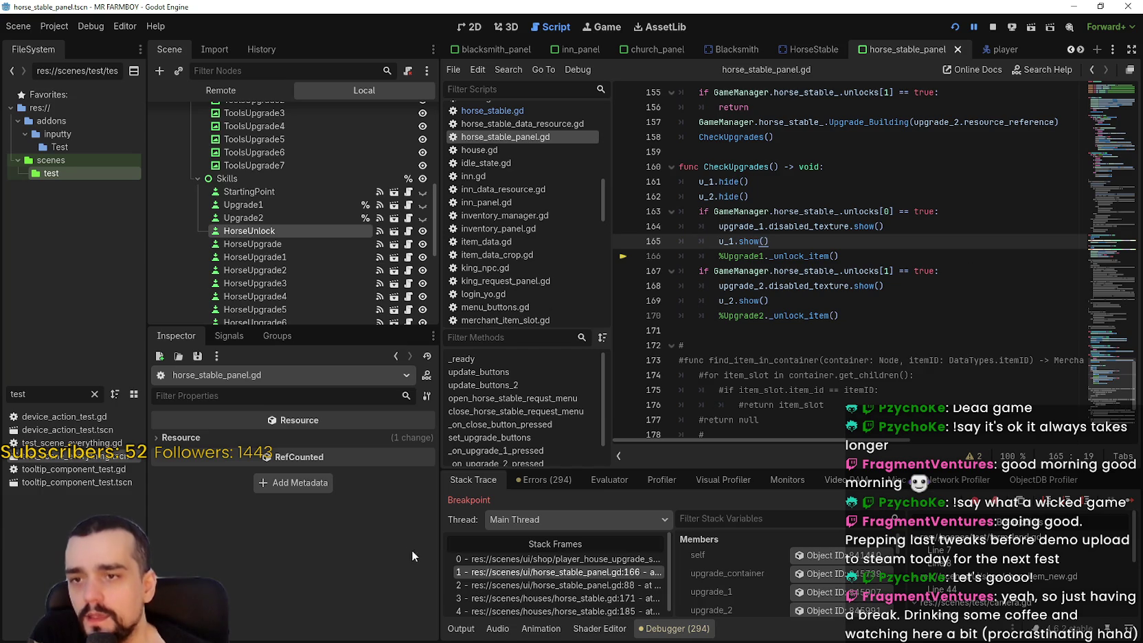
Return to the _unlock_item frame and select the unlocked property on line 267
{"action": "left_click", "coordinate": [594, 557]}
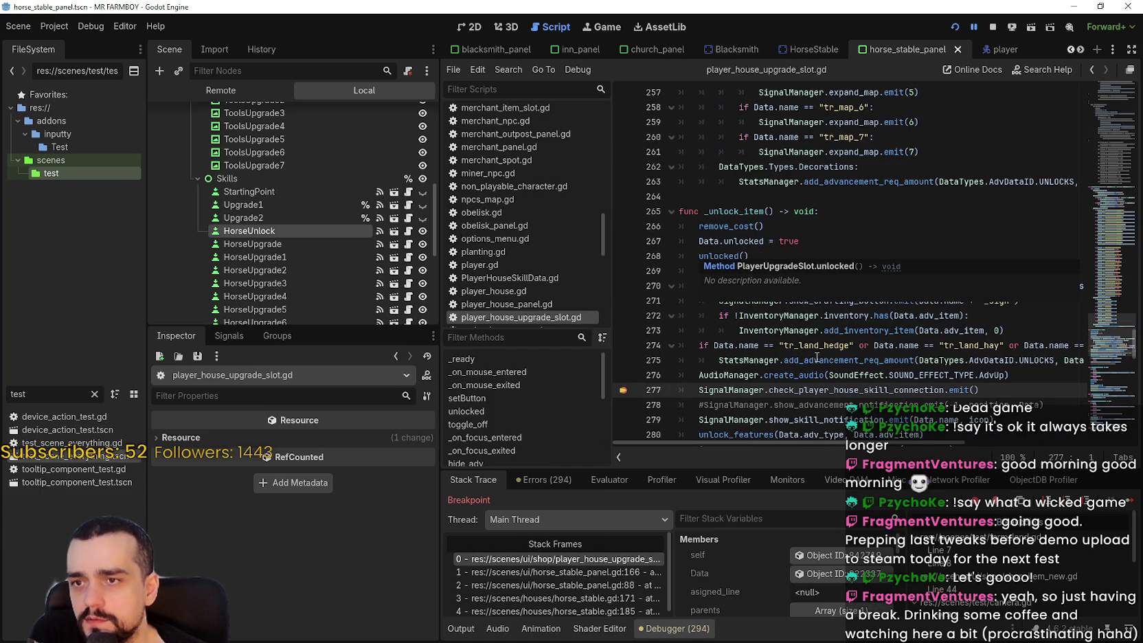
{"action": "double_click", "coordinate": [745, 240]}
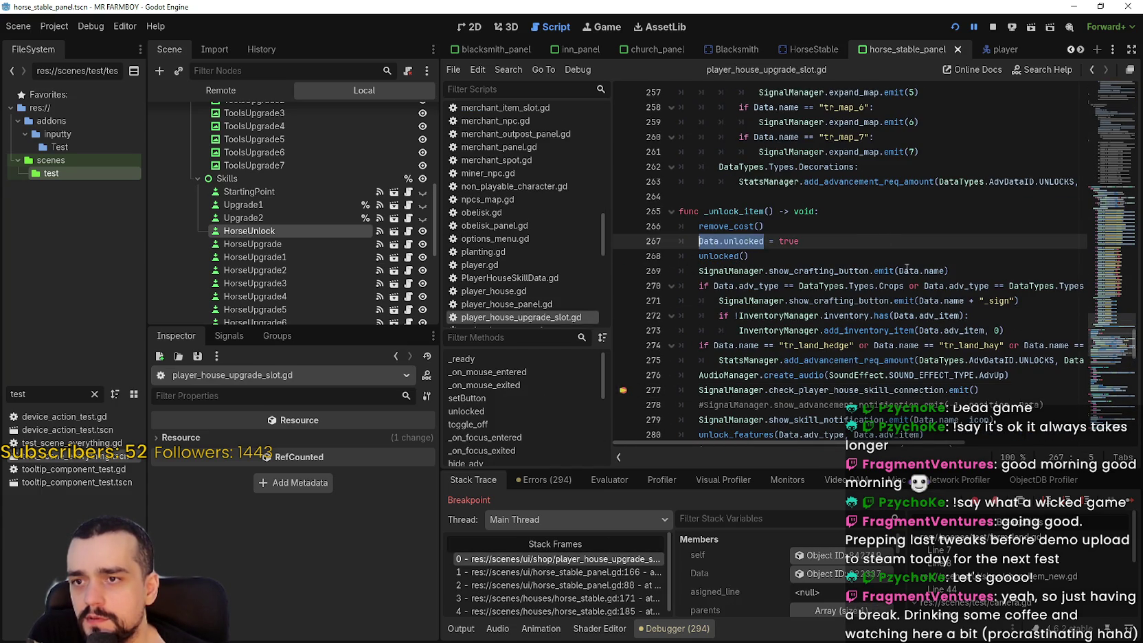
{"action": "left_click", "coordinate": [831, 214]}
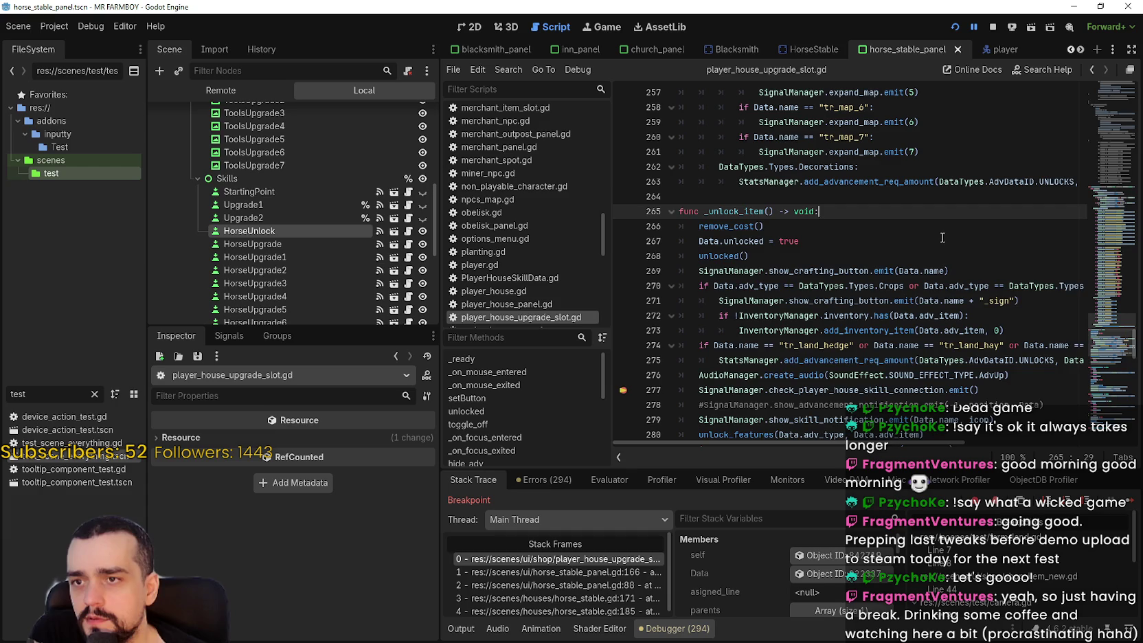
Insert an 'if Data.unlocked:' line with an indented body at the top of _unlock_item
{"action": "key", "text": "Return"}
{"action": "type", "text": "if"}
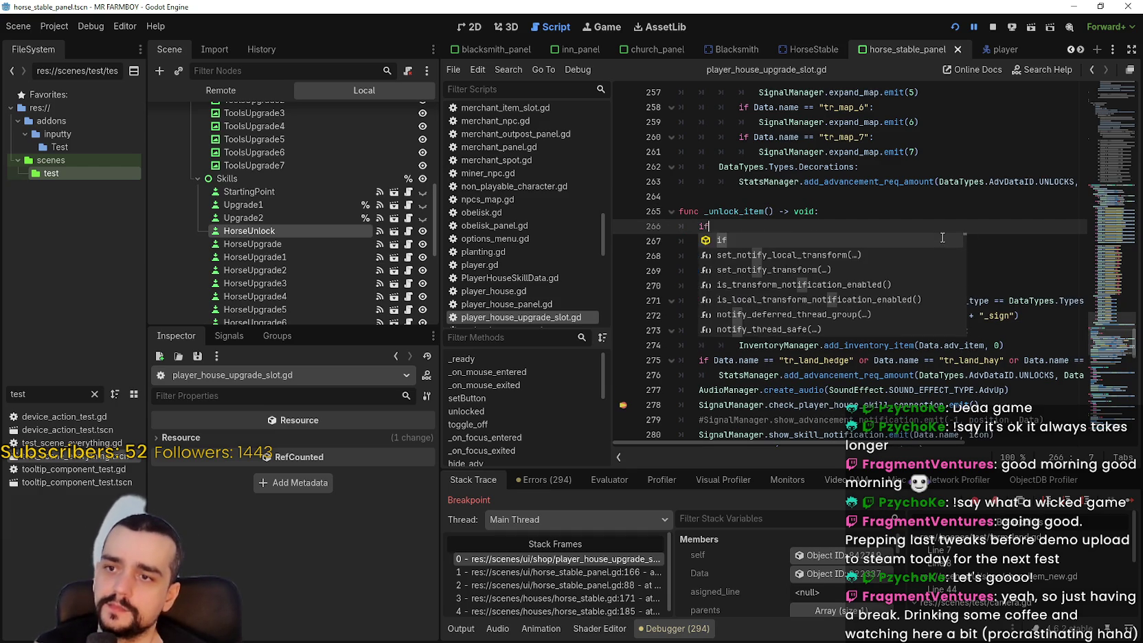
{"action": "left_click", "coordinate": [848, 221]}
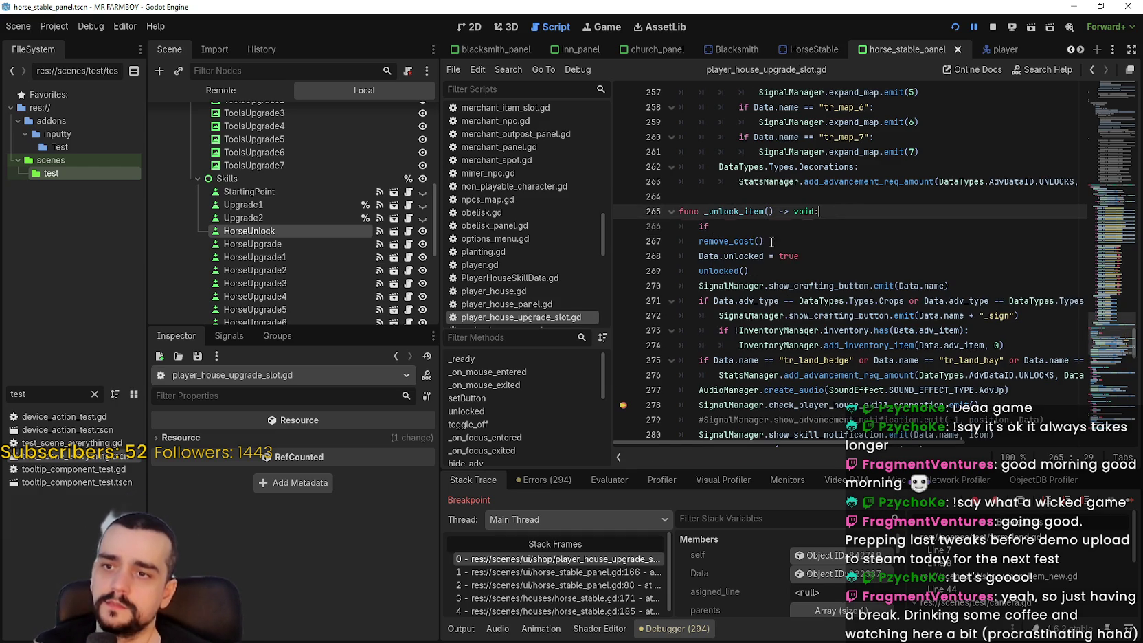
{"action": "left_click", "coordinate": [735, 230]}
{"action": "type", "text": "Data.unlocked"}
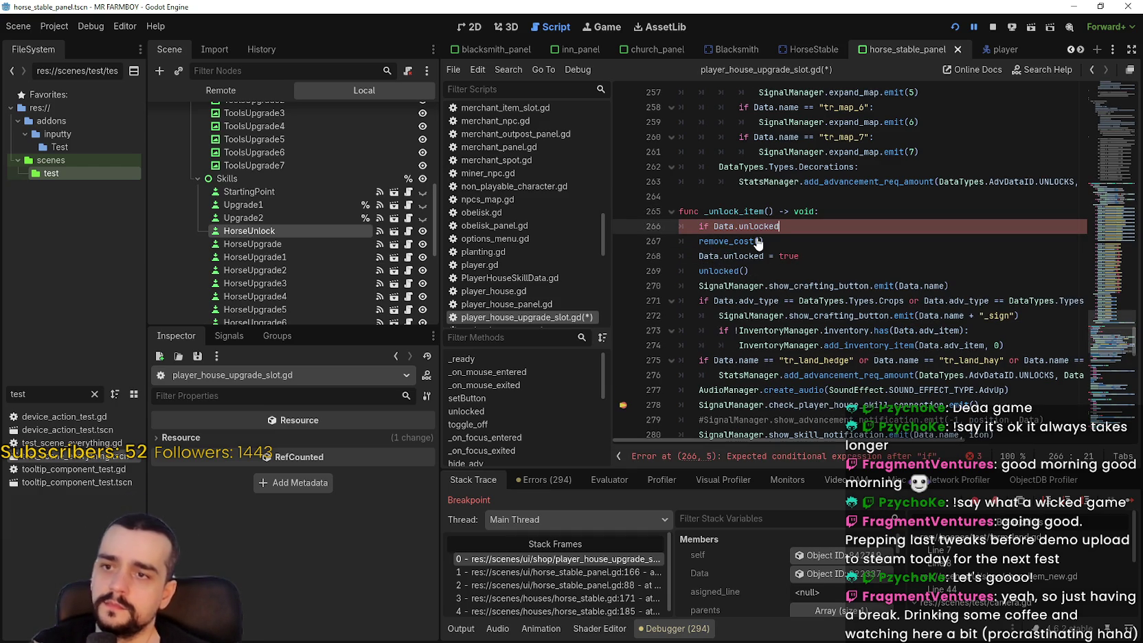
{"action": "type", "text": ":"}
{"action": "key", "text": "Return"}
{"action": "type", "text": "return"}
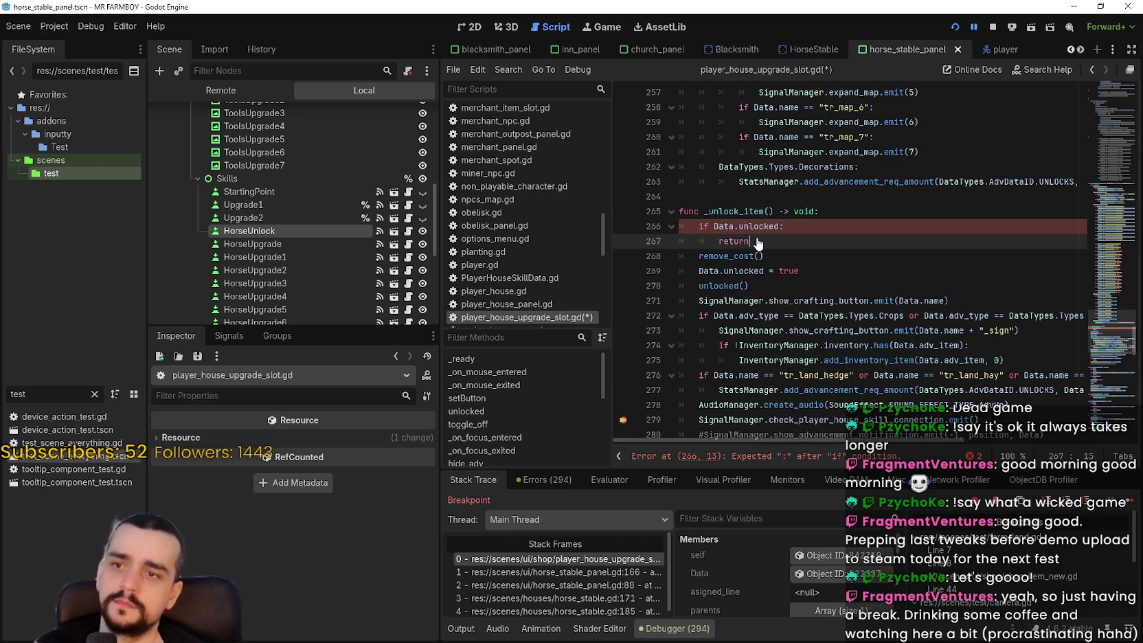
Save the script and resume the paused game from the breakpoint
{"action": "key", "text": "ctrl+s"}
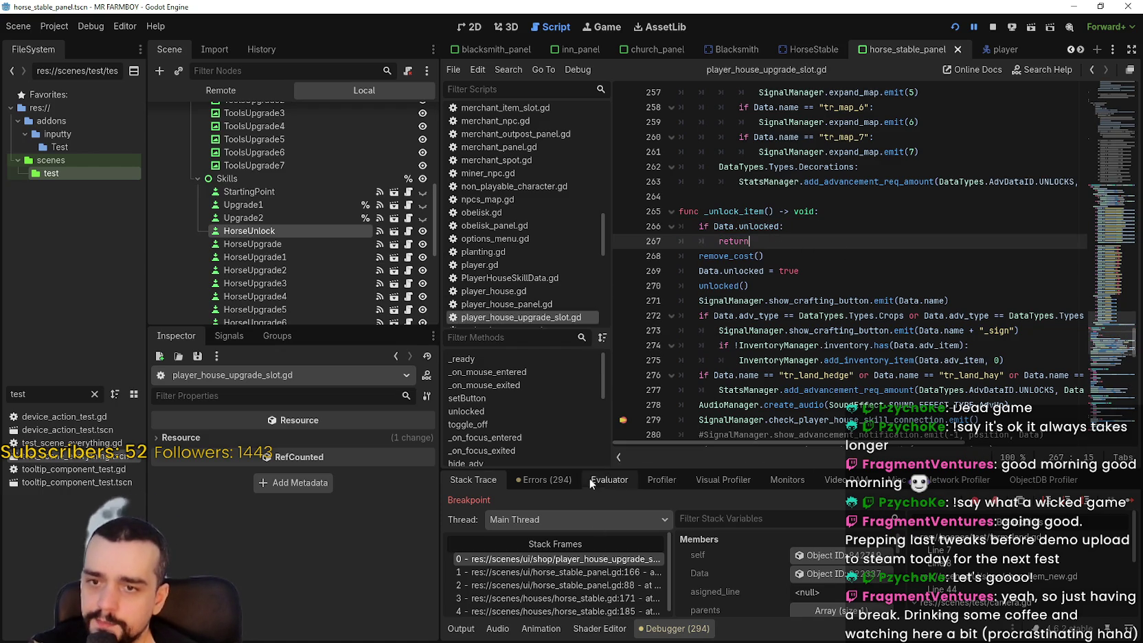
{"action": "left_click", "coordinate": [863, 253]}
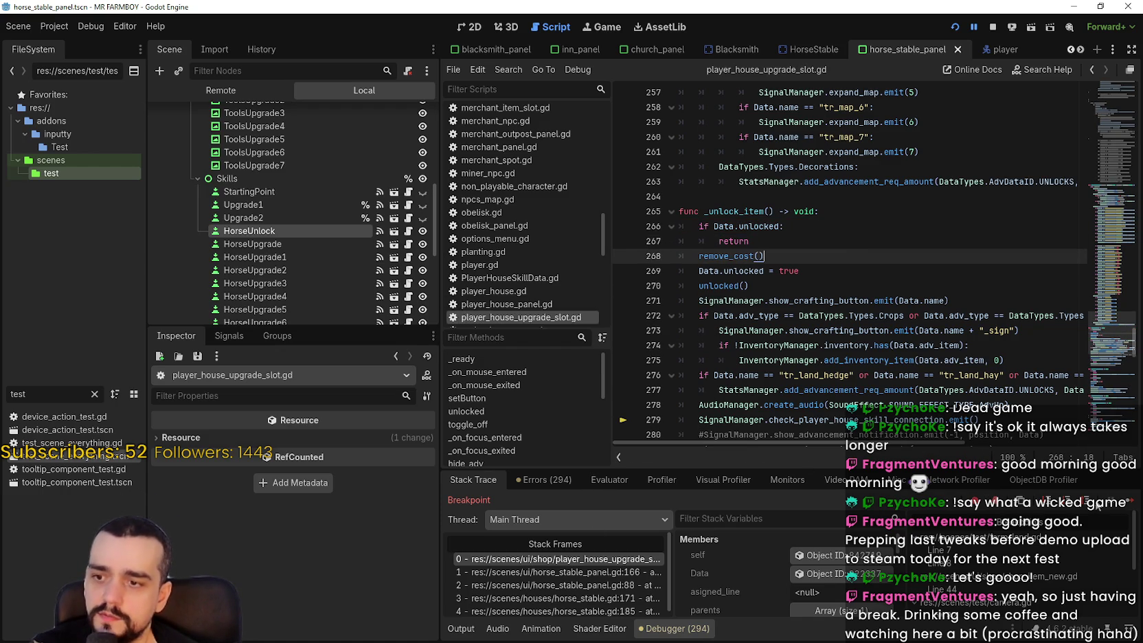
{"action": "left_click", "coordinate": [1126, 504]}
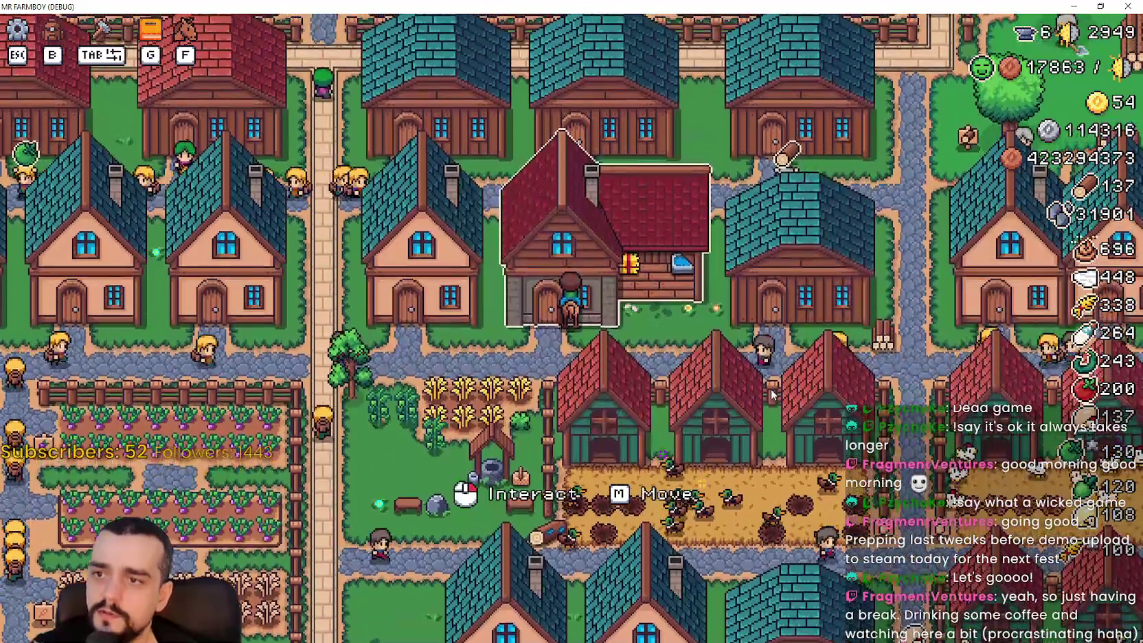
Bring up the Player House window listing Horse and Farm Tools Advancements
{"action": "left_click", "coordinate": [563, 226]}
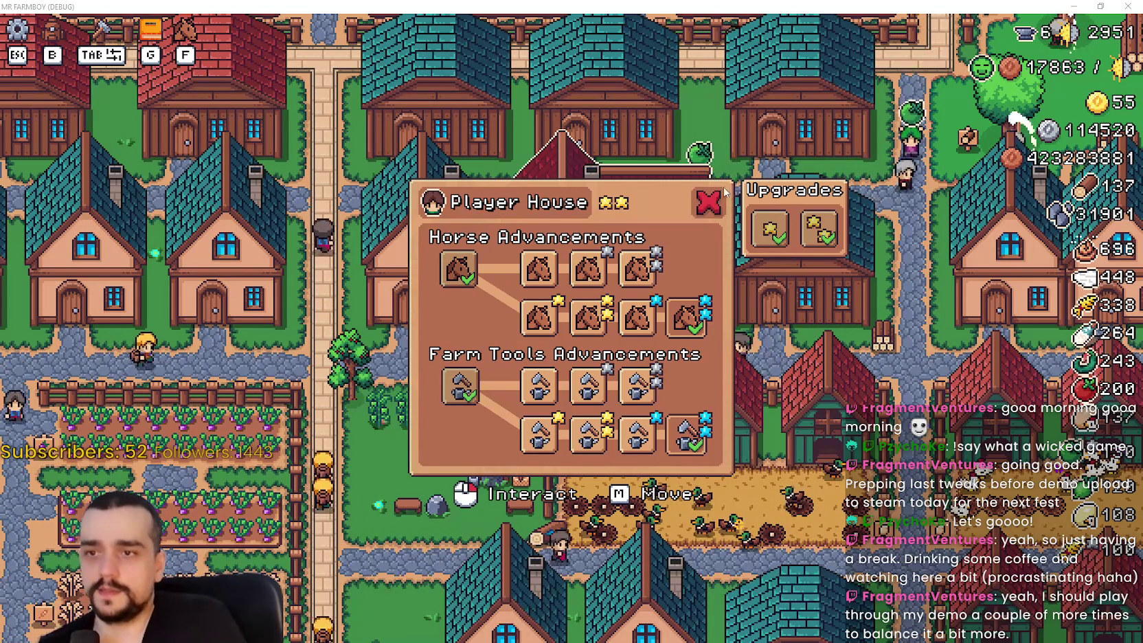
Dismiss the Player House window
{"action": "left_click", "coordinate": [708, 201]}
{"action": "left_click", "coordinate": [708, 201]}
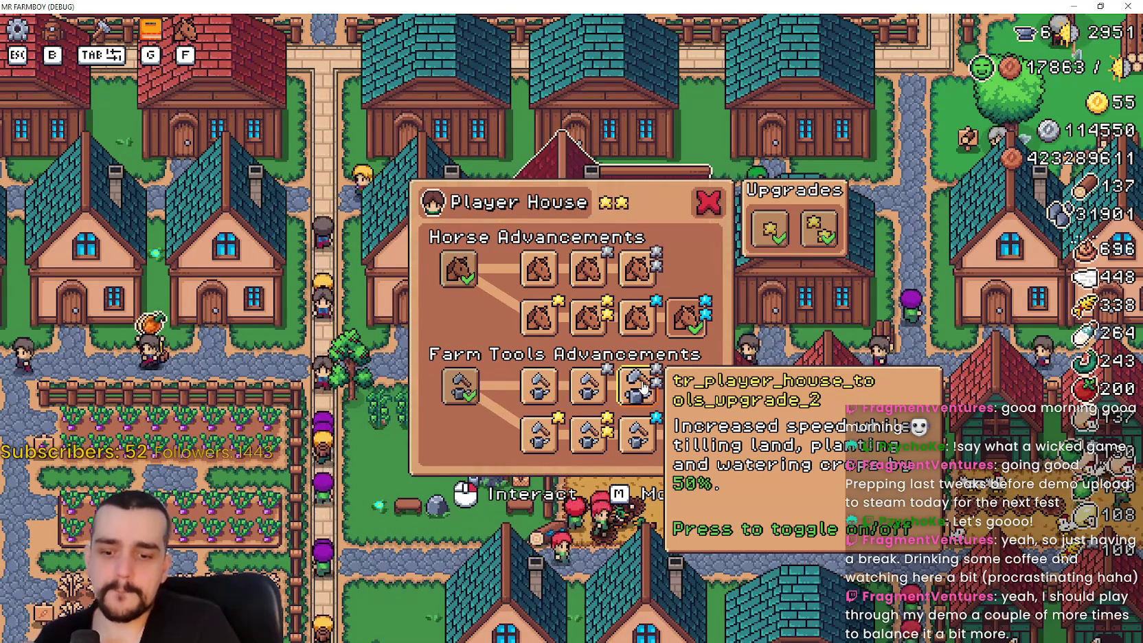
{"action": "key", "text": "Escape"}
Ride the horse through town past the market and manor to the Inn and open its buffs panel
{"action": "key", "text": "w"}
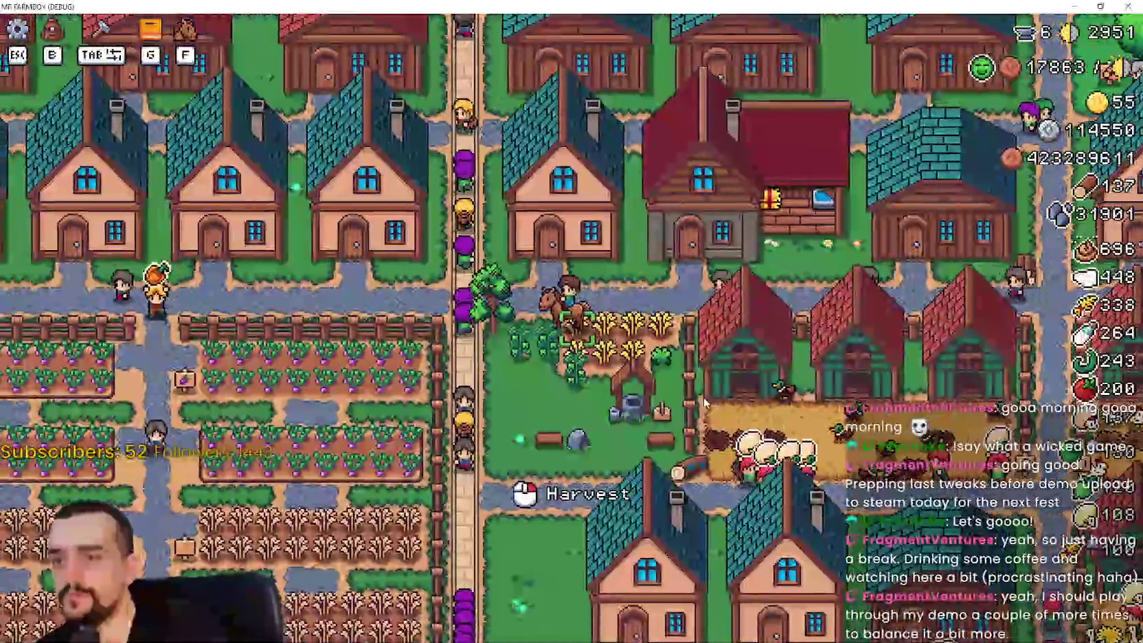
{"action": "key", "text": "d"}
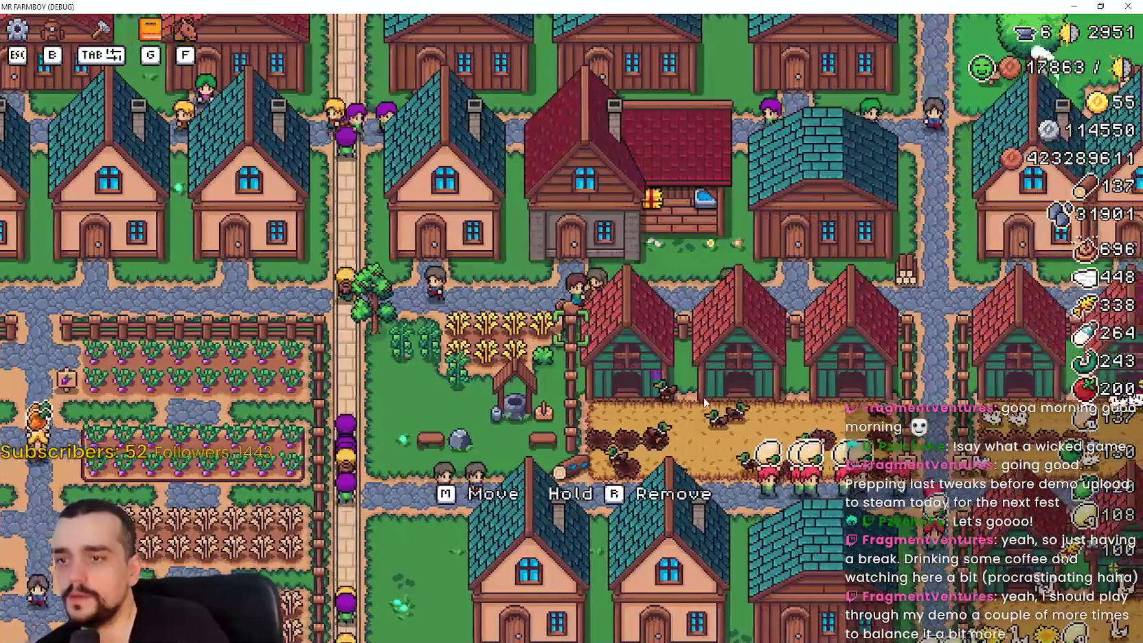
{"action": "key", "text": "a"}
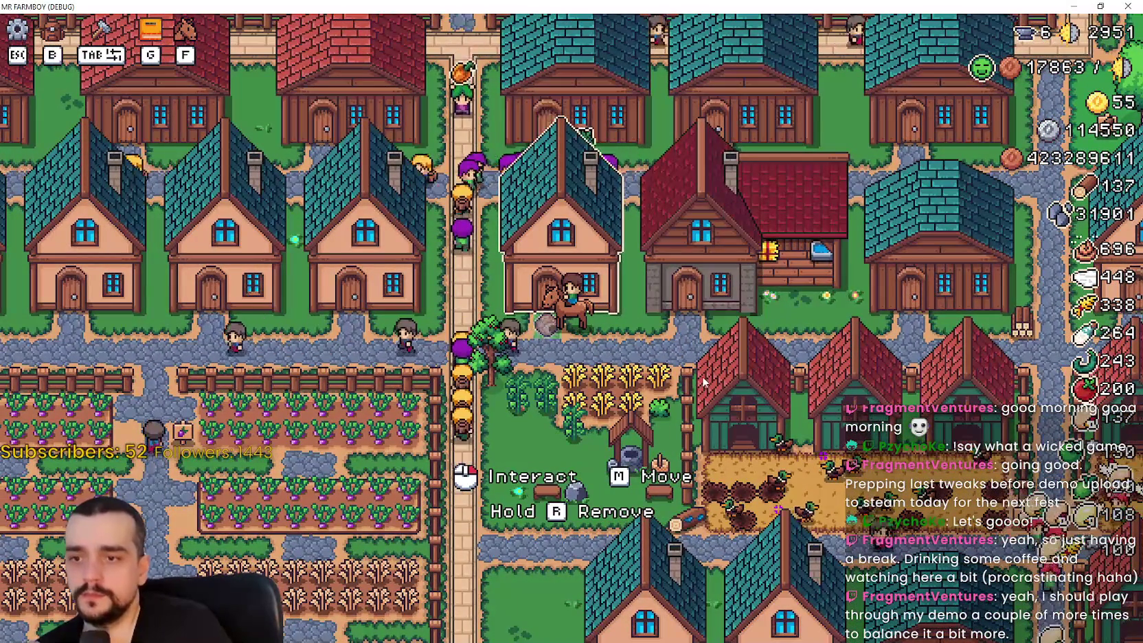
{"action": "key", "text": "s"}
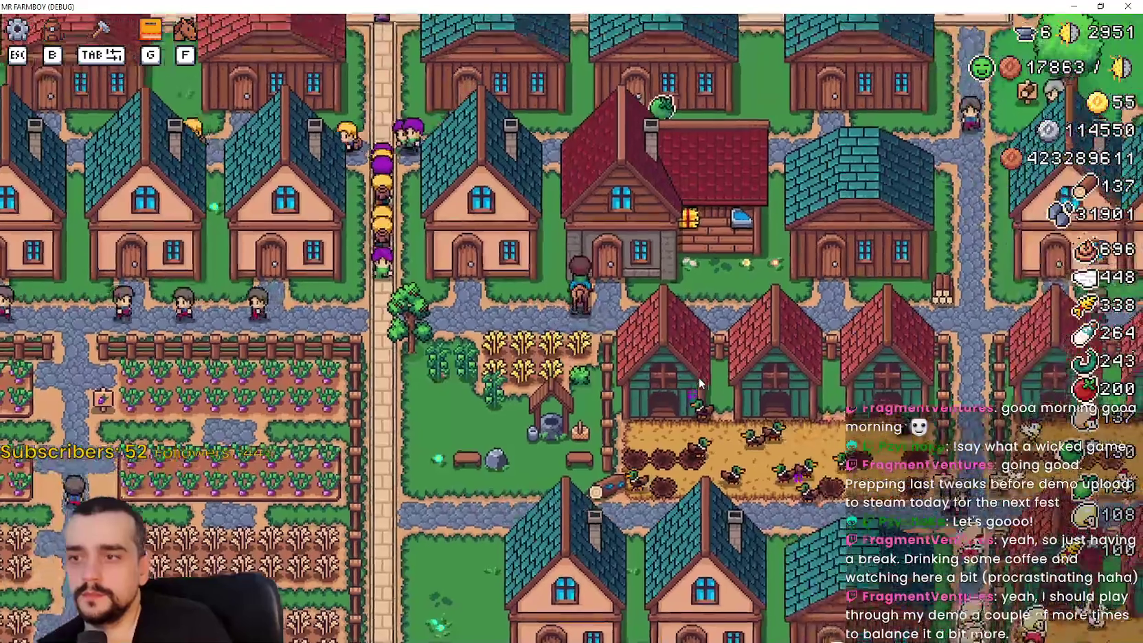
{"action": "key", "text": "a"}
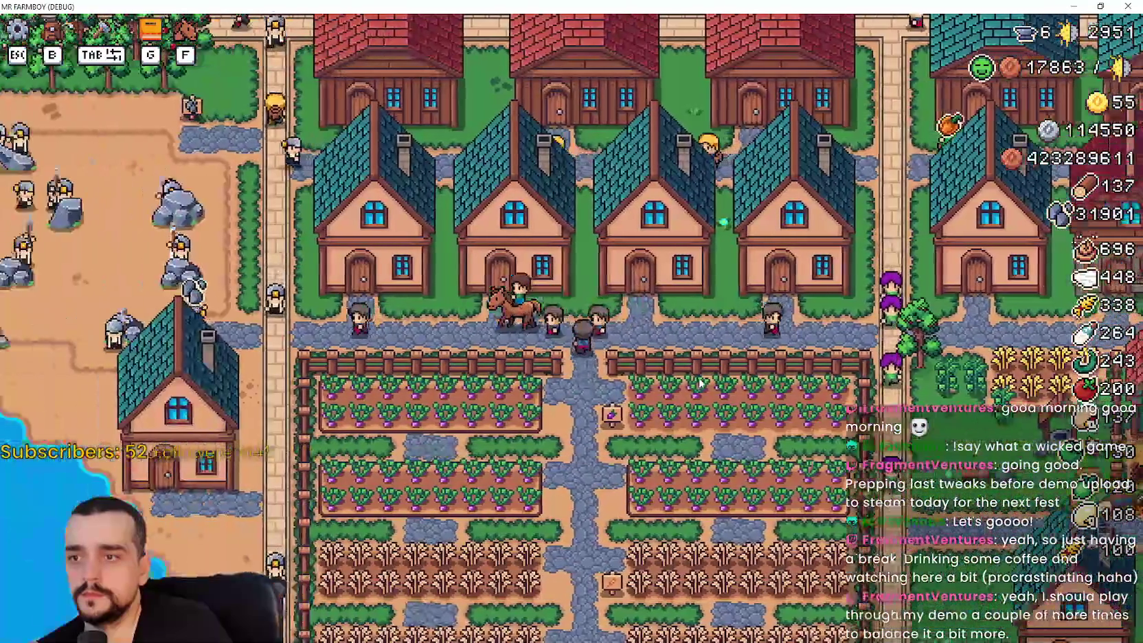
{"action": "key", "text": "s"}
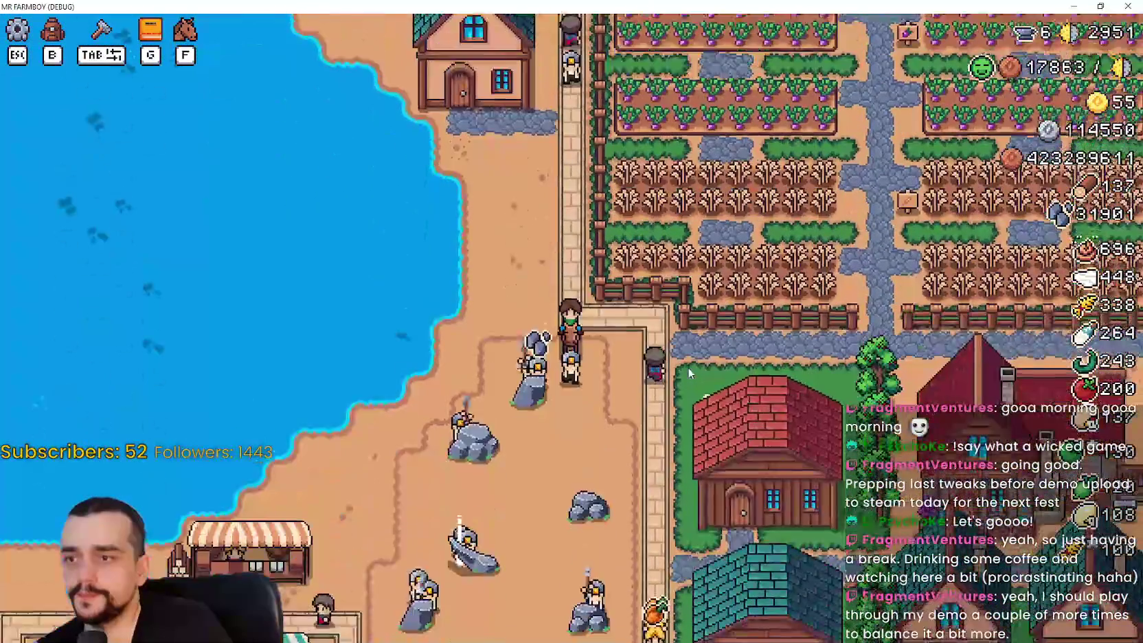
{"action": "key", "text": "a"}
{"action": "key", "text": "s"}
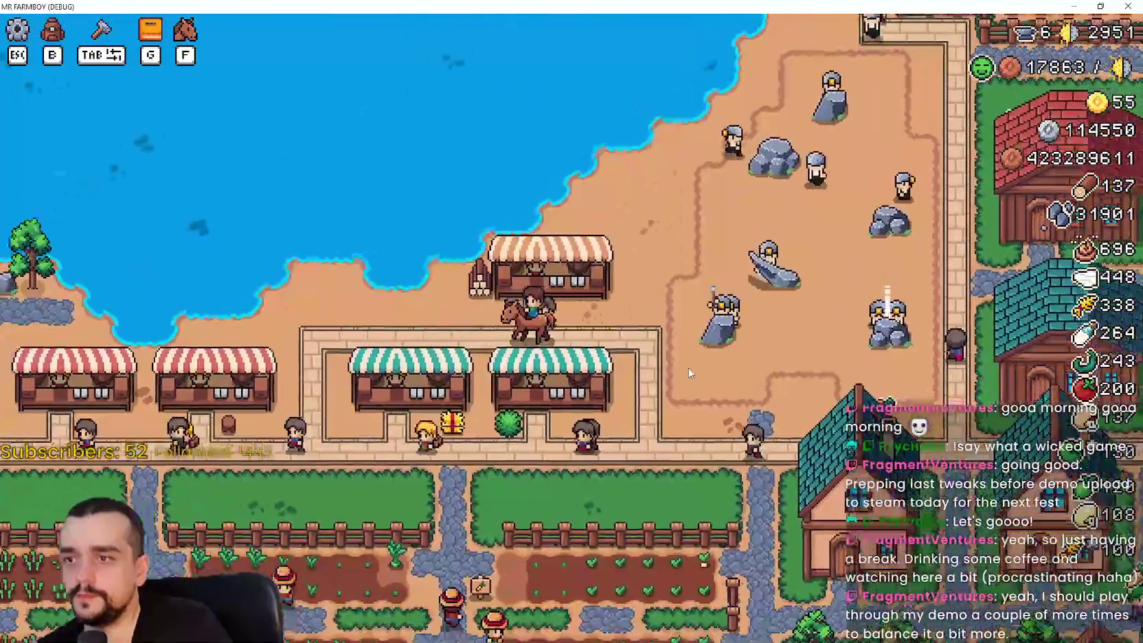
{"action": "key", "text": "a"}
{"action": "key", "text": "s"}
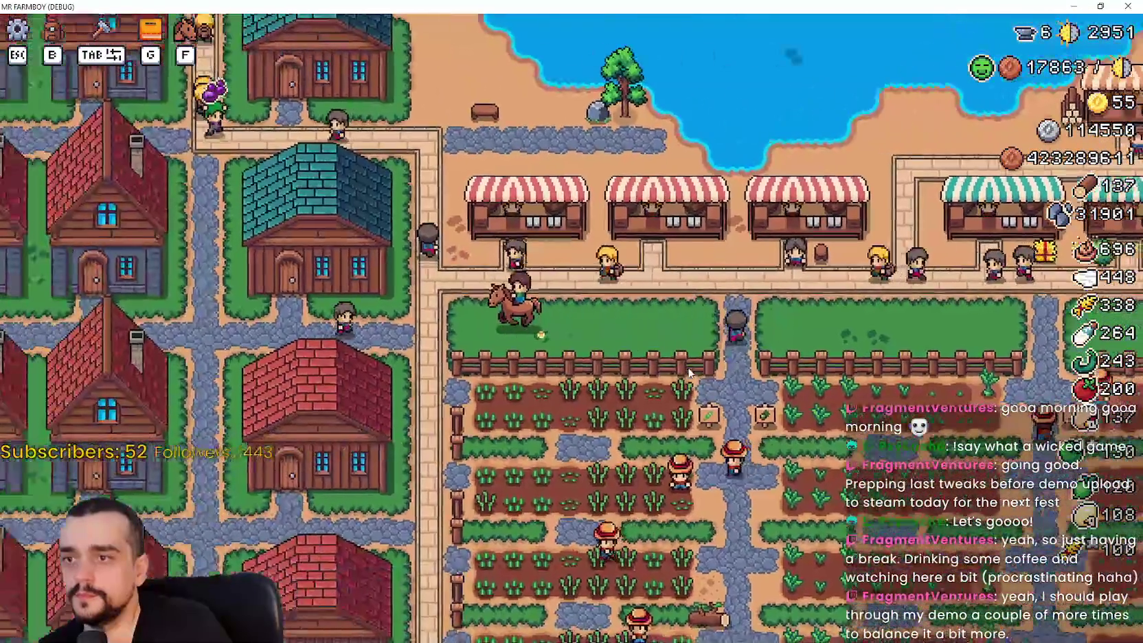
{"action": "key", "text": "a"}
{"action": "key", "text": "s"}
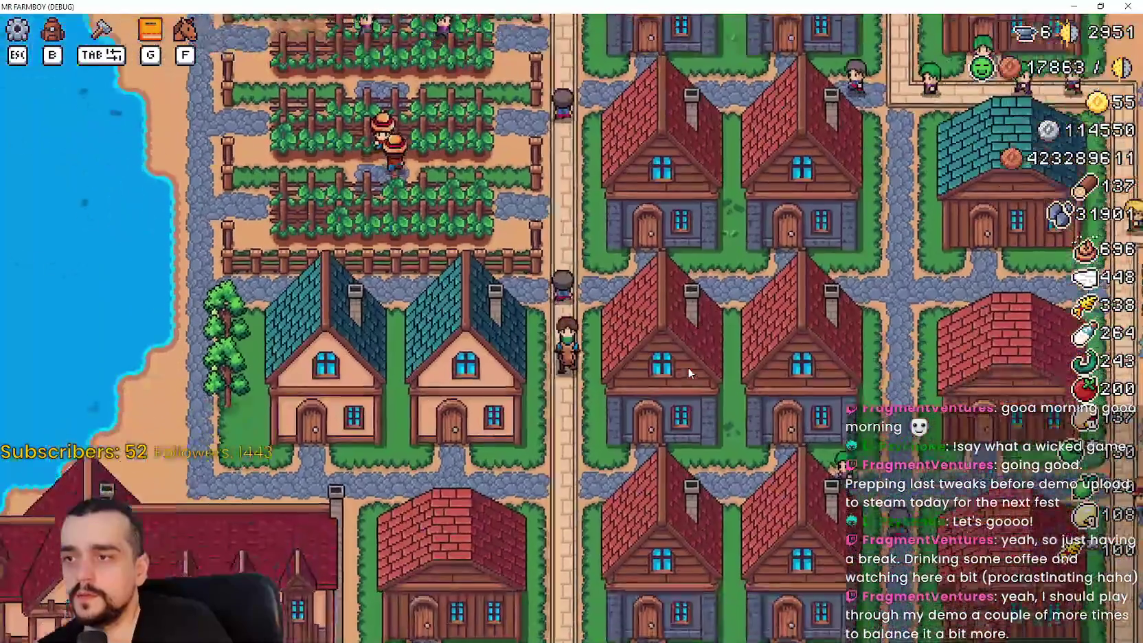
{"action": "key", "text": "a"}
{"action": "key", "text": "s"}
{"action": "key", "text": "e"}
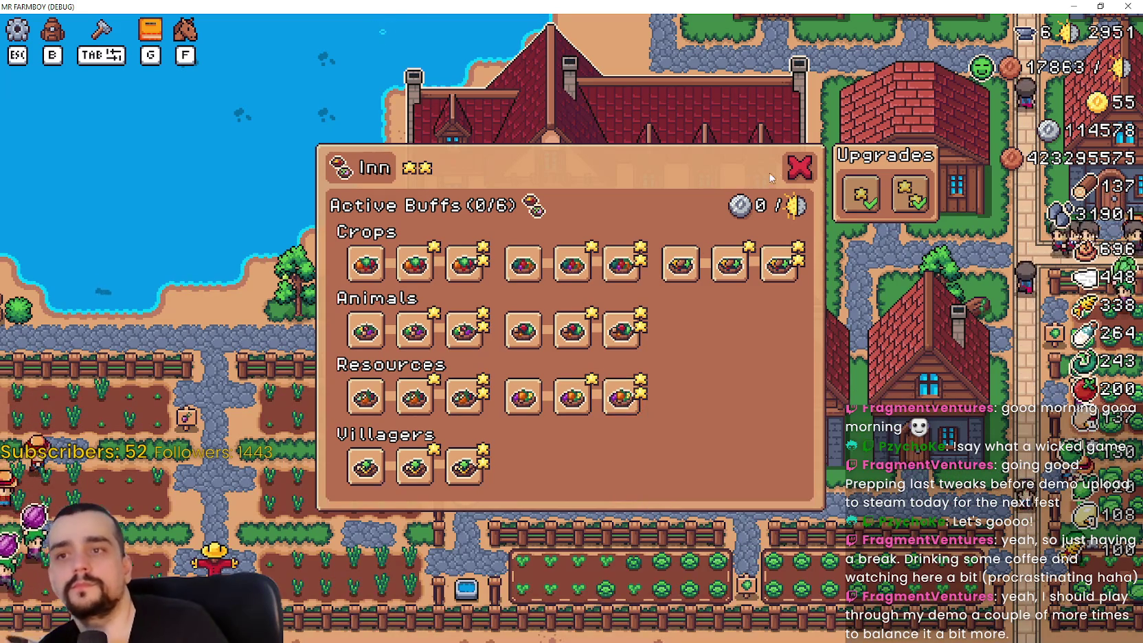
Close the Inn buffs panel and ride back past the market into town
{"action": "left_click", "coordinate": [799, 175]}
{"action": "key", "text": "w+d"}
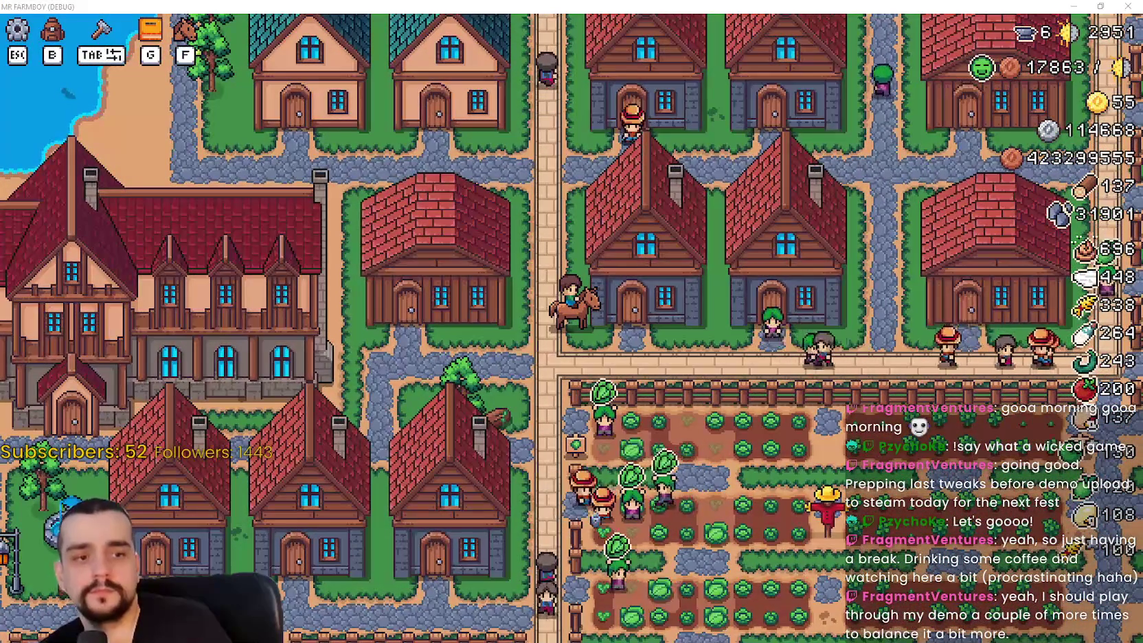
{"action": "key", "text": "w+d"}
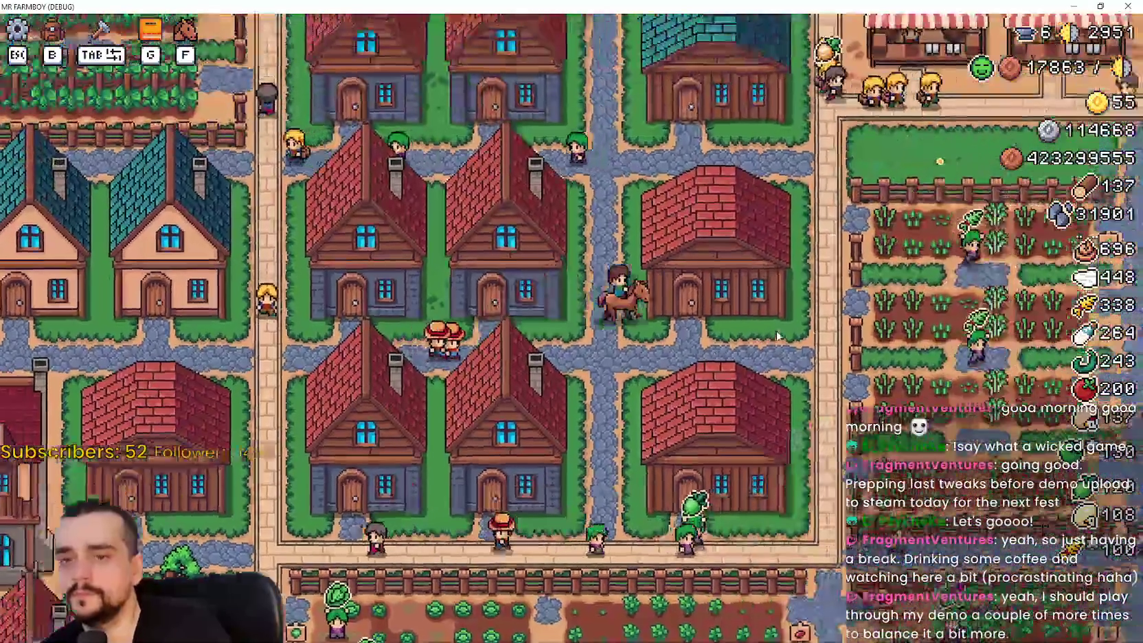
{"action": "key", "text": "w+d"}
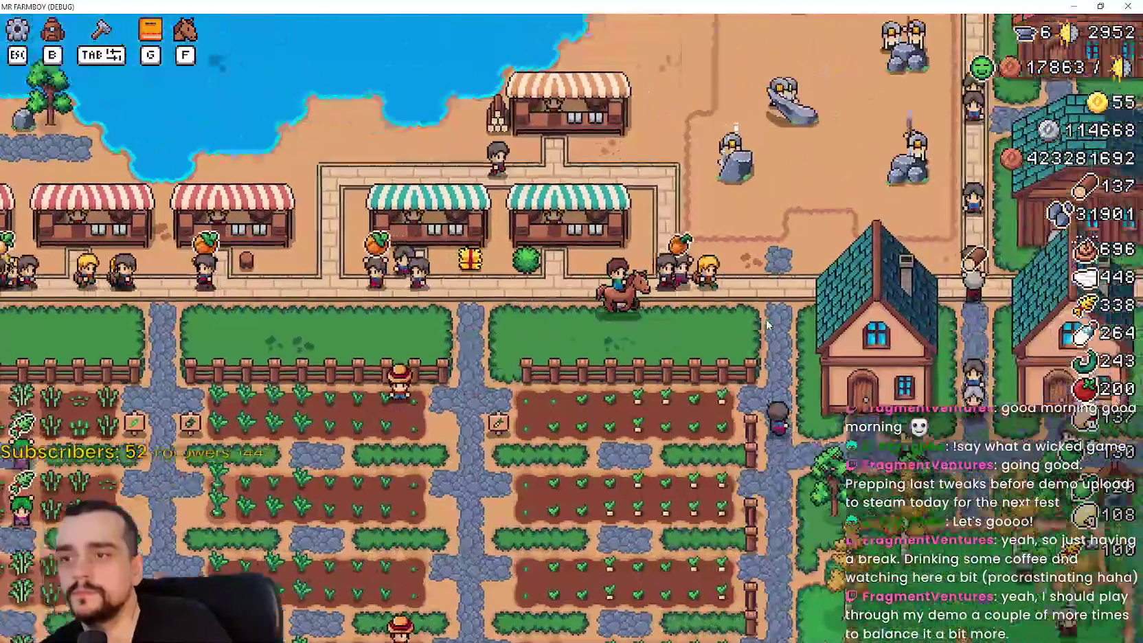
{"action": "key", "text": "w+d"}
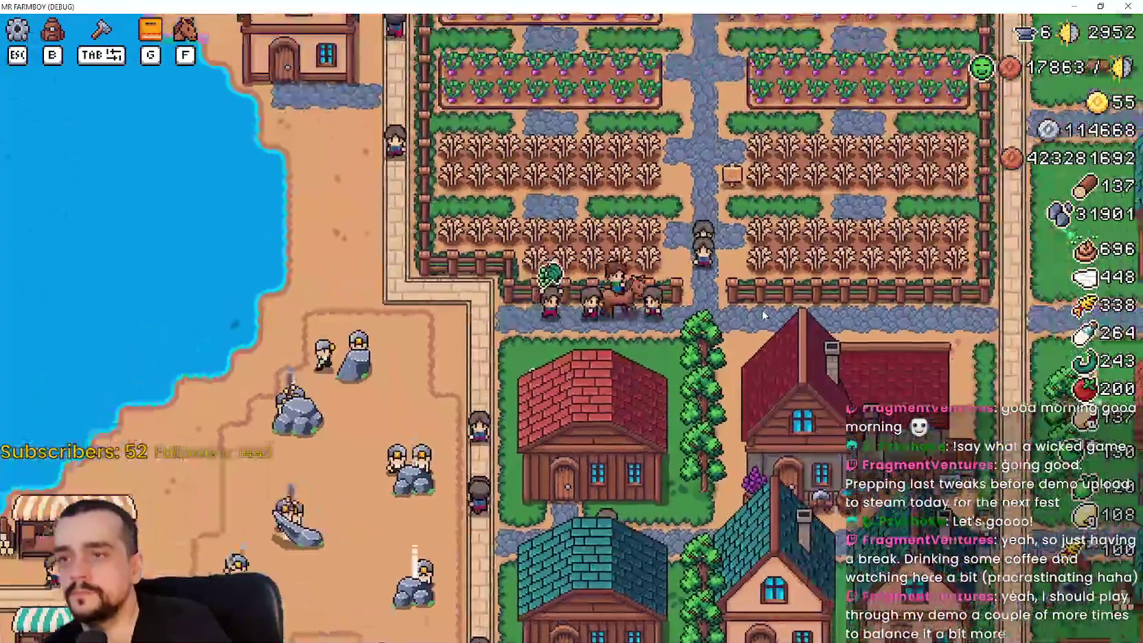
Ride north through the farm fields, then pause and quit to the editor
{"action": "key", "text": "w"}
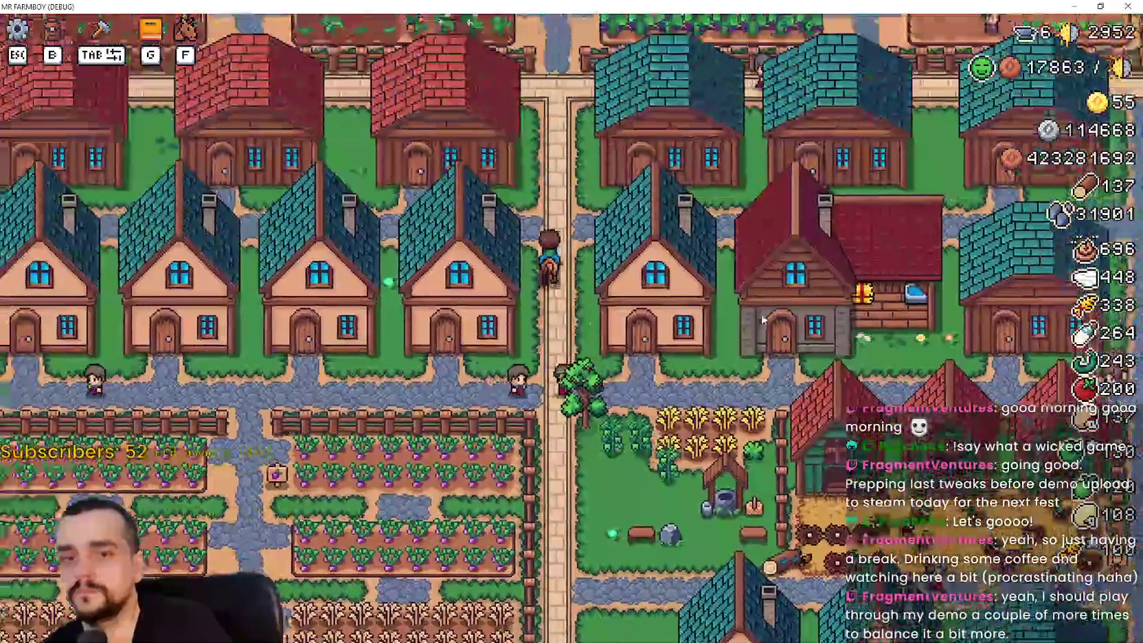
{"action": "key", "text": "w"}
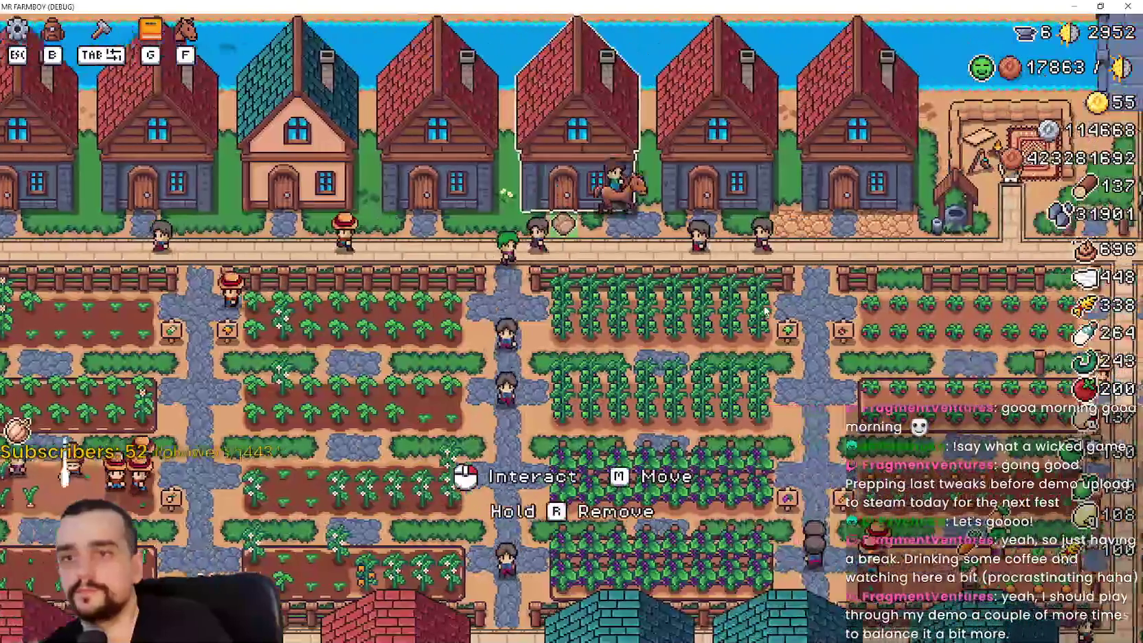
{"action": "key", "text": "Escape"}
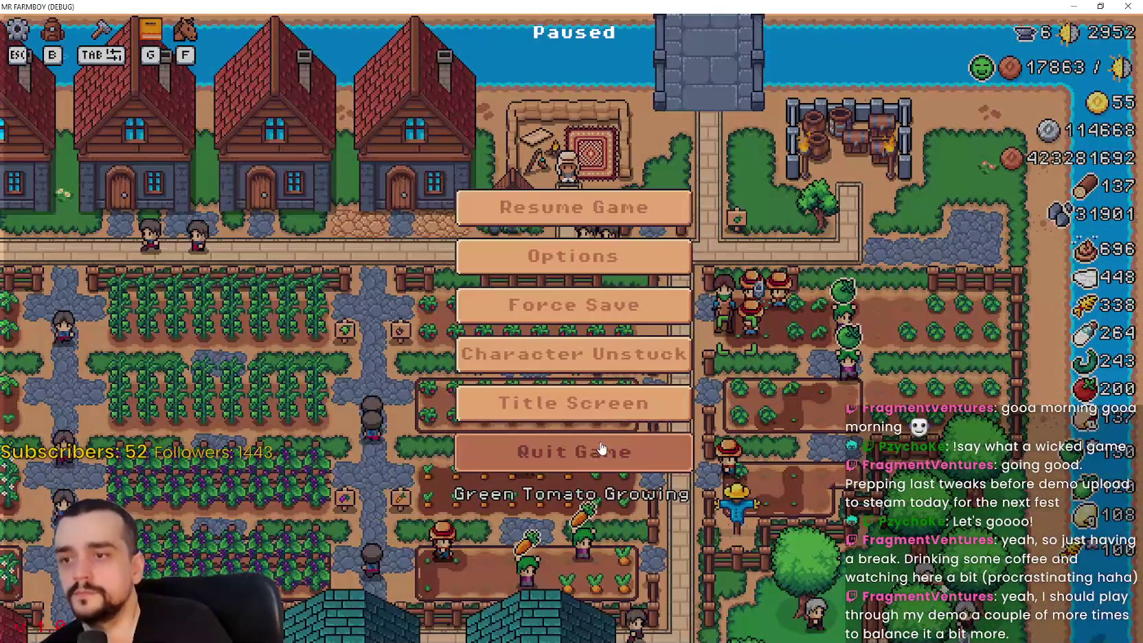
{"action": "left_click", "coordinate": [574, 452]}
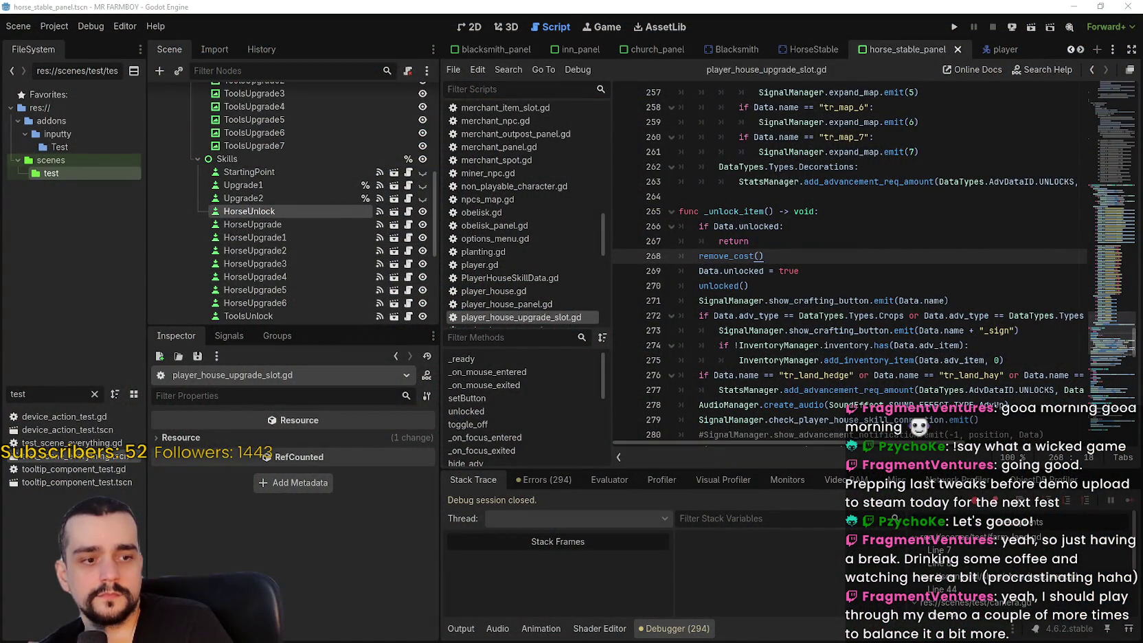
Check the empty fr cell C1198 in the Localization sheet, then return to Godot
{"action": "key", "text": "alt+Tab"}
{"action": "left_click", "coordinate": [881, 372]}
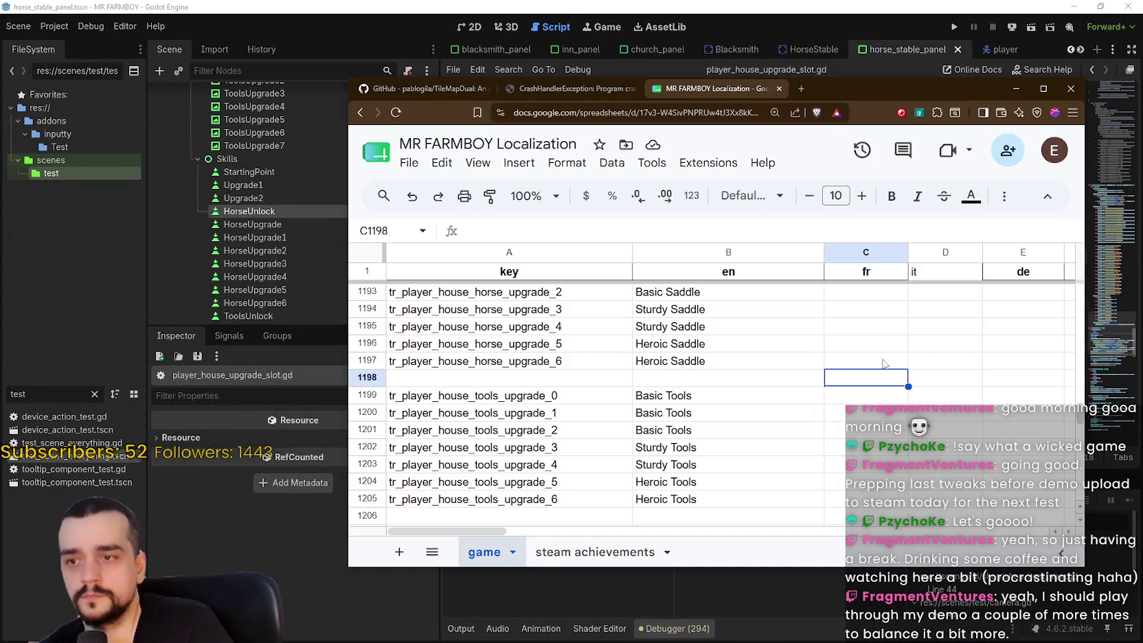
{"action": "key", "text": "alt+Tab"}
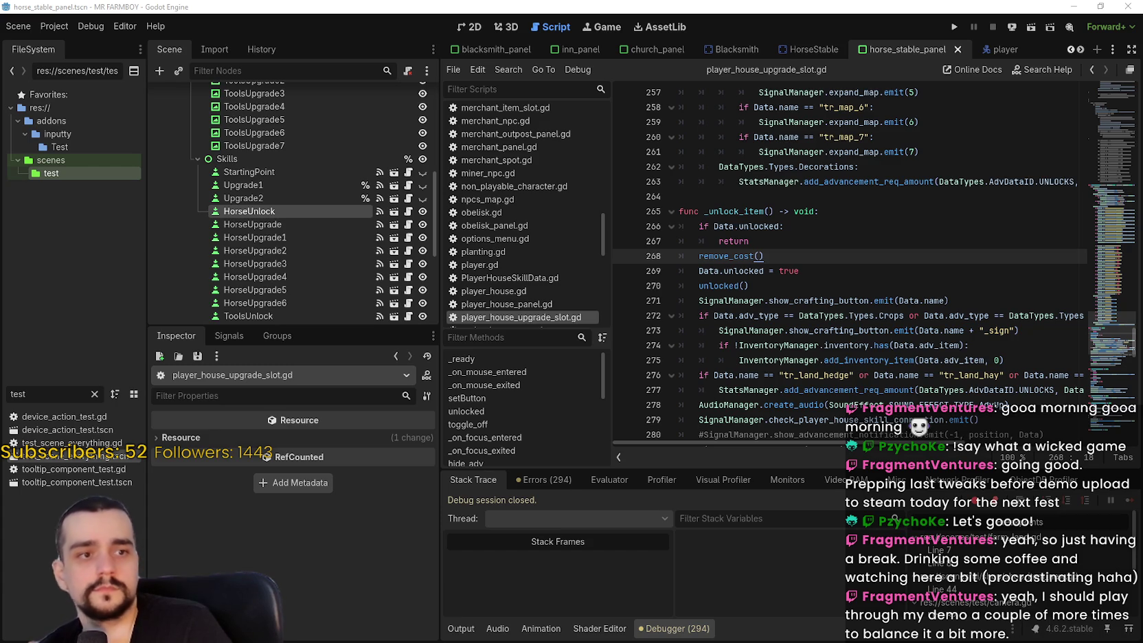
Step through lines 262–272 of _unlock_item, then bring up the Project menu
{"action": "left_click", "coordinate": [923, 315]}
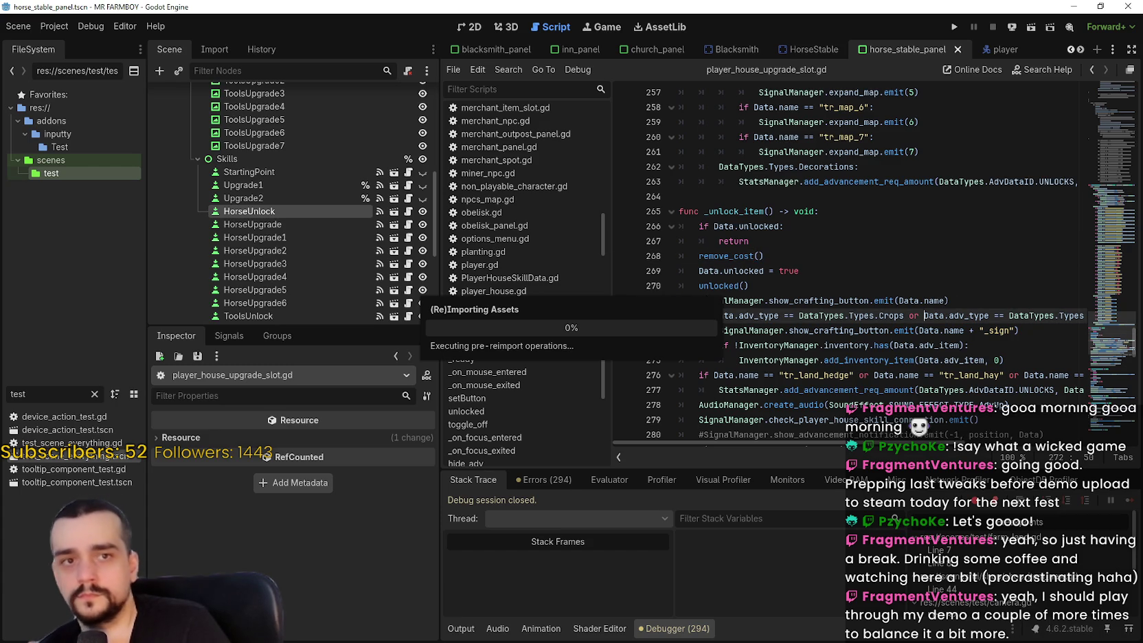
{"action": "left_click", "coordinate": [801, 271]}
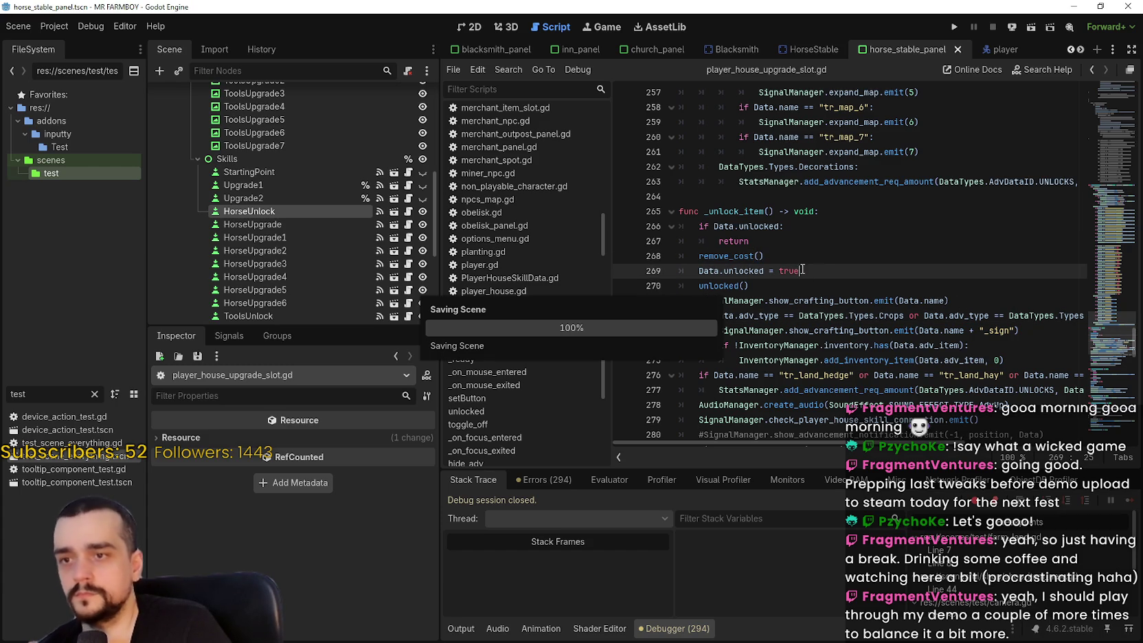
{"action": "left_click", "coordinate": [803, 250]}
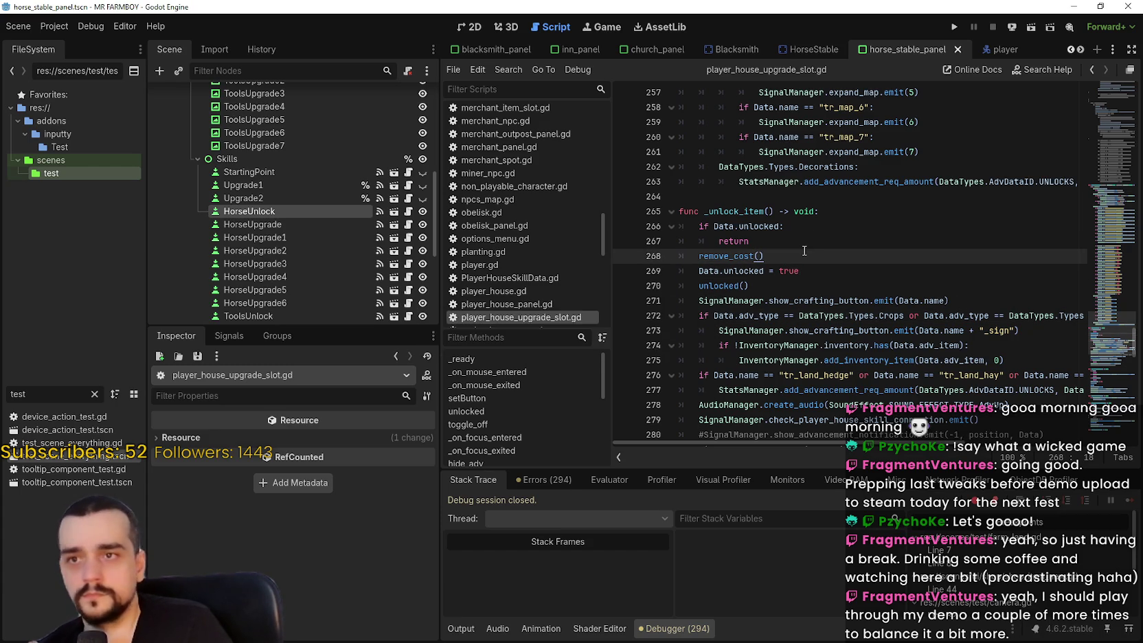
{"action": "left_click", "coordinate": [801, 200]}
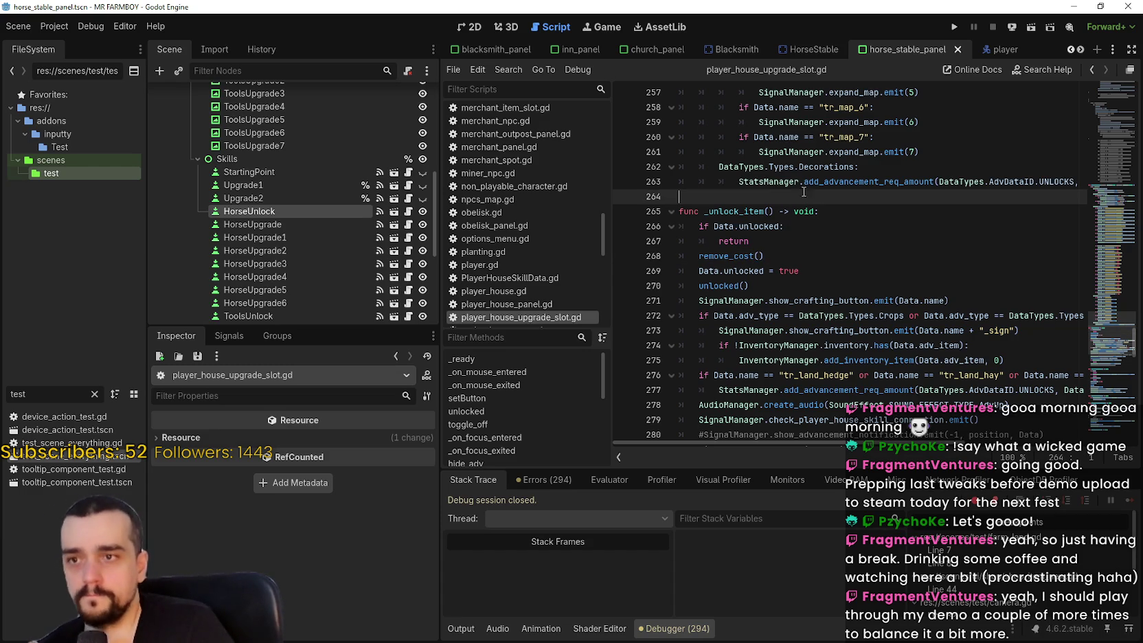
{"action": "left_click", "coordinate": [886, 166]}
{"action": "left_click", "coordinate": [866, 199]}
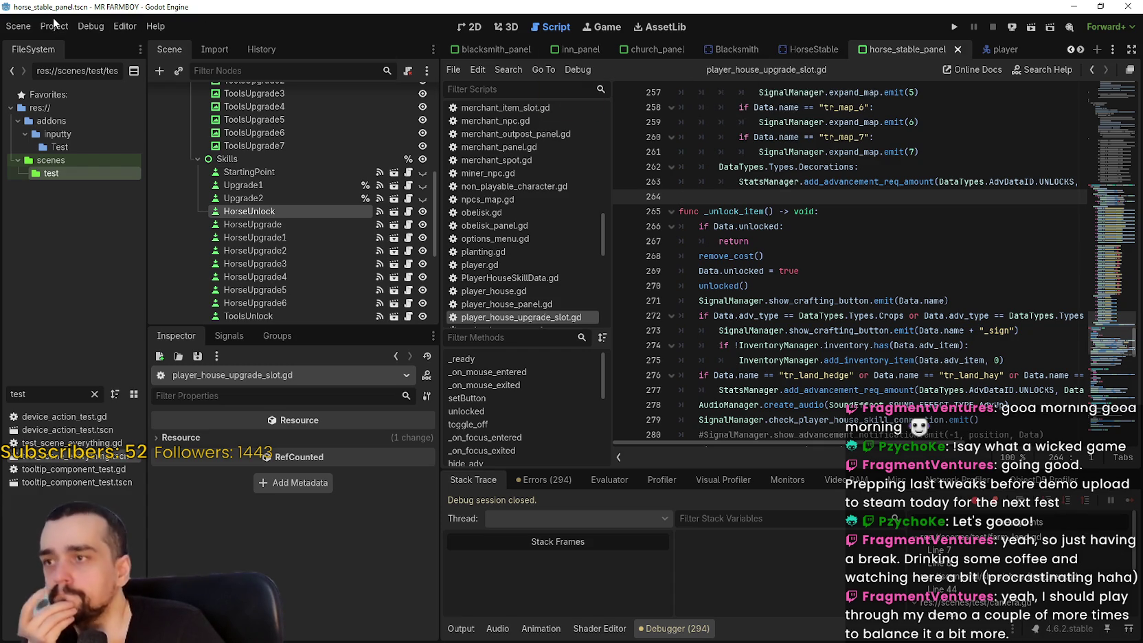
{"action": "left_click", "coordinate": [55, 27]}
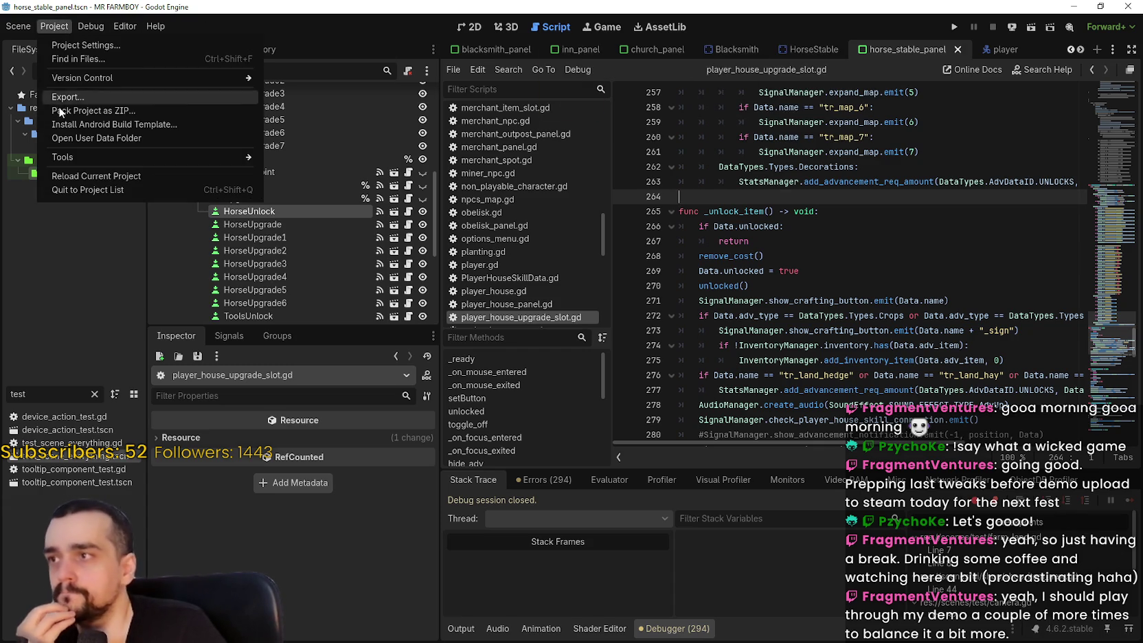
Close the menus and return to empty line 264 in _unlock_item
{"action": "mouse_move", "coordinate": [67, 34]}
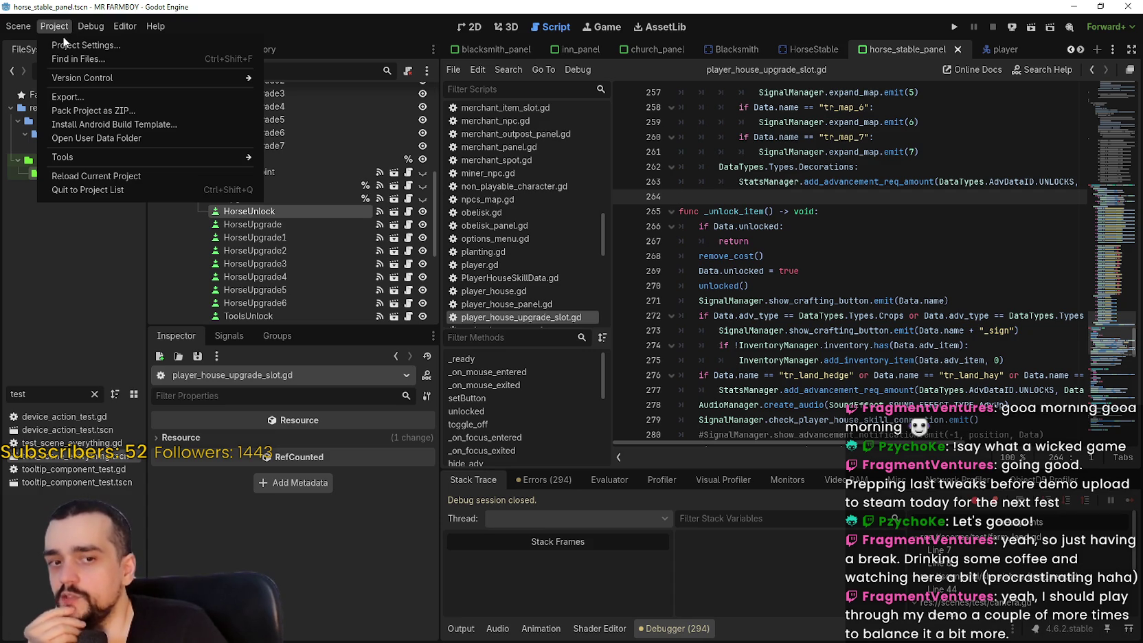
{"action": "left_click", "coordinate": [876, 202]}
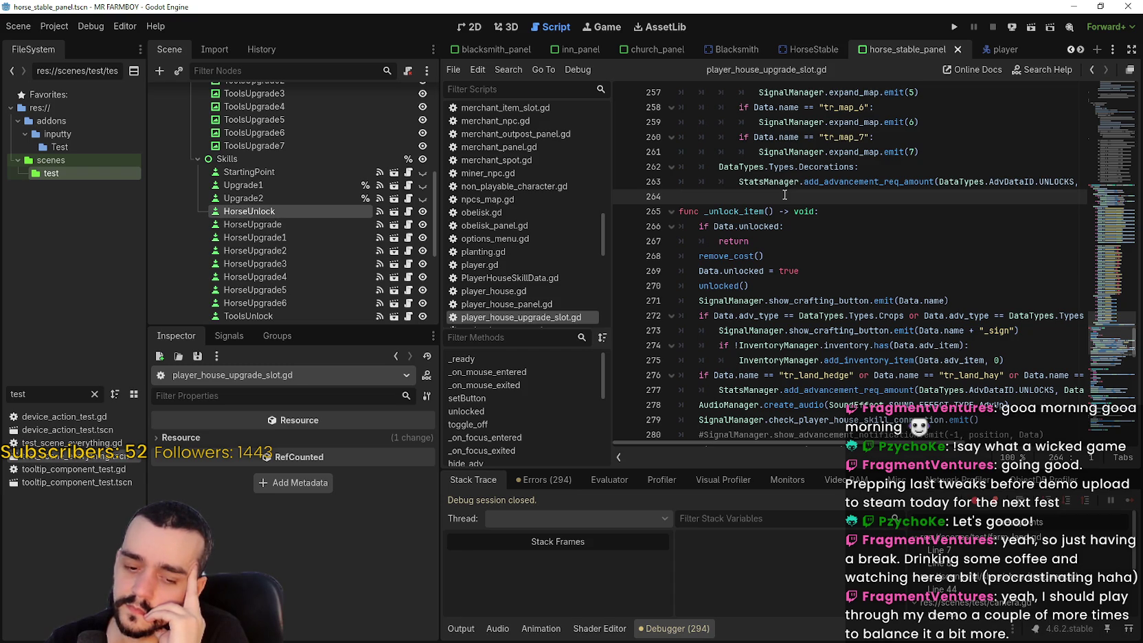
{"action": "left_click", "coordinate": [849, 215]}
{"action": "left_click", "coordinate": [830, 183]}
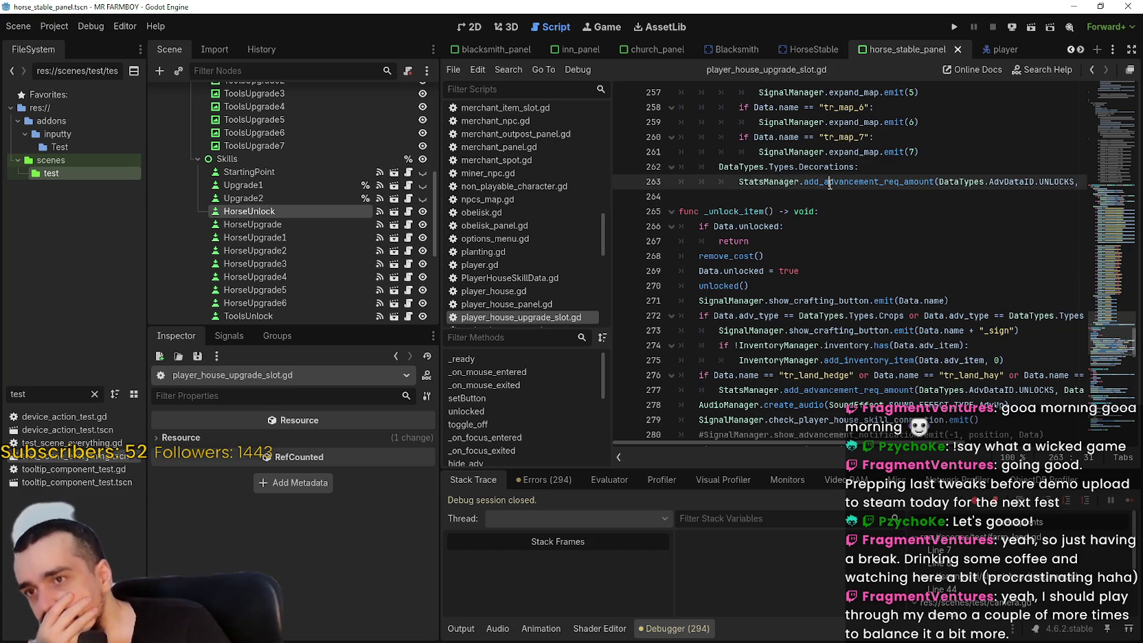
{"action": "left_click", "coordinate": [830, 196]}
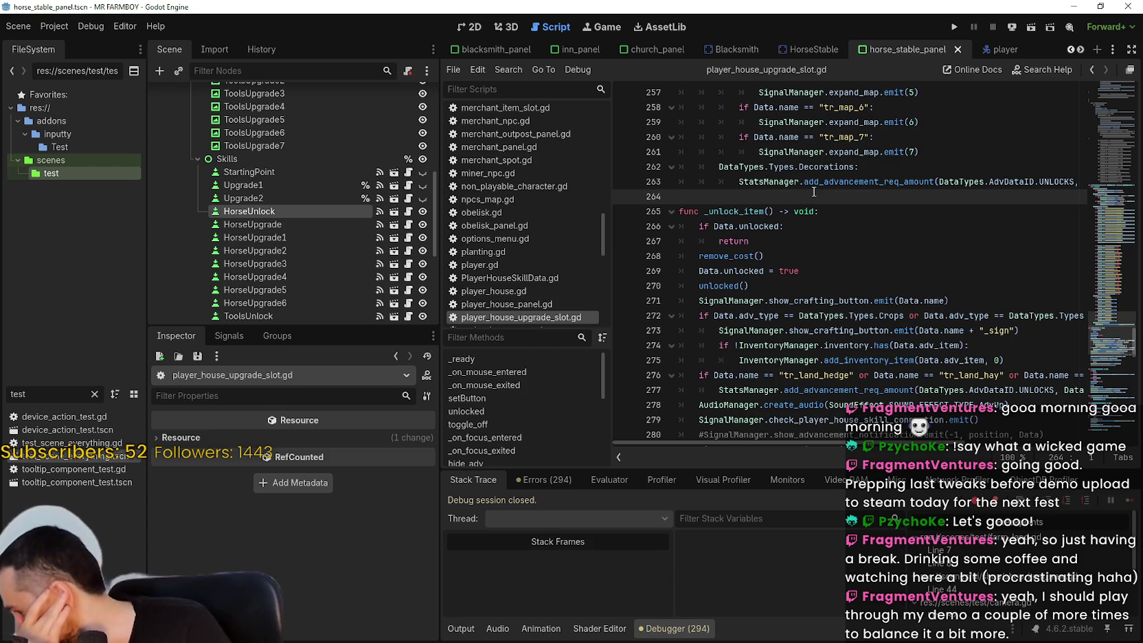
{"action": "key", "text": "ctrl+F1"}
{"action": "scroll", "coordinate": [792, 324], "scroll_direction": "down", "scroll_amount": 2}
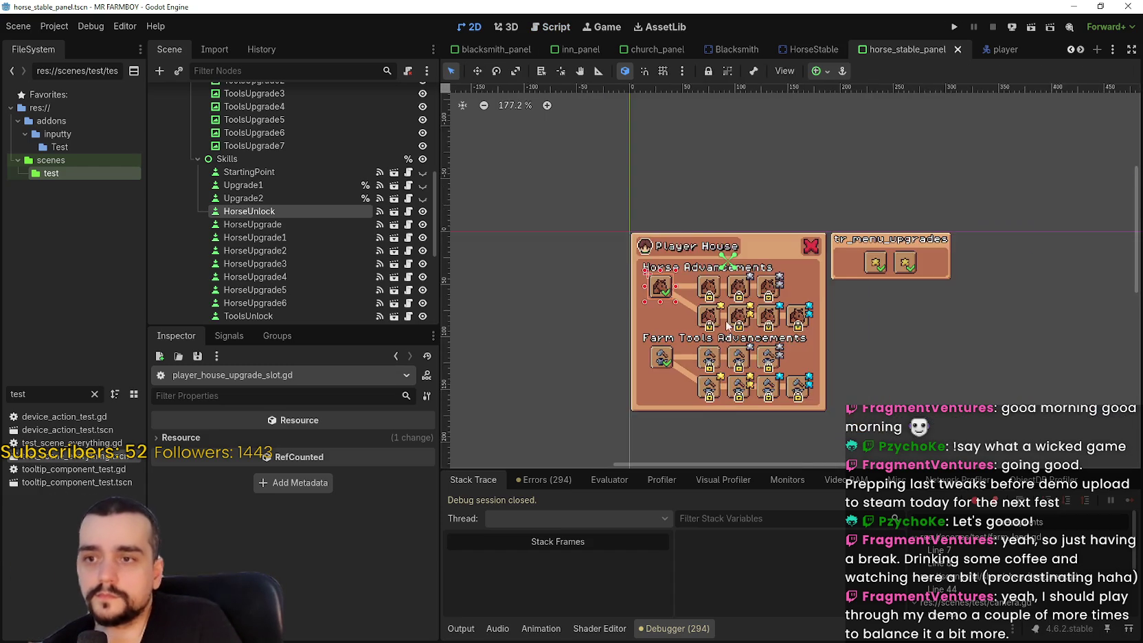
{"action": "scroll", "coordinate": [792, 324], "scroll_direction": "up", "scroll_amount": 3}
{"action": "left_click", "coordinate": [778, 323]}
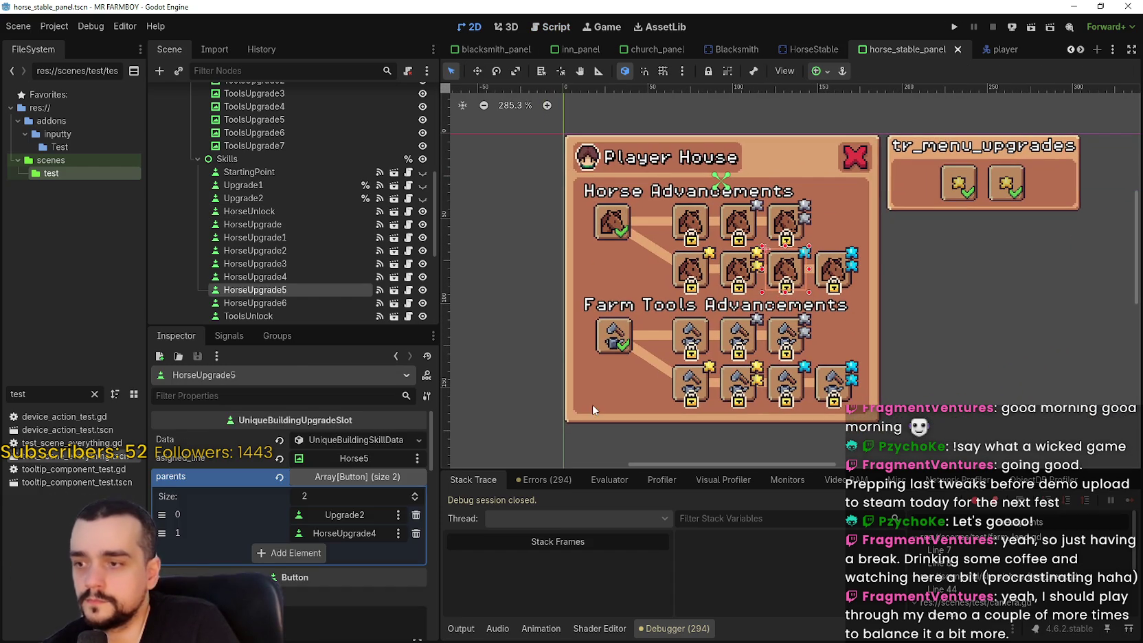
{"action": "scroll", "coordinate": [365, 517], "scroll_direction": "down", "scroll_amount": 3}
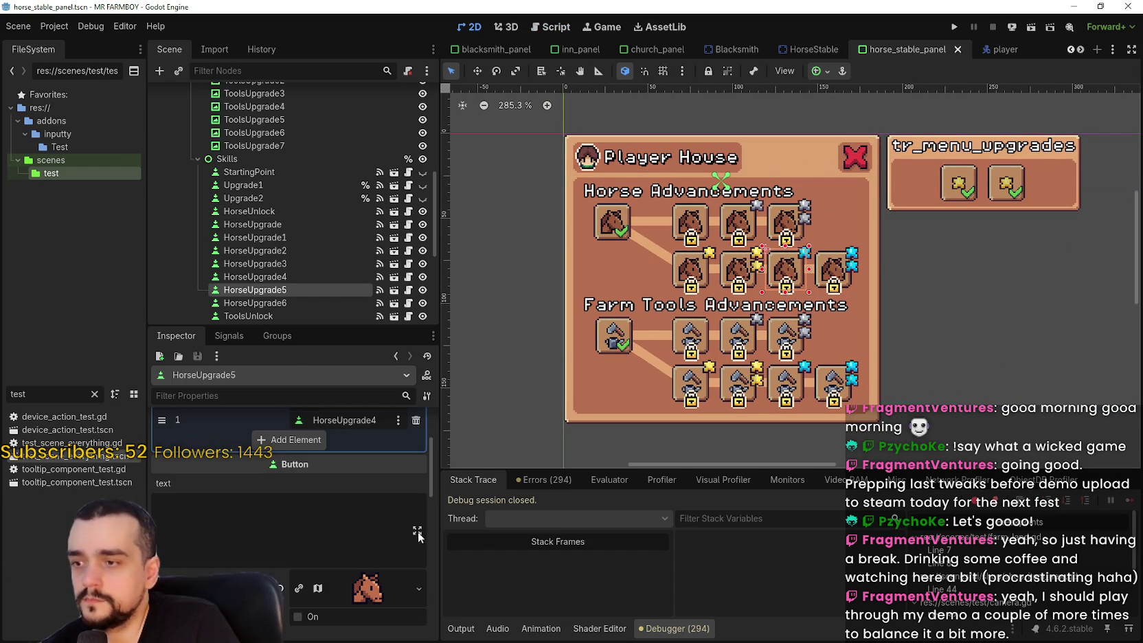
{"action": "left_click", "coordinate": [625, 346]}
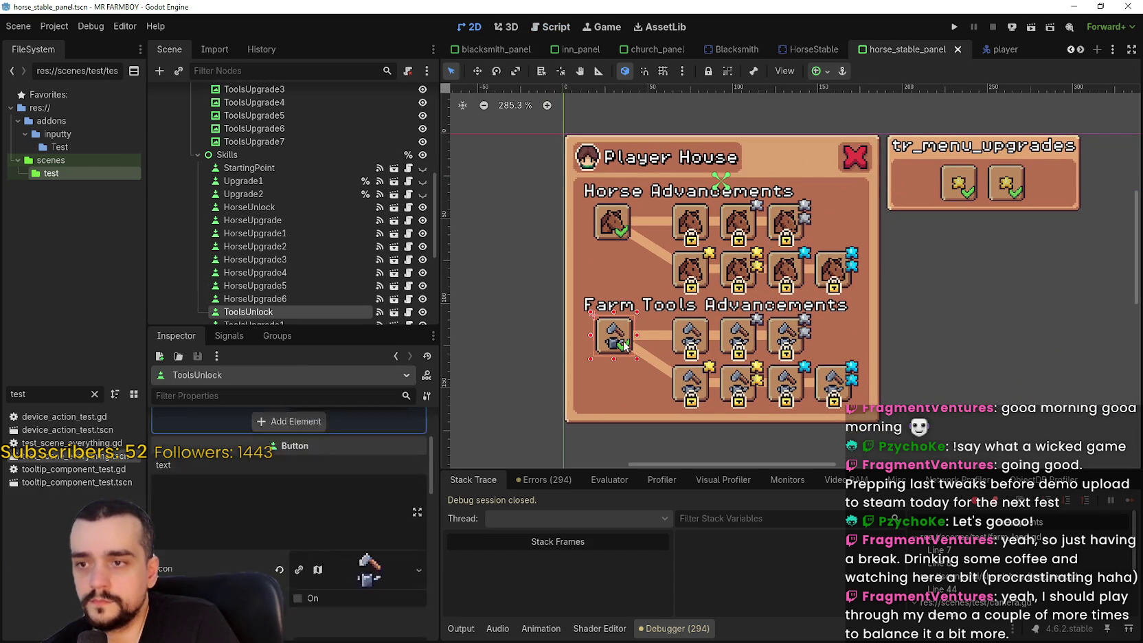
{"action": "left_click", "coordinate": [690, 346]}
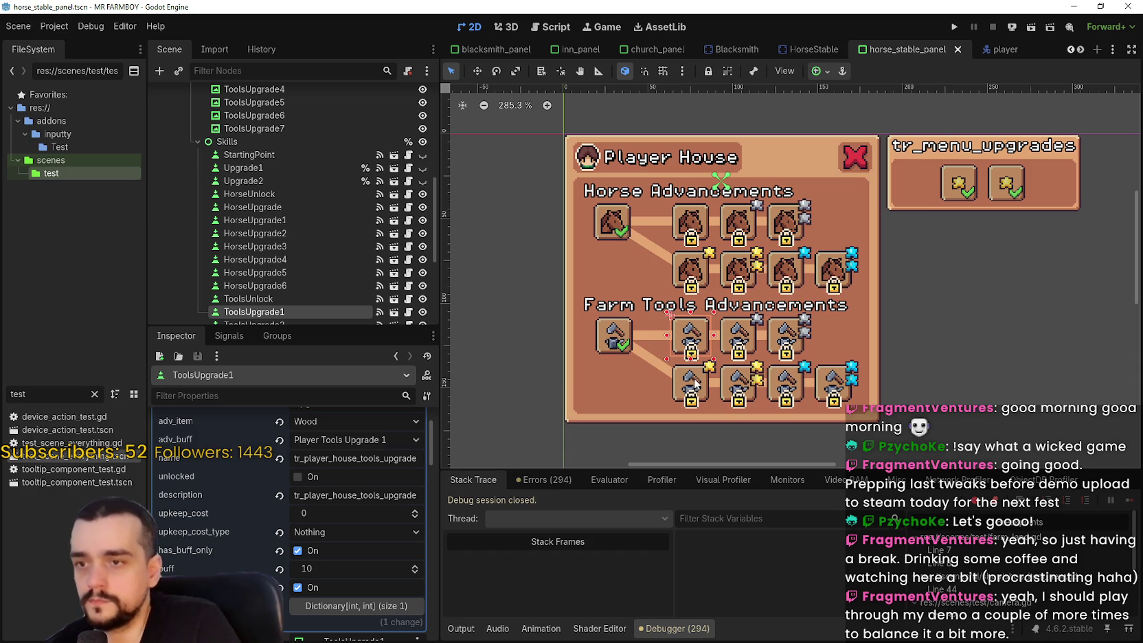
{"action": "scroll", "coordinate": [369, 447], "scroll_direction": "up", "scroll_amount": 2}
{"action": "left_click", "coordinate": [369, 443]}
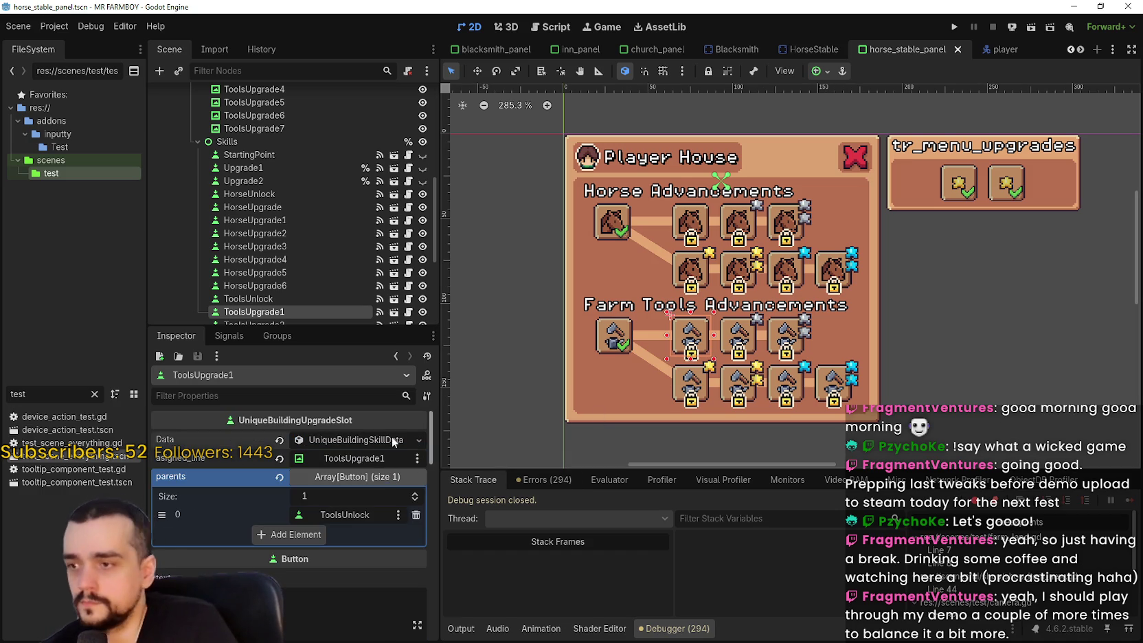
{"action": "left_click", "coordinate": [382, 438]}
{"action": "scroll", "coordinate": [341, 618], "scroll_direction": "down", "scroll_amount": 2}
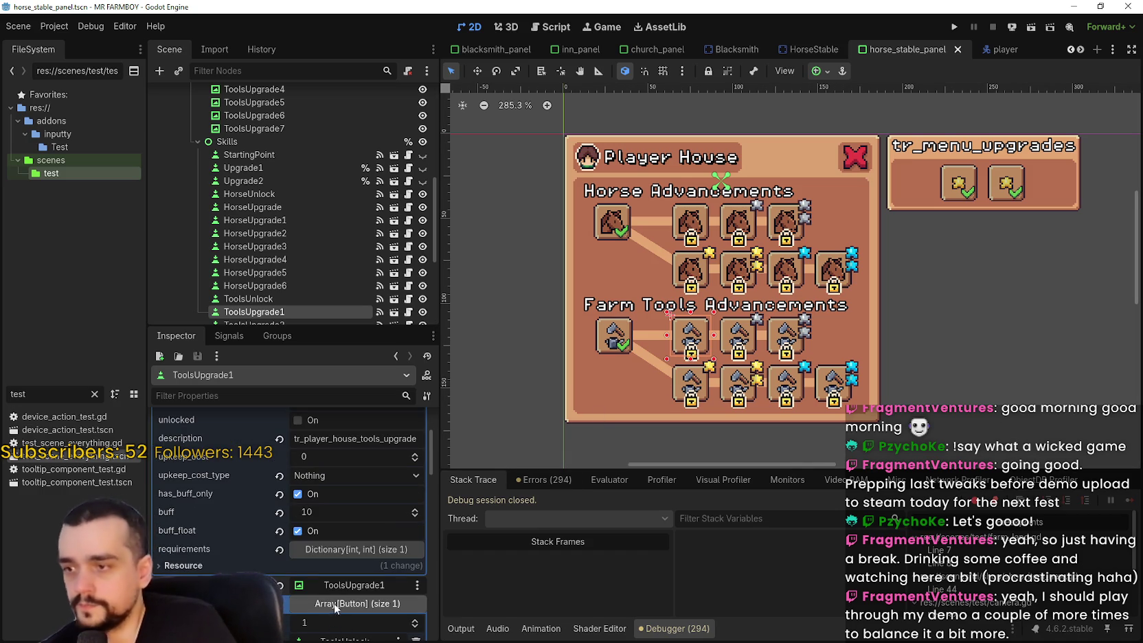
{"action": "left_click", "coordinate": [692, 237]}
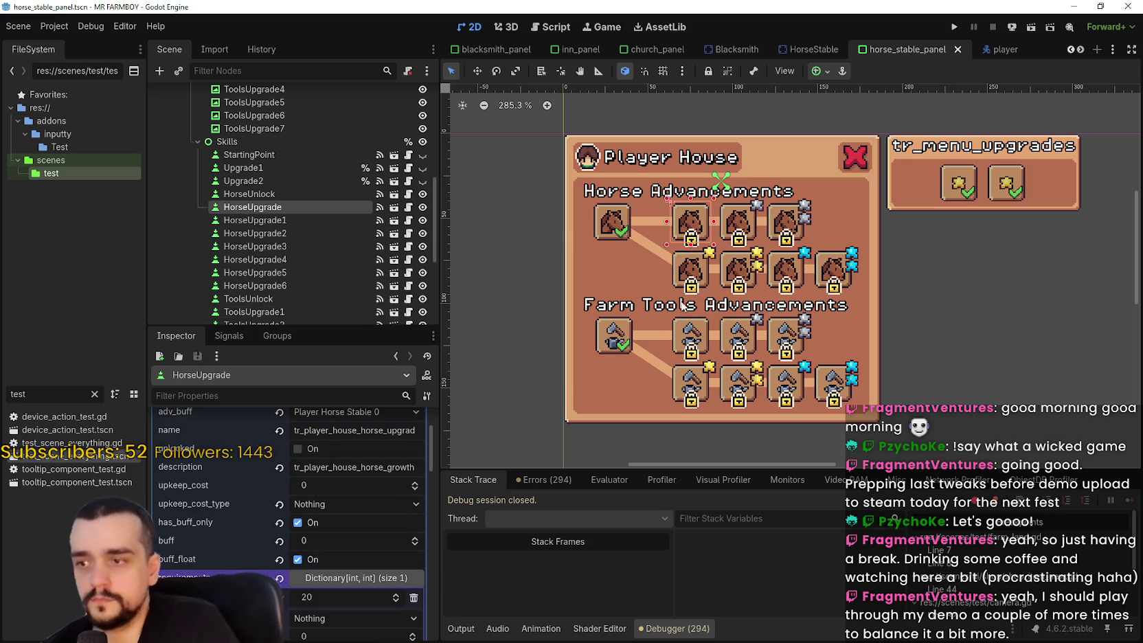
{"action": "left_click", "coordinate": [738, 227]}
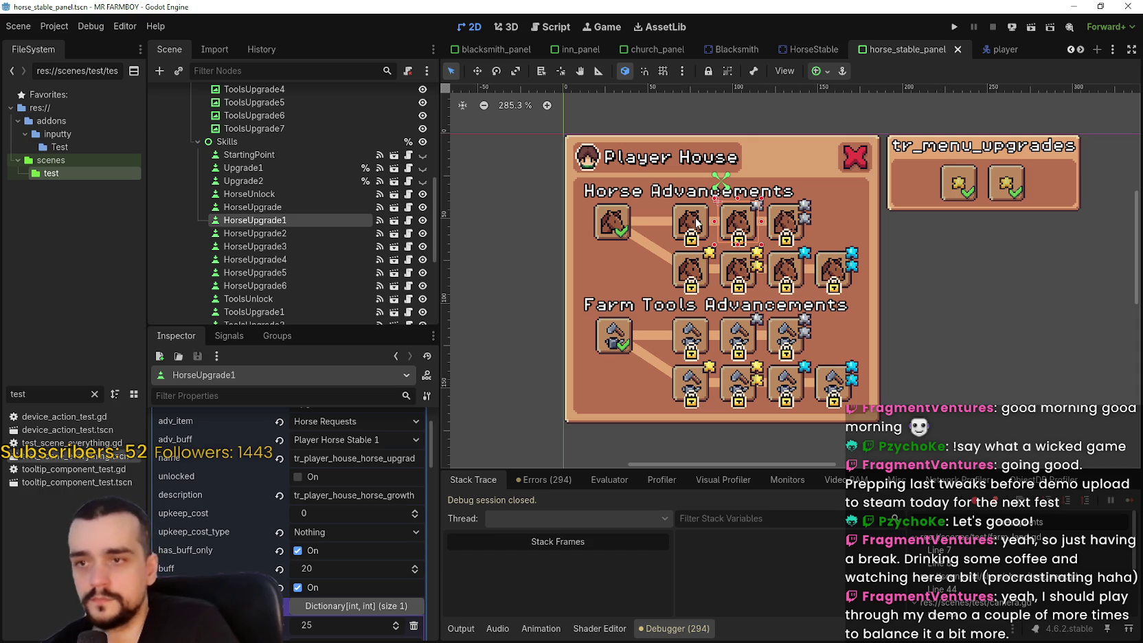
{"action": "left_click", "coordinate": [778, 220]}
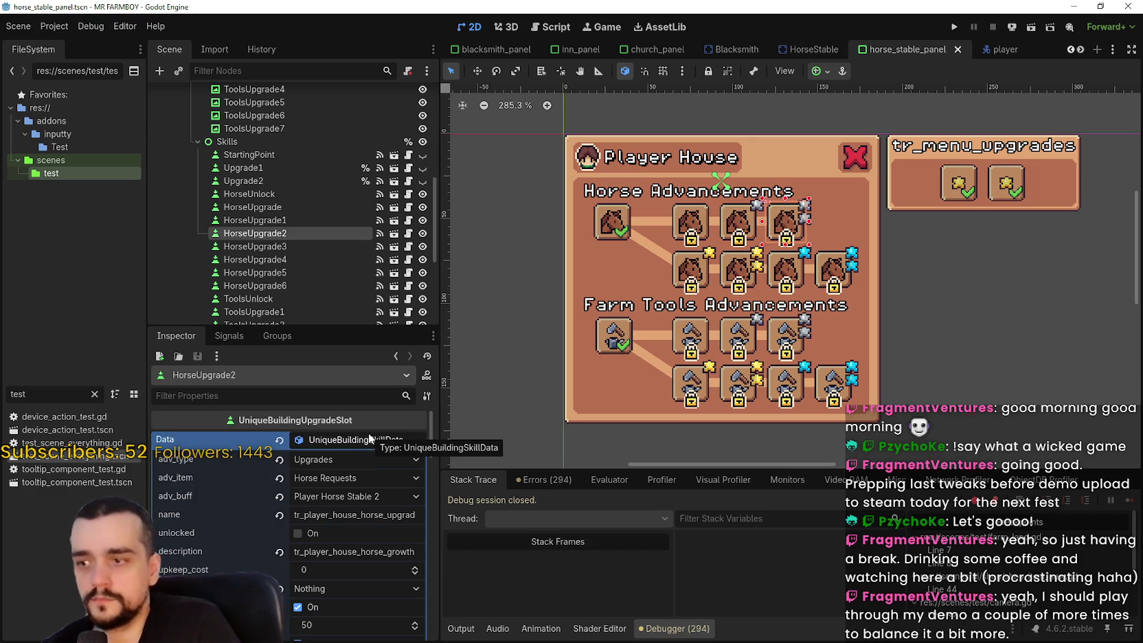
{"action": "left_click", "coordinate": [742, 231]}
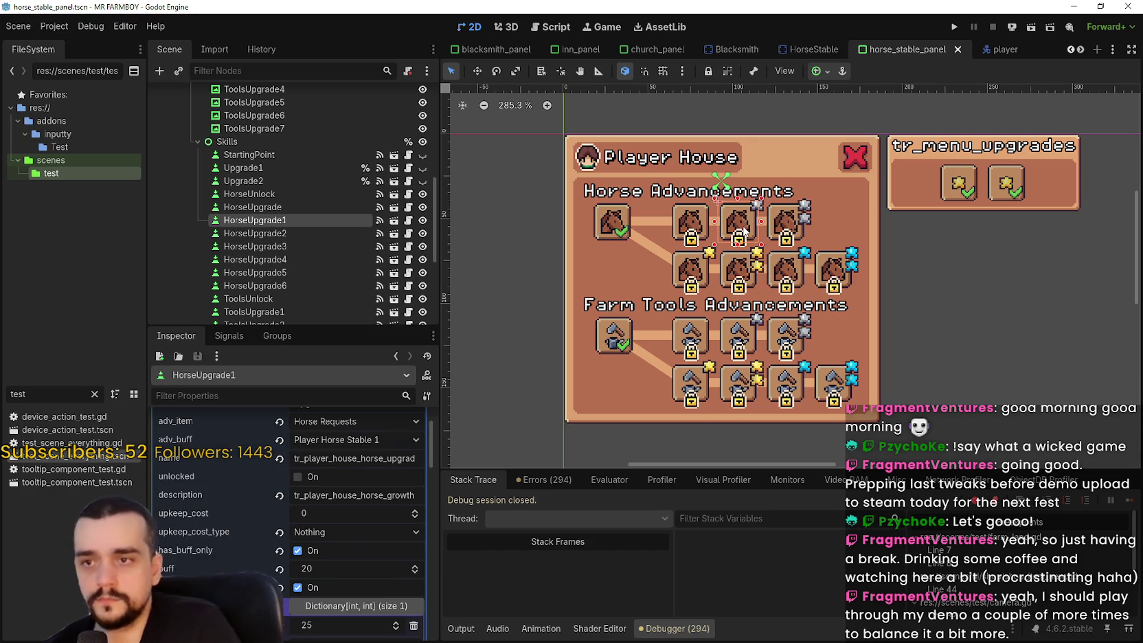
{"action": "left_click", "coordinate": [680, 227]}
{"action": "scroll", "coordinate": [387, 498], "scroll_direction": "down", "scroll_amount": 2}
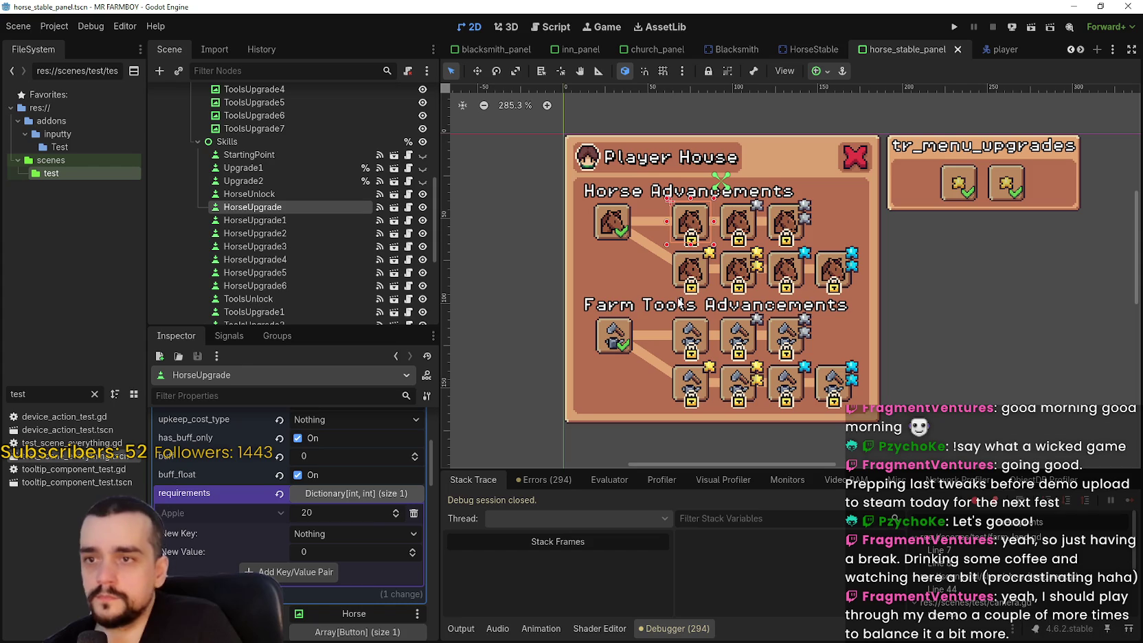
{"action": "left_click", "coordinate": [748, 234]}
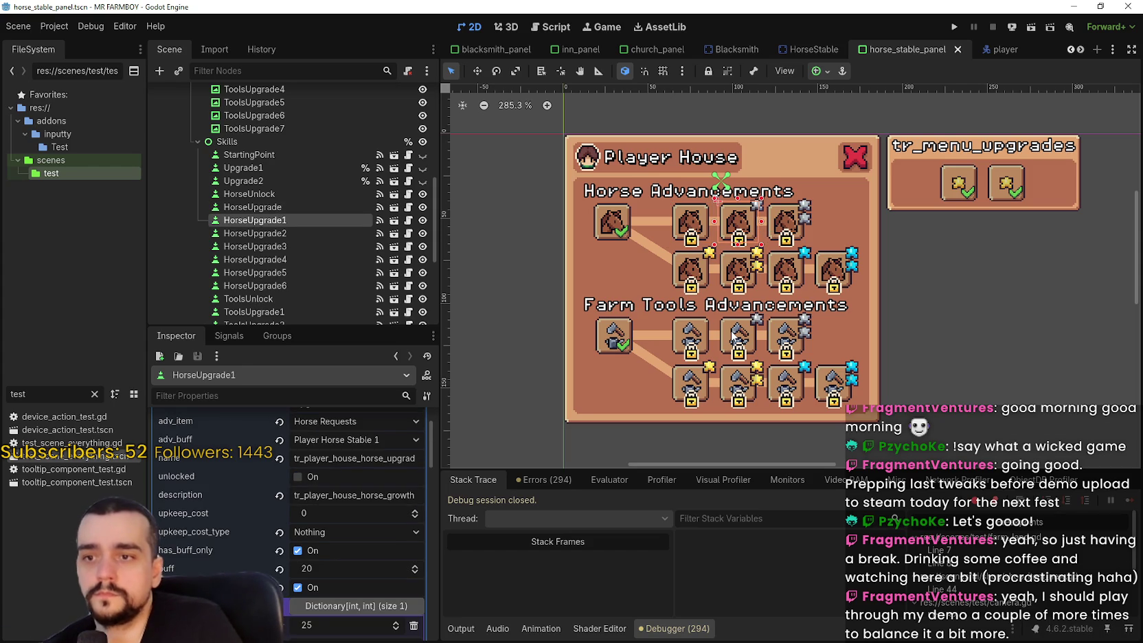
{"action": "left_click", "coordinate": [733, 336]}
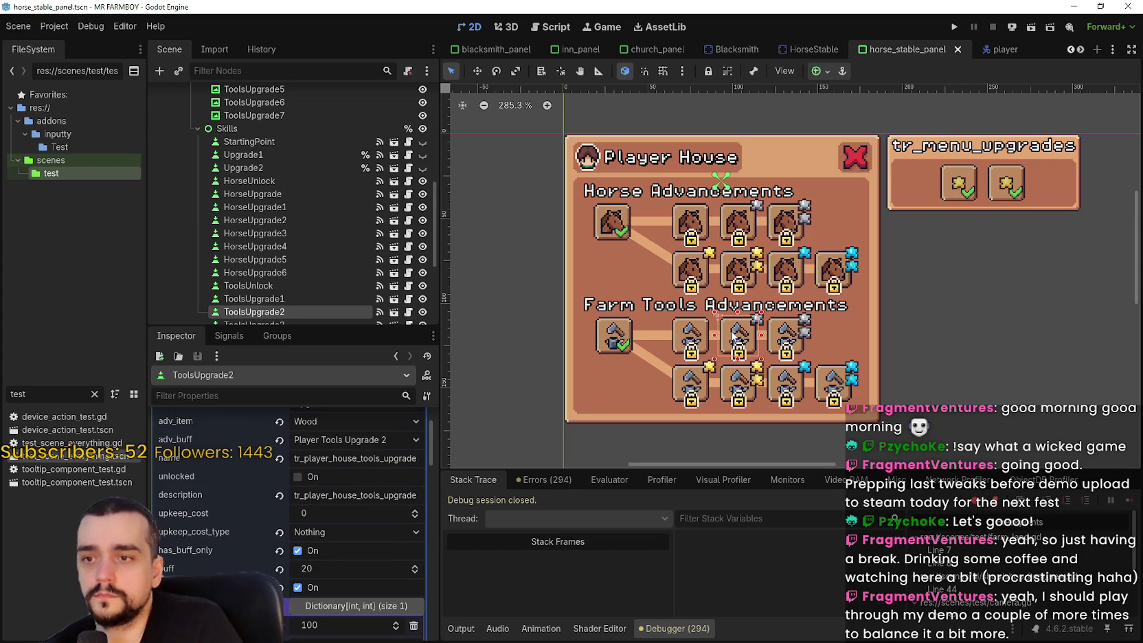
{"action": "left_click", "coordinate": [738, 219]}
{"action": "left_click", "coordinate": [701, 229]}
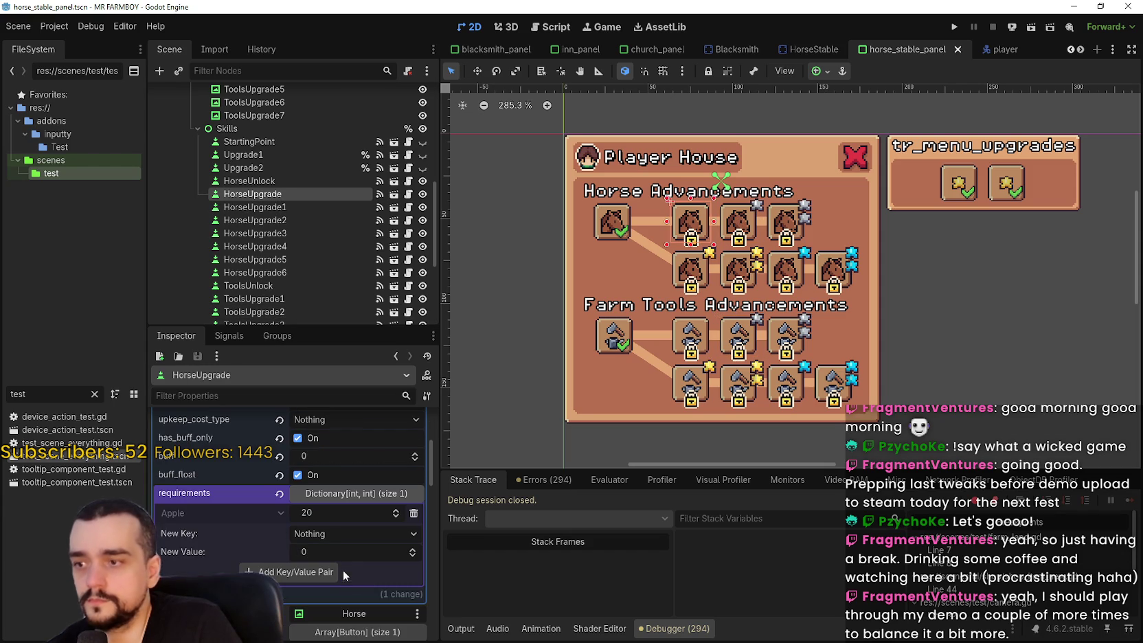
{"action": "scroll", "coordinate": [334, 539], "scroll_direction": "up", "scroll_amount": 4}
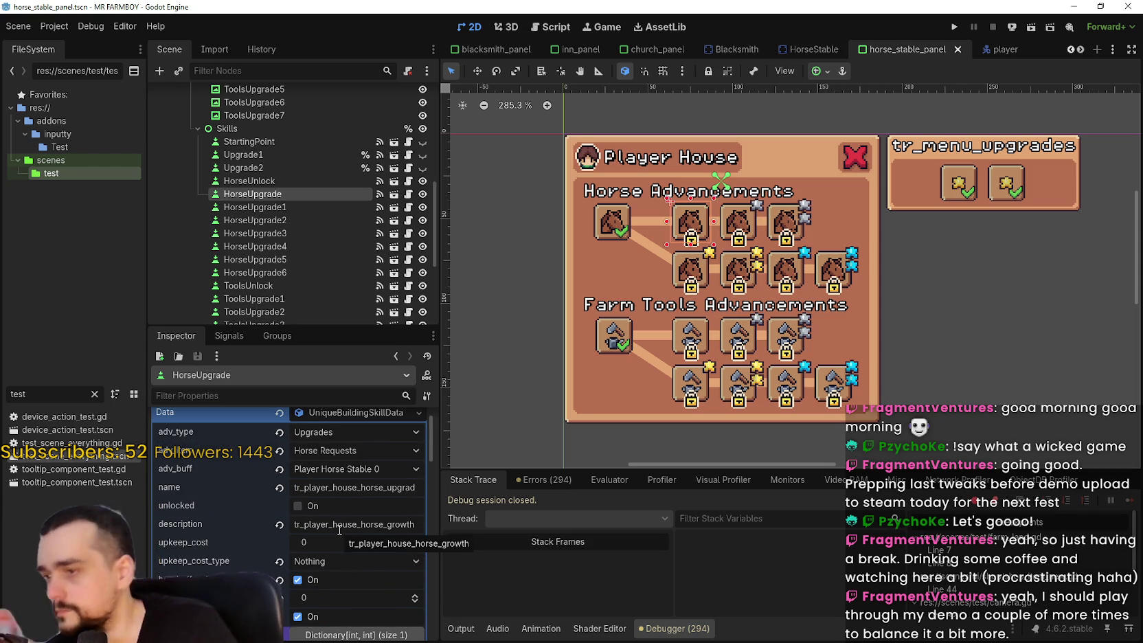
{"action": "scroll", "coordinate": [339, 529], "scroll_direction": "down", "scroll_amount": 3}
{"action": "scroll", "coordinate": [338, 523], "scroll_direction": "down", "scroll_amount": 1}
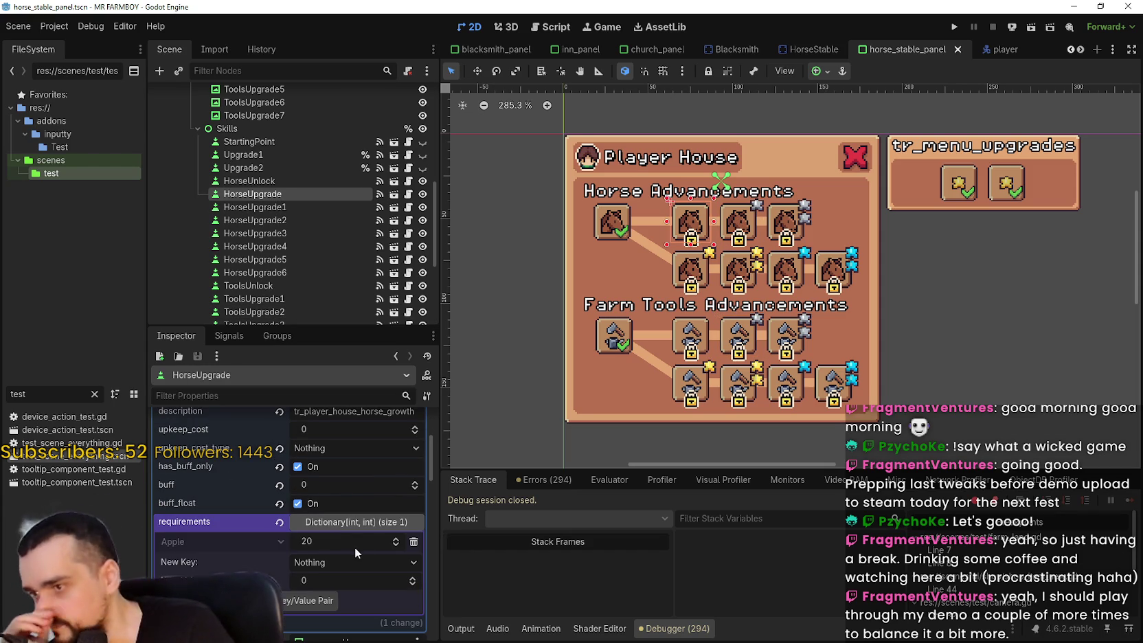
{"action": "left_click", "coordinate": [723, 225]}
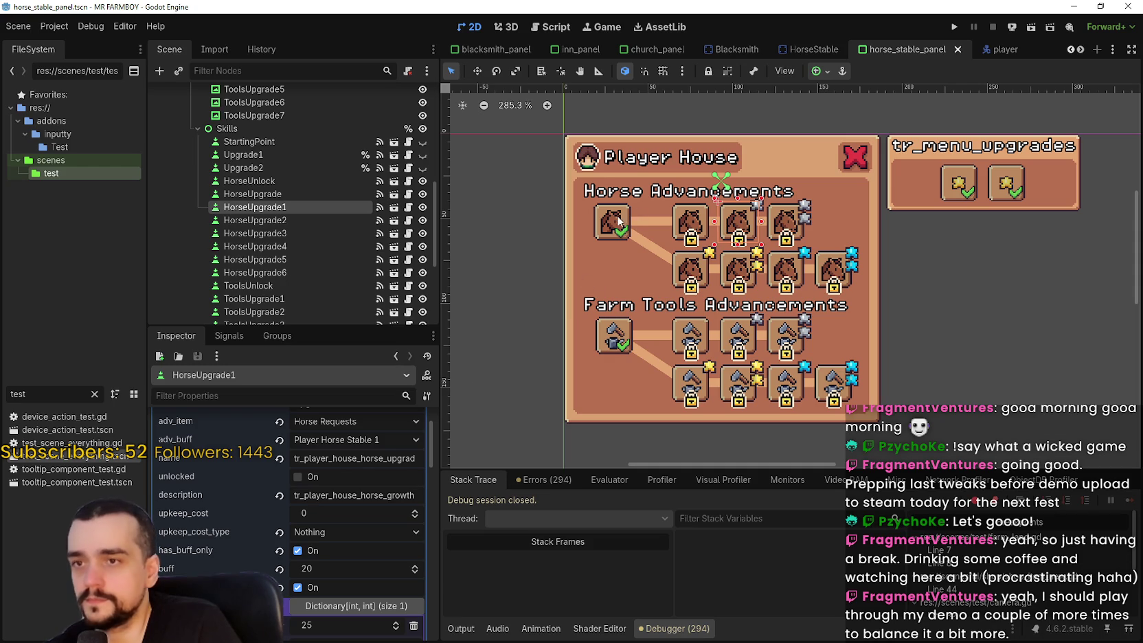
{"action": "left_click", "coordinate": [789, 226]}
{"action": "scroll", "coordinate": [301, 530], "scroll_direction": "down", "scroll_amount": 2}
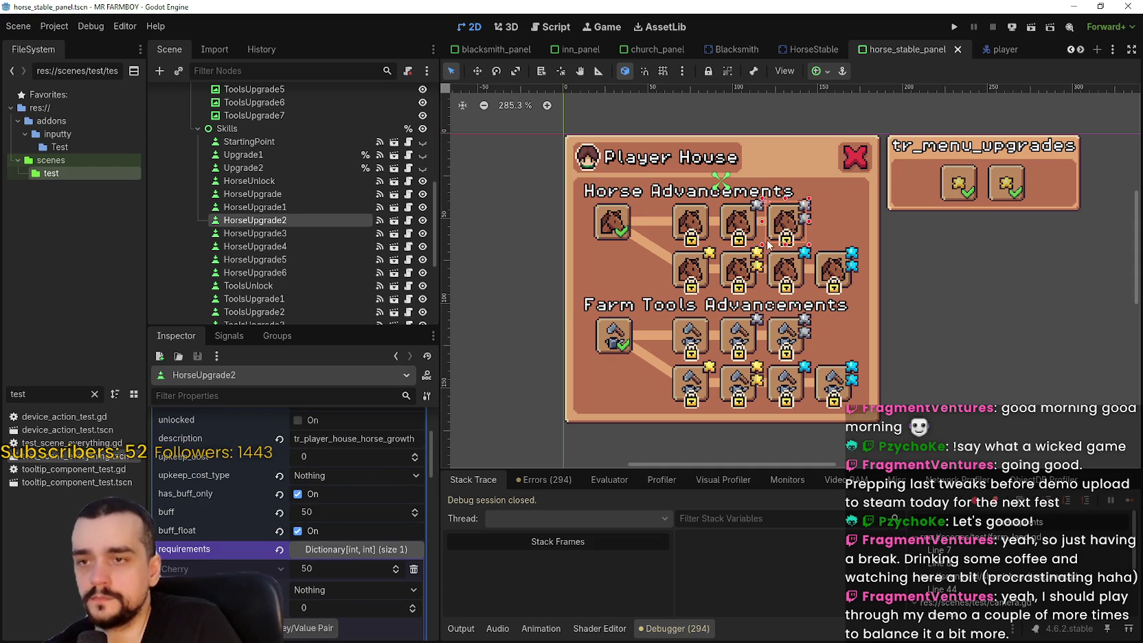
{"action": "left_click", "coordinate": [739, 236]}
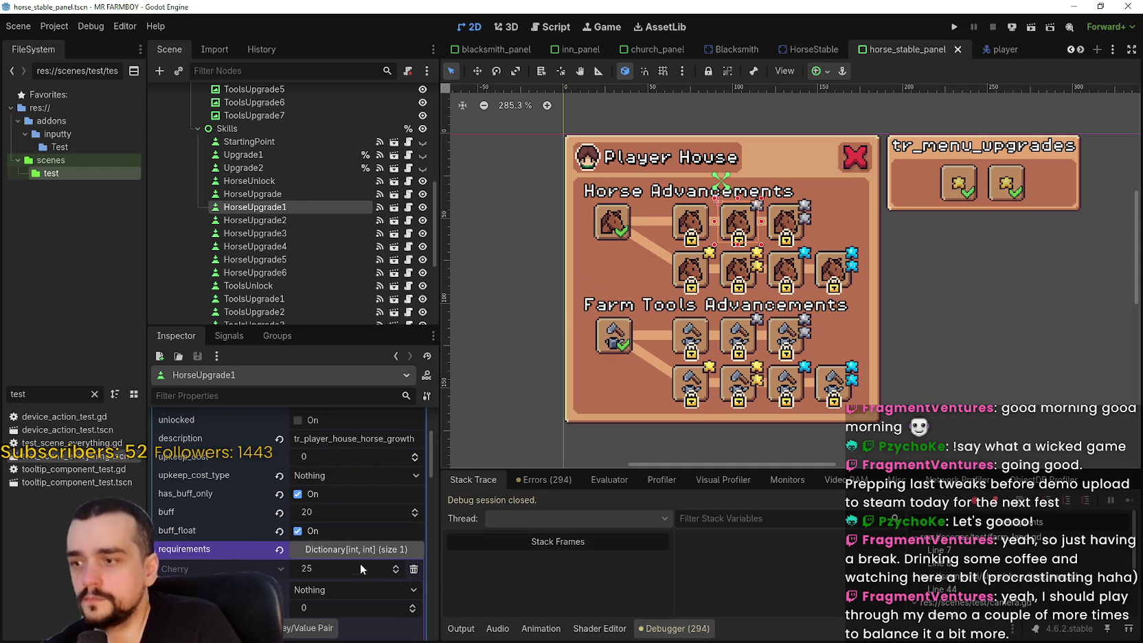
{"action": "scroll", "coordinate": [358, 566], "scroll_direction": "down", "scroll_amount": 3}
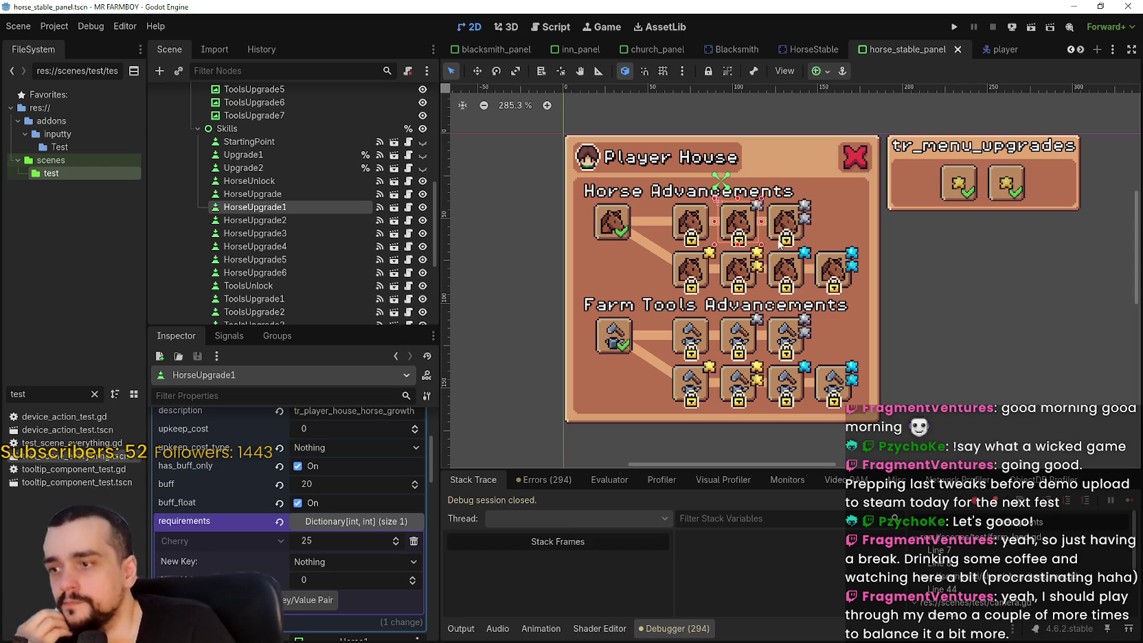
{"action": "left_click", "coordinate": [783, 230]}
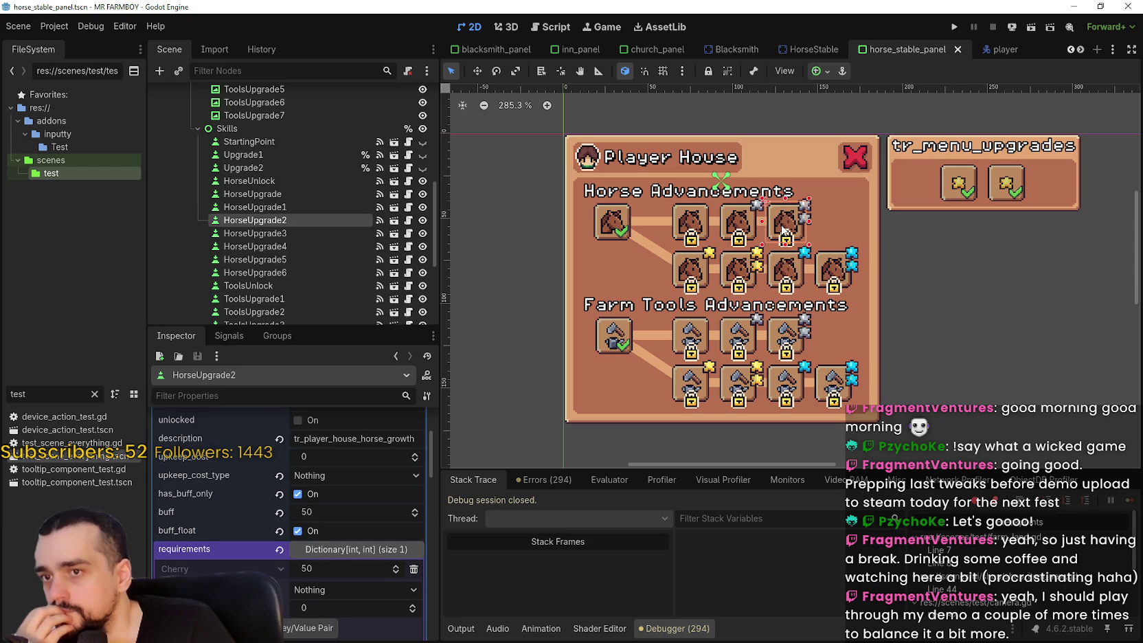
{"action": "left_click", "coordinate": [692, 222]}
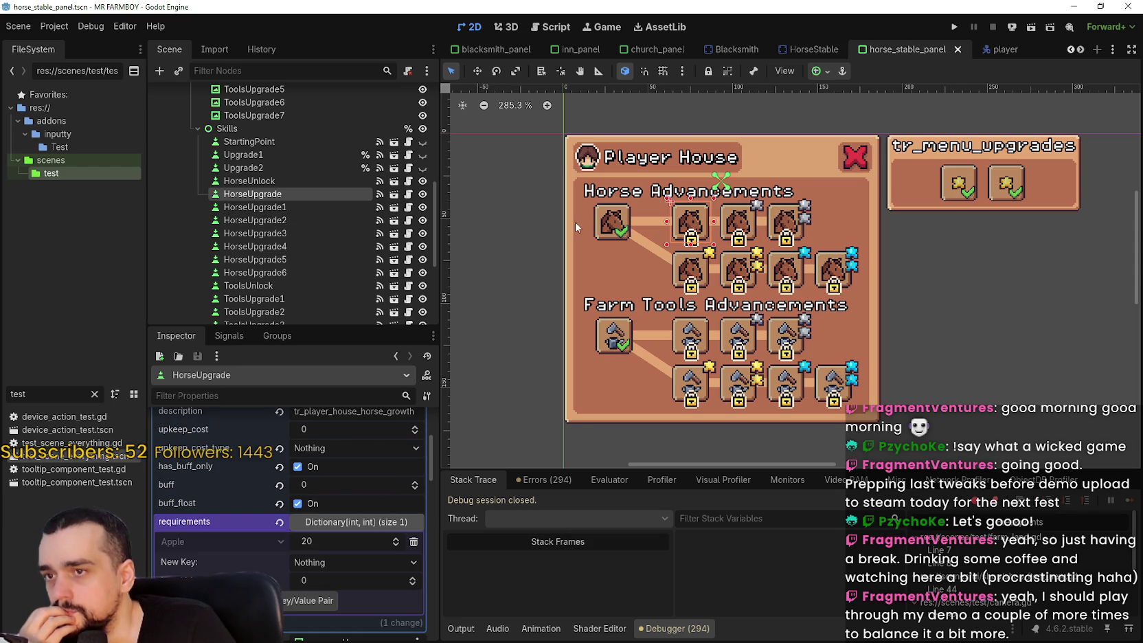
{"action": "left_click", "coordinate": [616, 225]}
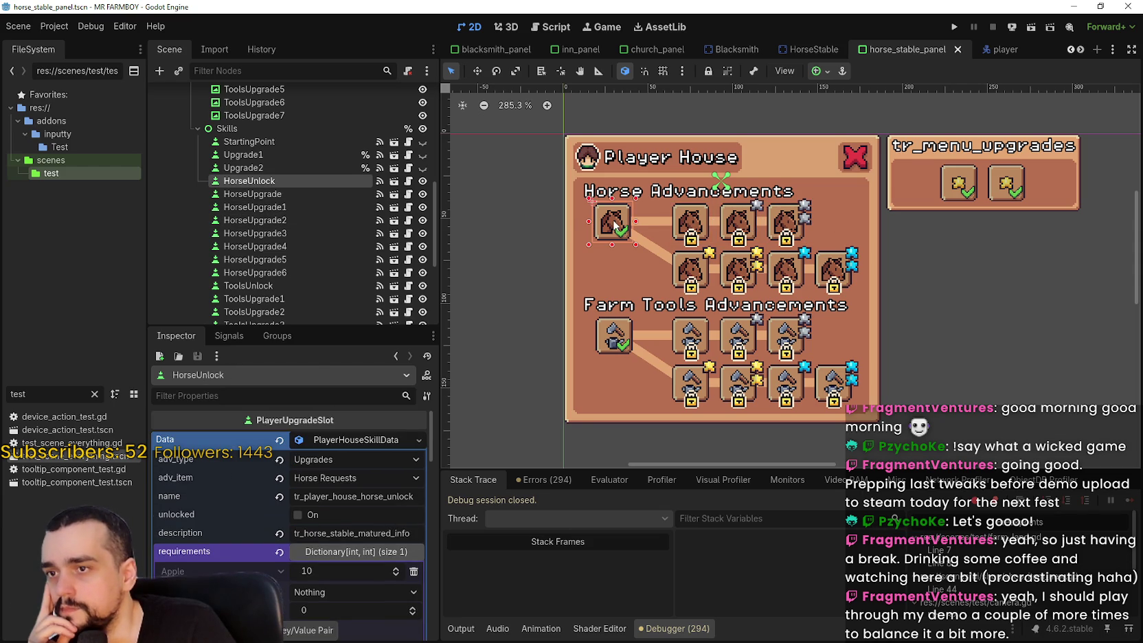
{"action": "left_click", "coordinate": [704, 228]}
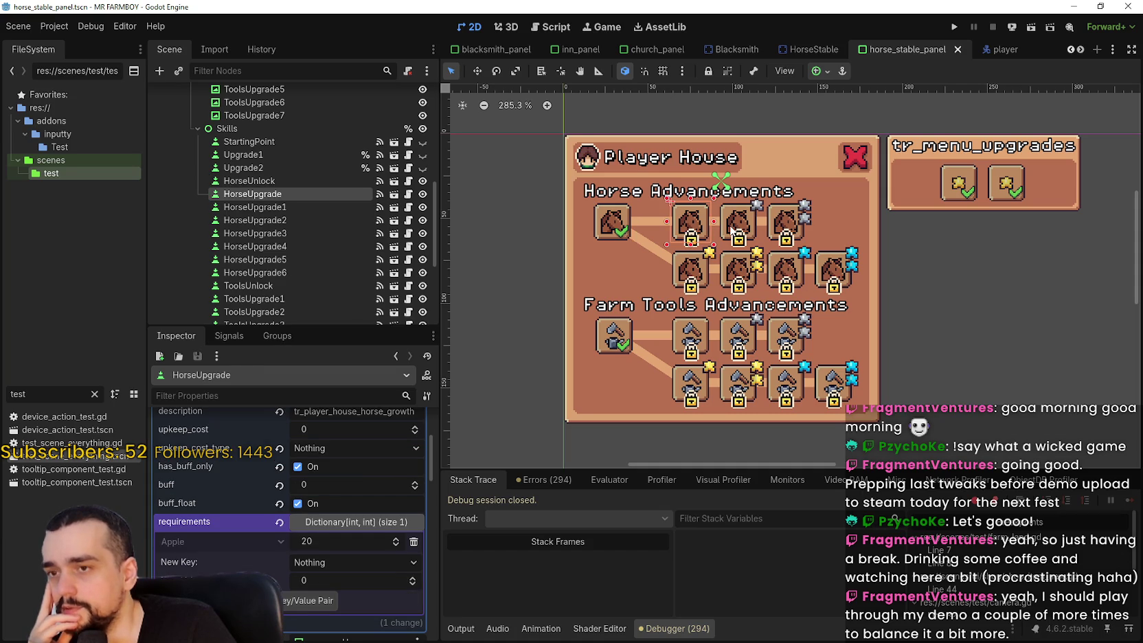
{"action": "left_click", "coordinate": [732, 230]}
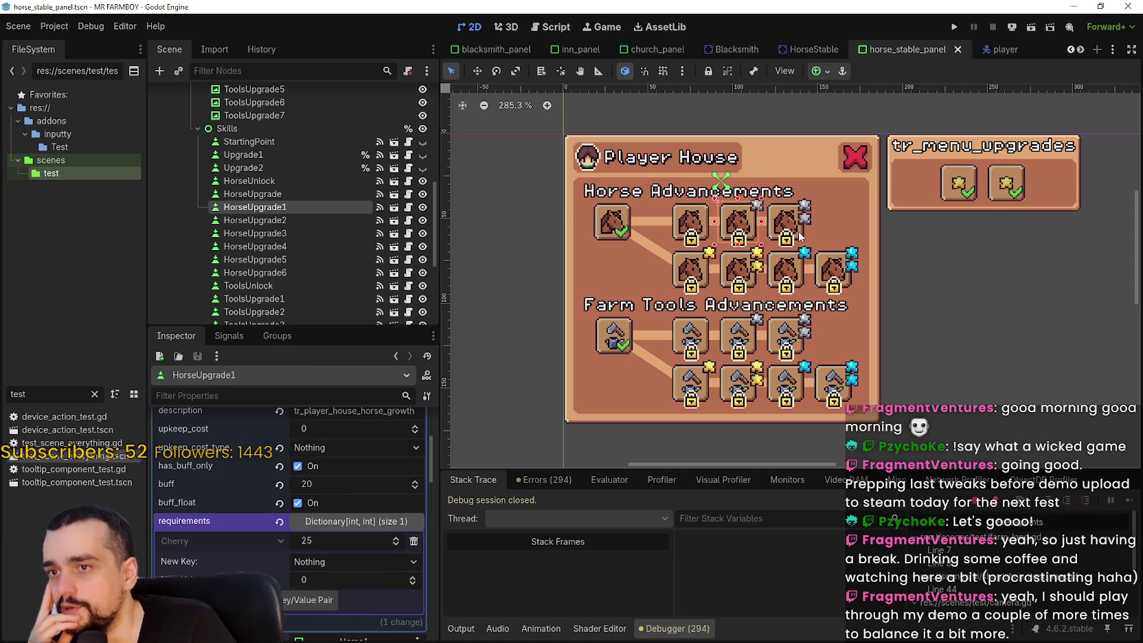
{"action": "left_click", "coordinate": [698, 211]}
{"action": "left_click", "coordinate": [351, 478]}
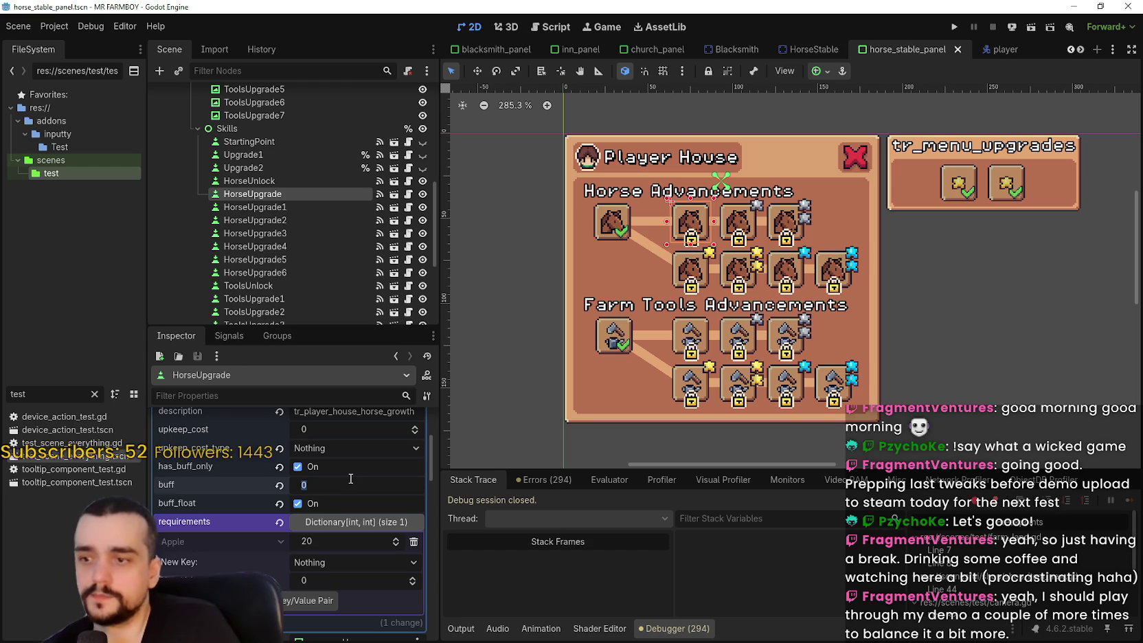
Set HorseUpgrade's buff to 10 and save the horse stable panel scene
{"action": "type", "text": "10"}
{"action": "key", "text": "Return"}
{"action": "key", "text": "ctrl+s"}
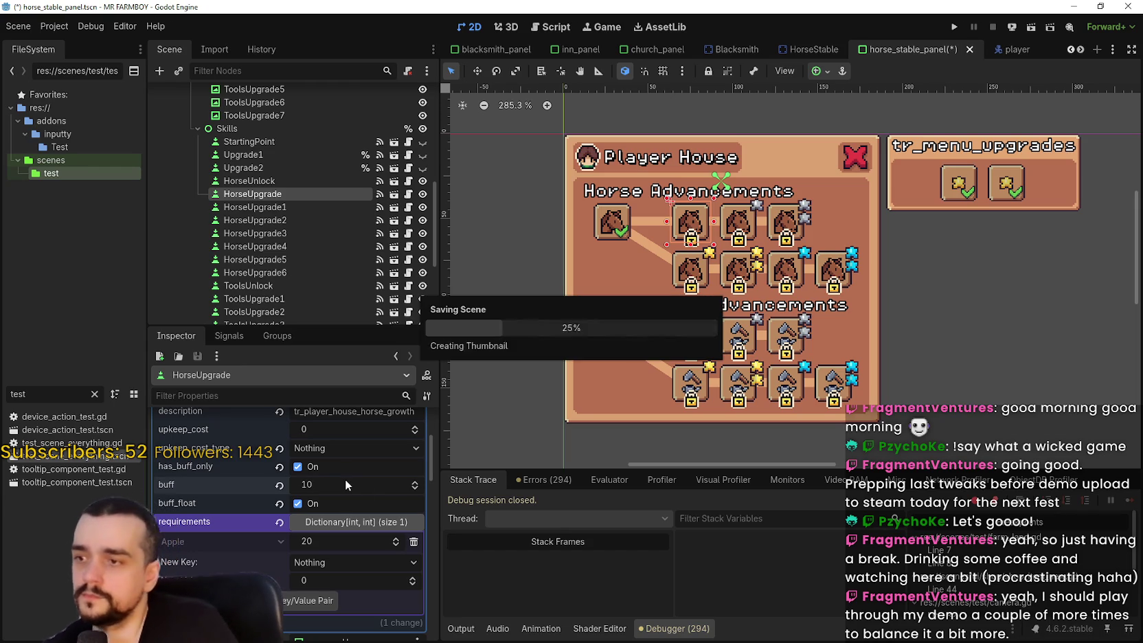
{"action": "scroll", "coordinate": [359, 490], "scroll_direction": "up", "scroll_amount": 5}
{"action": "key", "text": "ctrl+s"}
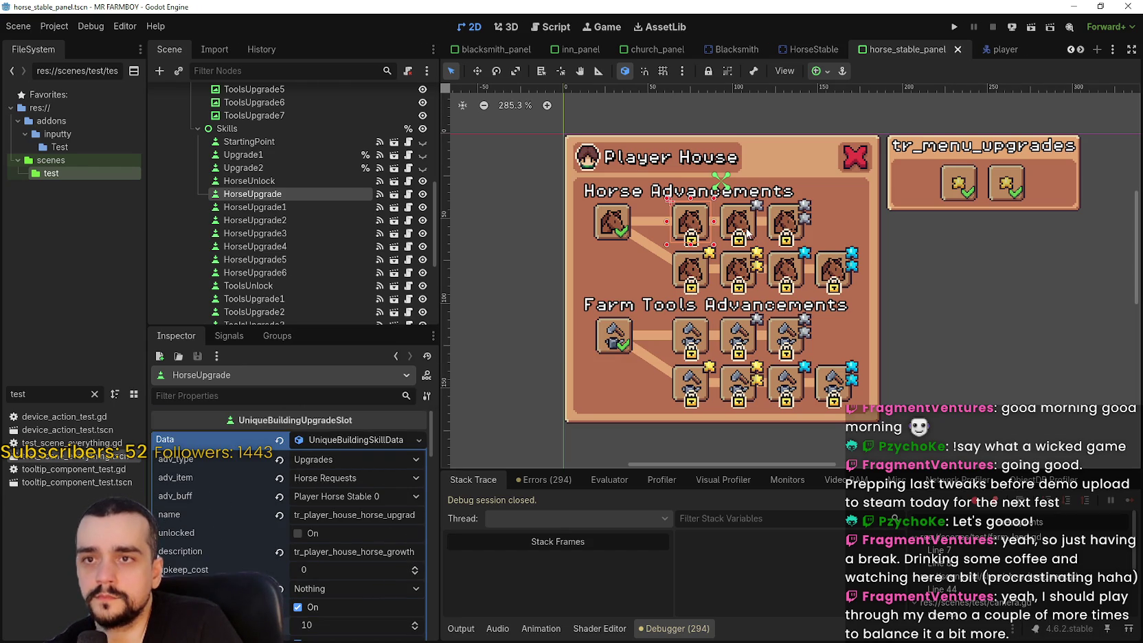
Check HorseUpgrade1 and HorseUpgrade2 settings, then run the game with F5
{"action": "left_click", "coordinate": [748, 234]}
{"action": "left_click", "coordinate": [783, 229]}
{"action": "key", "text": "F5"}
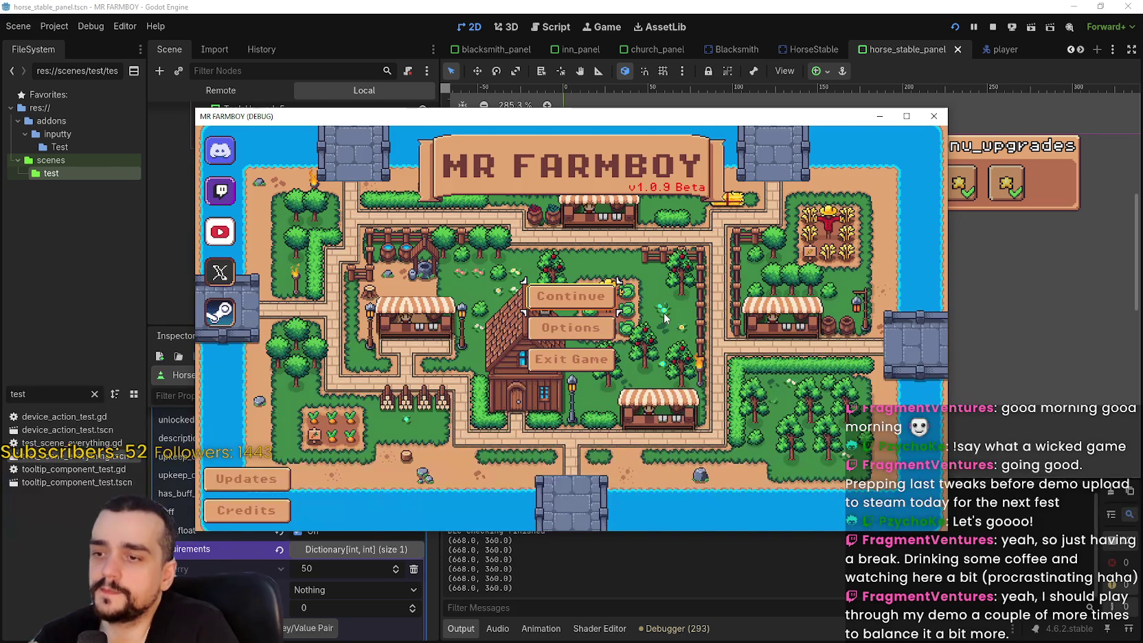
Load the first save game and ride north into the village
{"action": "left_click", "coordinate": [595, 302]}
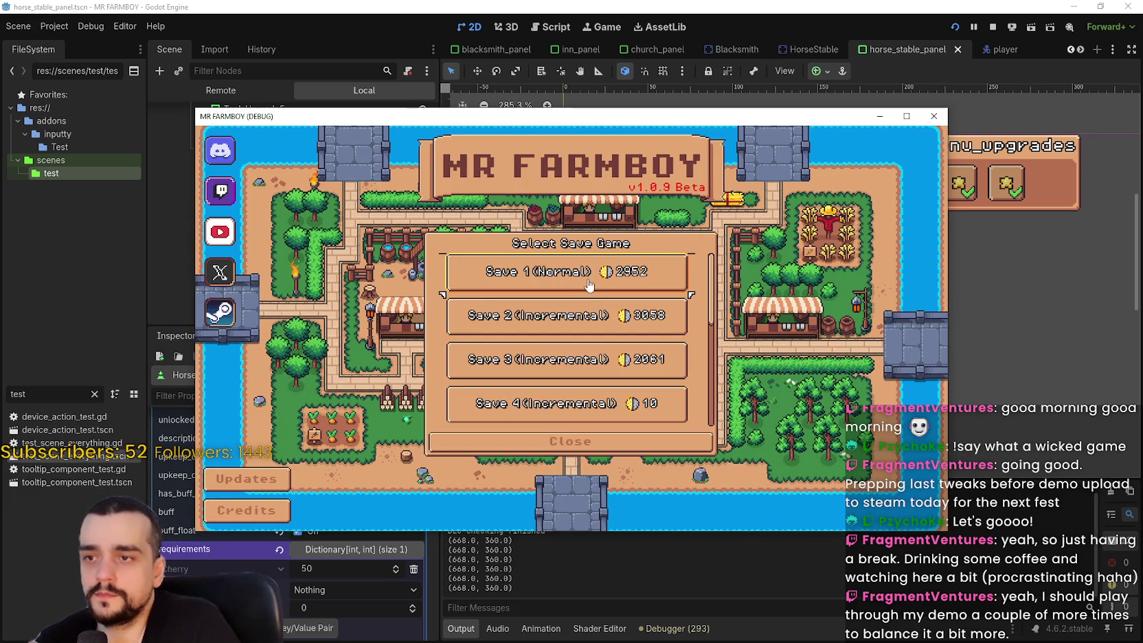
{"action": "left_click", "coordinate": [492, 288]}
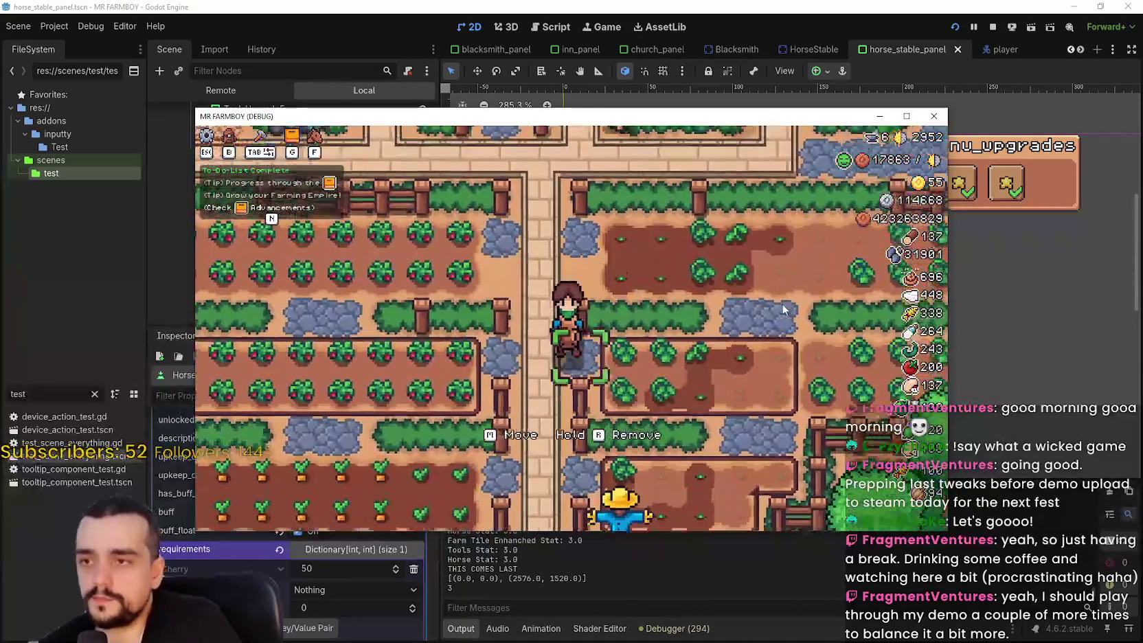
{"action": "key", "text": "w"}
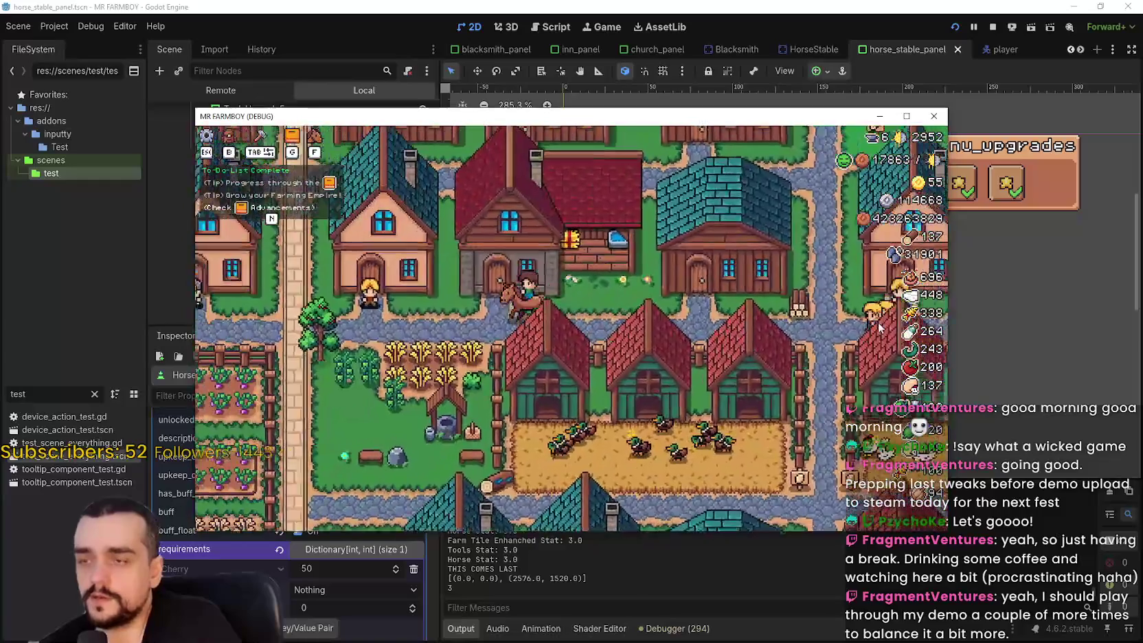
Review the Player House advancements in a maximized game window, then close the panel
{"action": "left_click", "coordinate": [879, 328]}
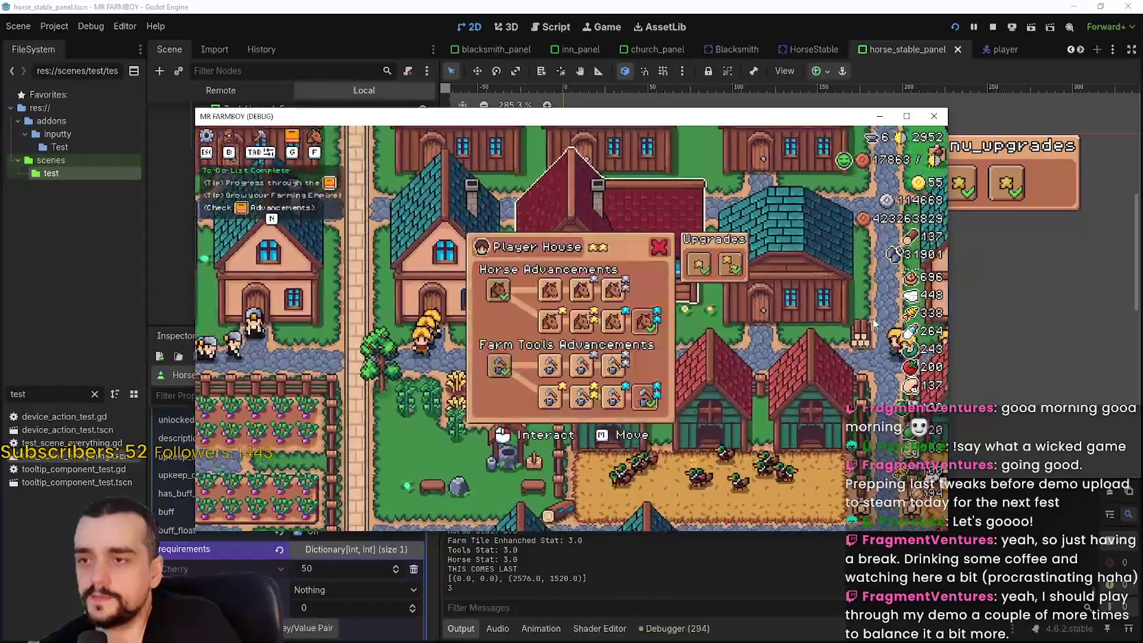
{"action": "left_click", "coordinate": [906, 116]}
{"action": "mouse_move", "coordinate": [575, 326]}
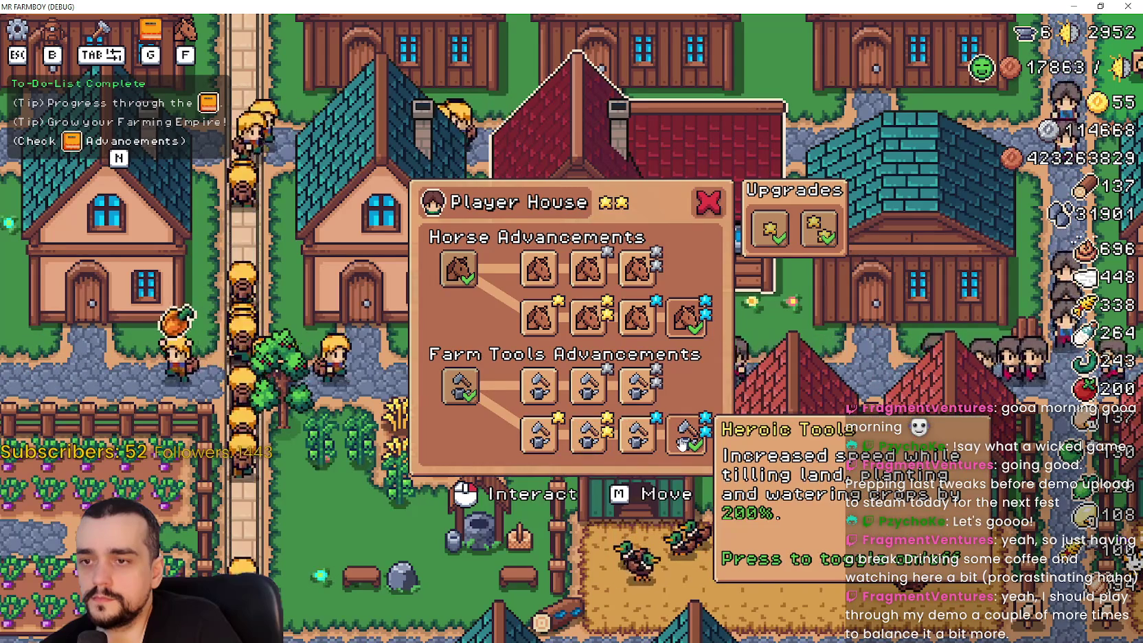
{"action": "key", "text": "Escape"}
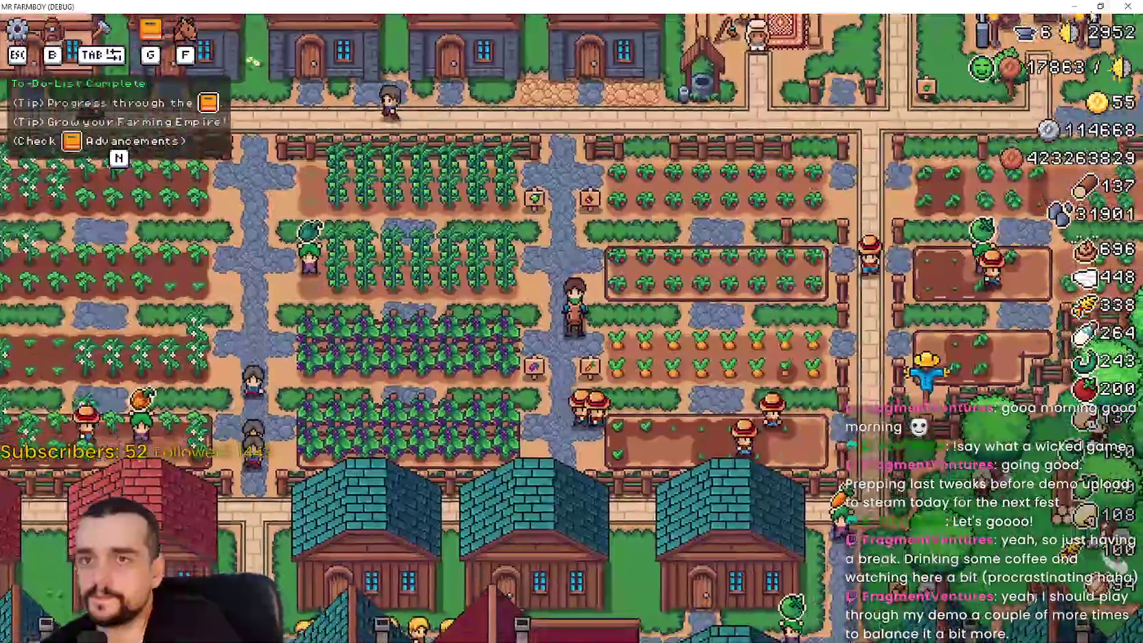
Stop the game with F8 and save the current scene
{"action": "key", "text": "F8"}
{"action": "scroll", "coordinate": [916, 193], "scroll_direction": "down", "scroll_amount": 1}
{"action": "key", "text": "ctrl+s"}
Filter FileSystem for 'game_m' and open game_manager.gd
{"action": "type", "text": "game_m"}
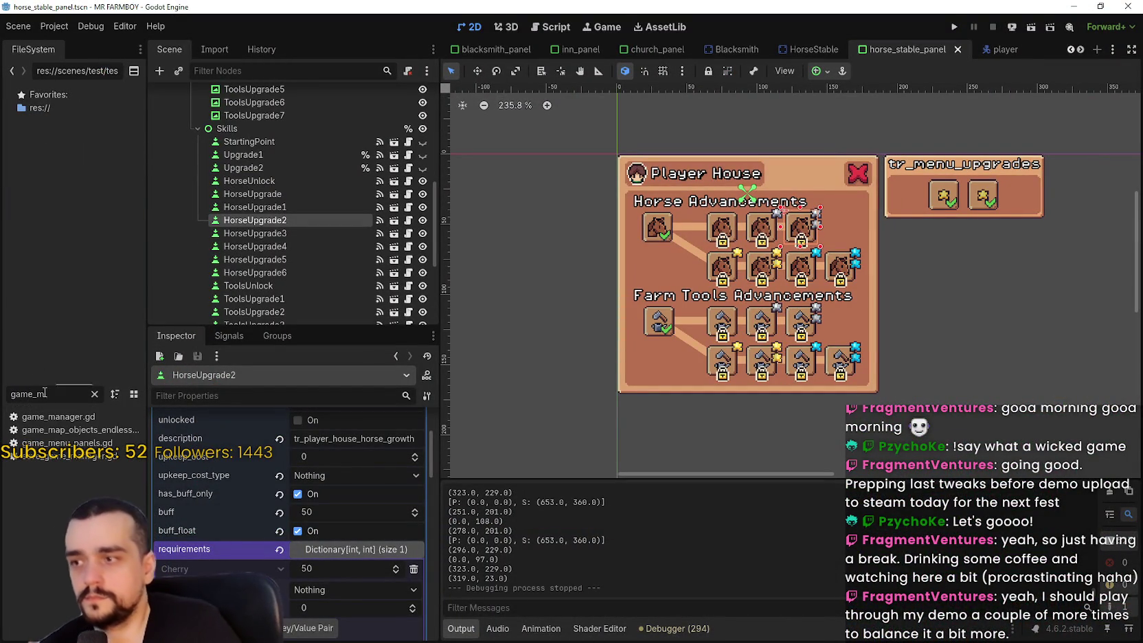
{"action": "double_click", "coordinate": [58, 416]}
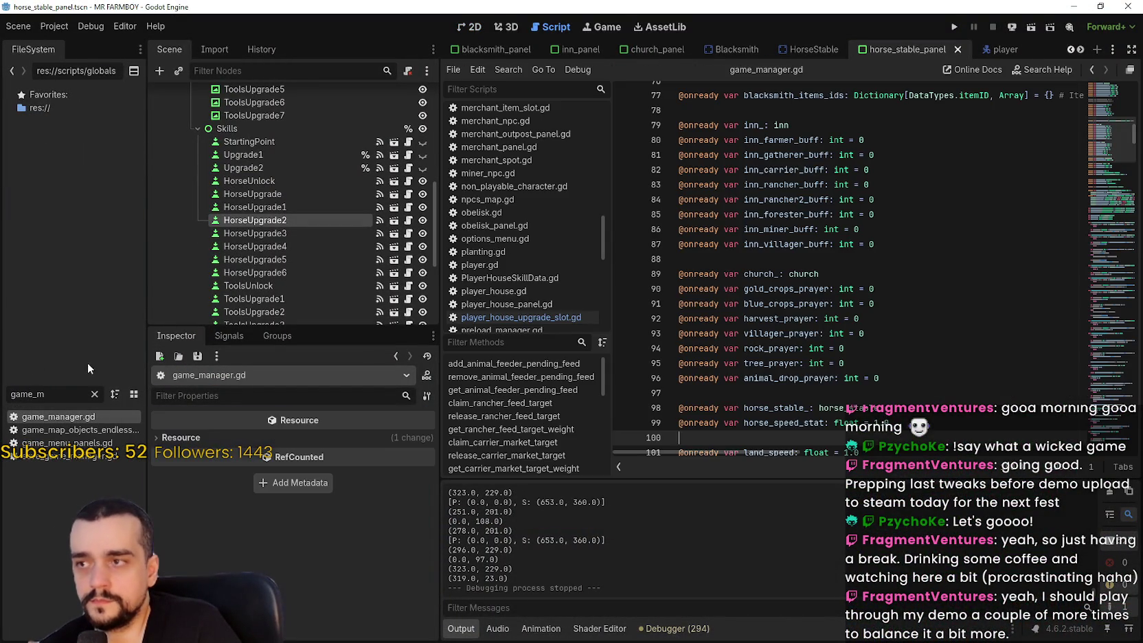
{"action": "left_click", "coordinate": [831, 366]}
{"action": "left_click", "coordinate": [806, 393]}
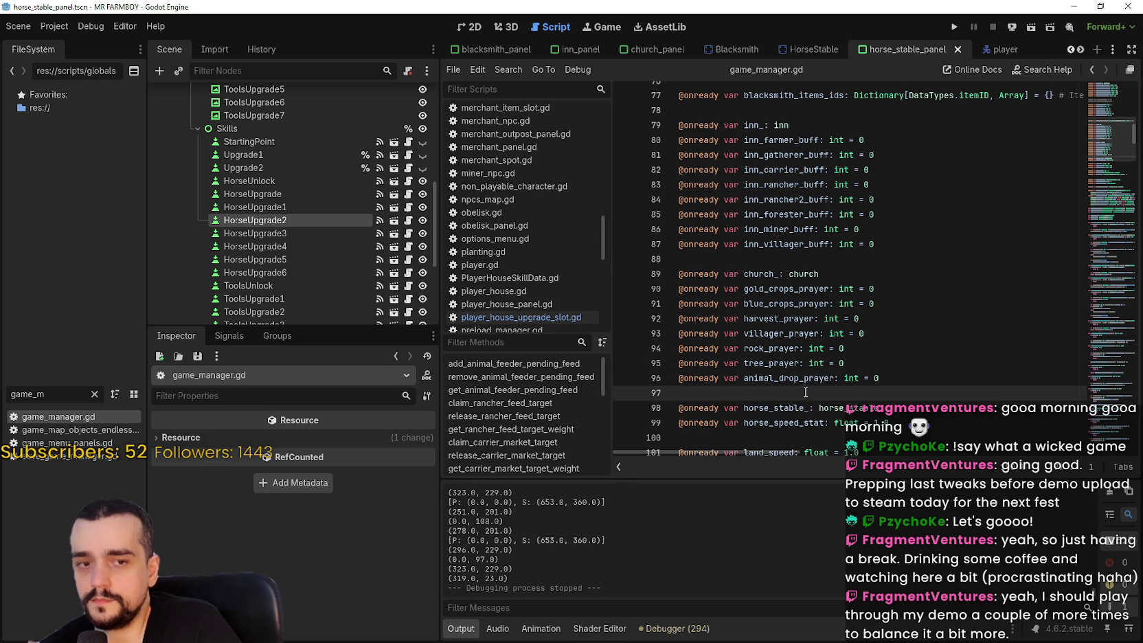
{"action": "scroll", "coordinate": [805, 393], "scroll_direction": "down", "scroll_amount": 5}
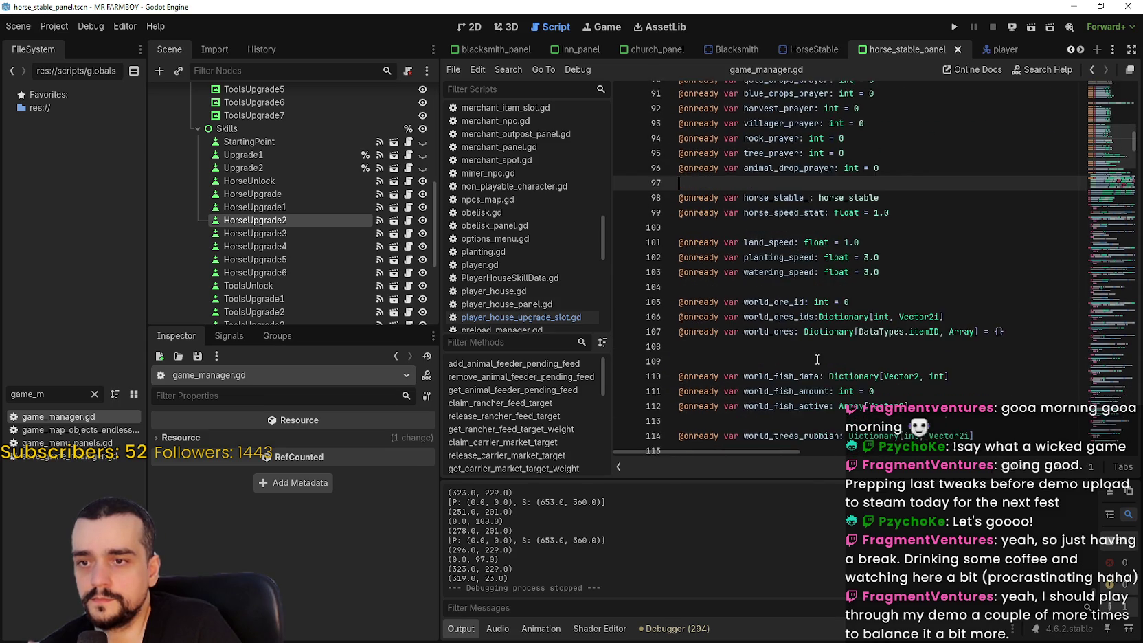
{"action": "scroll", "coordinate": [817, 359], "scroll_direction": "down", "scroll_amount": 8}
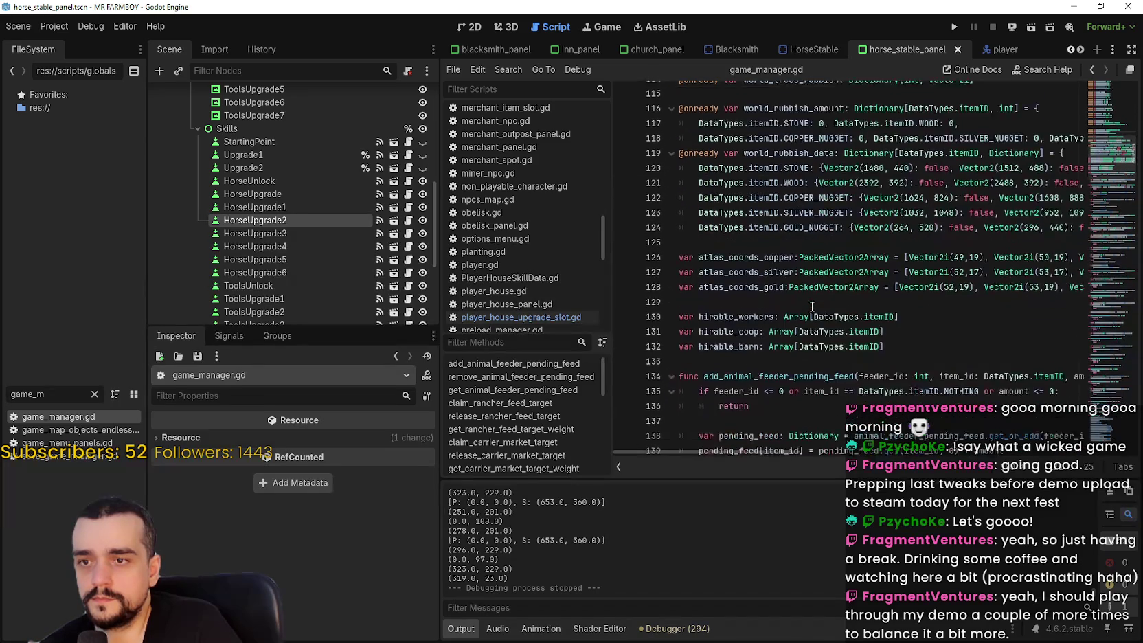
{"action": "scroll", "coordinate": [868, 313], "scroll_direction": "down", "scroll_amount": 3}
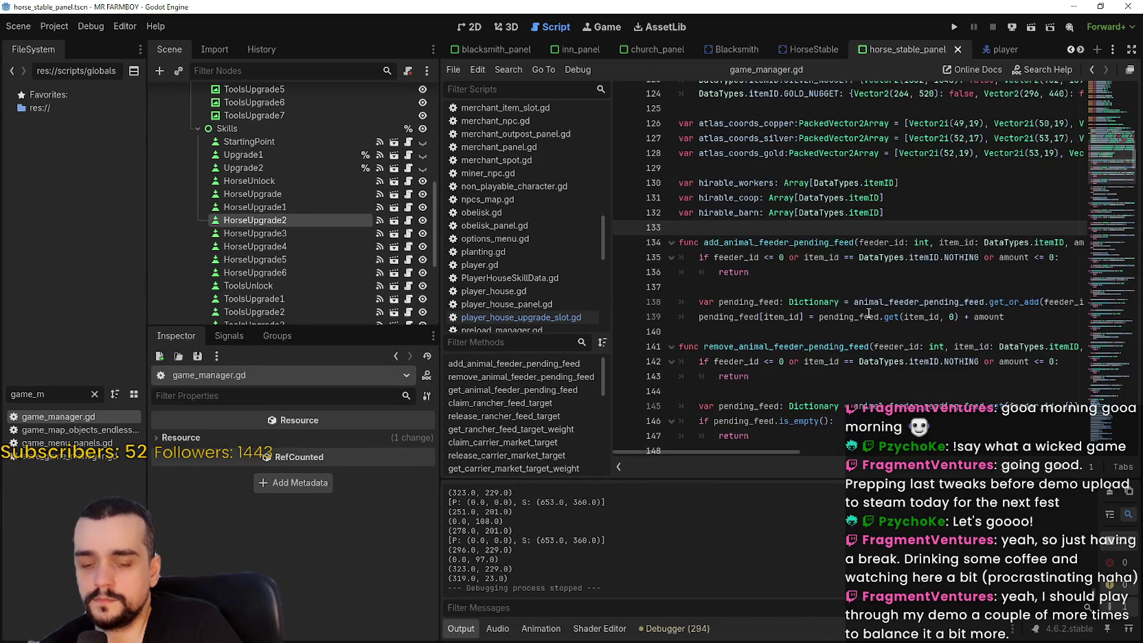
Search game_manager.gd for 'horse' and browse the horse-related code
{"action": "key", "text": "ctrl+f"}
{"action": "type", "text": "horse"}
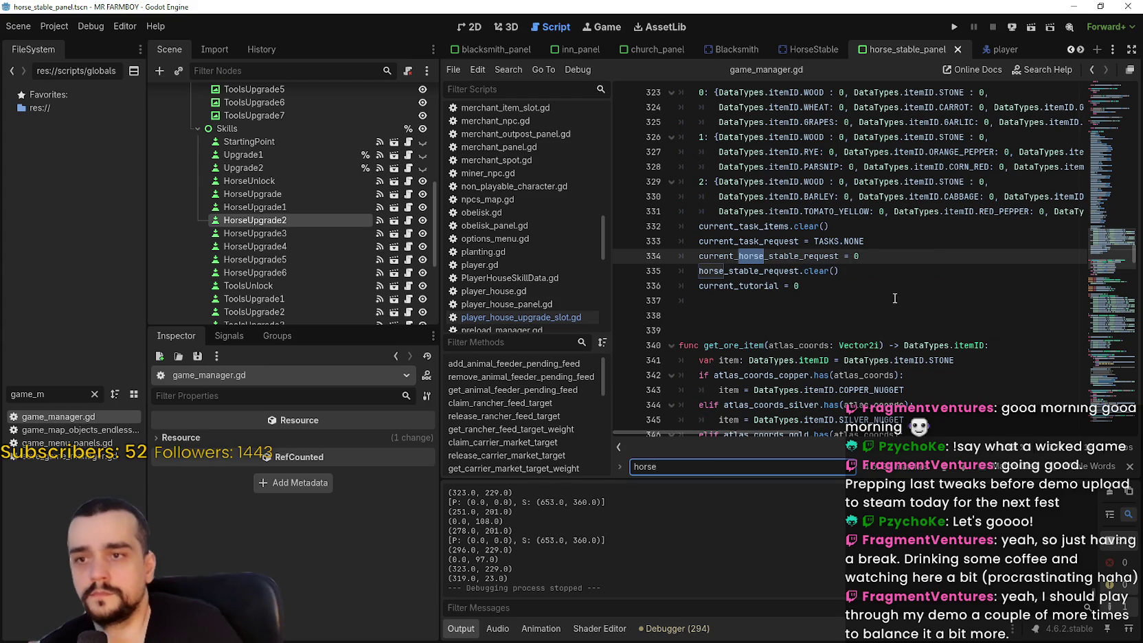
{"action": "left_click_drag", "start_coordinate": [864, 256], "coordinate": [697, 257]}
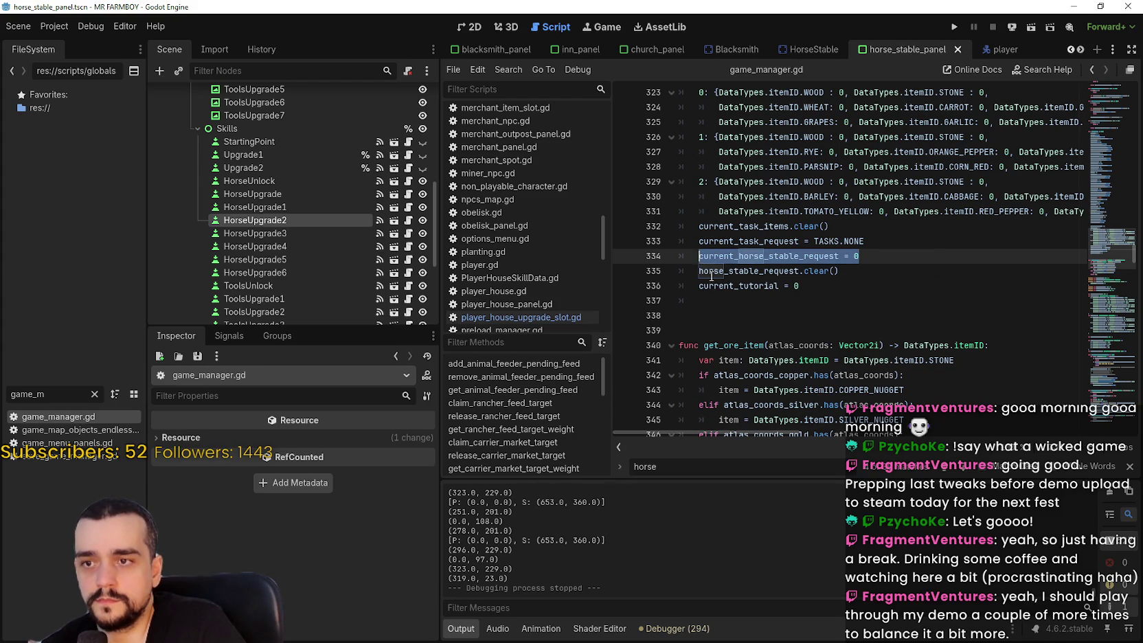
{"action": "scroll", "coordinate": [700, 261], "scroll_direction": "up", "scroll_amount": 8}
{"action": "scroll", "coordinate": [699, 261], "scroll_direction": "down", "scroll_amount": 5}
{"action": "scroll", "coordinate": [701, 264], "scroll_direction": "up", "scroll_amount": 10}
{"action": "scroll", "coordinate": [700, 264], "scroll_direction": "up", "scroll_amount": 10}
{"action": "scroll", "coordinate": [696, 256], "scroll_direction": "down", "scroll_amount": 8}
{"action": "scroll", "coordinate": [694, 256], "scroll_direction": "down", "scroll_amount": 12}
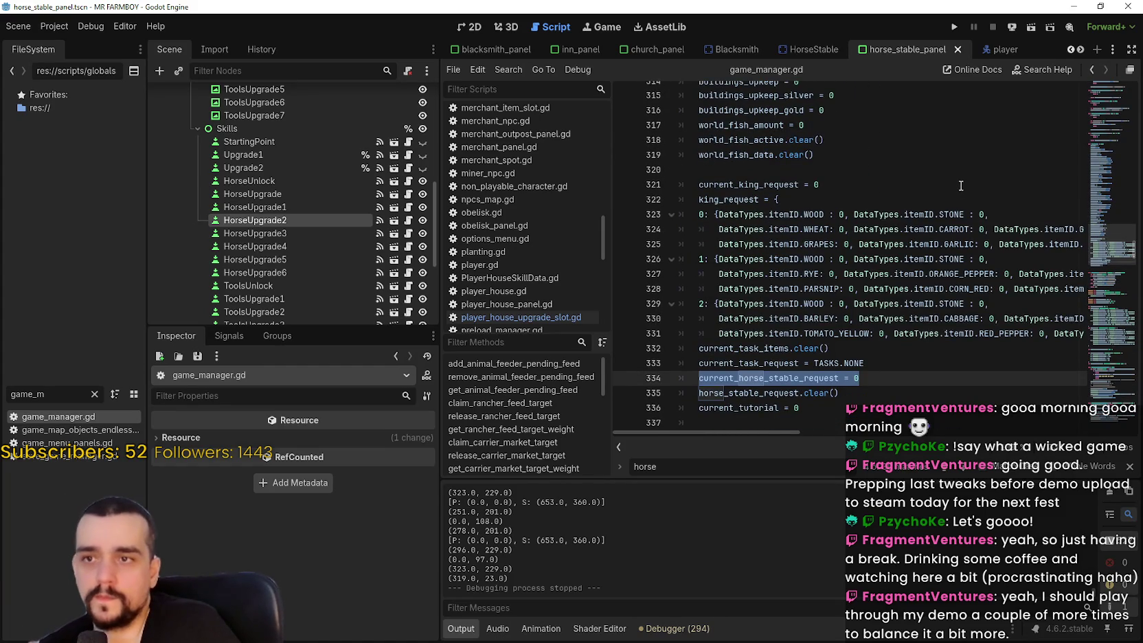
{"action": "scroll", "coordinate": [911, 184], "scroll_direction": "up", "scroll_amount": 2}
{"action": "scroll", "coordinate": [910, 184], "scroll_direction": "down", "scroll_amount": 2}
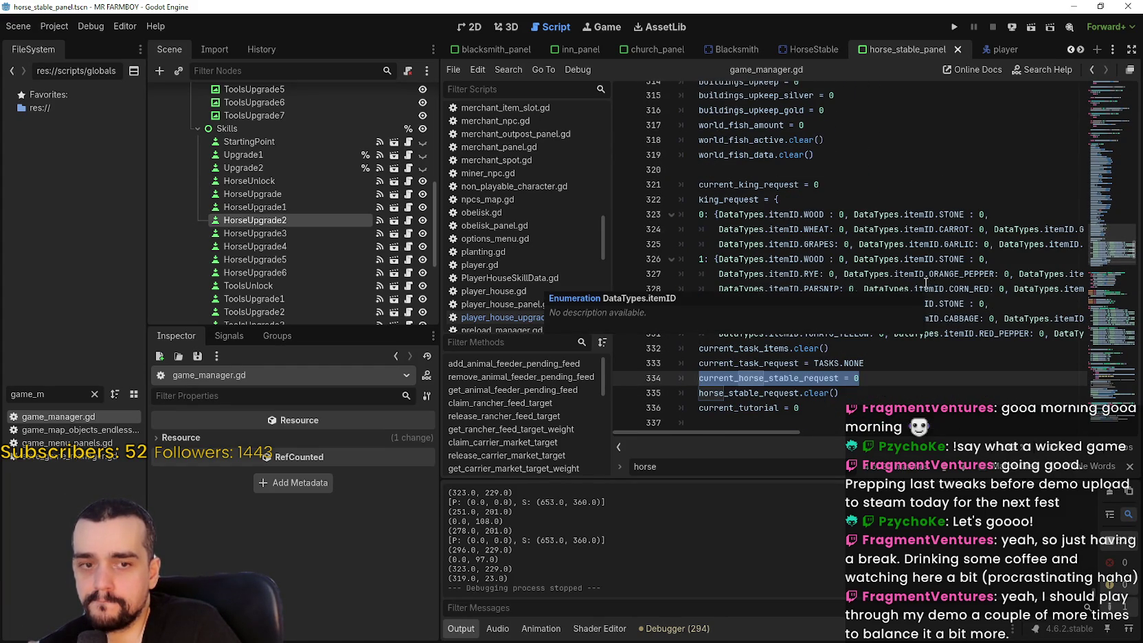
{"action": "left_click", "coordinate": [897, 347]}
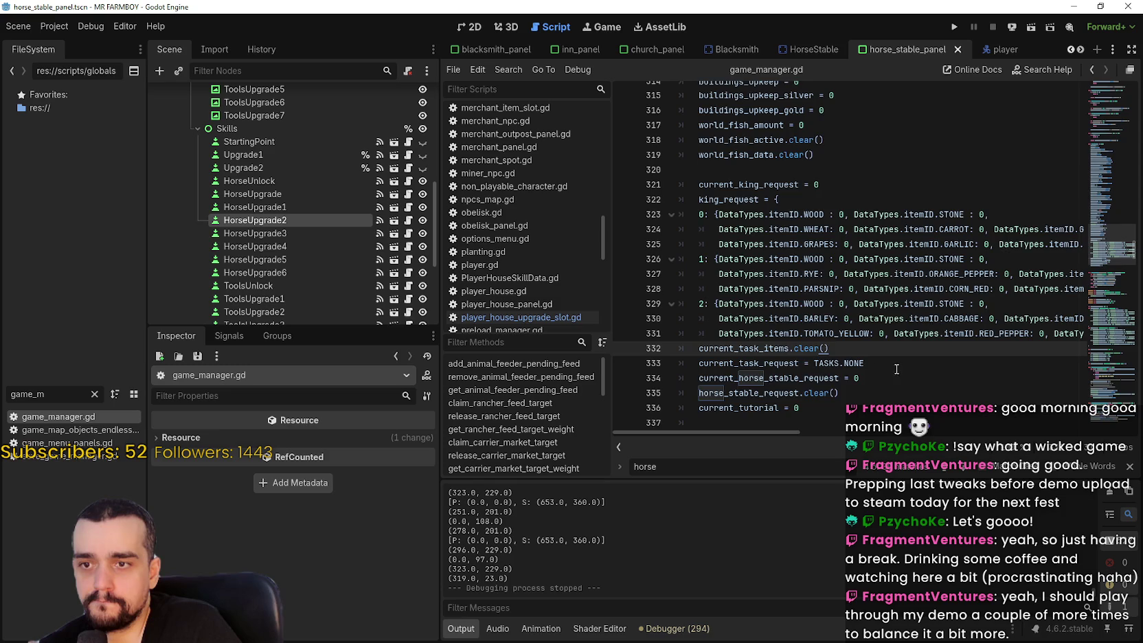
{"action": "scroll", "coordinate": [912, 370], "scroll_direction": "down", "scroll_amount": 1}
Search for horse_stable_request and jump to its declaration
{"action": "mouse_move", "coordinate": [798, 337]}
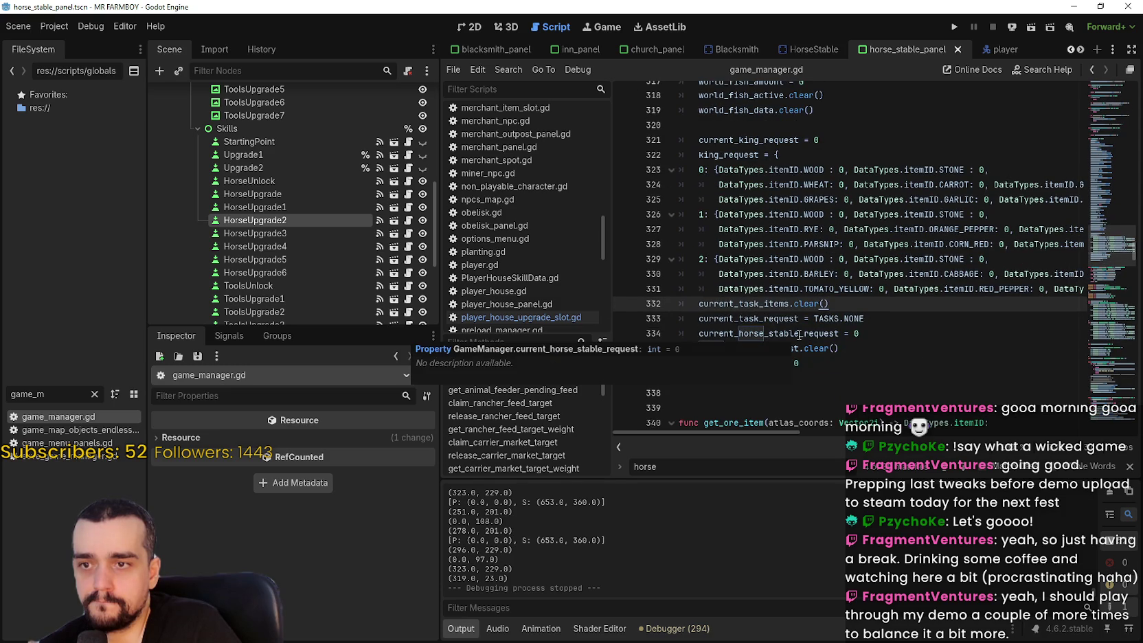
{"action": "double_click", "coordinate": [799, 334]}
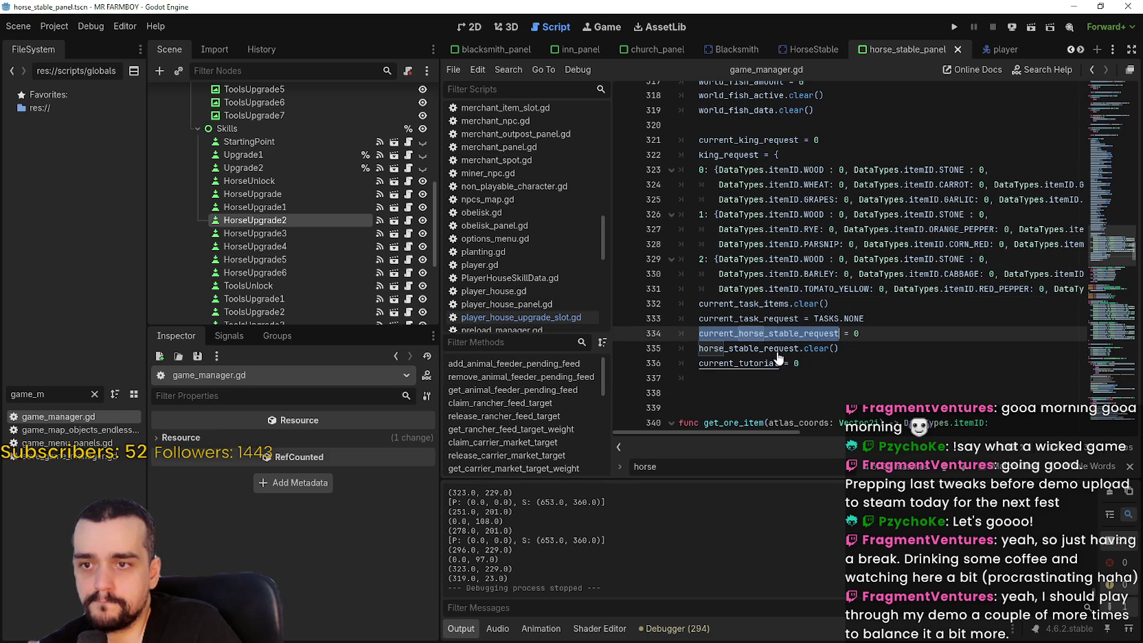
{"action": "double_click", "coordinate": [769, 349]}
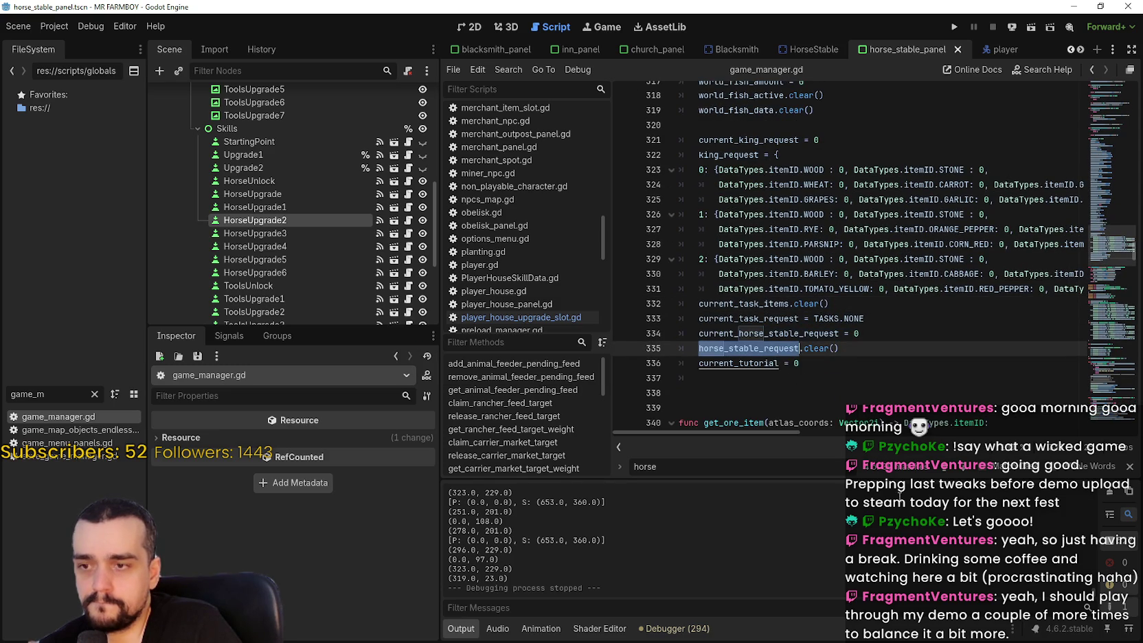
{"action": "key", "text": "ctrl+f"}
{"action": "left_click", "coordinate": [966, 471]}
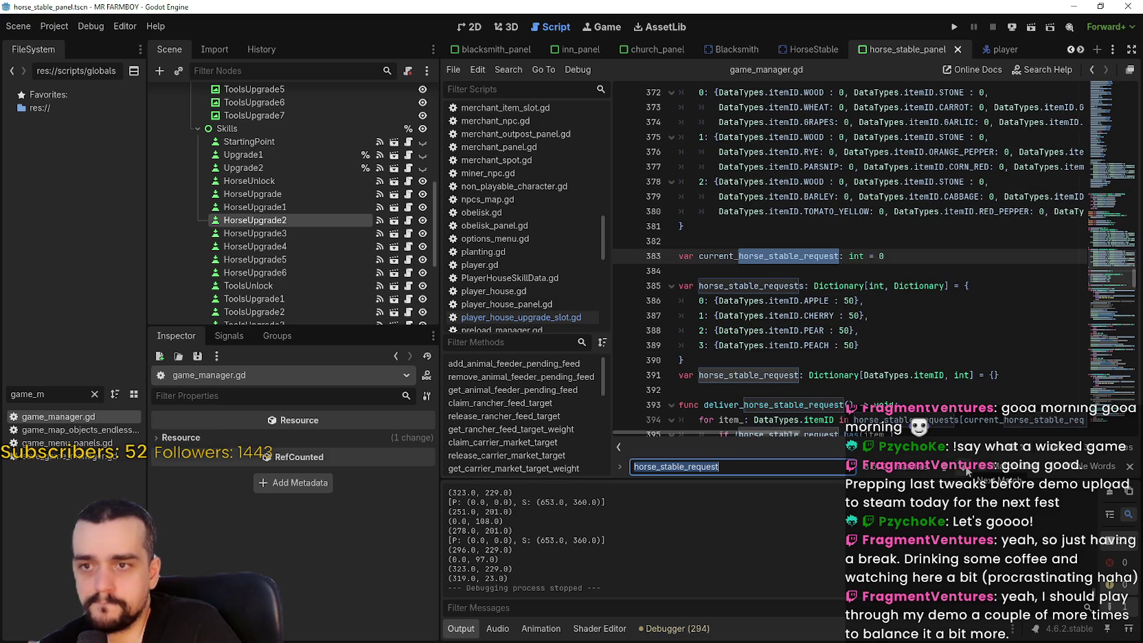
{"action": "scroll", "coordinate": [853, 375], "scroll_direction": "down", "scroll_amount": 2}
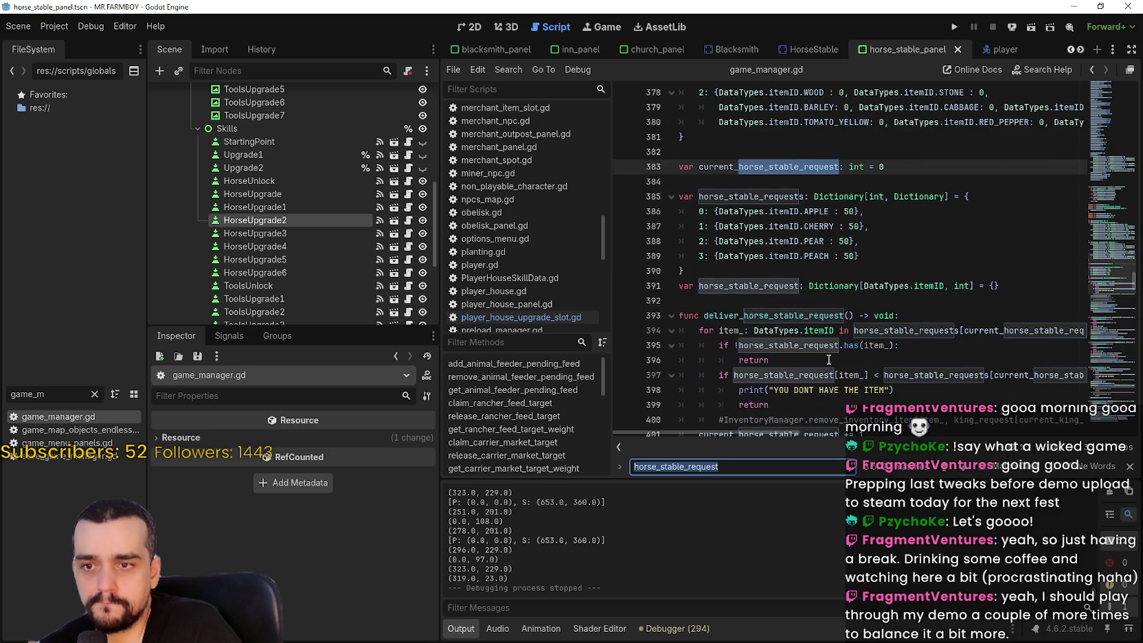
{"action": "double_click", "coordinate": [731, 287]}
{"action": "scroll", "coordinate": [868, 375], "scroll_direction": "down", "scroll_amount": 4}
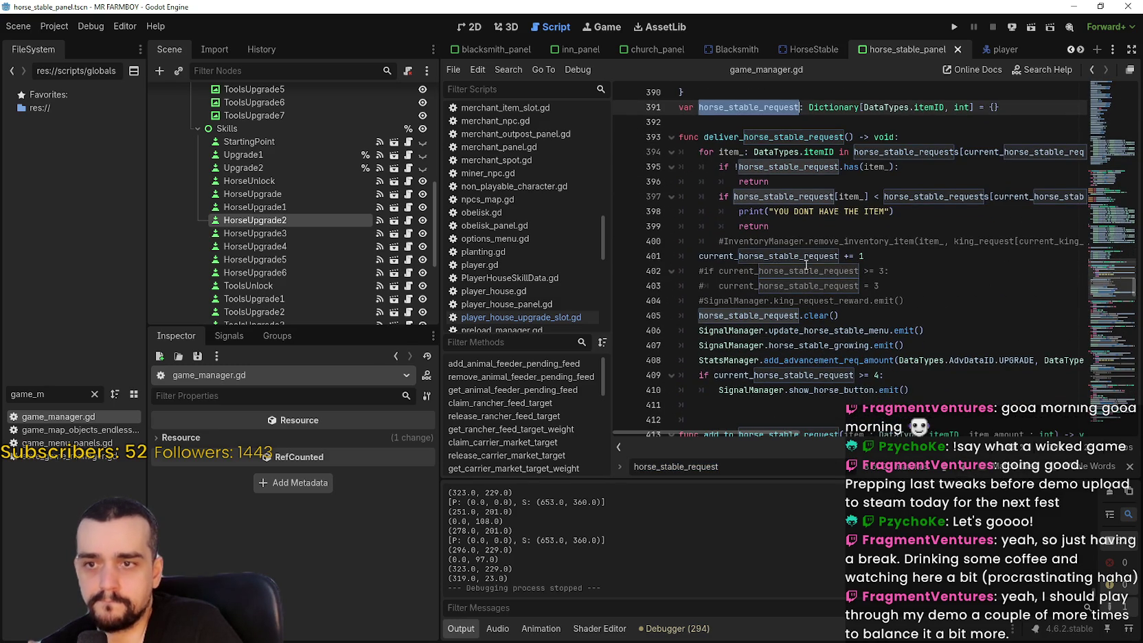
{"action": "double_click", "coordinate": [804, 257]}
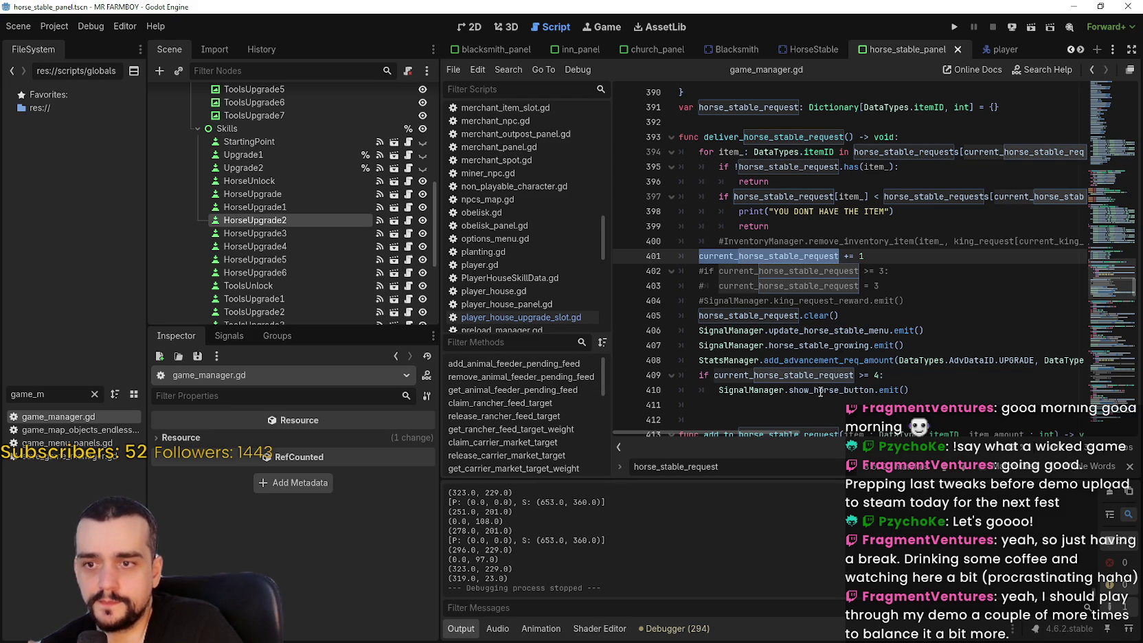
{"action": "left_click", "coordinate": [917, 389]}
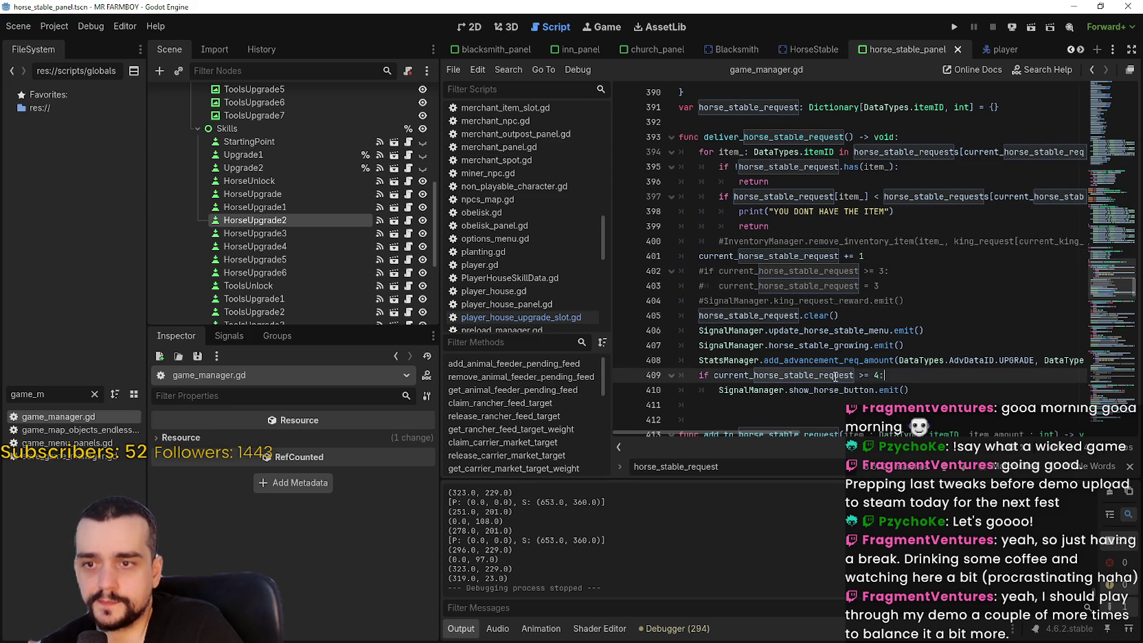
{"action": "key", "text": "shift+Down"}
{"action": "left_click", "coordinate": [719, 389], "text": "shift"}
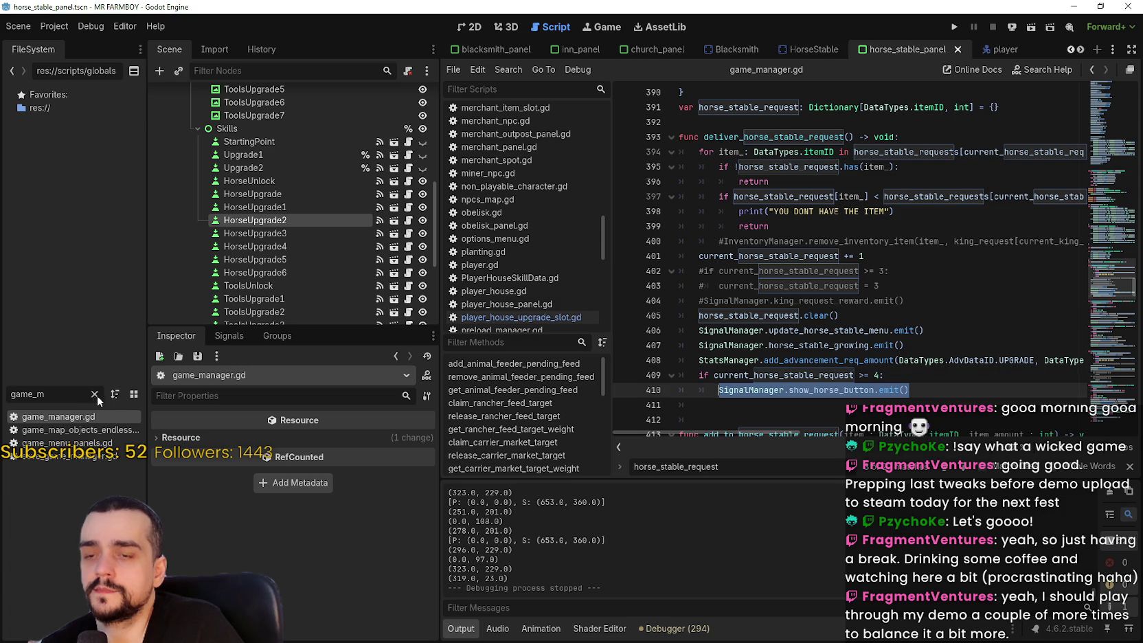
{"action": "scroll", "coordinate": [728, 347], "scroll_direction": "down", "scroll_amount": 2}
{"action": "left_click", "coordinate": [750, 319]}
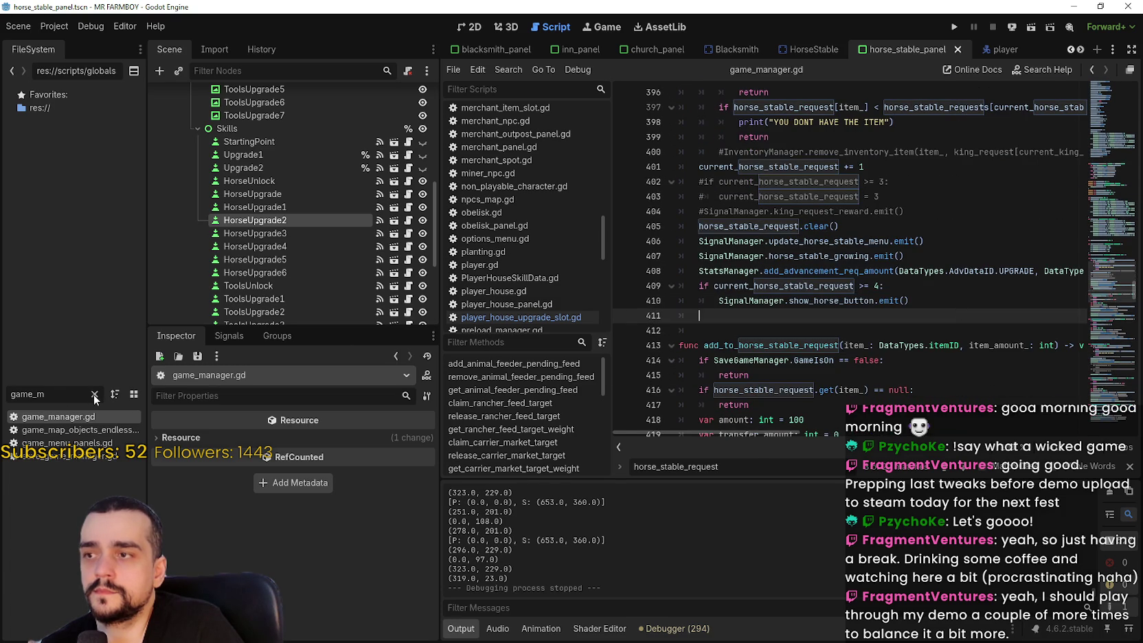
{"action": "scroll", "coordinate": [857, 315], "scroll_direction": "up", "scroll_amount": 4}
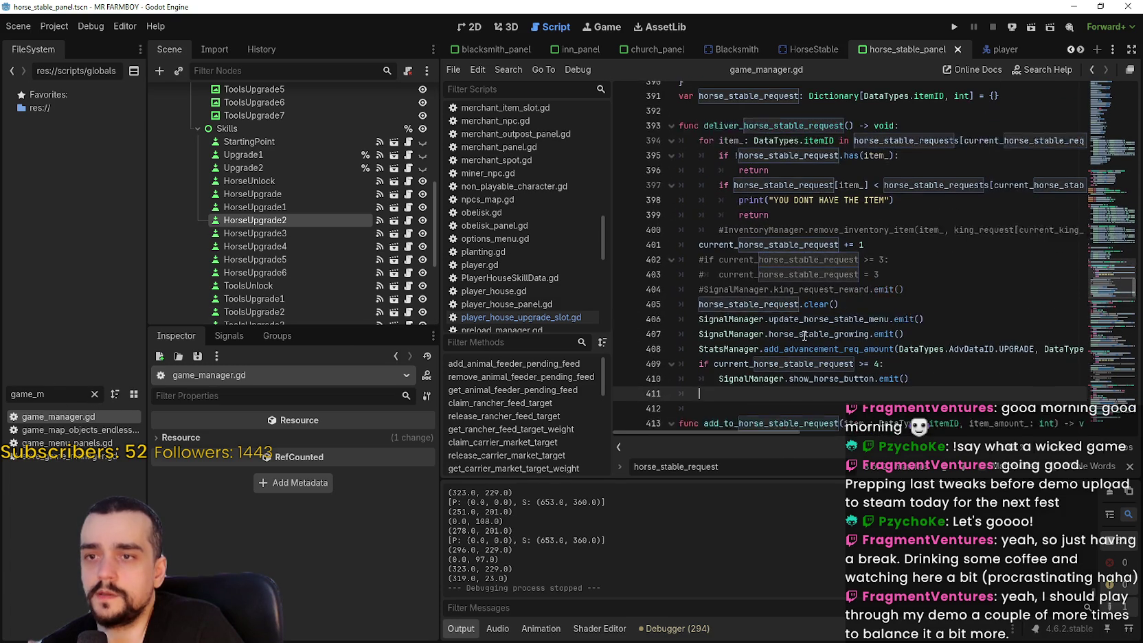
{"action": "scroll", "coordinate": [856, 315], "scroll_direction": "up", "scroll_amount": 4}
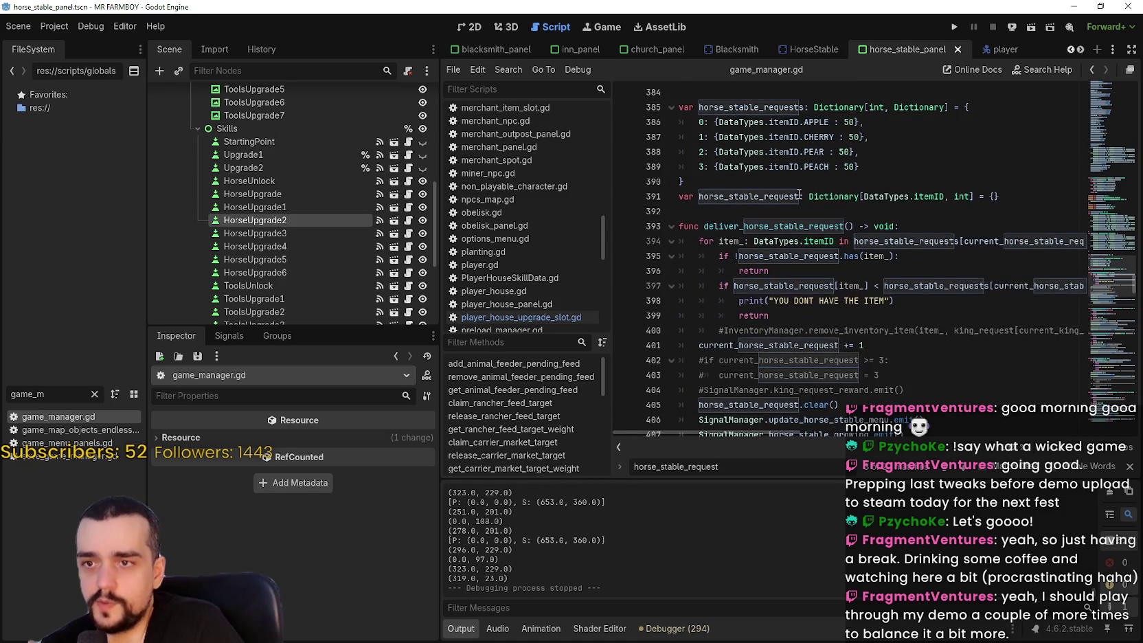
{"action": "double_click", "coordinate": [773, 242]}
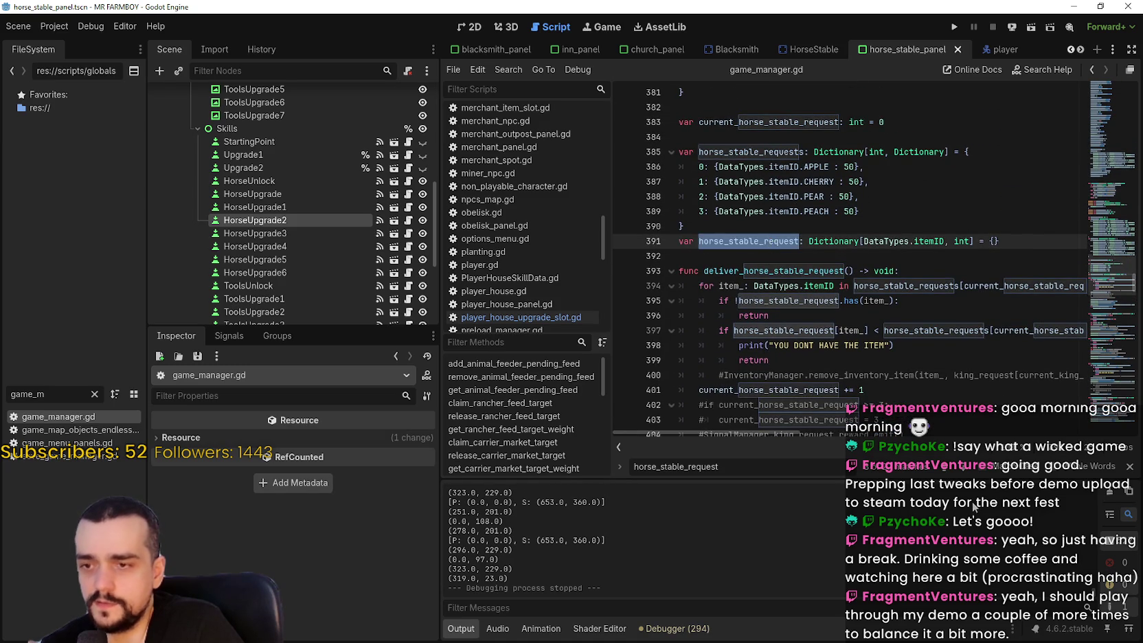
{"action": "left_click", "coordinate": [959, 467]}
{"action": "scroll", "coordinate": [755, 309], "scroll_direction": "down", "scroll_amount": 5}
{"action": "left_click_drag", "start_coordinate": [701, 361], "coordinate": [662, 296]}
{"action": "left_click", "coordinate": [790, 330]}
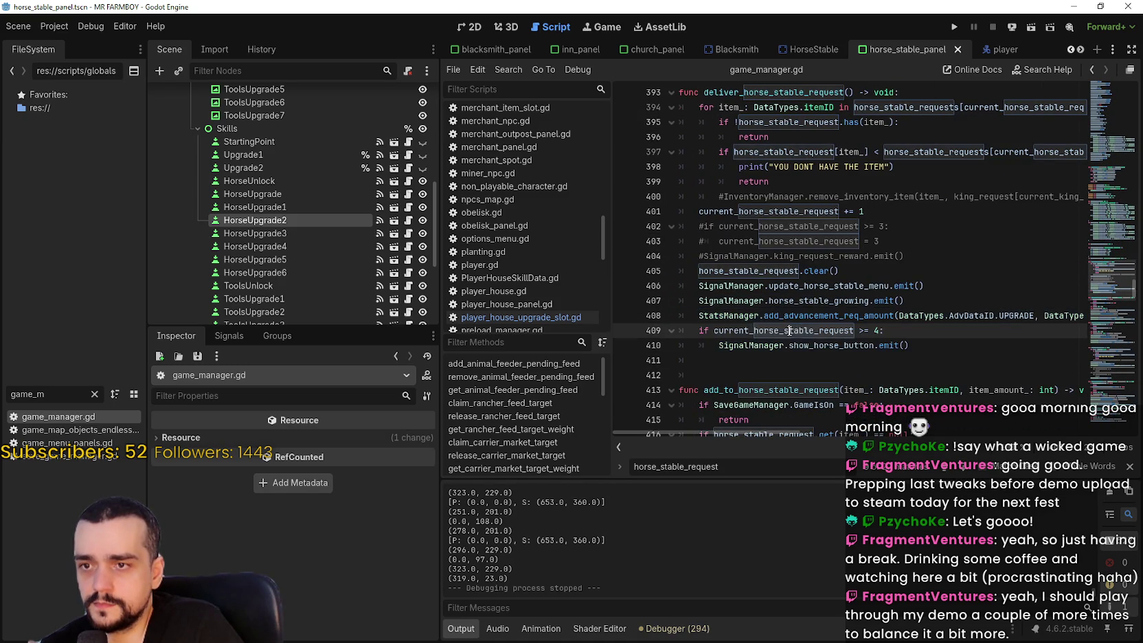
{"action": "scroll", "coordinate": [808, 329], "scroll_direction": "up", "scroll_amount": 1}
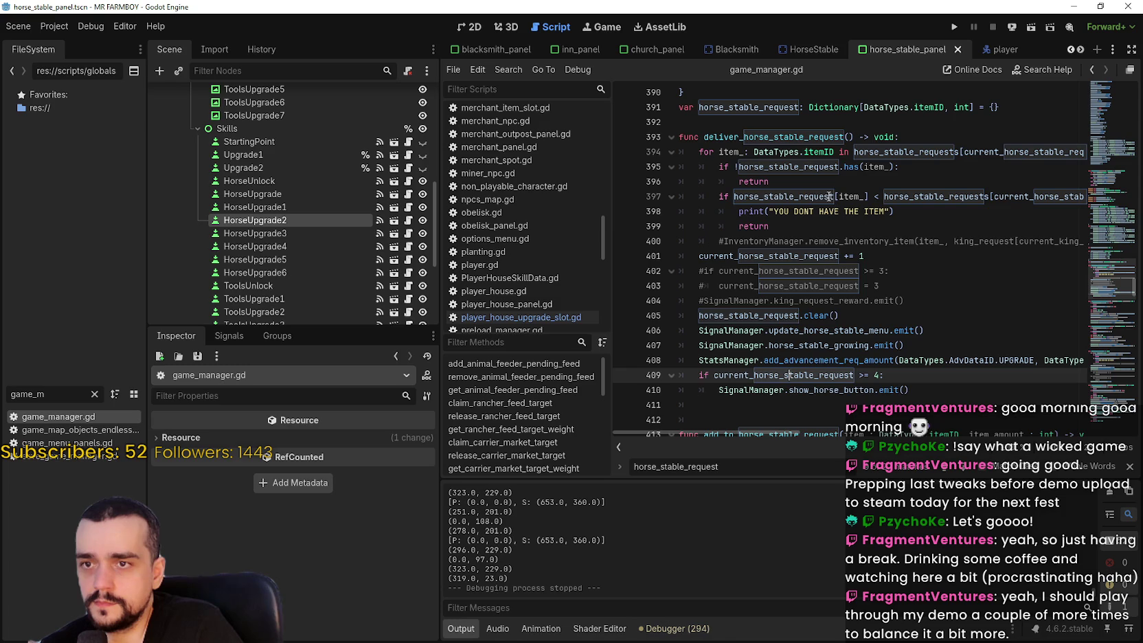
{"action": "mouse_move", "coordinate": [829, 196]}
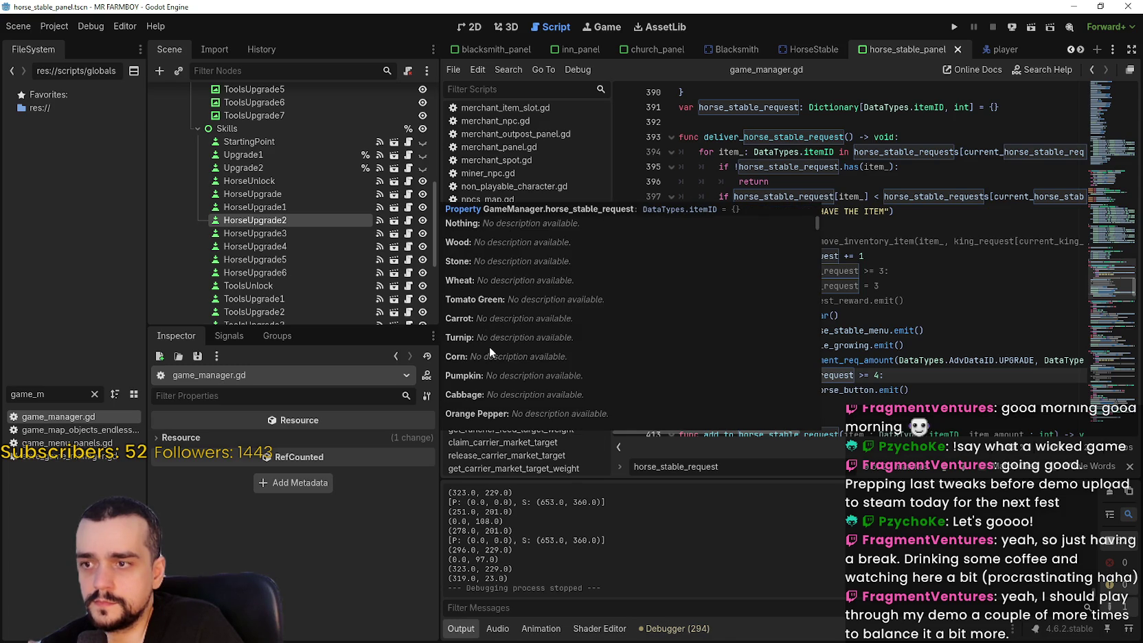
{"action": "scroll", "coordinate": [495, 342], "scroll_direction": "down", "scroll_amount": 4}
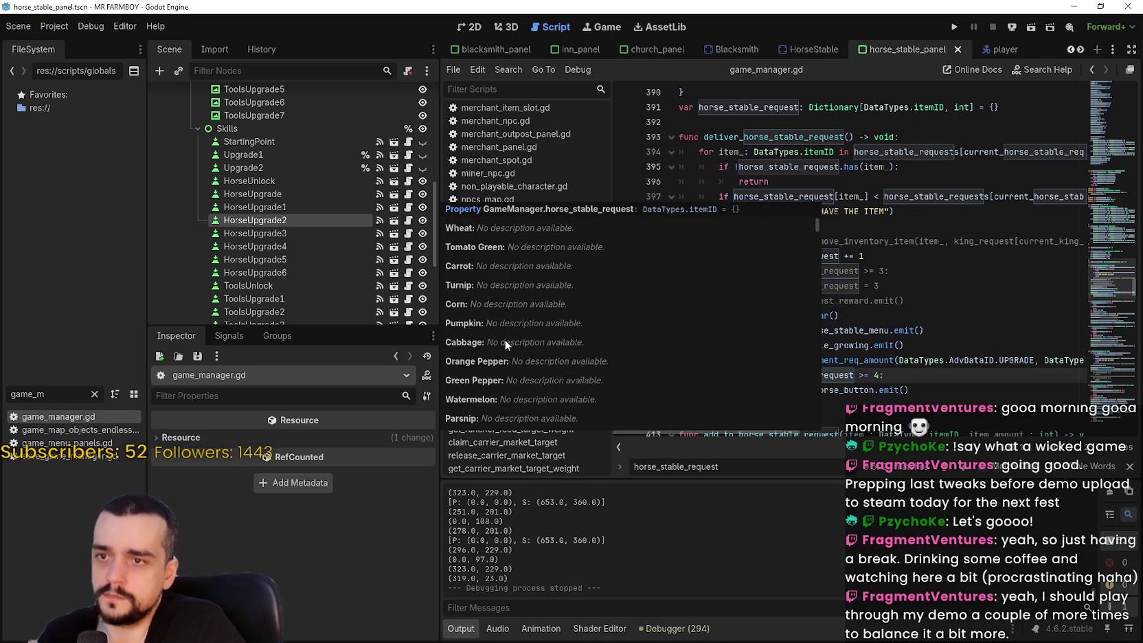
{"action": "left_click", "coordinate": [893, 271]}
{"action": "scroll", "coordinate": [858, 275], "scroll_direction": "down", "scroll_amount": 3}
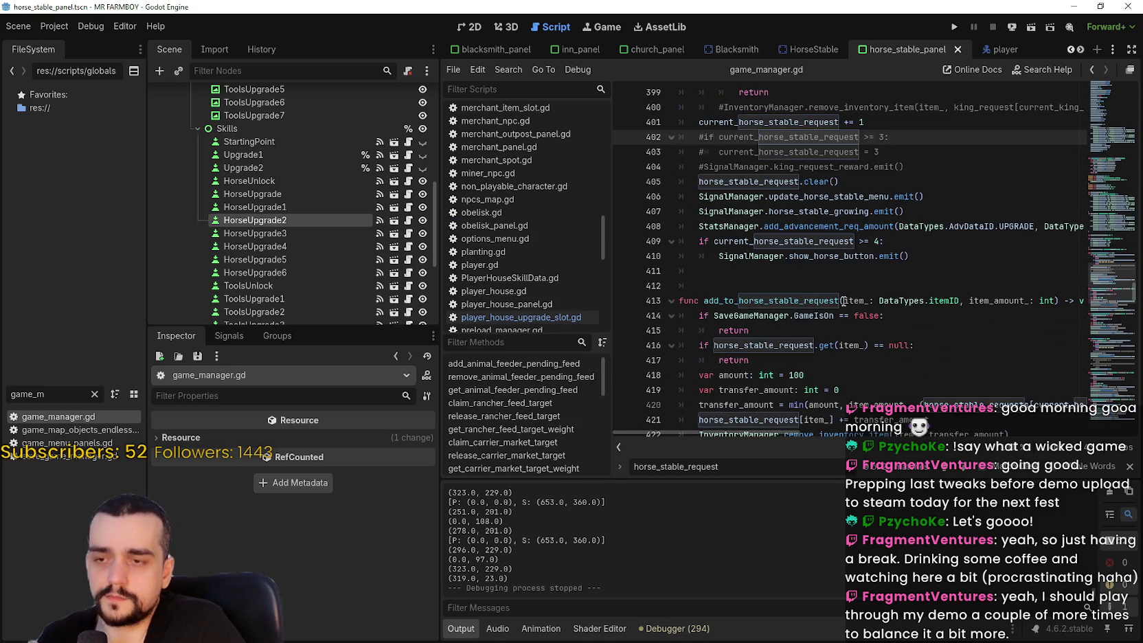
{"action": "left_click", "coordinate": [824, 274]}
{"action": "scroll", "coordinate": [824, 278], "scroll_direction": "up", "scroll_amount": 2}
{"action": "double_click", "coordinate": [797, 318]}
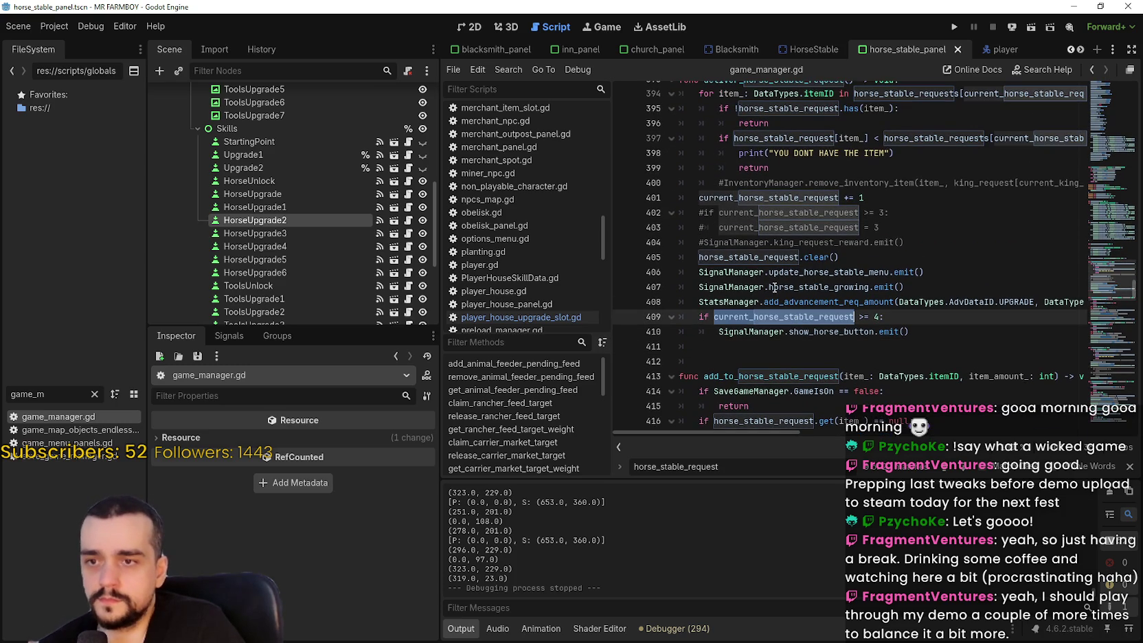
{"action": "scroll", "coordinate": [800, 237], "scroll_direction": "up", "scroll_amount": 2}
{"action": "double_click", "coordinate": [815, 286]}
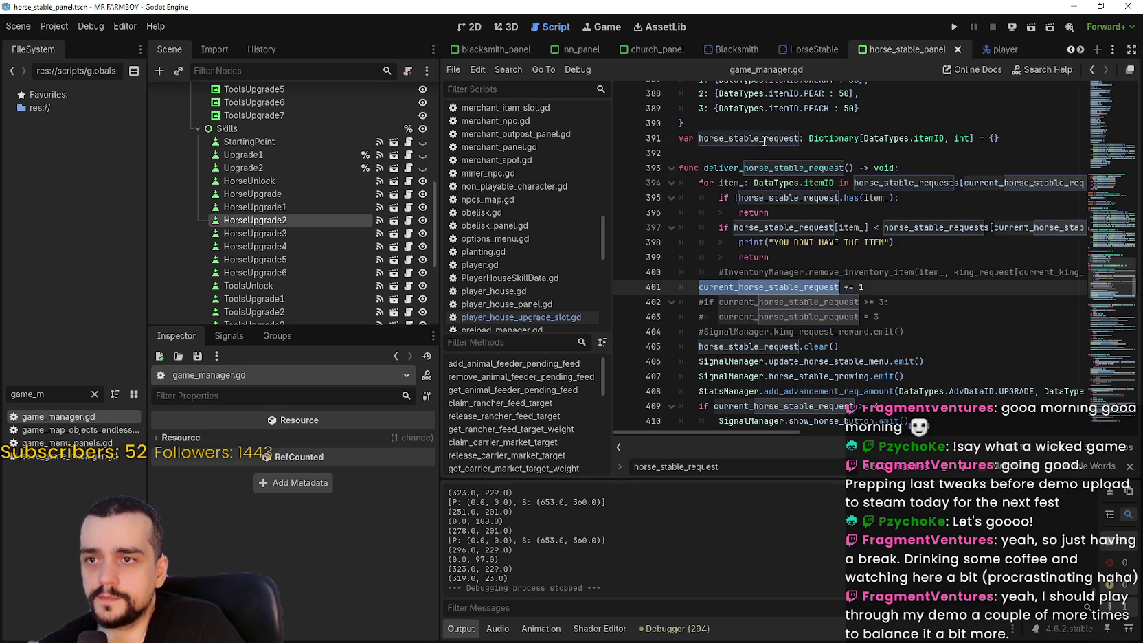
{"action": "double_click", "coordinate": [763, 140]}
{"action": "left_click", "coordinate": [791, 150]}
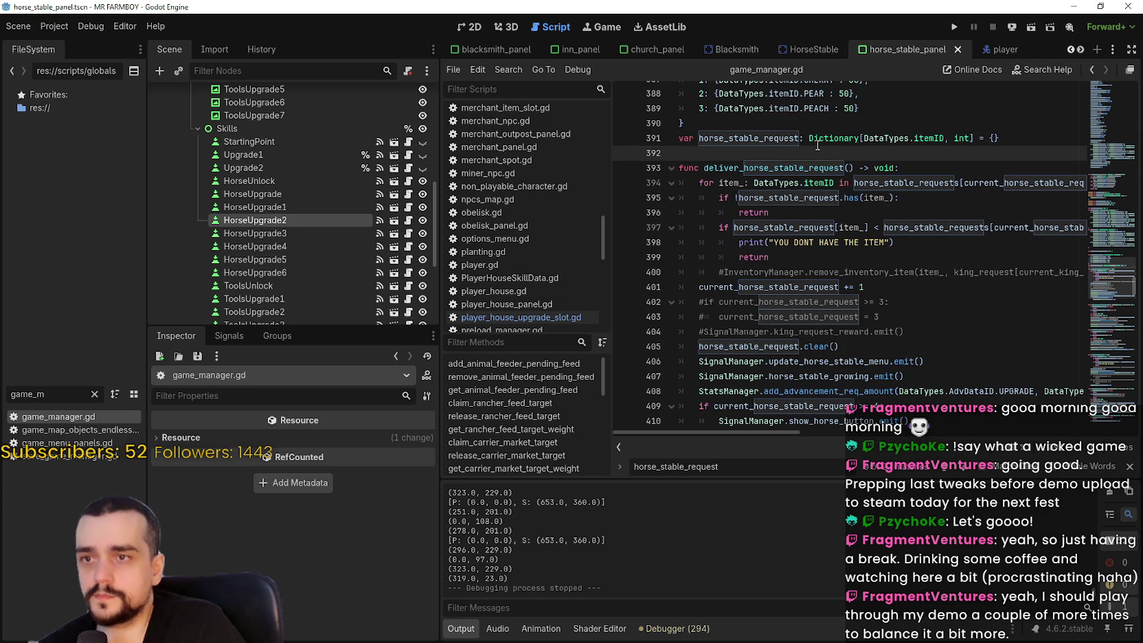
{"action": "mouse_move", "coordinate": [817, 145]}
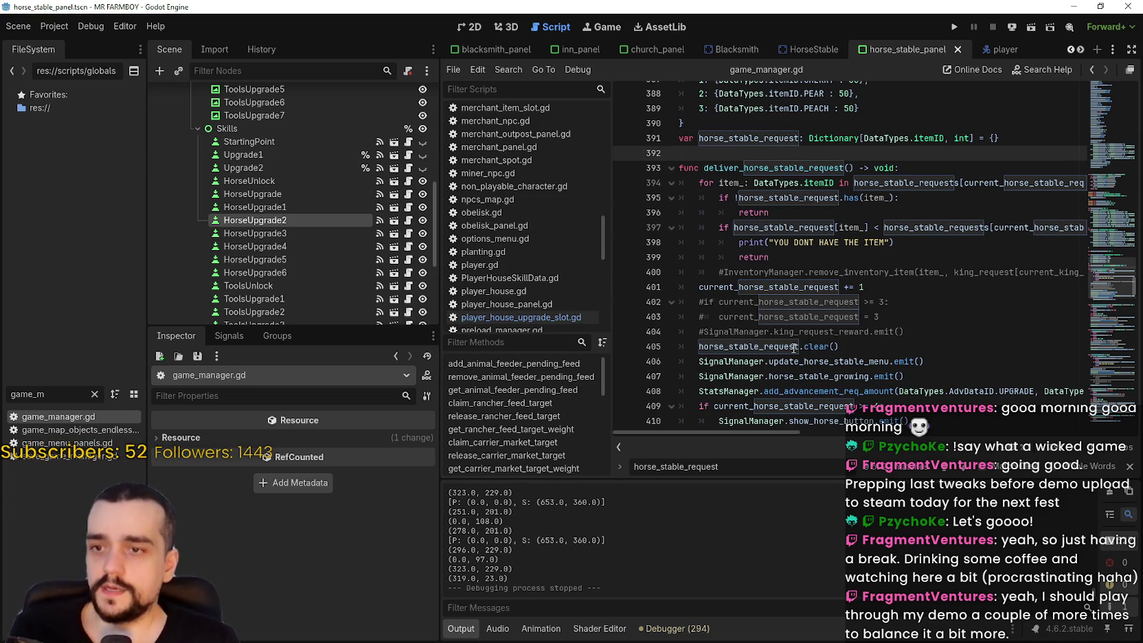
{"action": "scroll", "coordinate": [840, 167], "scroll_direction": "down", "scroll_amount": 2}
{"action": "left_click", "coordinate": [798, 346]}
{"action": "mouse_move", "coordinate": [809, 337]}
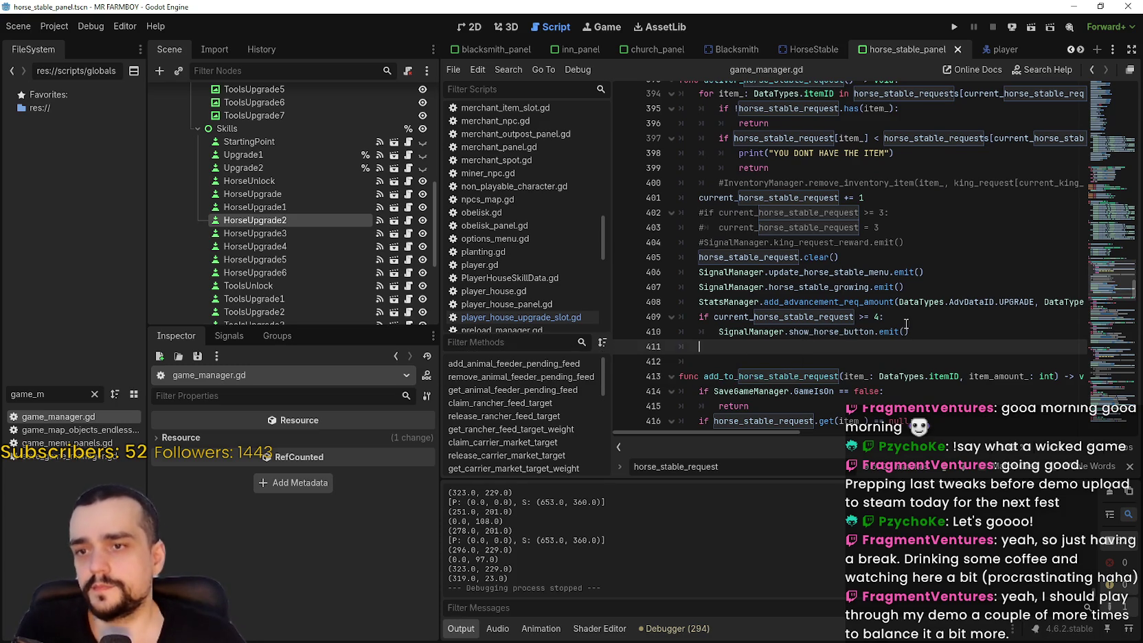
{"action": "scroll", "coordinate": [904, 290], "scroll_direction": "down", "scroll_amount": 2}
{"action": "scroll", "coordinate": [810, 239], "scroll_direction": "down", "scroll_amount": 5}
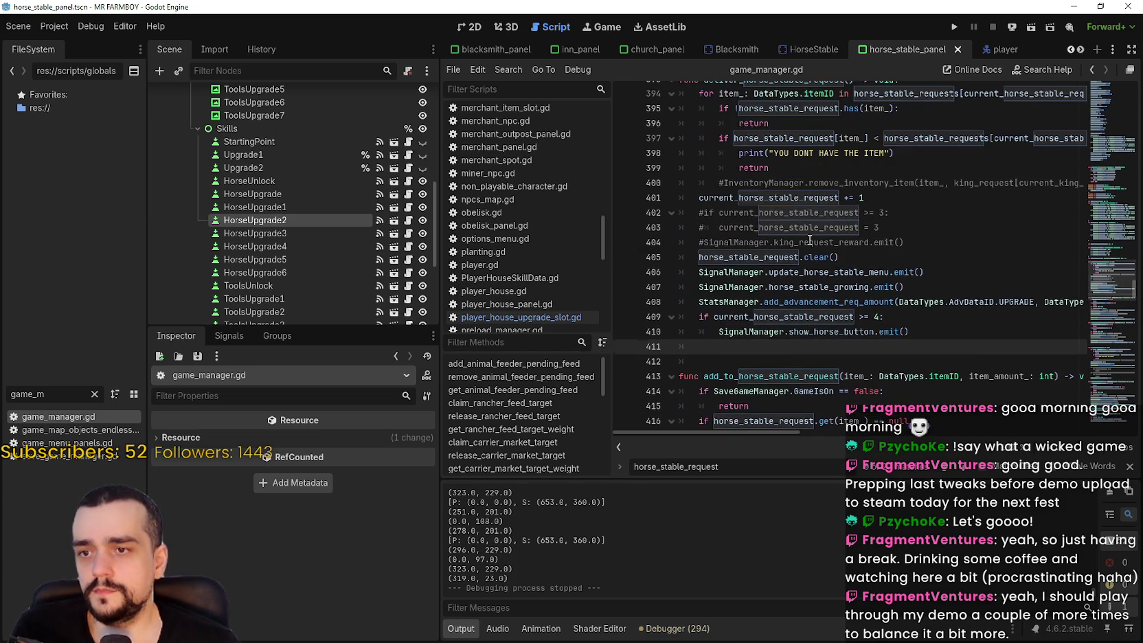
{"action": "scroll", "coordinate": [731, 260], "scroll_direction": "down", "scroll_amount": 5}
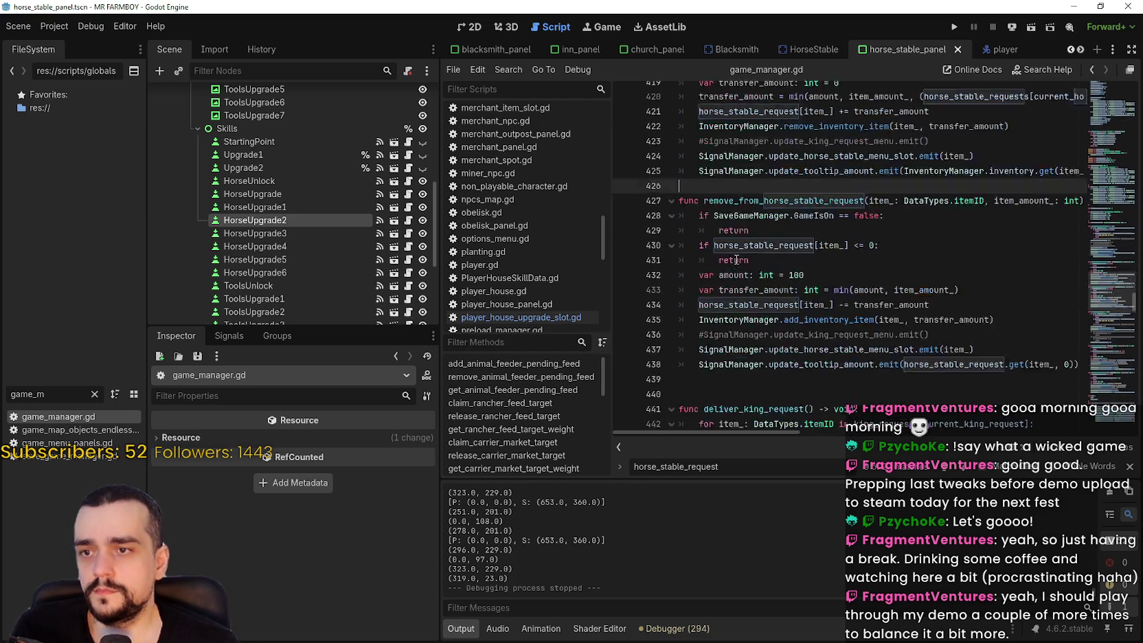
{"action": "scroll", "coordinate": [736, 252], "scroll_direction": "up", "scroll_amount": 14}
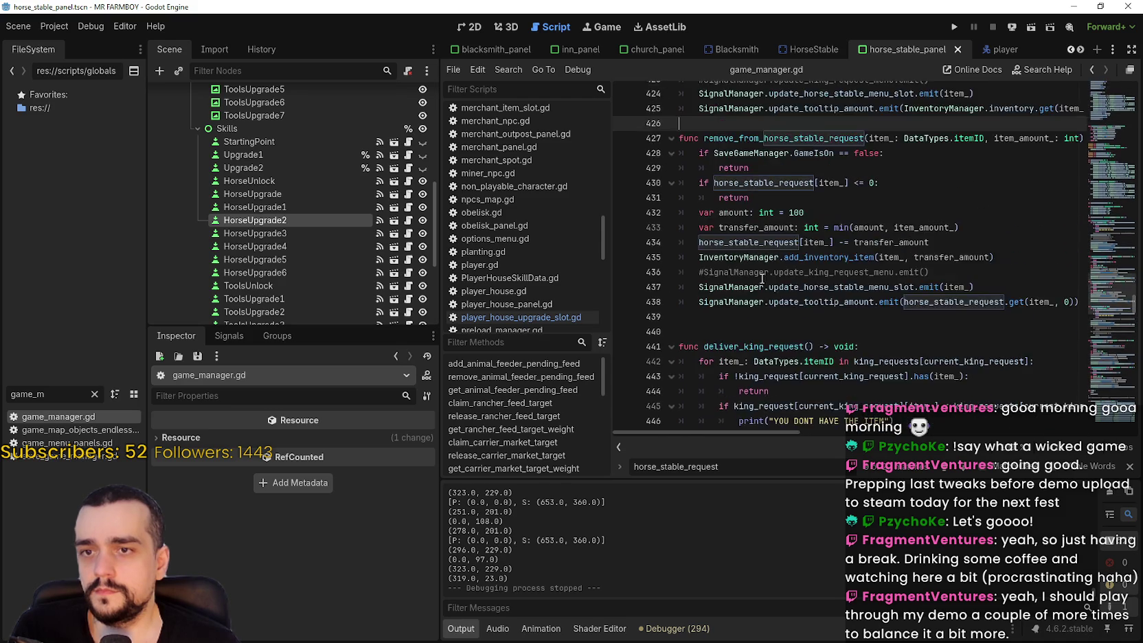
{"action": "scroll", "coordinate": [762, 274], "scroll_direction": "down", "scroll_amount": 6}
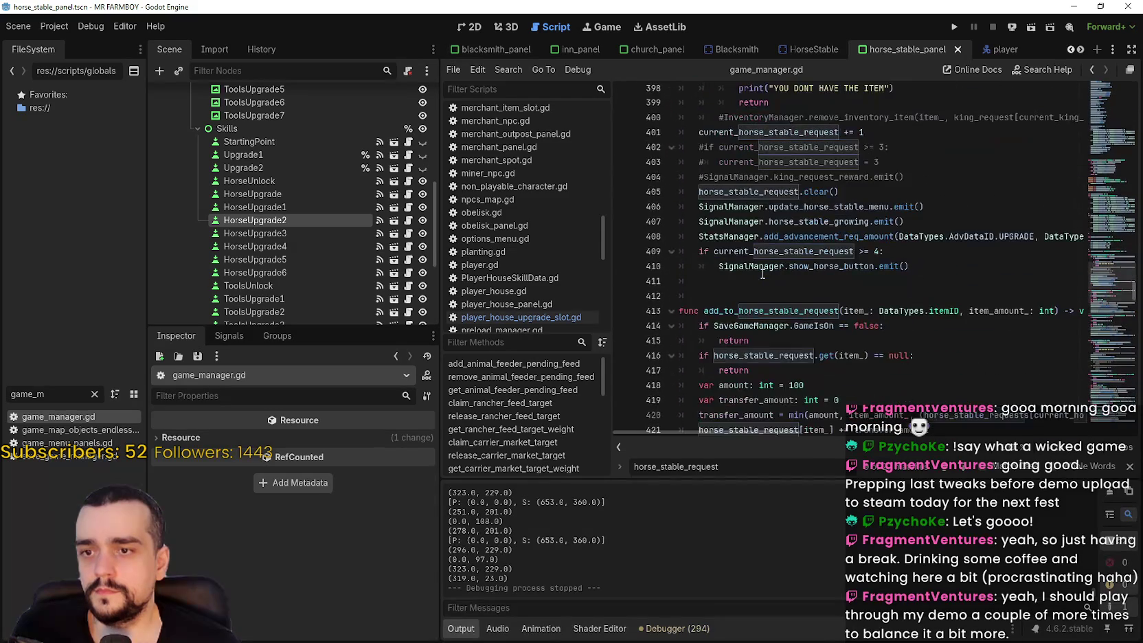
{"action": "scroll", "coordinate": [763, 276], "scroll_direction": "up", "scroll_amount": 9}
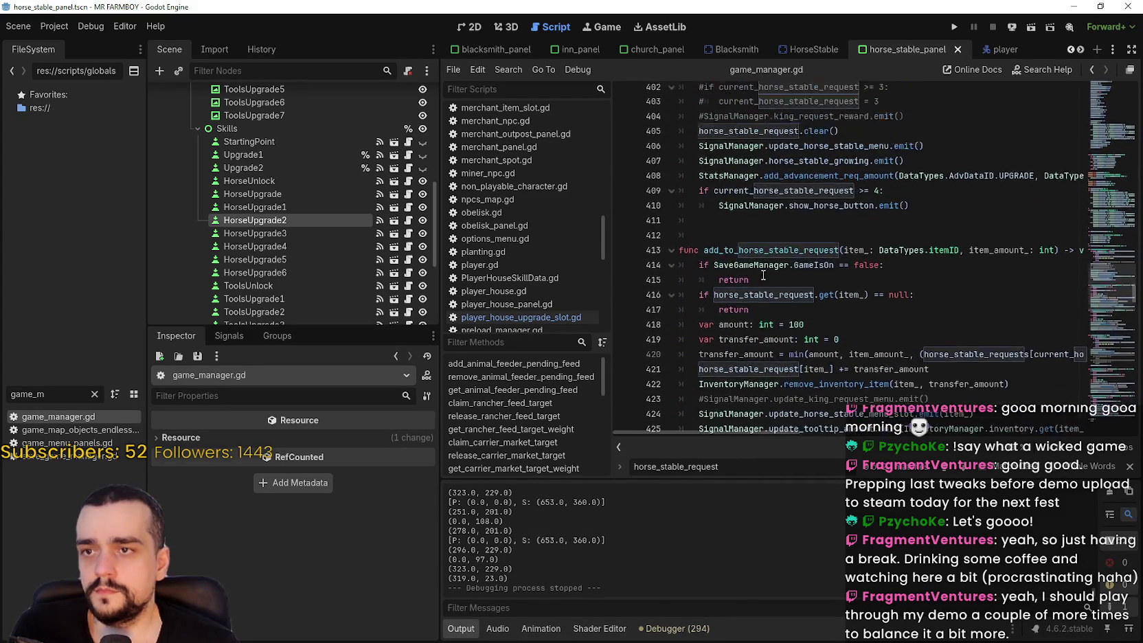
{"action": "double_click", "coordinate": [730, 175]}
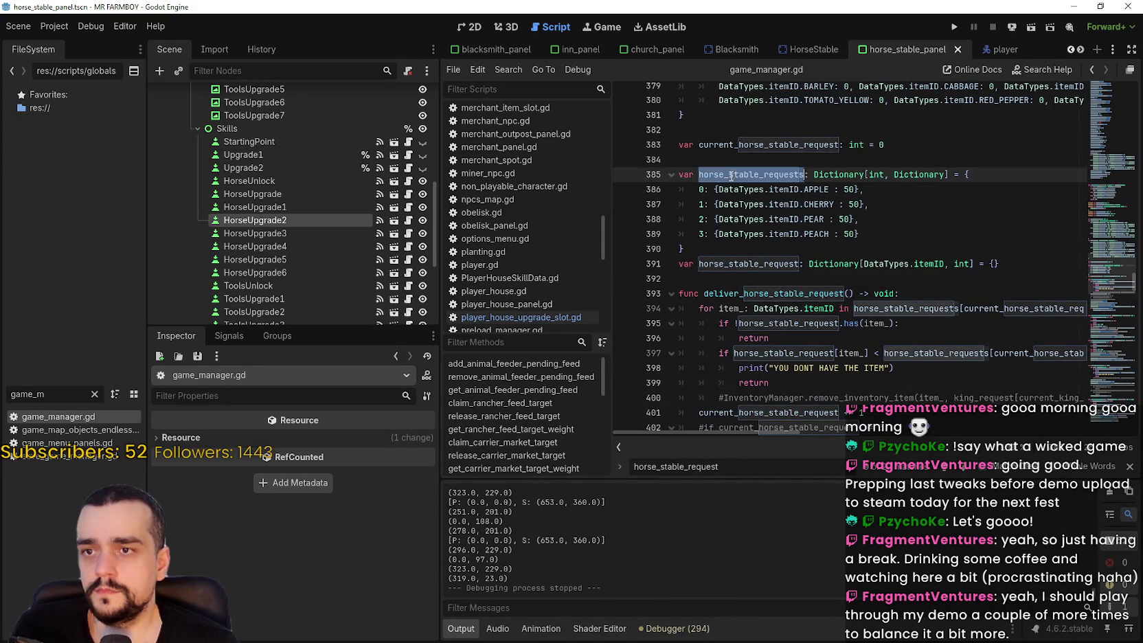
{"action": "double_click", "coordinate": [749, 263]}
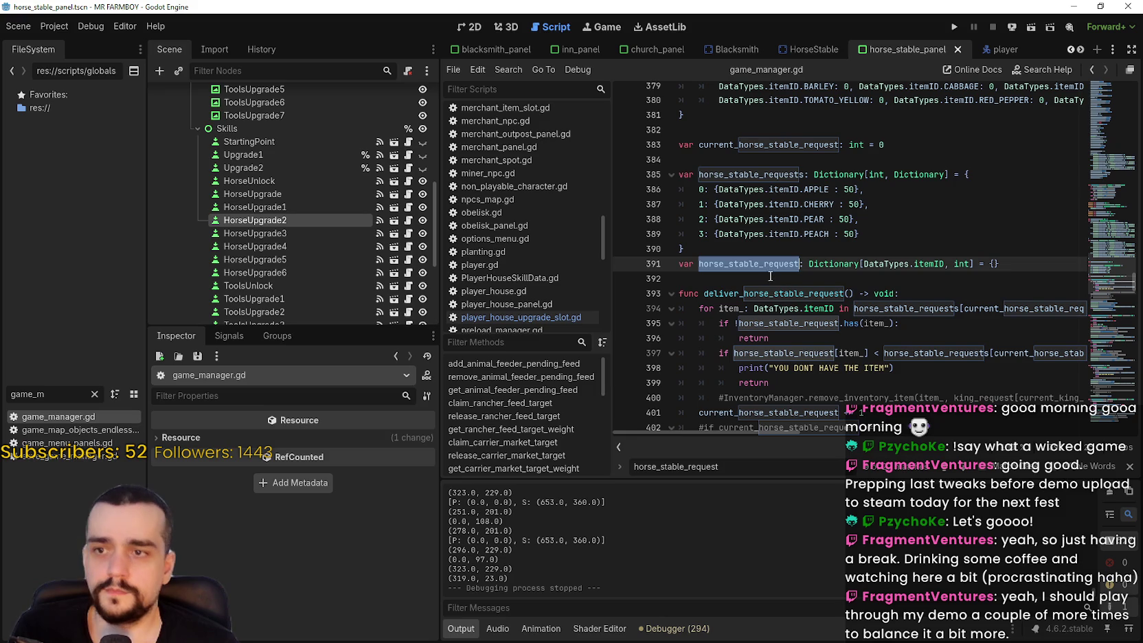
{"action": "left_click", "coordinate": [769, 278]}
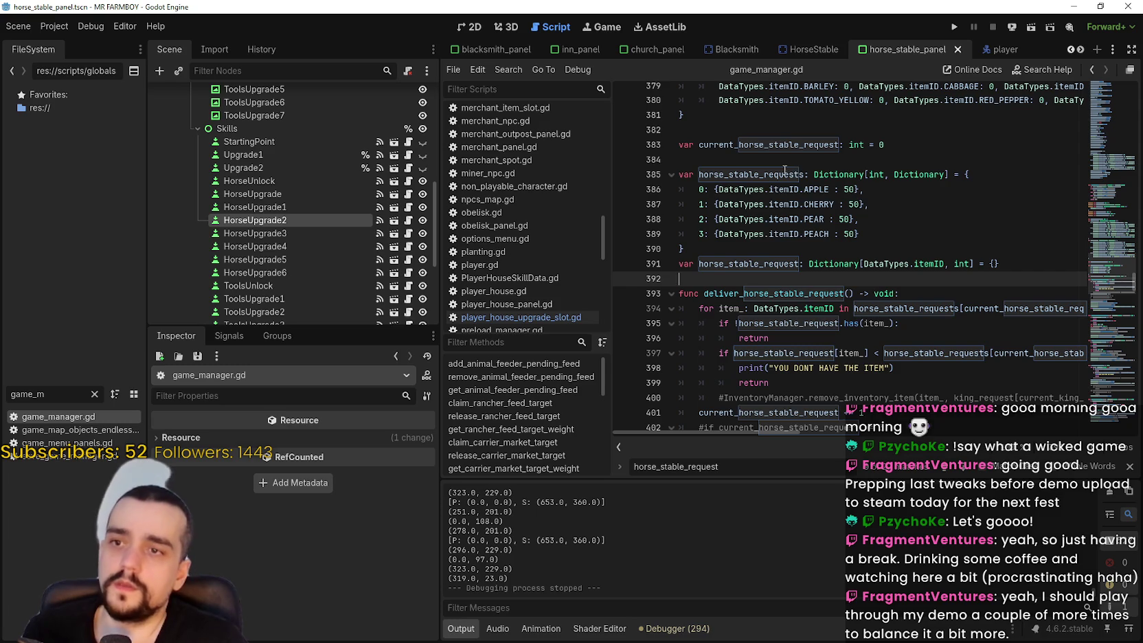
{"action": "double_click", "coordinate": [775, 143]}
{"action": "left_click", "coordinate": [778, 261]}
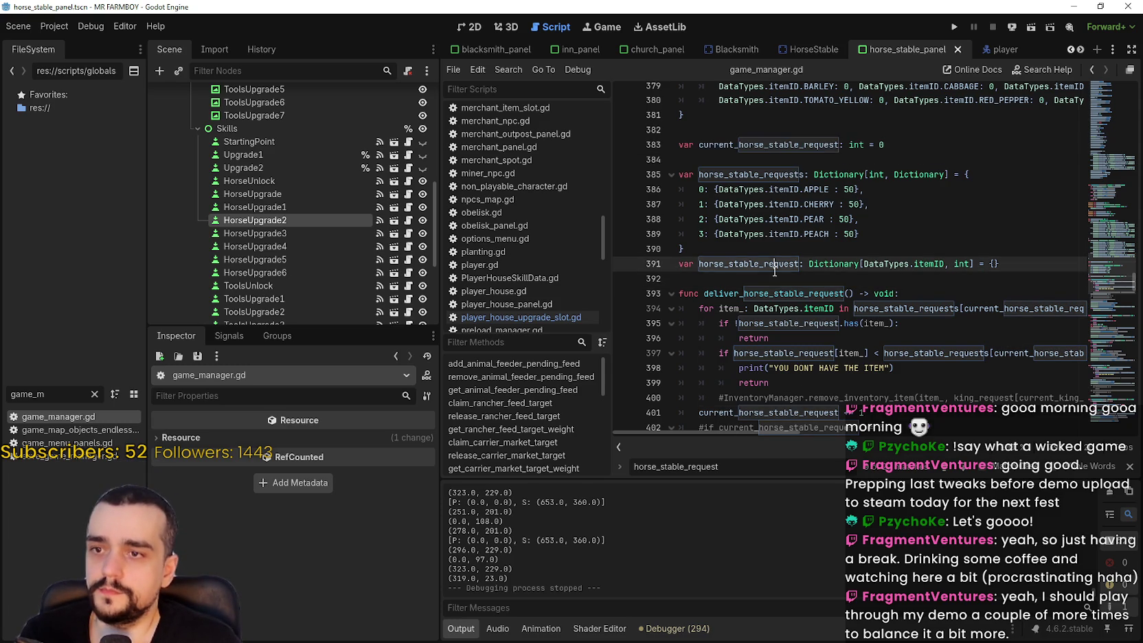
{"action": "left_click", "coordinate": [756, 281]}
{"action": "left_click", "coordinate": [16, 417]}
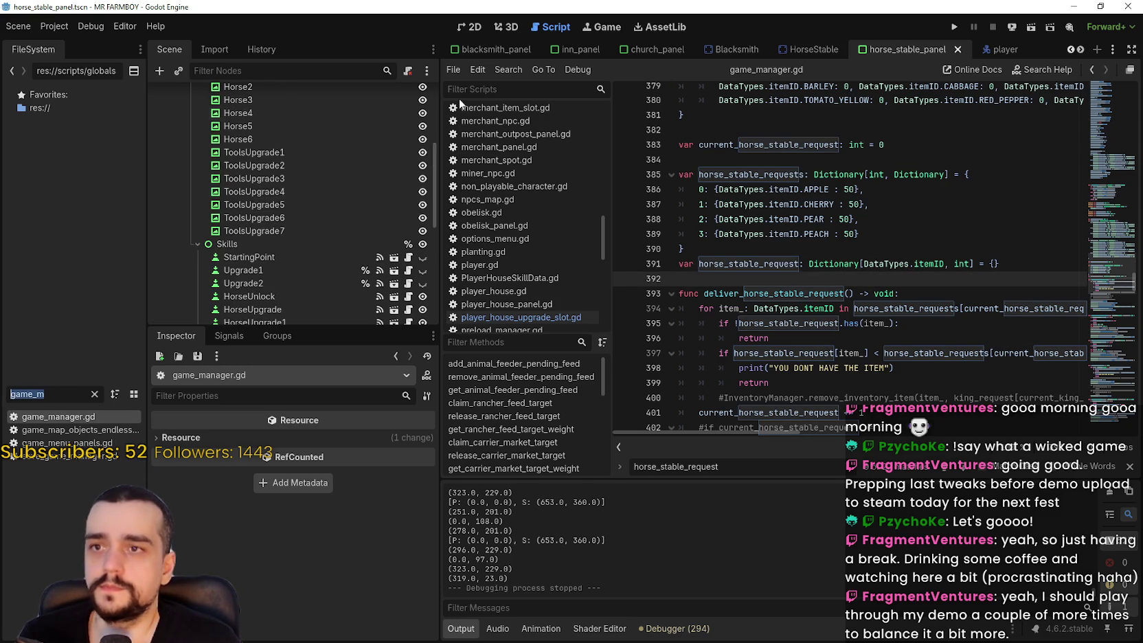
{"action": "left_click", "coordinate": [810, 49]}
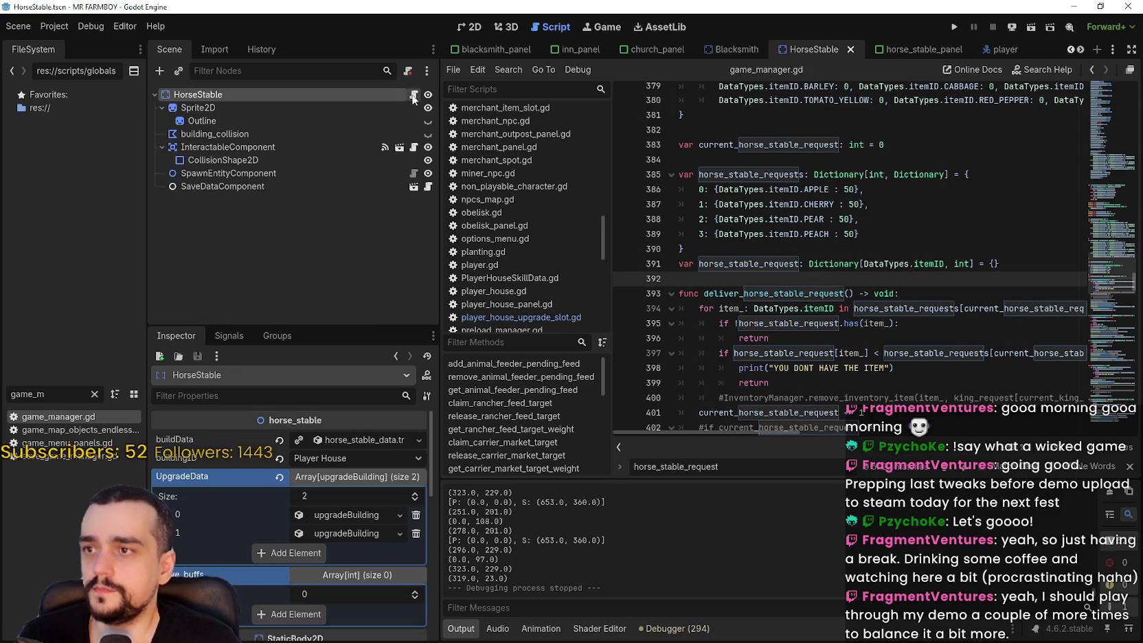
Open horse_stable.gd from the HorseStable root node and scroll through its code
{"action": "left_click", "coordinate": [412, 94]}
{"action": "scroll", "coordinate": [1107, 139], "scroll_direction": "up", "scroll_amount": 10}
{"action": "scroll", "coordinate": [1100, 118], "scroll_direction": "up", "scroll_amount": 7}
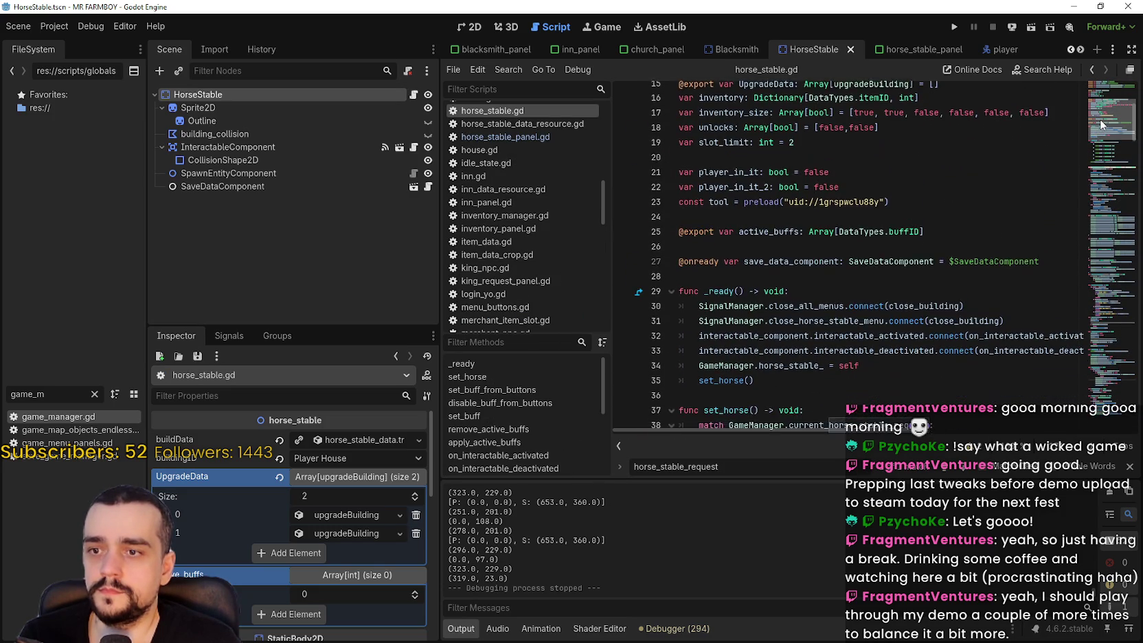
{"action": "scroll", "coordinate": [1100, 119], "scroll_direction": "down", "scroll_amount": 2}
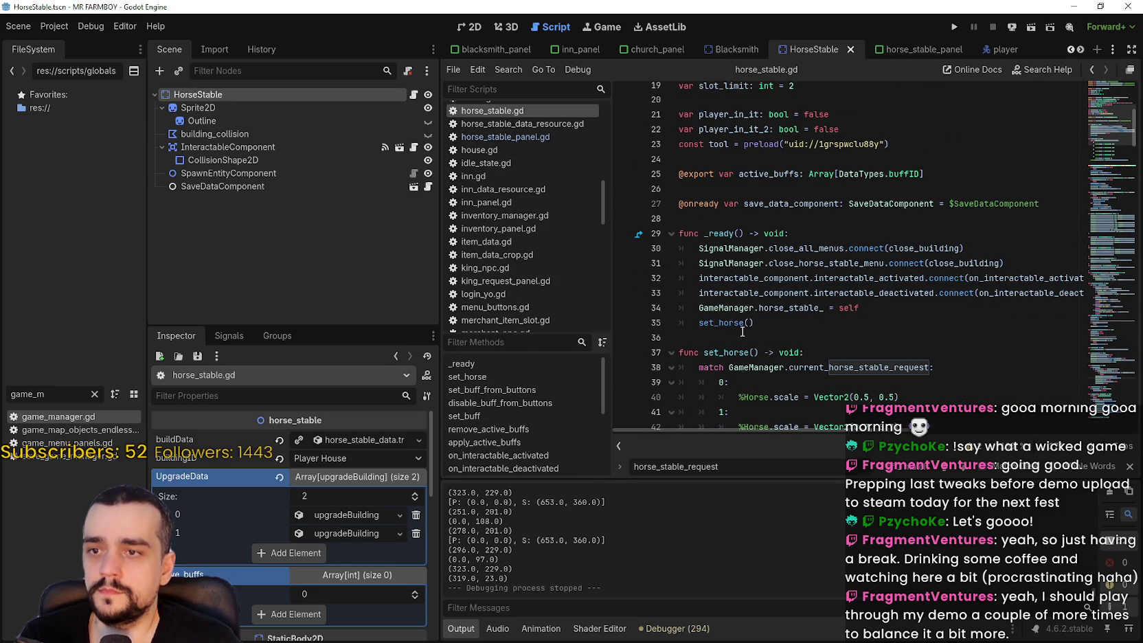
{"action": "scroll", "coordinate": [737, 330], "scroll_direction": "down", "scroll_amount": 2}
{"action": "scroll", "coordinate": [739, 326], "scroll_direction": "up", "scroll_amount": 2}
{"action": "scroll", "coordinate": [741, 321], "scroll_direction": "down", "scroll_amount": 1}
{"action": "scroll", "coordinate": [745, 226], "scroll_direction": "down", "scroll_amount": 5}
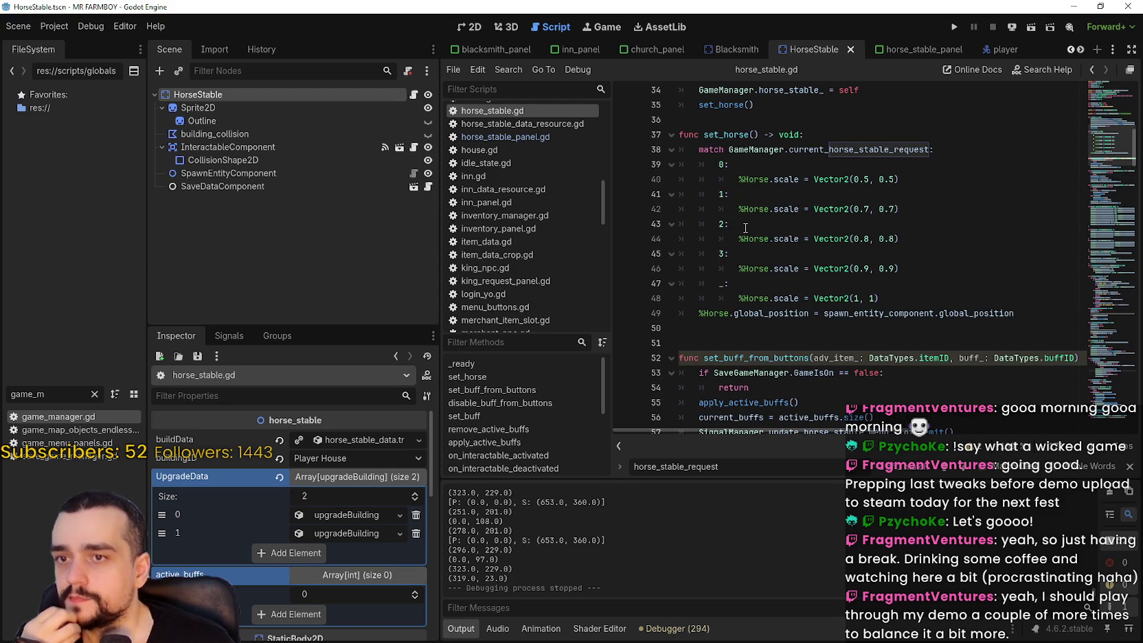
{"action": "scroll", "coordinate": [748, 235], "scroll_direction": "down", "scroll_amount": 1}
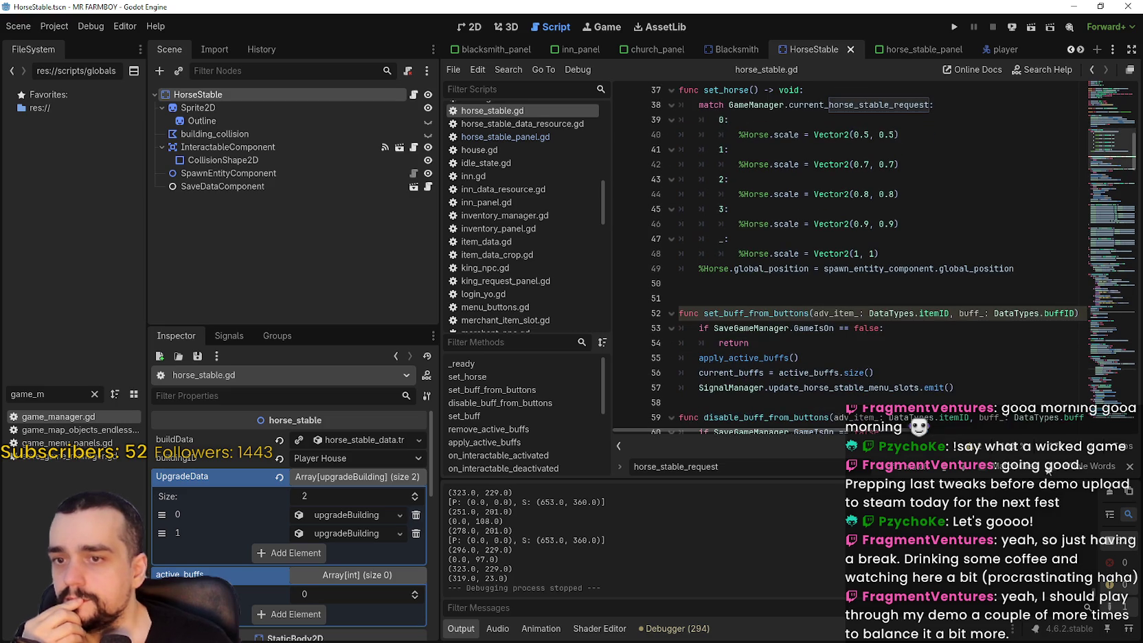
Close the search bar and review further down, placing the caret on blank lines 50, 175 and 179
{"action": "left_click", "coordinate": [1129, 467]}
{"action": "left_click", "coordinate": [770, 289]}
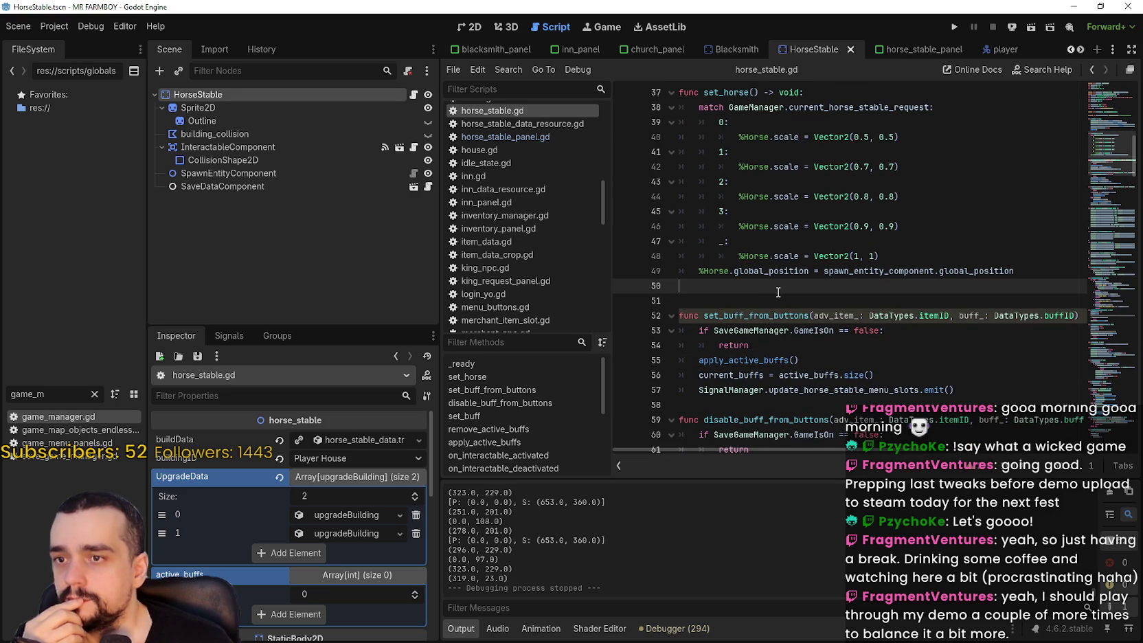
{"action": "scroll", "coordinate": [772, 288], "scroll_direction": "down", "scroll_amount": 1}
{"action": "scroll", "coordinate": [1111, 151], "scroll_direction": "up", "scroll_amount": 3}
{"action": "scroll", "coordinate": [1111, 151], "scroll_direction": "down", "scroll_amount": 10}
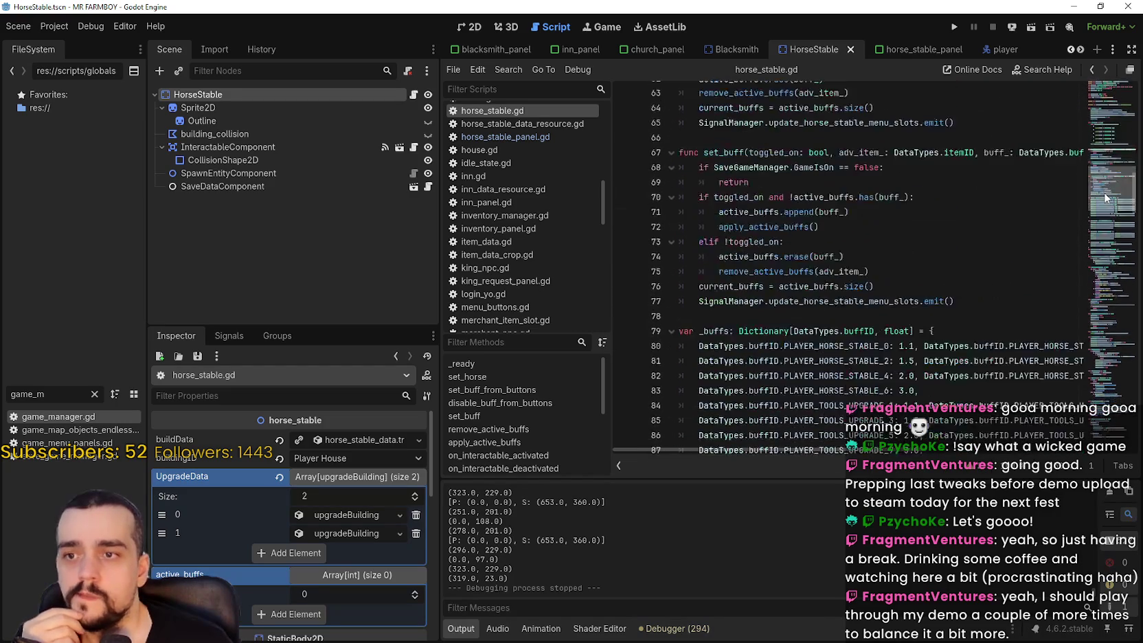
{"action": "left_click_drag", "start_coordinate": [1104, 227], "coordinate": [1085, 336]}
{"action": "left_click", "coordinate": [918, 264]}
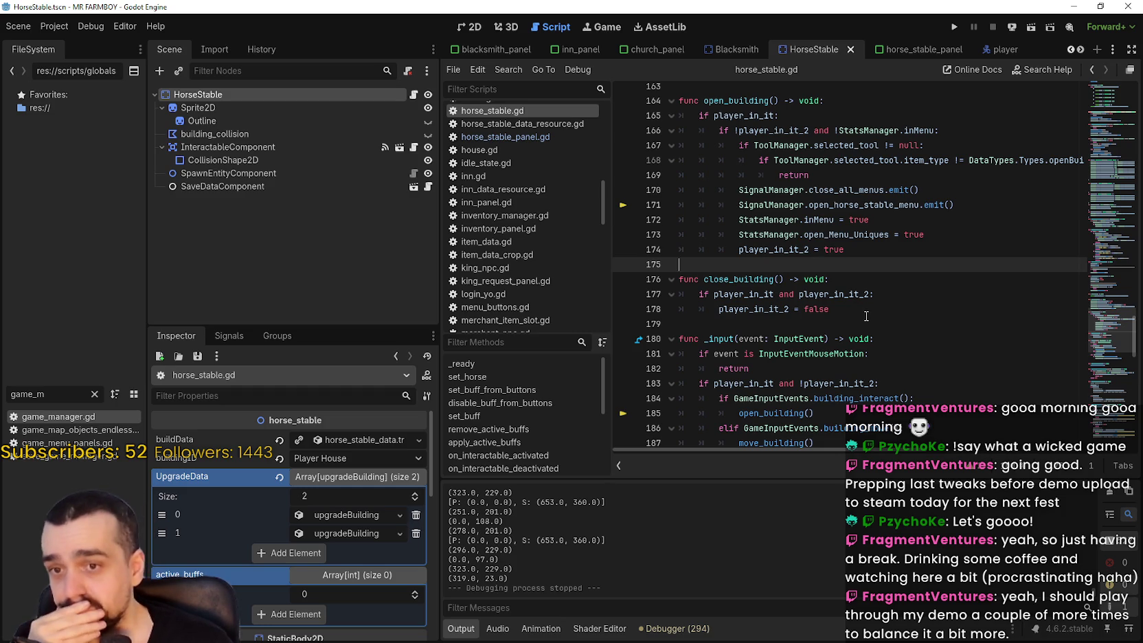
{"action": "left_click", "coordinate": [863, 252]}
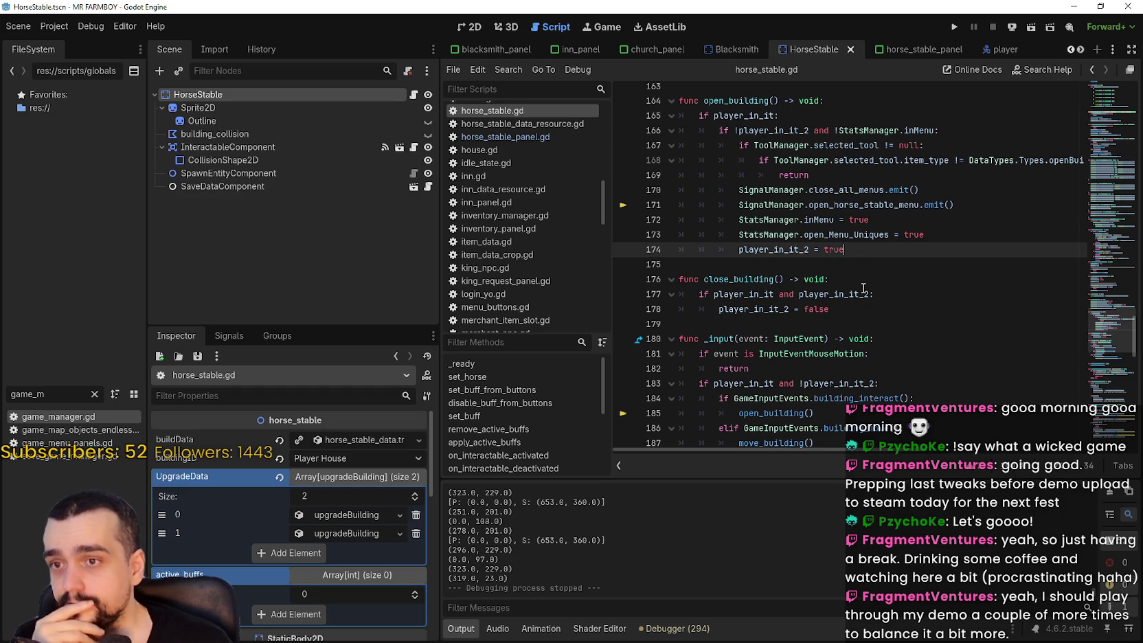
{"action": "scroll", "coordinate": [886, 288], "scroll_direction": "down", "scroll_amount": 2}
{"action": "key", "text": "Down"}
{"action": "key", "text": "Down"}
{"action": "key", "text": "Down"}
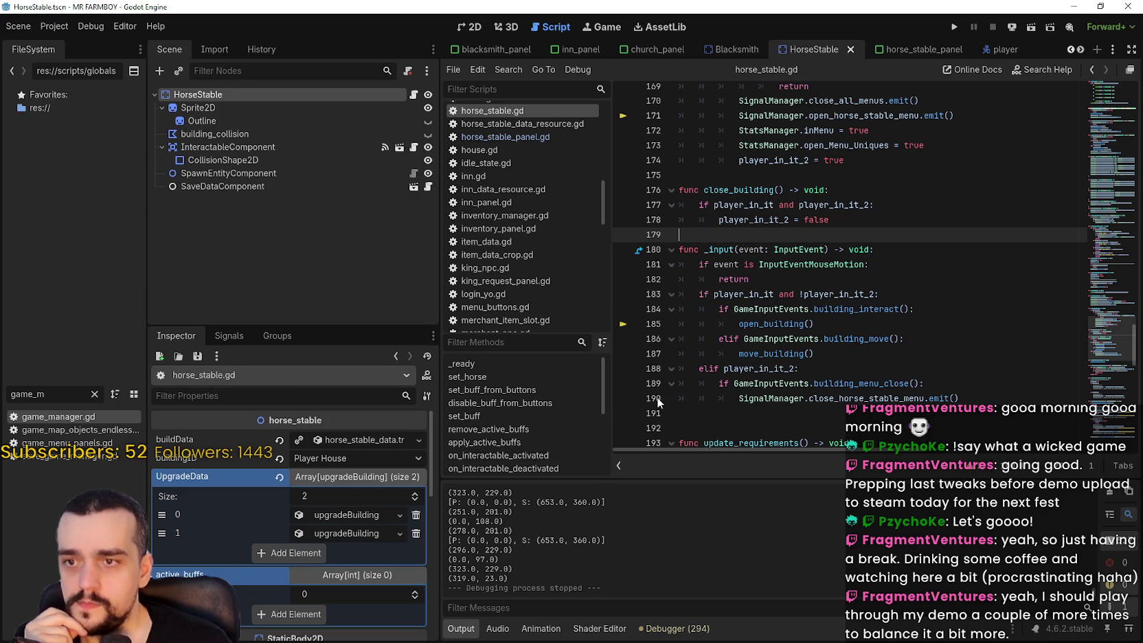
{"action": "left_click", "coordinate": [94, 393]}
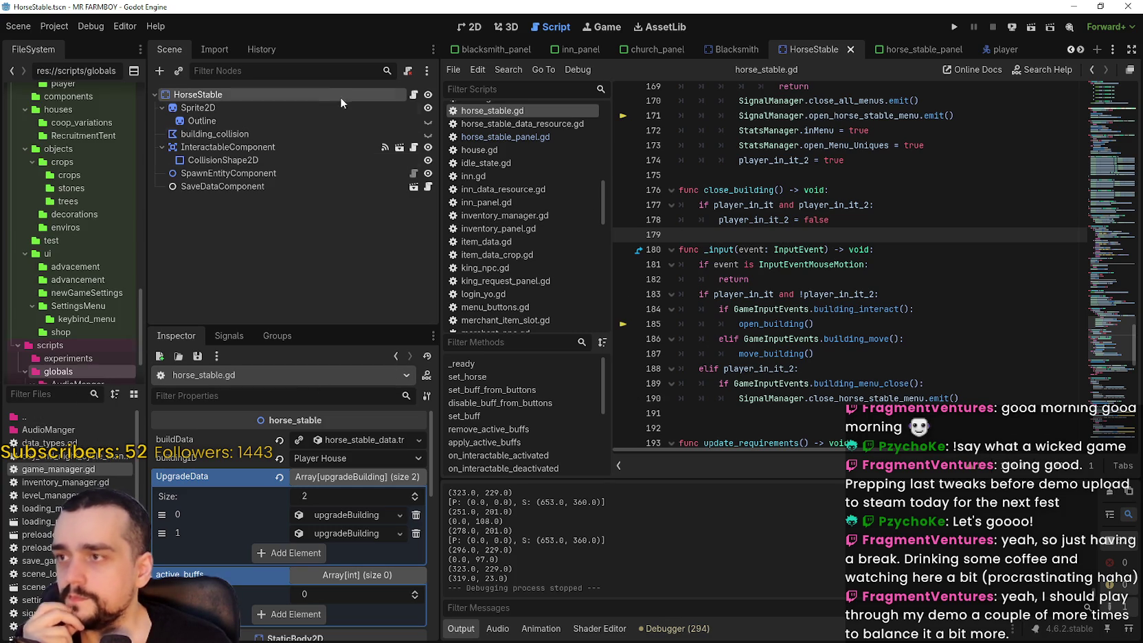
{"action": "left_click", "coordinate": [258, 189]}
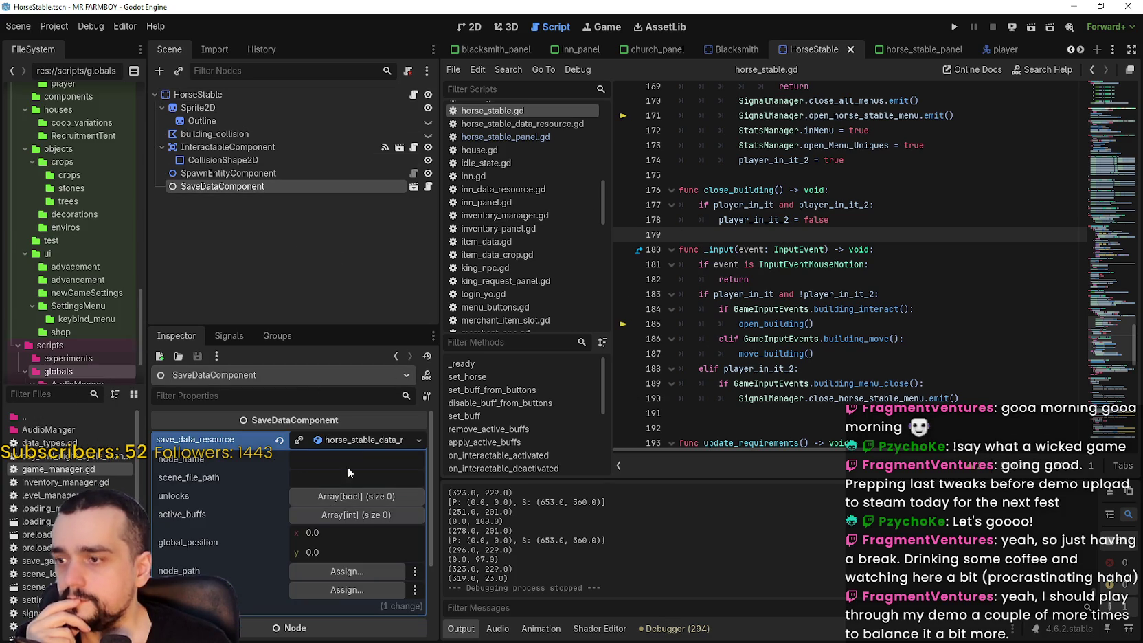
{"action": "left_click", "coordinate": [61, 392]}
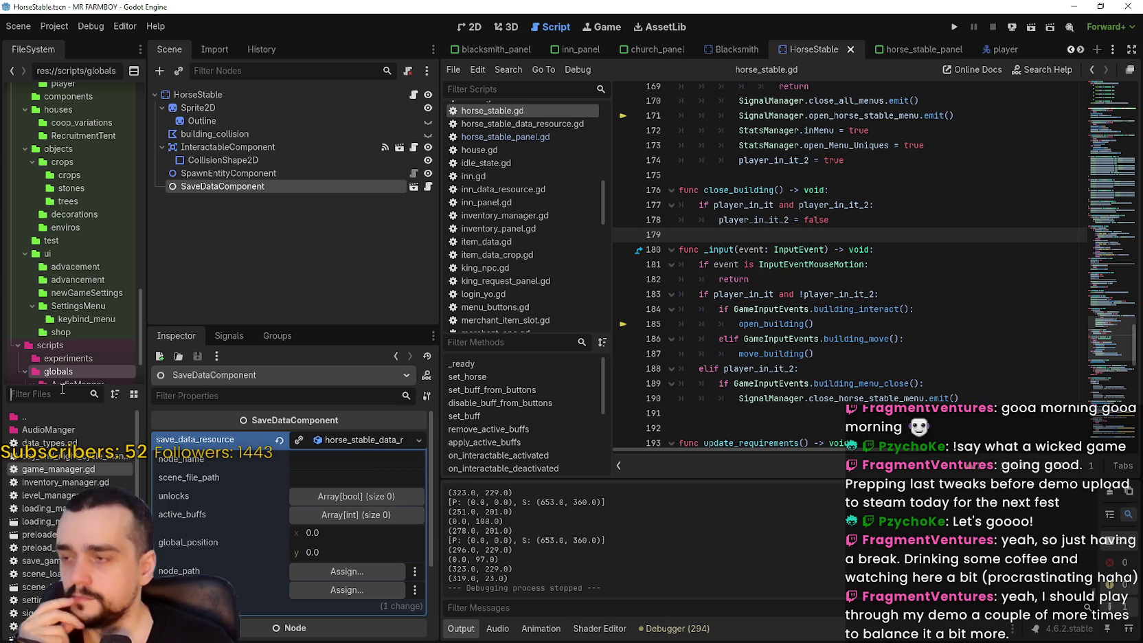
{"action": "type", "text": "horse_"}
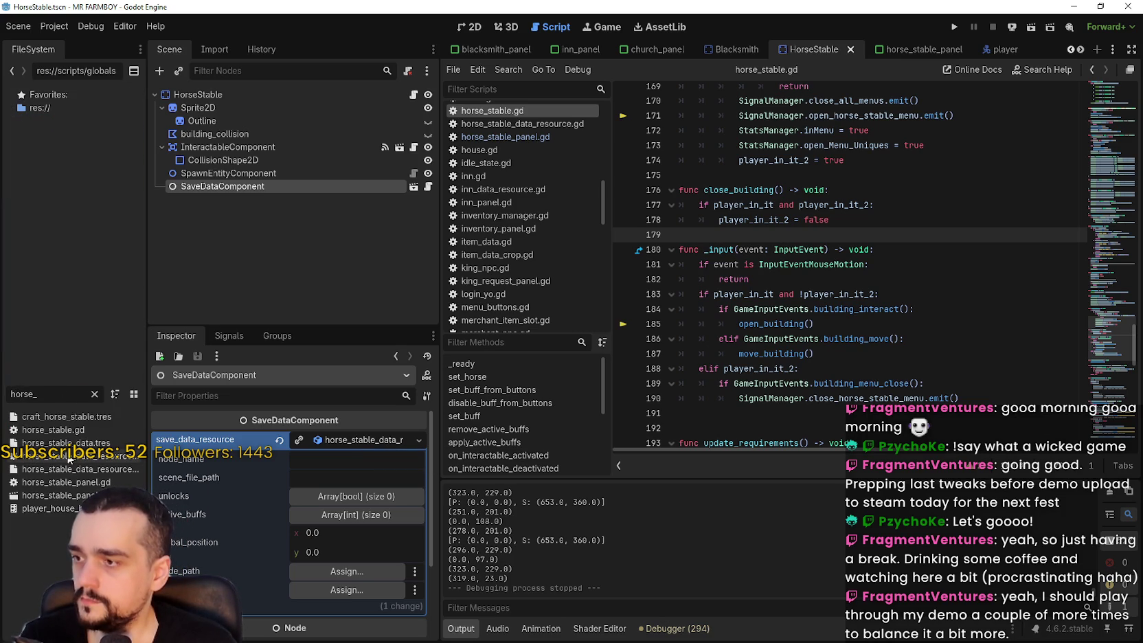
{"action": "double_click", "coordinate": [68, 458]}
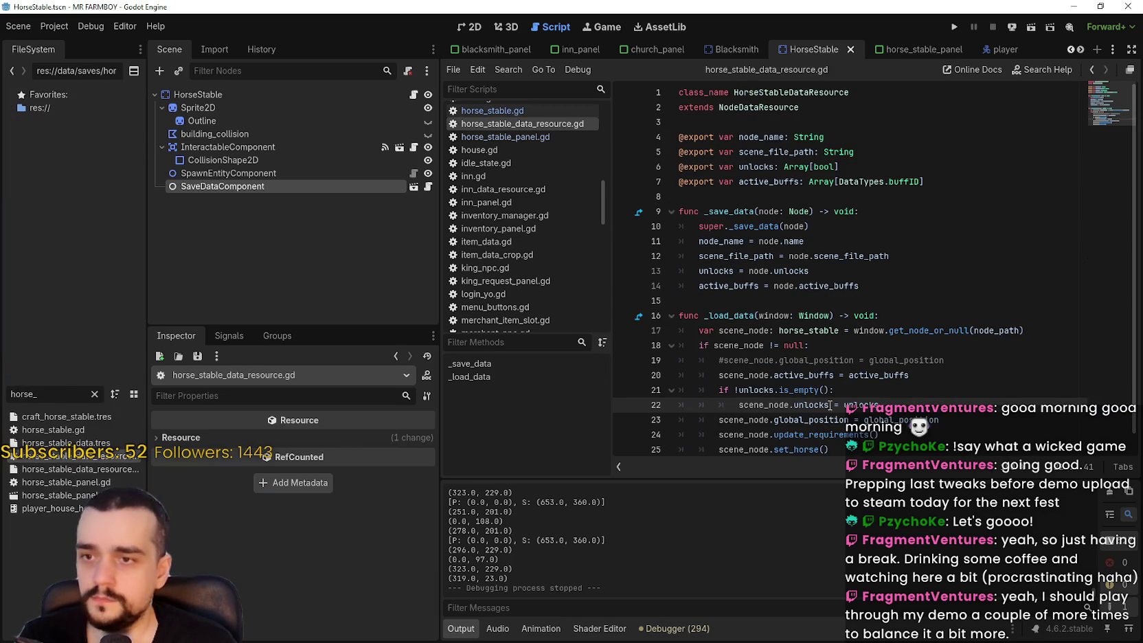
{"action": "scroll", "coordinate": [828, 398], "scroll_direction": "down", "scroll_amount": 1}
{"action": "left_click", "coordinate": [864, 434]}
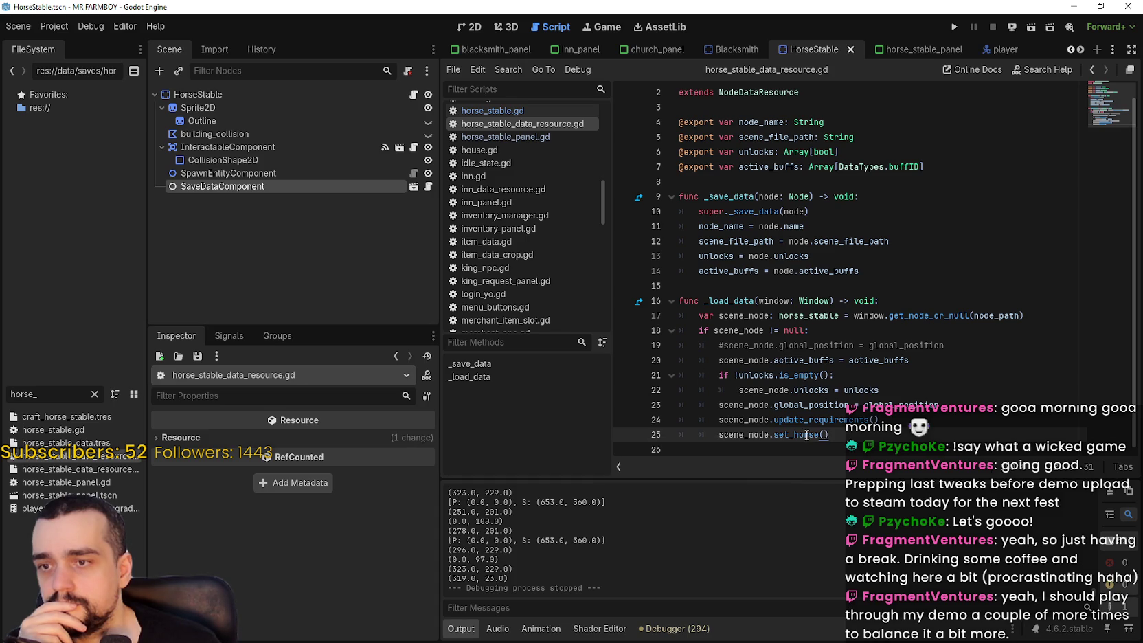
{"action": "left_click_drag", "start_coordinate": [828, 434], "coordinate": [700, 432]}
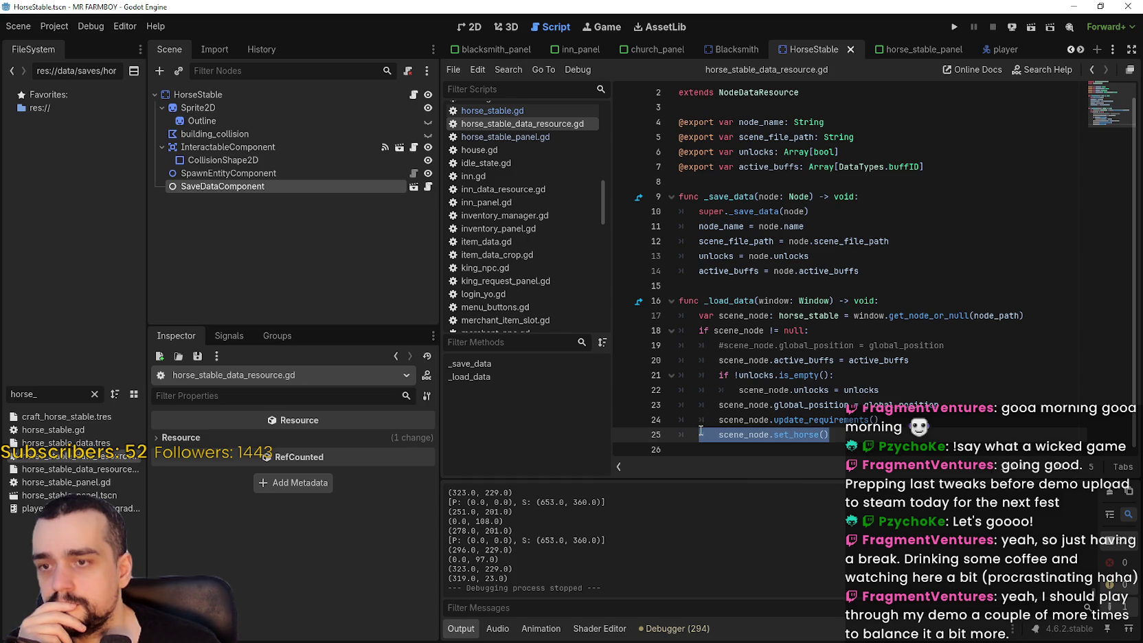
{"action": "left_click", "coordinate": [720, 433]}
{"action": "key", "text": "shift+End"}
{"action": "left_click", "coordinate": [856, 436]}
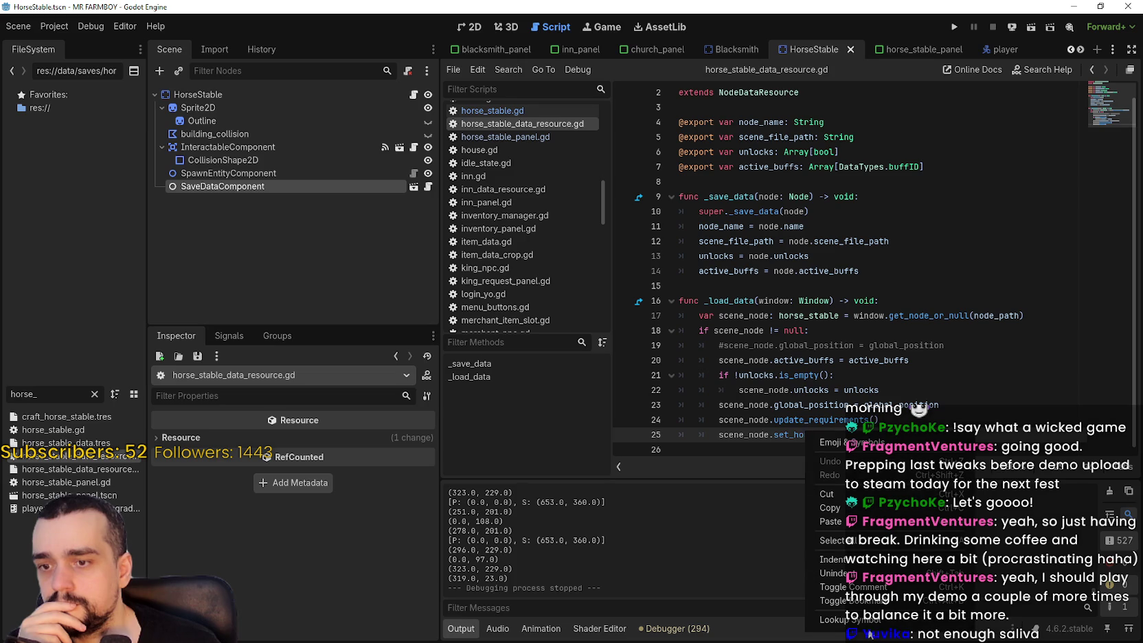
{"action": "left_click", "coordinate": [797, 434], "text": "ctrl"}
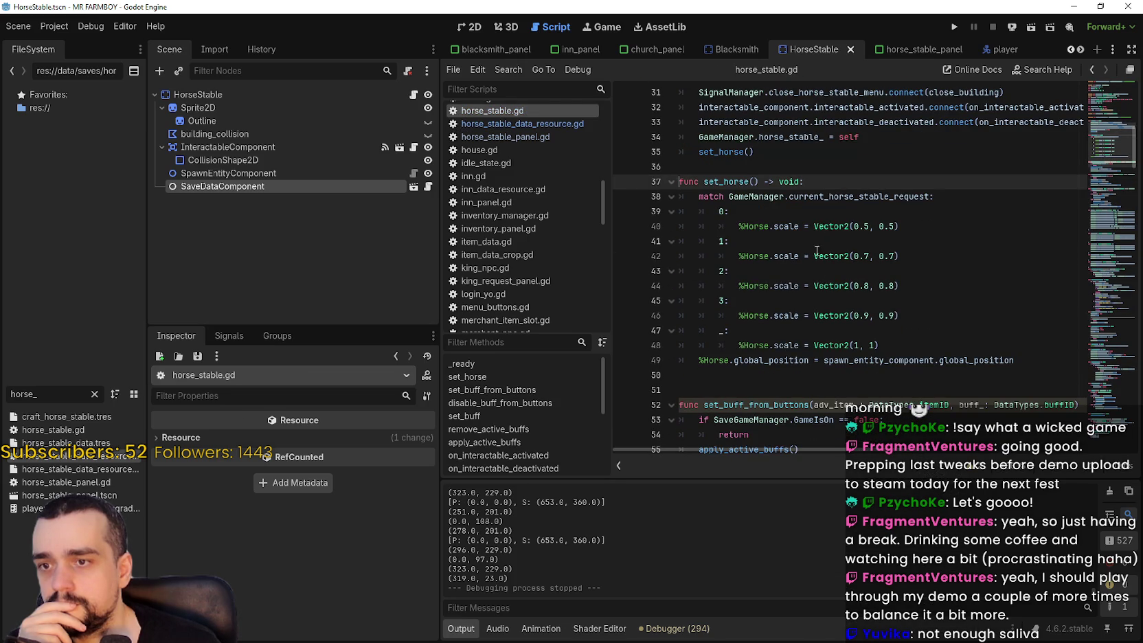
Search the script for set_horse, stepping between its call in _ready and its definition
{"action": "scroll", "coordinate": [760, 312], "scroll_direction": "up", "scroll_amount": 2}
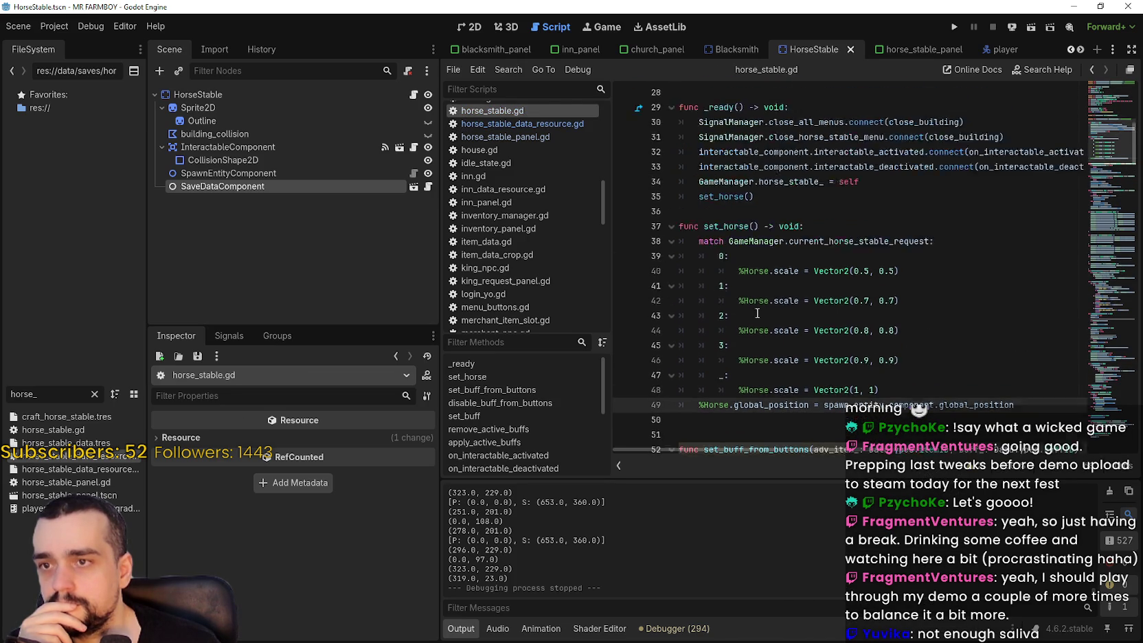
{"action": "double_click", "coordinate": [730, 271]}
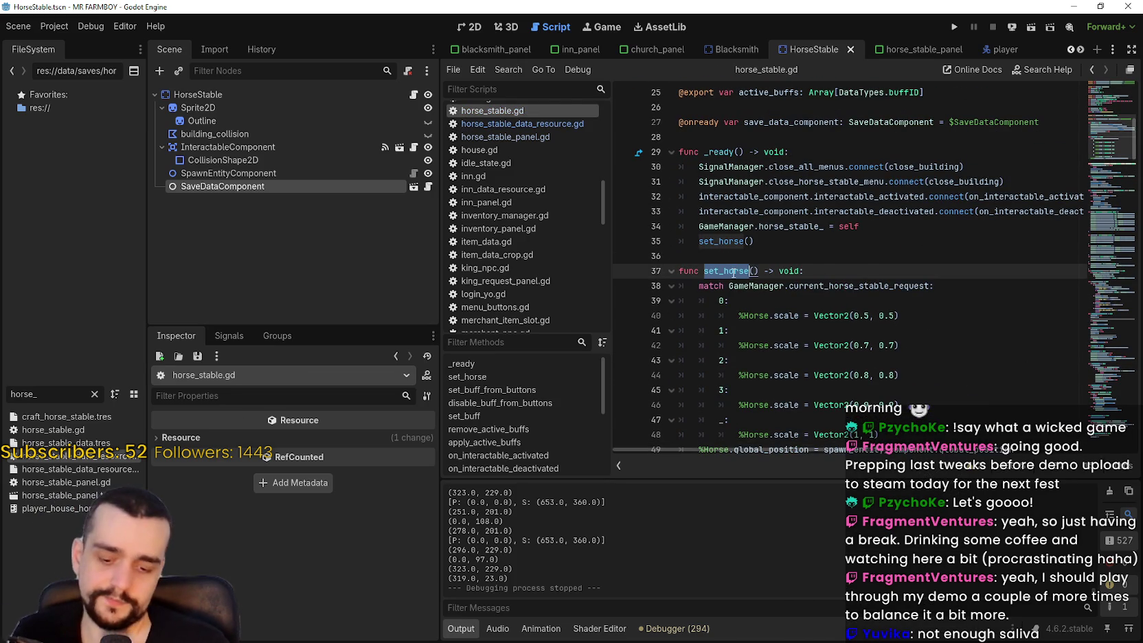
{"action": "key", "text": "ctrl+f"}
{"action": "left_click", "coordinate": [963, 471]}
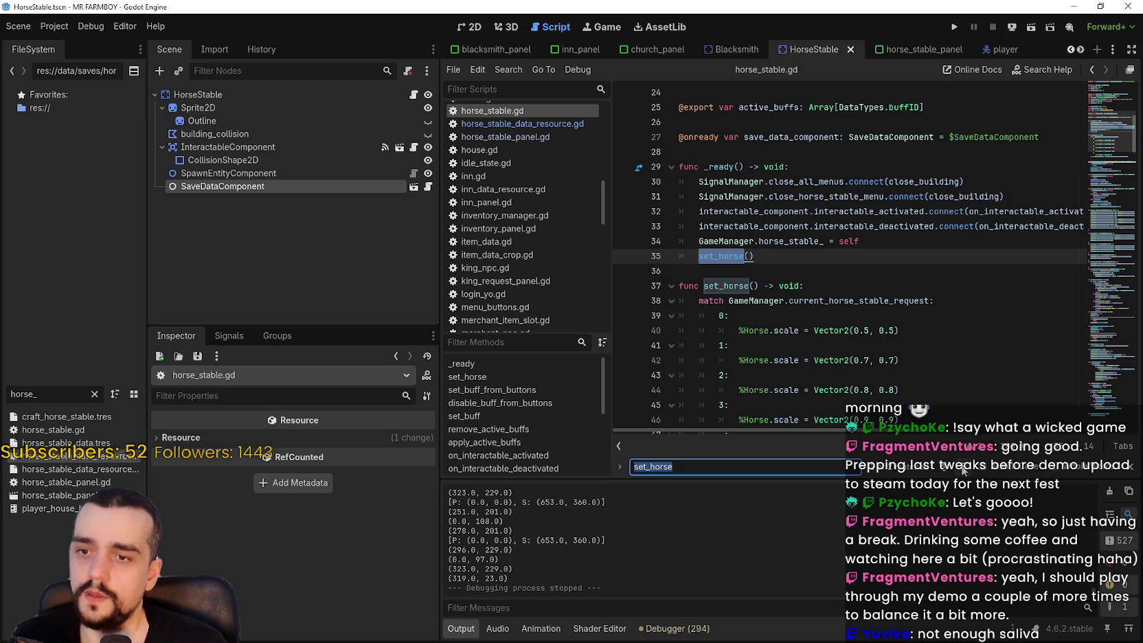
{"action": "left_click", "coordinate": [962, 471]}
{"action": "left_click", "coordinate": [902, 375]}
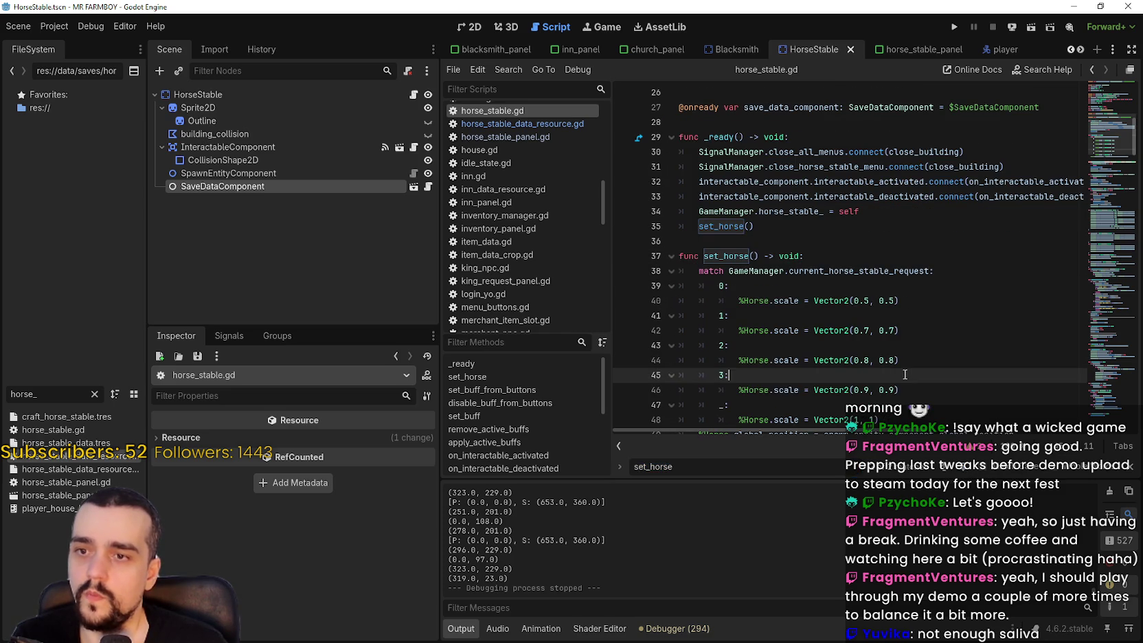
Insert a blank line after the set_horse() call on line 35
{"action": "left_click", "coordinate": [720, 239]}
{"action": "left_click", "coordinate": [817, 228]}
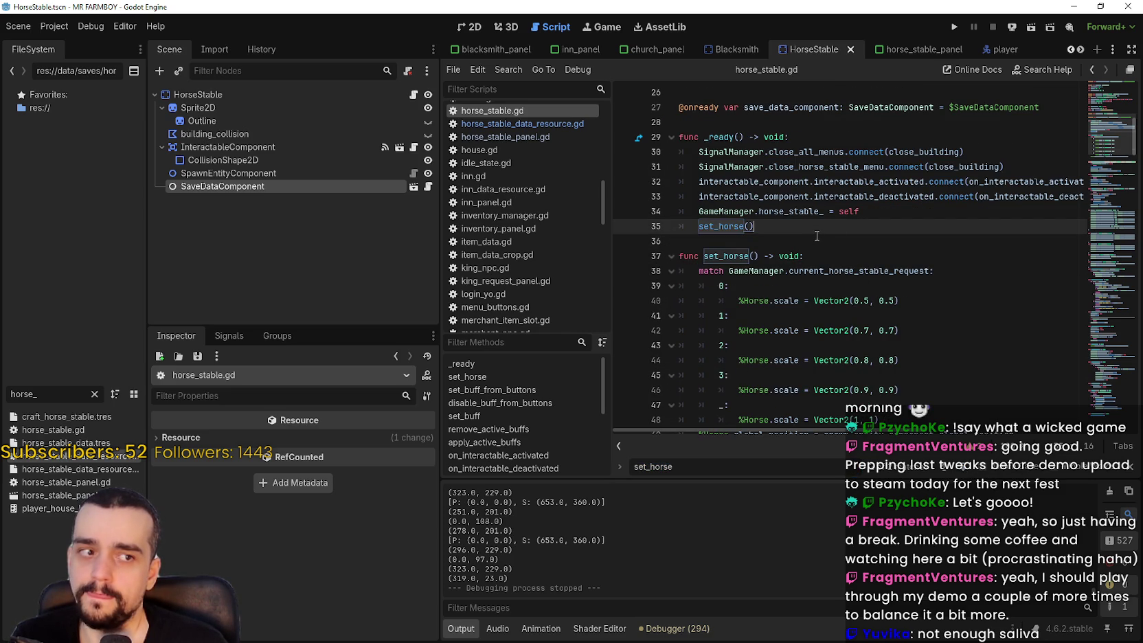
{"action": "key", "text": "Return"}
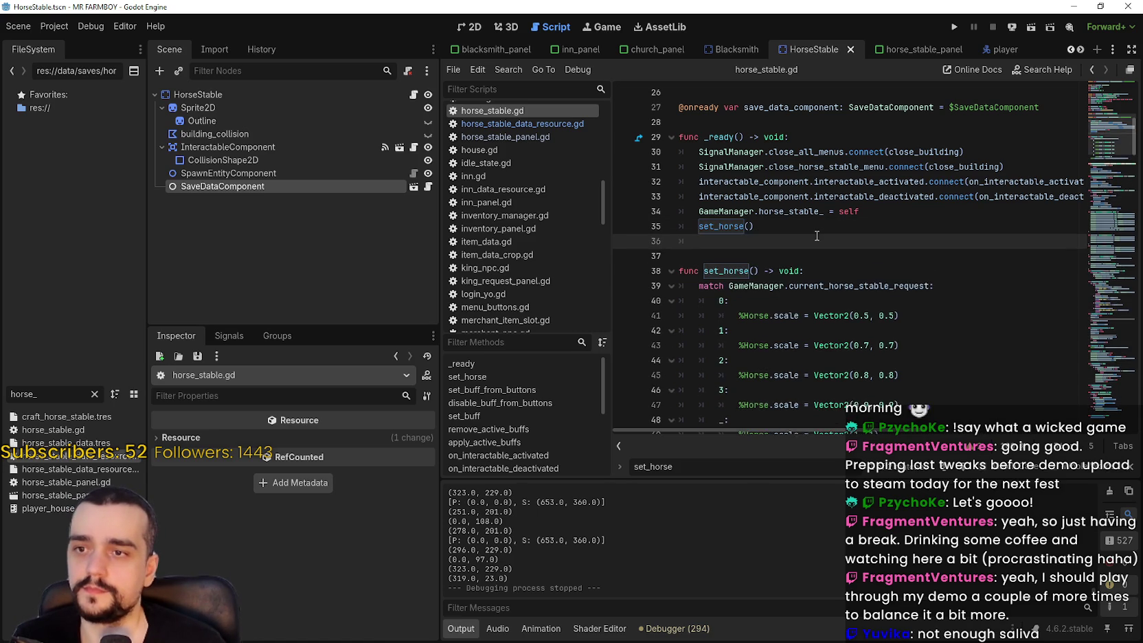
Declare a new function give_back_lost_fruits() -> void: below _ready
{"action": "key", "text": "Return"}
{"action": "key", "text": "BackSpace"}
{"action": "type", "text": "func "}
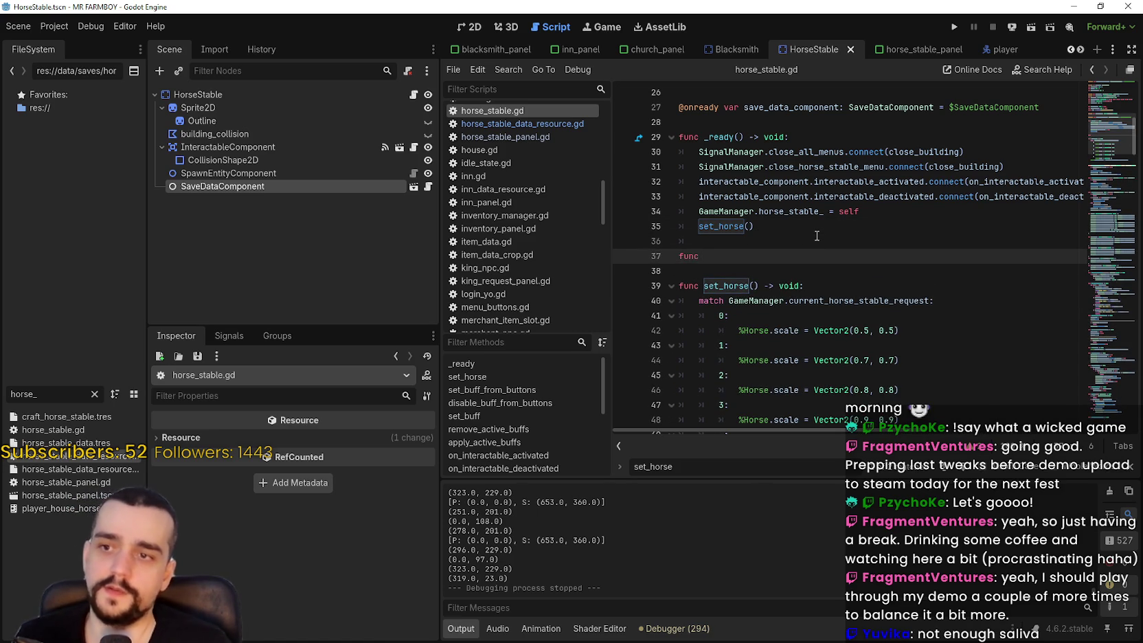
{"action": "type", "text": "se"}
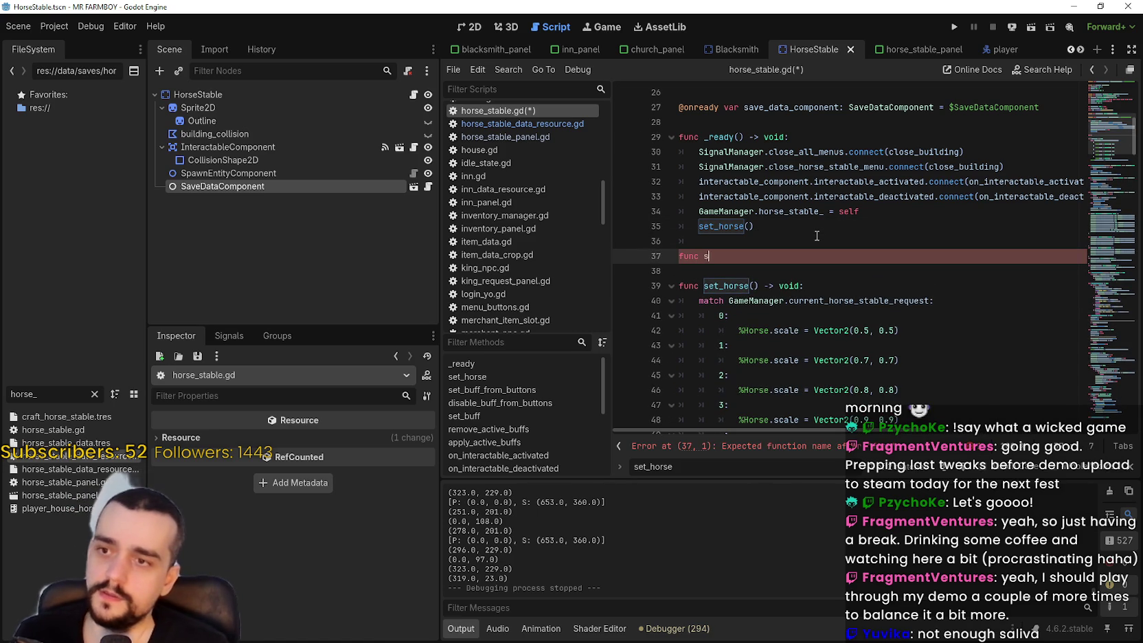
{"action": "key", "text": "BackSpace"}
{"action": "key", "text": "BackSpace"}
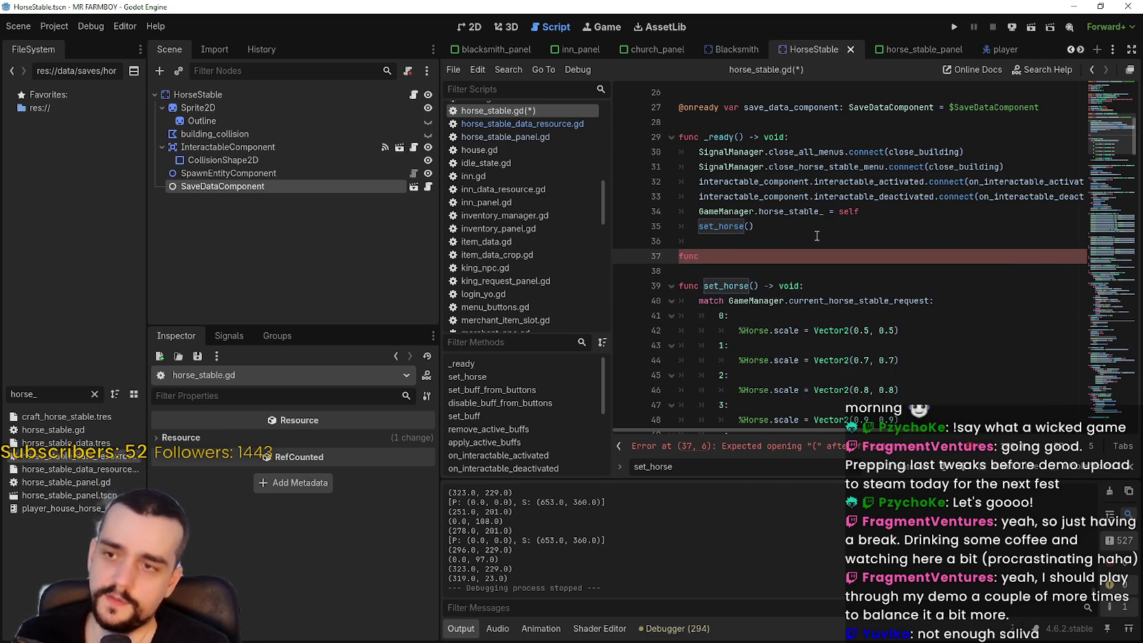
{"action": "type", "text": "fix_"}
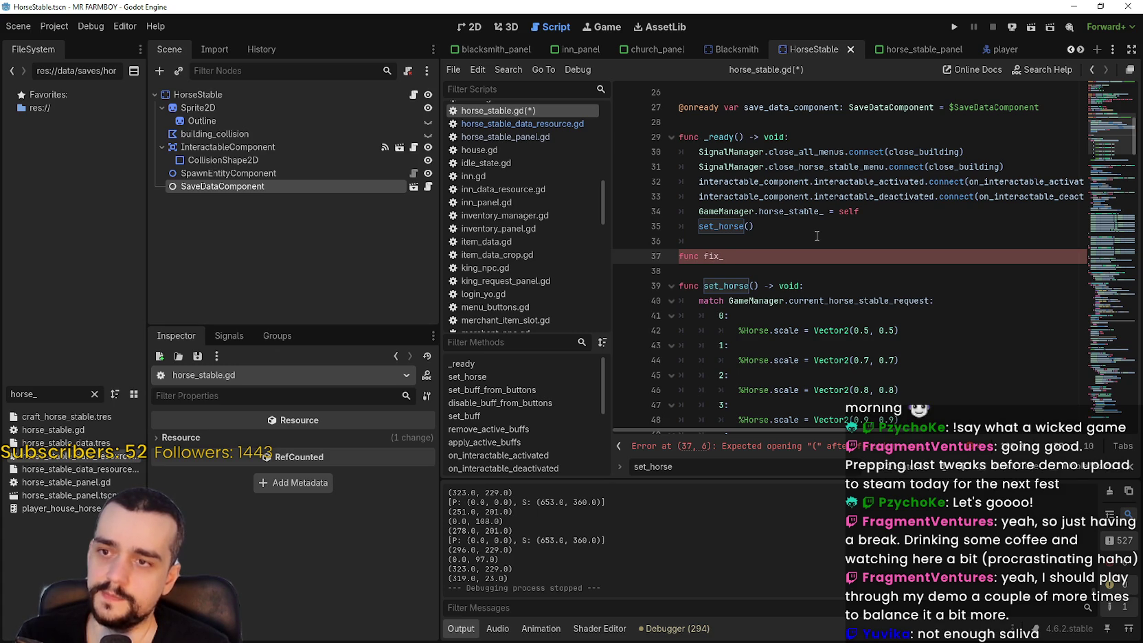
{"action": "type", "text": "old_save("}
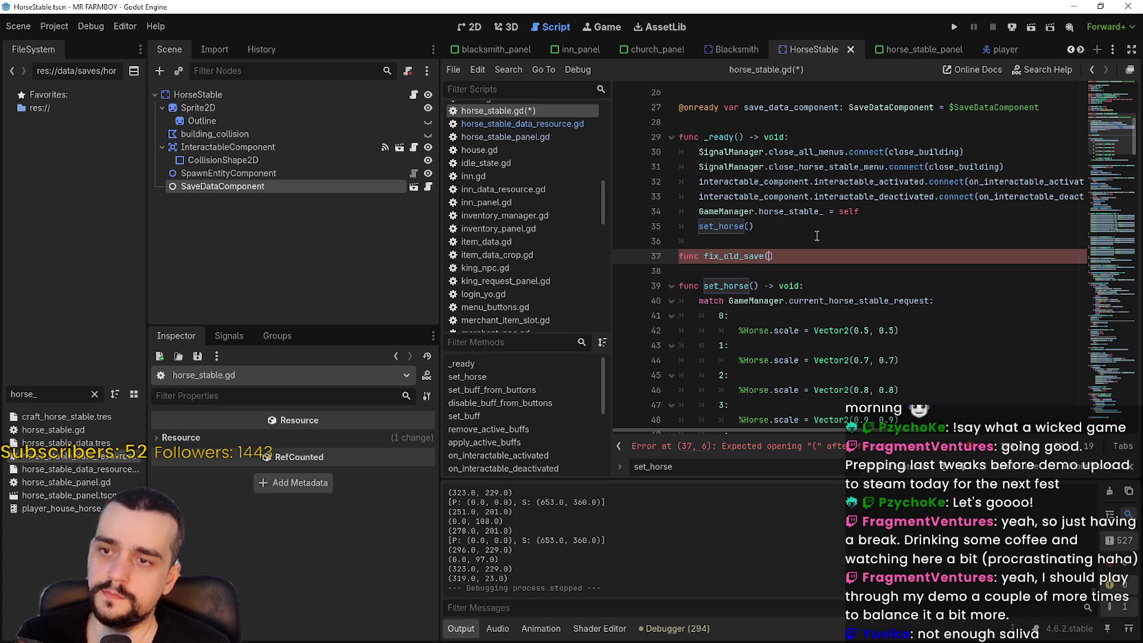
{"action": "key", "text": "BackSpace"}
{"action": "key", "text": "BackSpace"}
{"action": "key", "text": "BackSpace"}
{"action": "type", "text": "restore"}
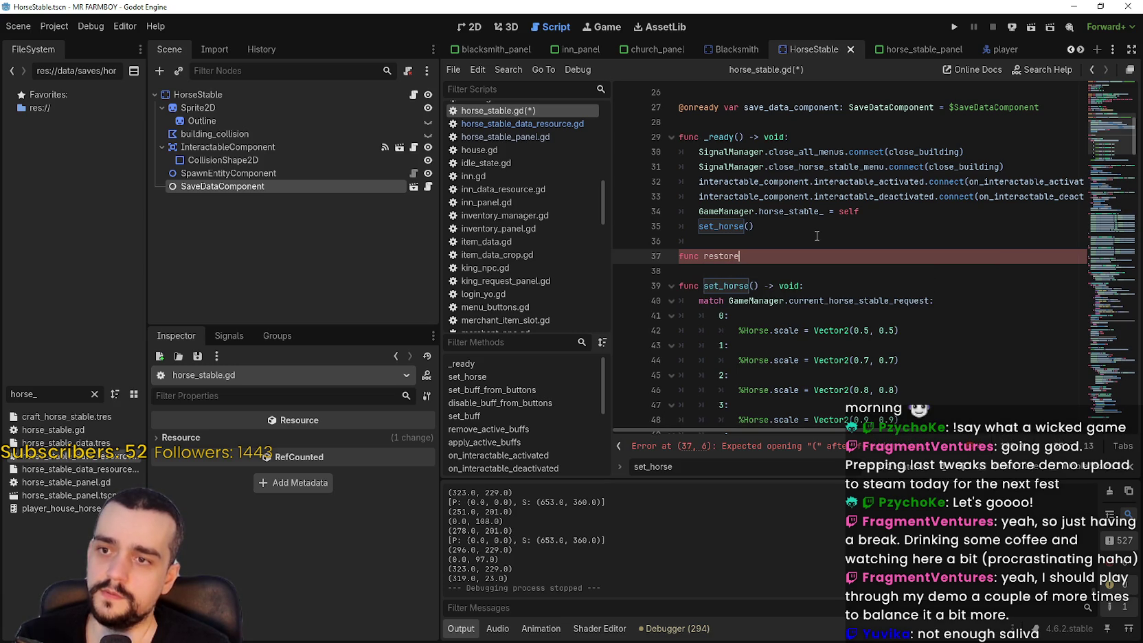
{"action": "key", "text": "BackSpace"}
{"action": "key", "text": "BackSpace"}
{"action": "key", "text": "BackSpace"}
{"action": "key", "text": "BackSpace"}
{"action": "key", "text": "BackSpace"}
{"action": "key", "text": "BackSpace"}
{"action": "key", "text": "BackSpace"}
{"action": "type", "text": "give"}
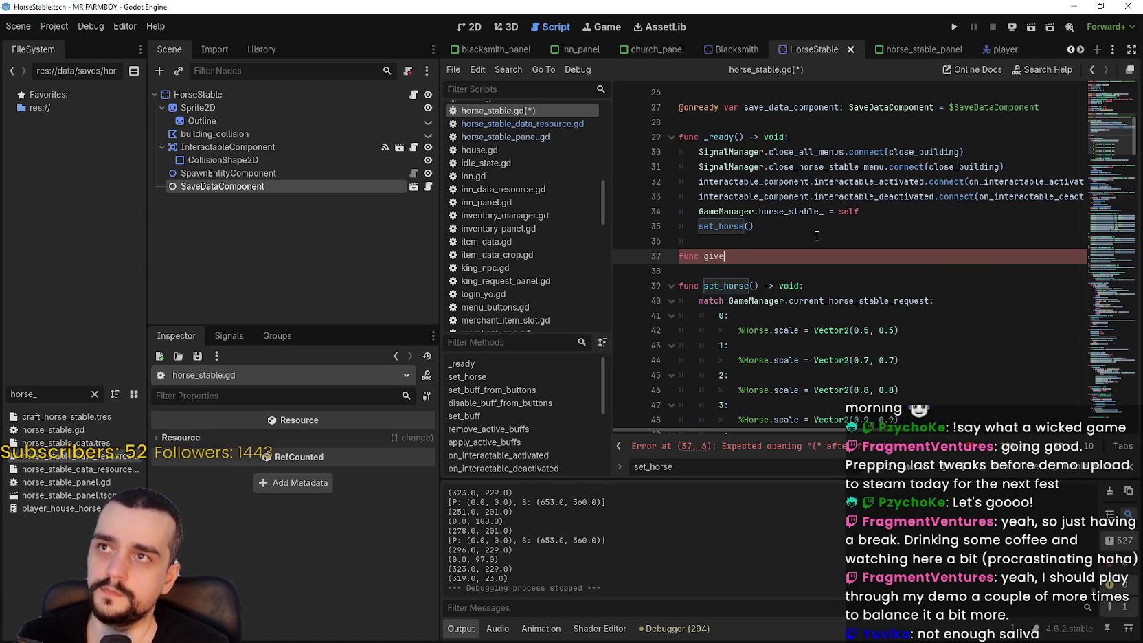
{"action": "type", "text": "_back"}
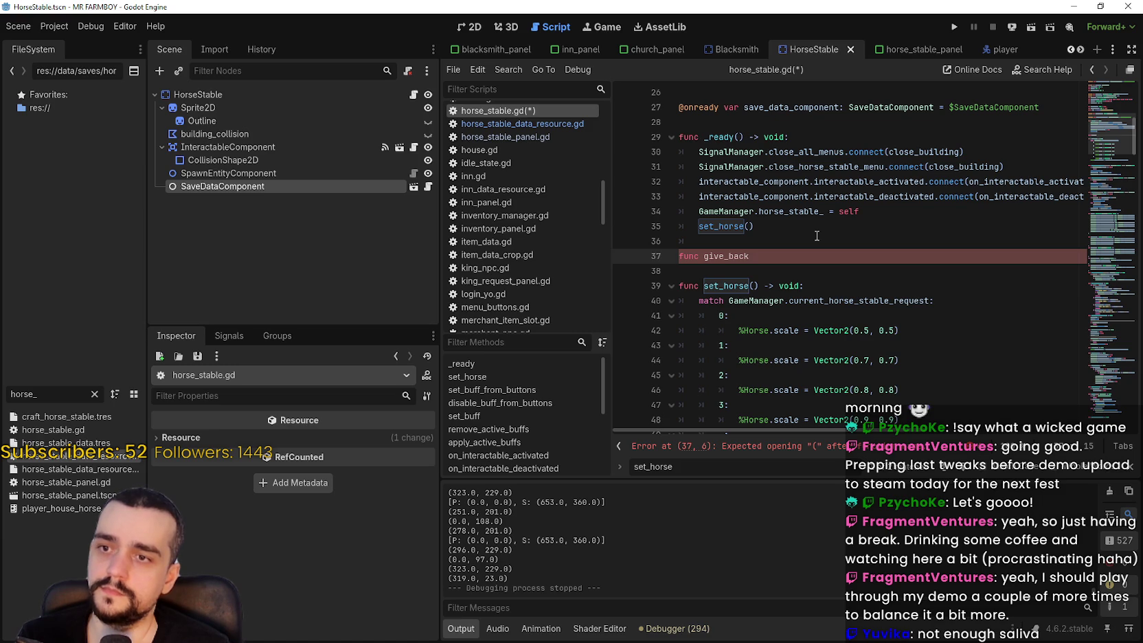
{"action": "type", "text": "_lost"}
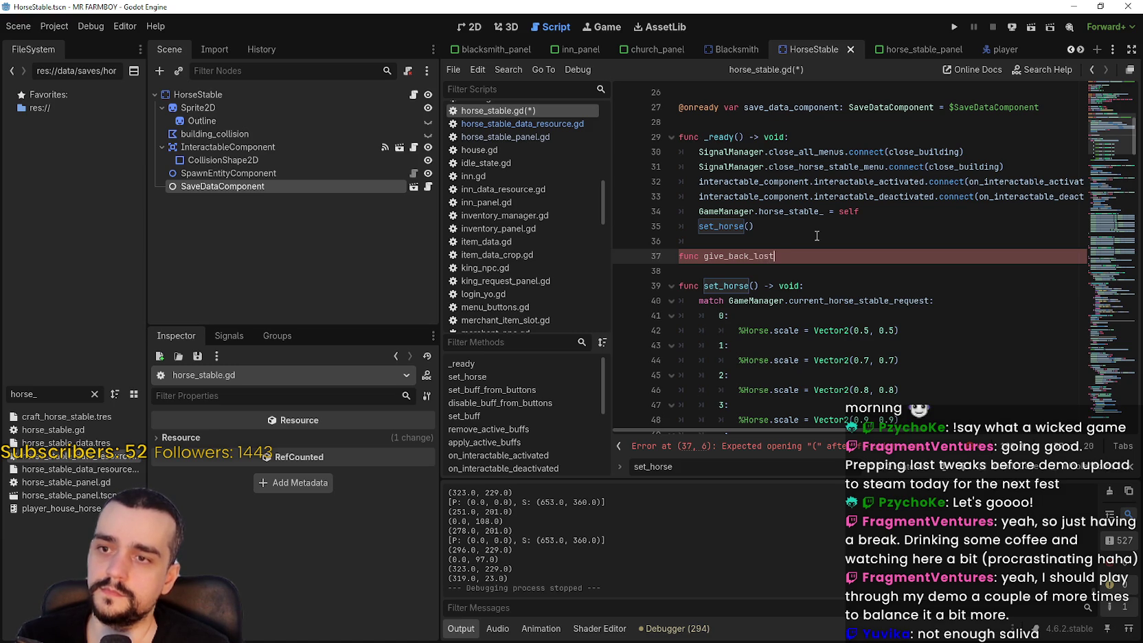
{"action": "type", "text": "_fruits("}
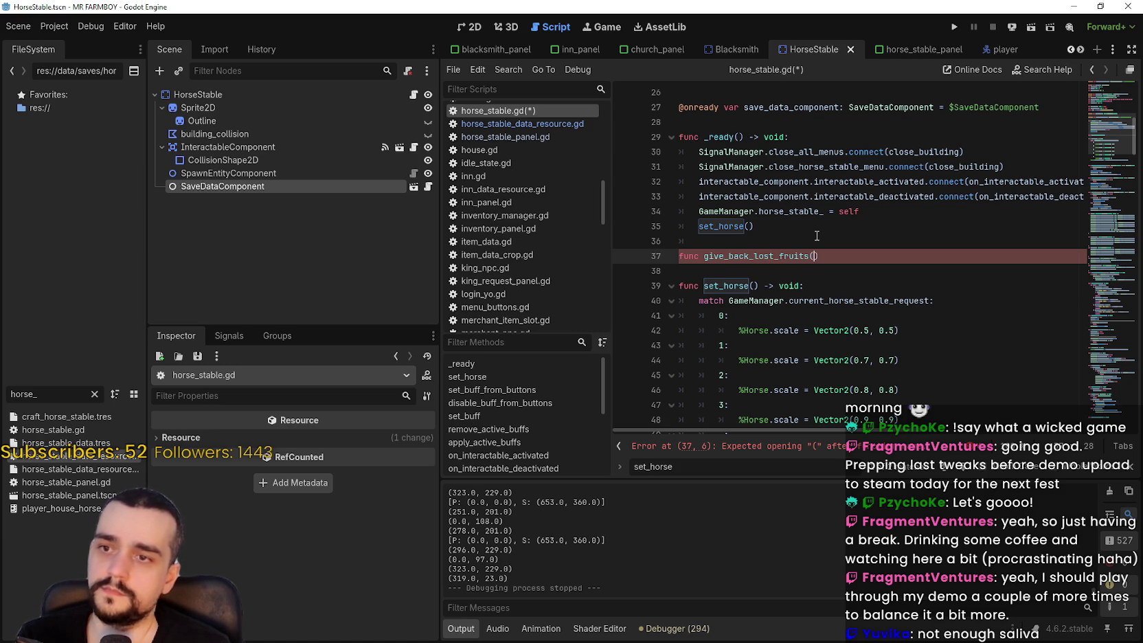
{"action": "type", "text": ") -> void:"}
Begin the function body with an if horse_stable_request.is condition
{"action": "key", "text": "Return"}
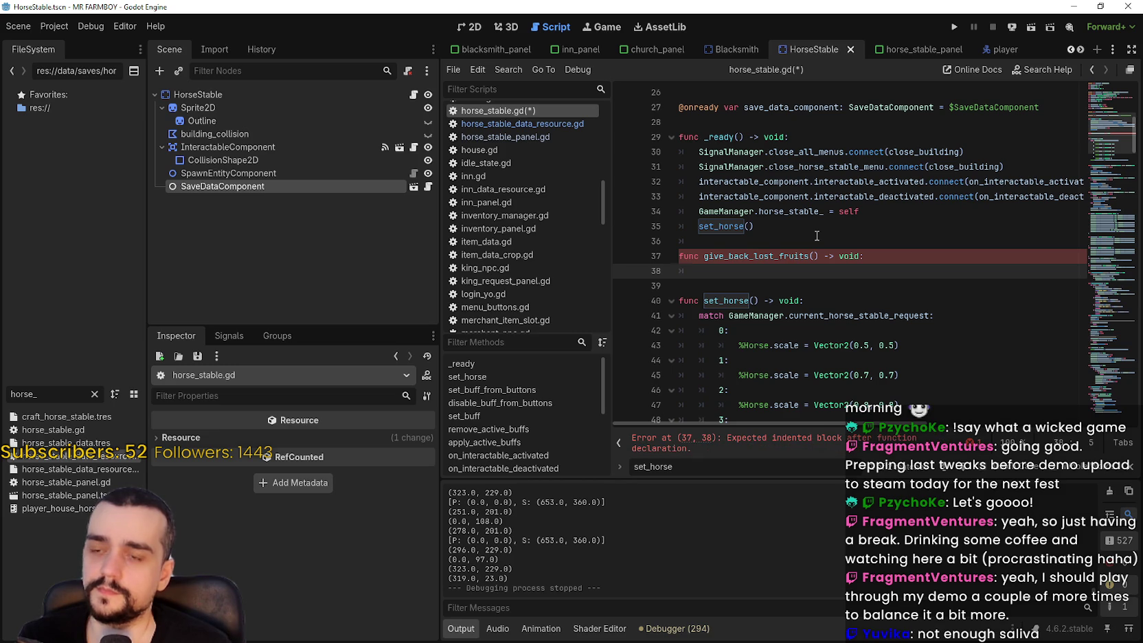
{"action": "type", "text": "if"}
{"action": "key", "text": "BackSpace"}
{"action": "type", "text": "f"}
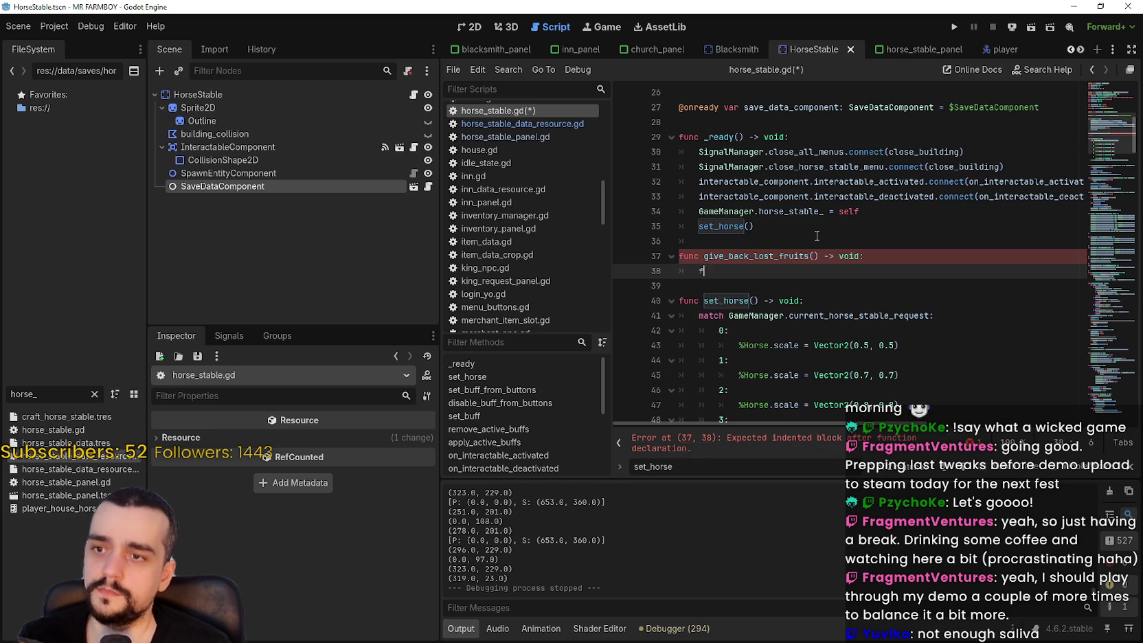
{"action": "type", "text": "horse_stable_request"}
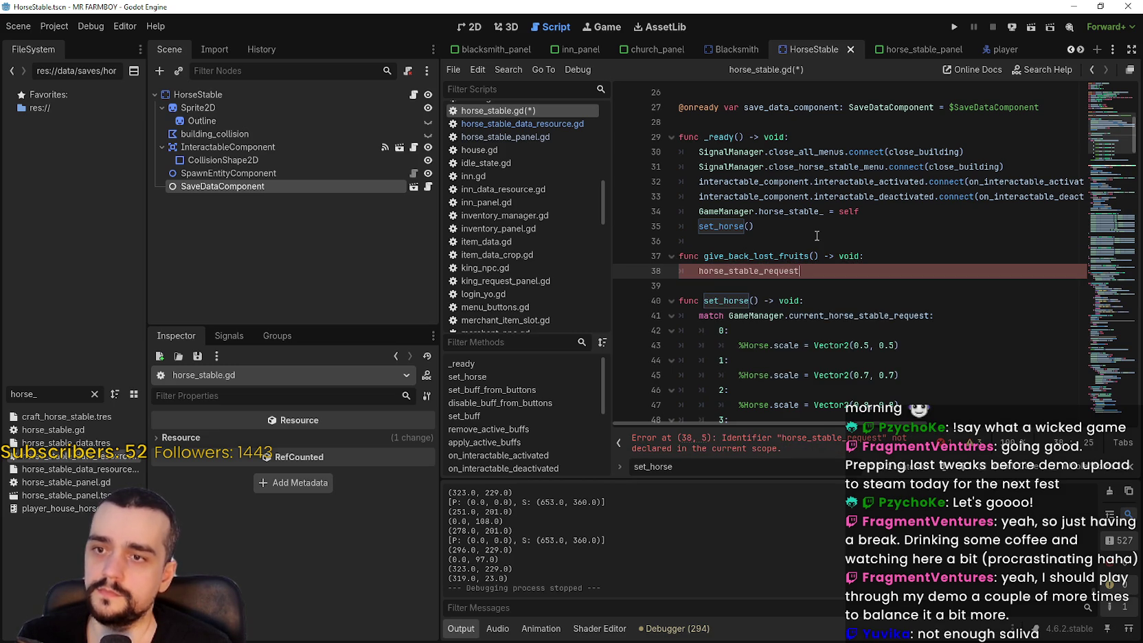
{"action": "key", "text": "shift+Home"}
{"action": "key", "text": "ctrl+x"}
{"action": "type", "text": "if"}
{"action": "key", "text": "ctrl+v"}
{"action": "type", "text": ".is"}
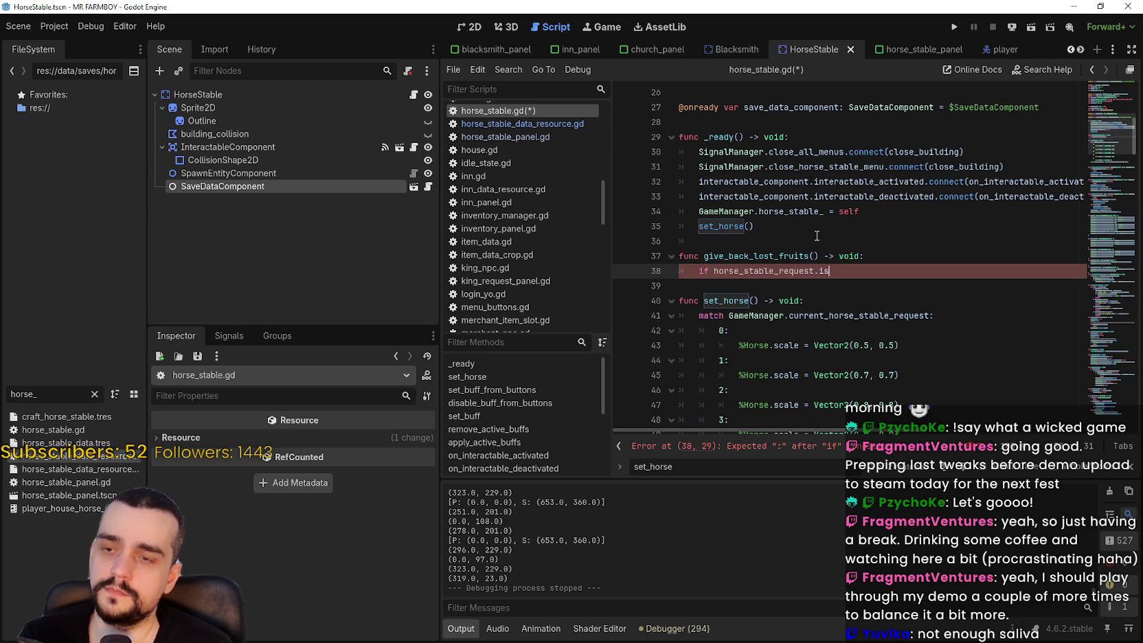
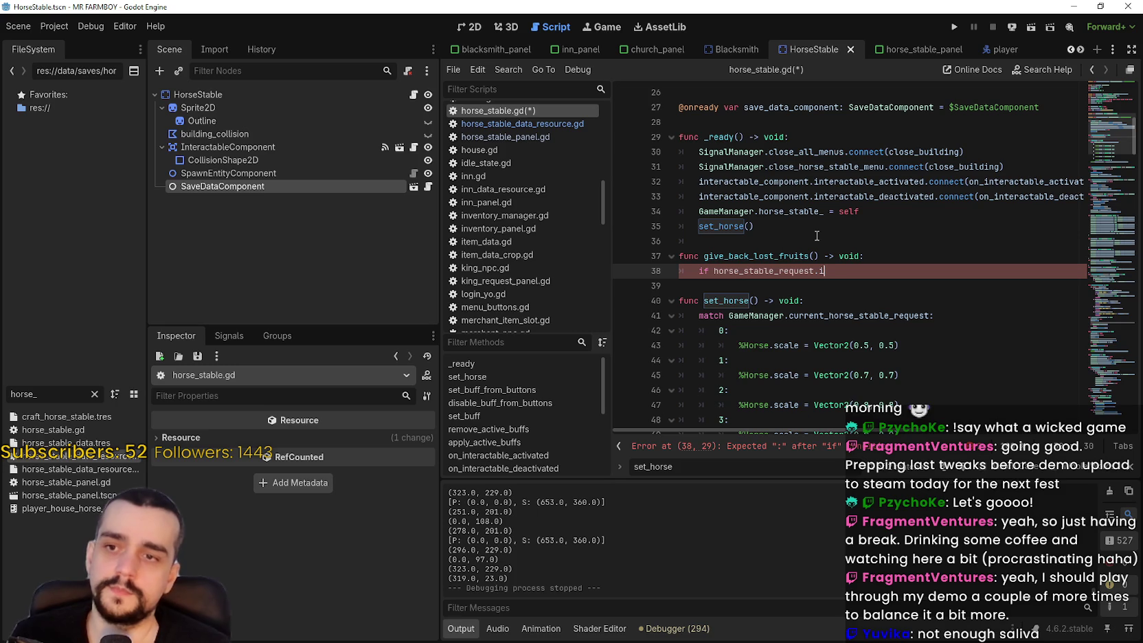
Write the condition 'if !GameManager.horse_stable_request.is_empty():' in give_back_lost_fruits
{"action": "type", "text": "s"}
{"action": "key", "text": "BackSpace"}
{"action": "key", "text": "BackSpace"}
{"action": "key", "text": "BackSpace"}
{"action": "type", "text": "gam"}
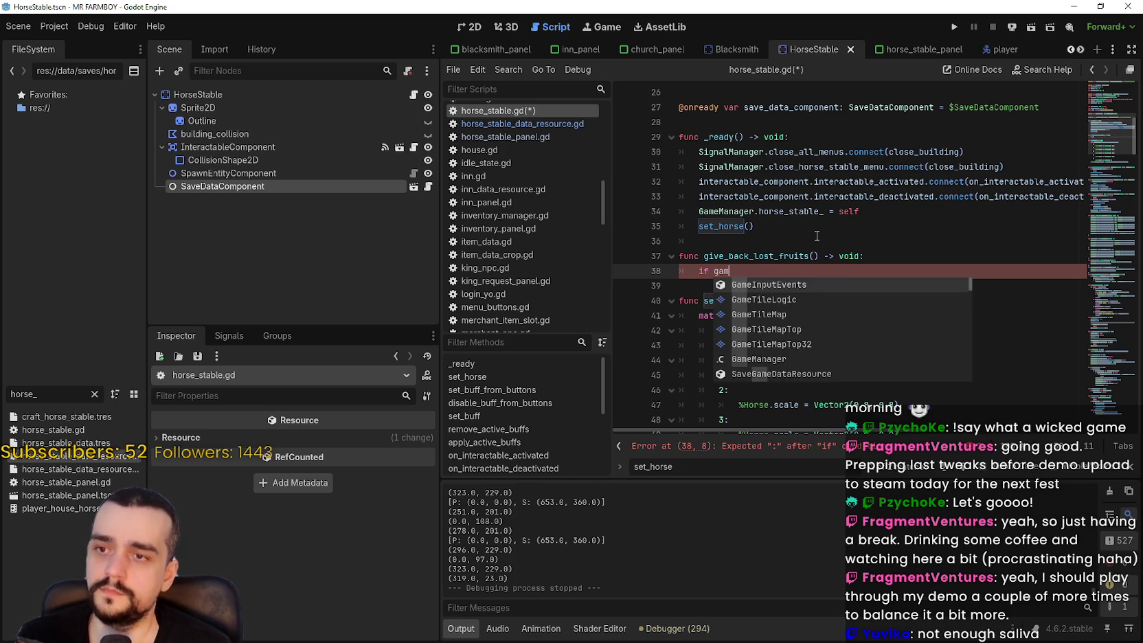
{"action": "type", "text": "eM"}
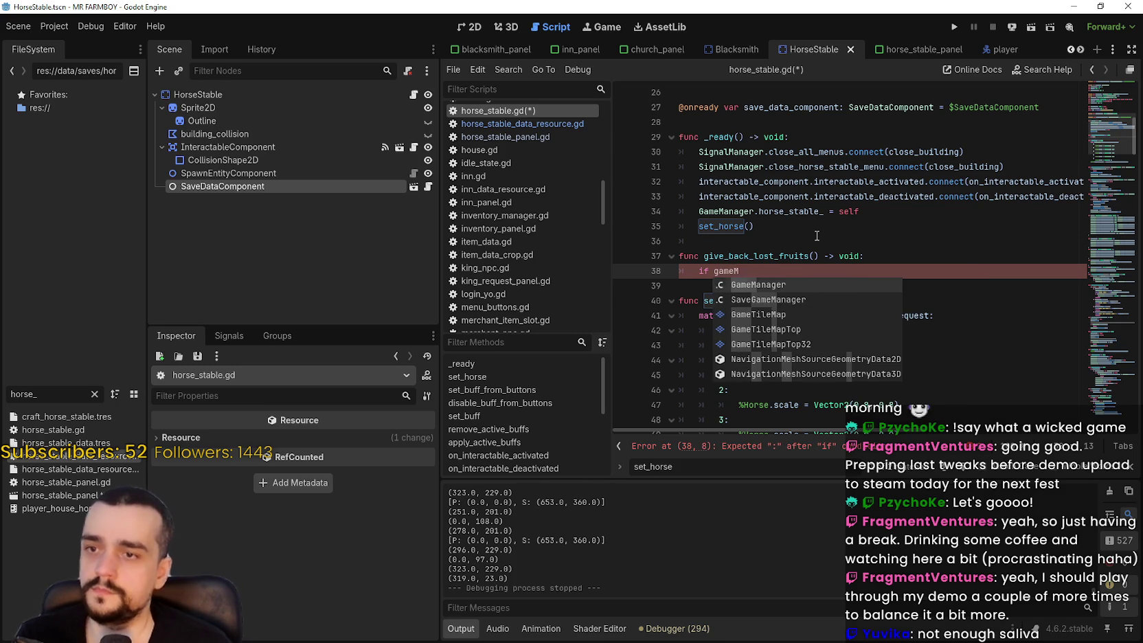
{"action": "key", "text": "Return"}
{"action": "type", "text": "horse_stable_request.is"}
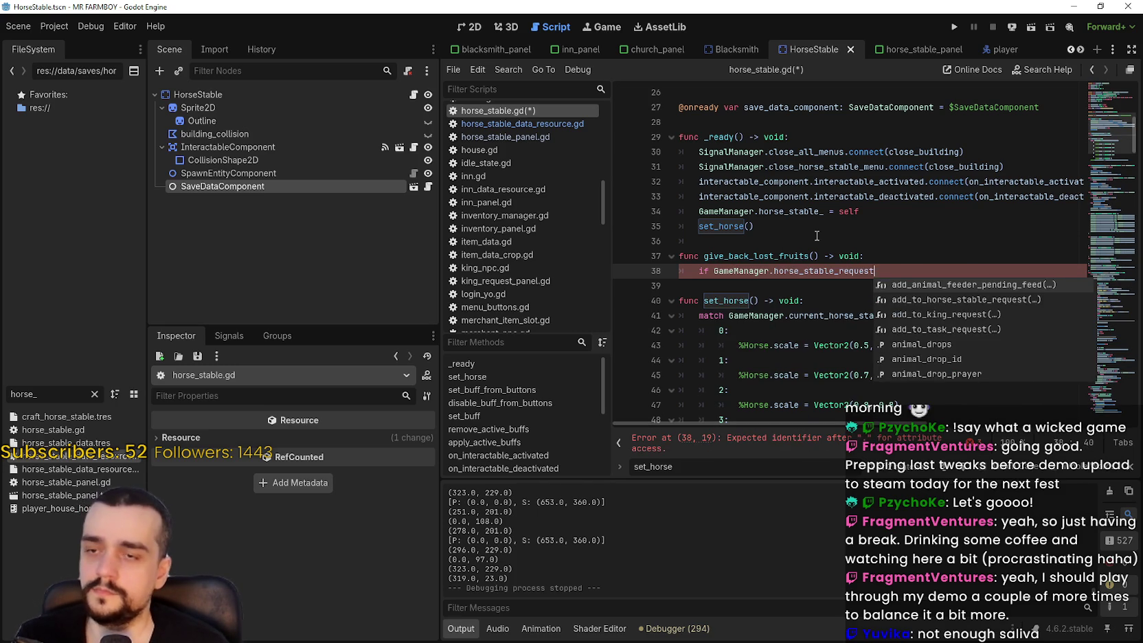
{"action": "key", "text": "Return"}
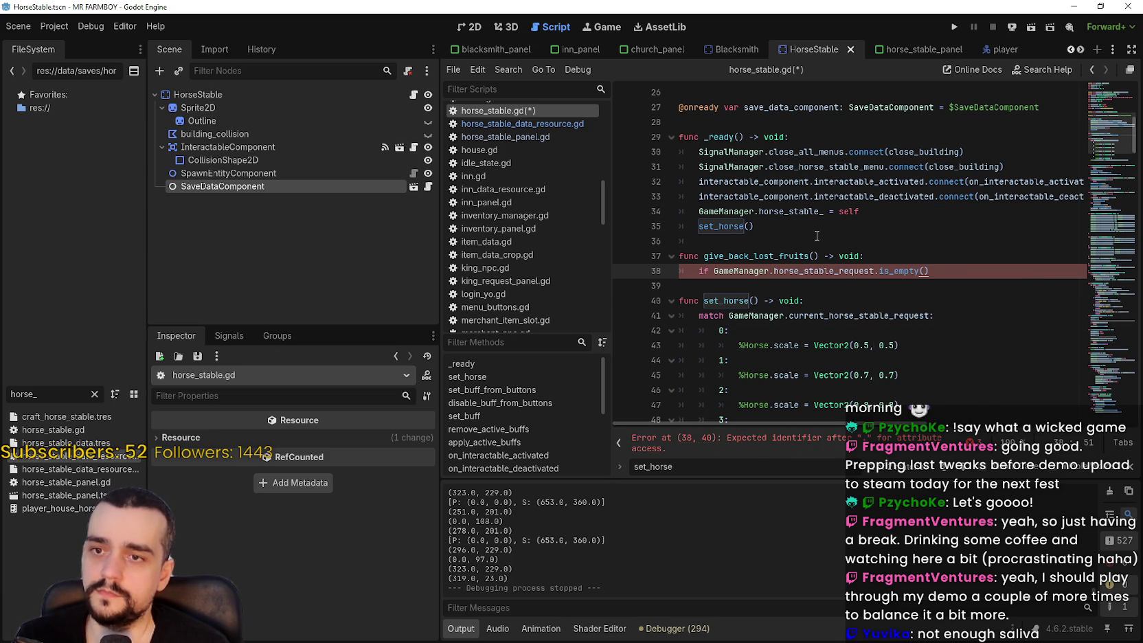
{"action": "type", "text": ":"}
{"action": "key", "text": "Return"}
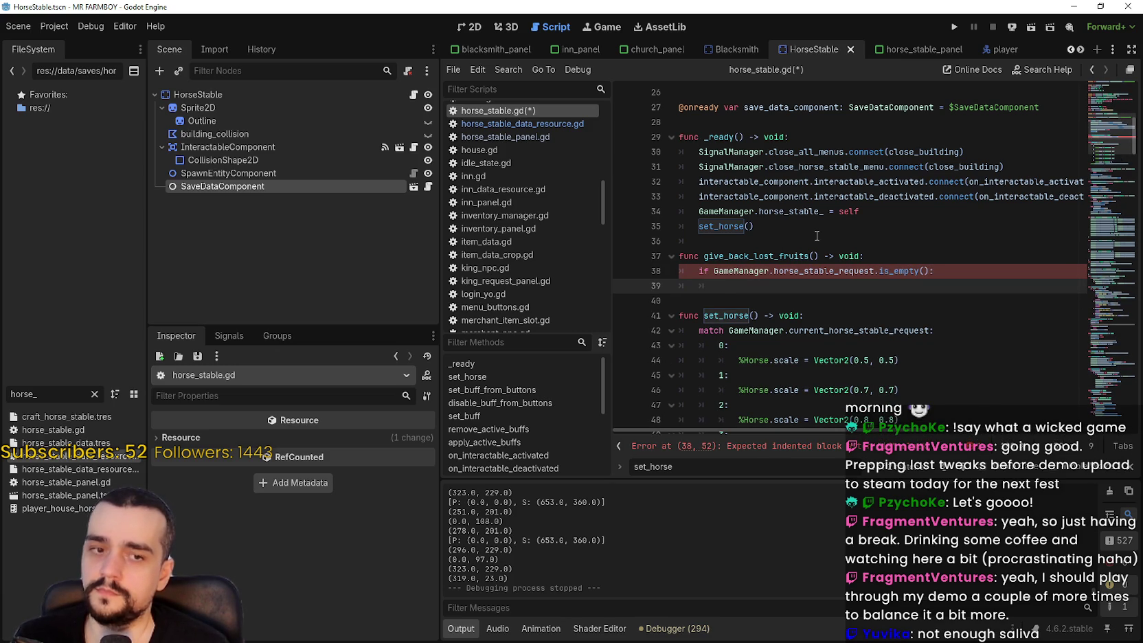
{"action": "left_click", "coordinate": [712, 270]}
{"action": "type", "text": "!"}
{"action": "left_click", "coordinate": [744, 284]}
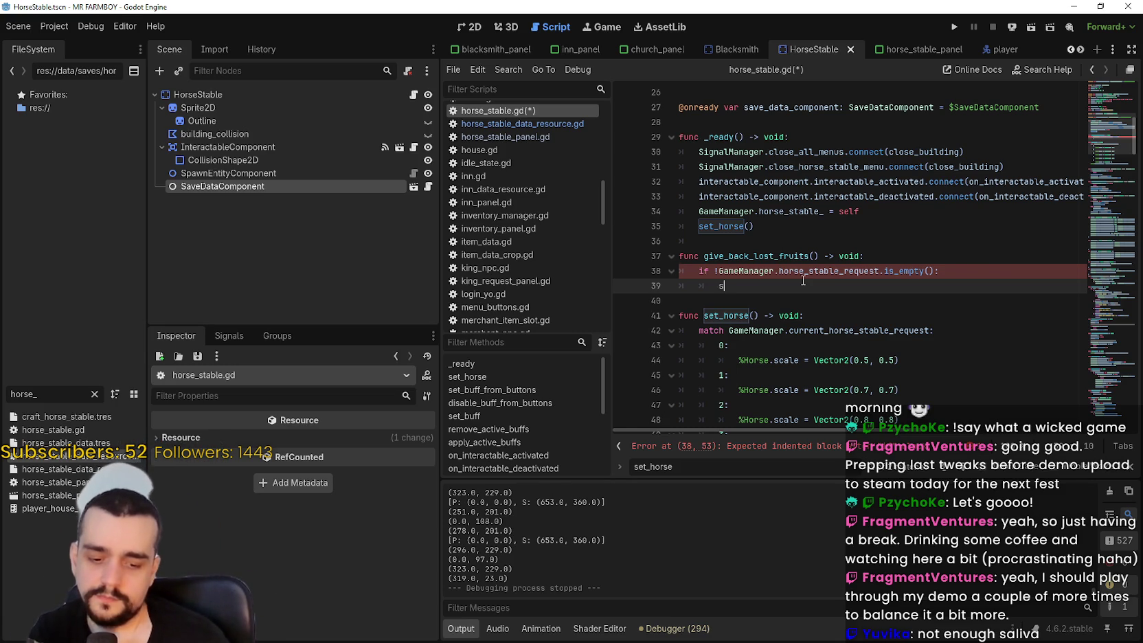
Add an InventoryManager.add_inventory_item() call under the condition using autocomplete
{"action": "type", "text": "statsIn"}
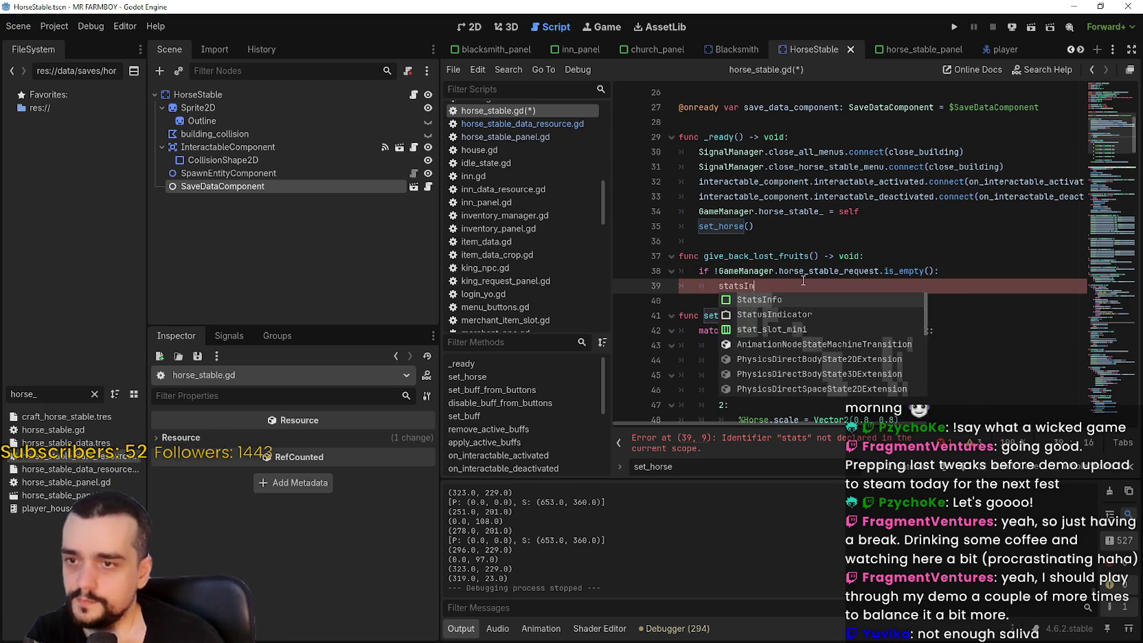
{"action": "type", "text": "ven"}
{"action": "key", "text": "BackSpace"}
{"action": "key", "text": "BackSpace"}
{"action": "key", "text": "BackSpace"}
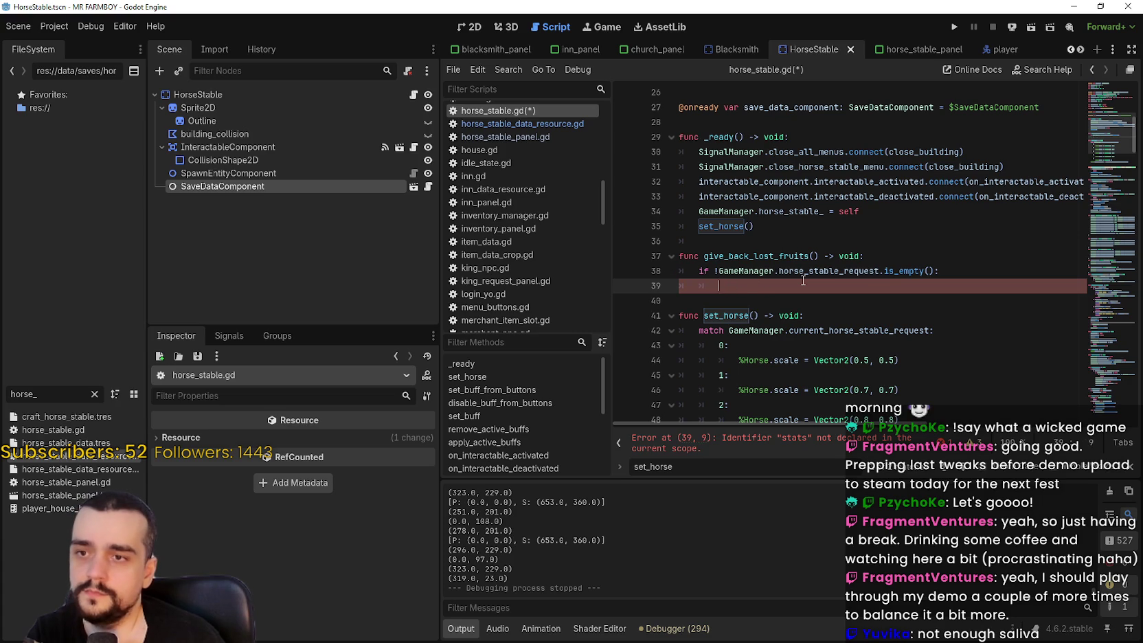
{"action": "type", "text": "Stats"}
{"action": "key", "text": "Return"}
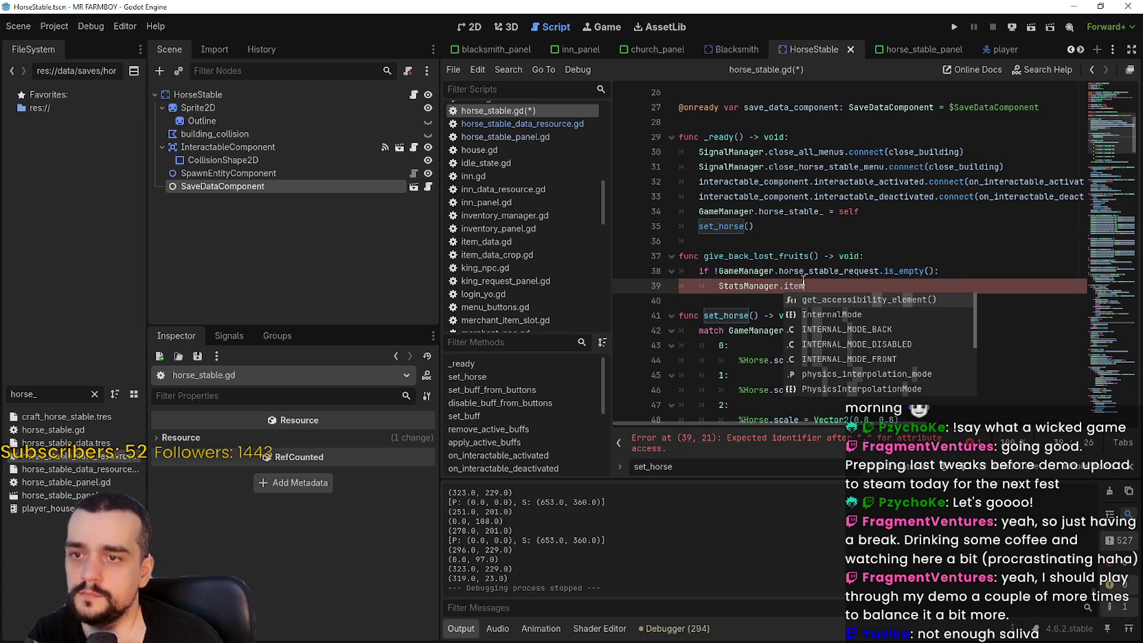
{"action": "type", "text": "i"}
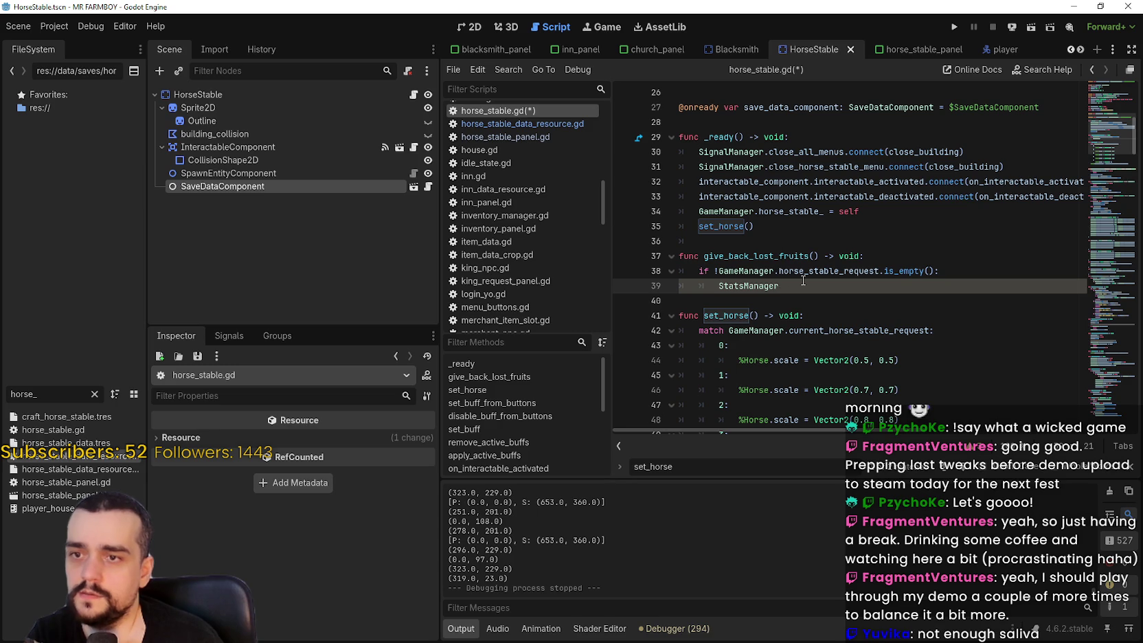
{"action": "key", "text": "BackSpace"}
{"action": "key", "text": "BackSpace"}
{"action": "key", "text": "BackSpace"}
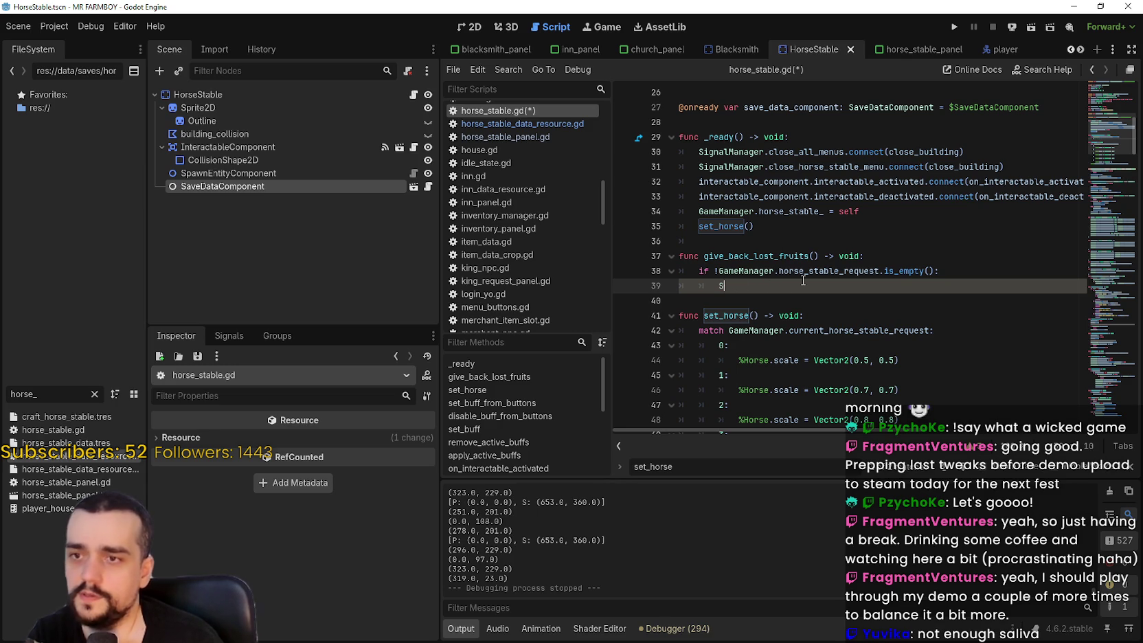
{"action": "type", "text": "Inventory"}
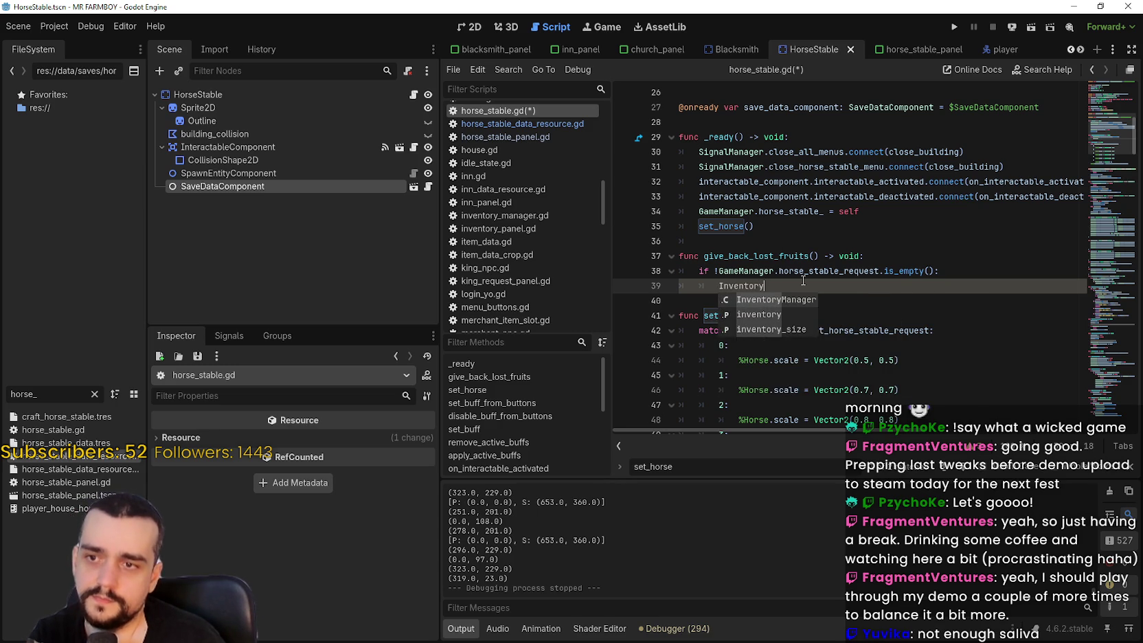
{"action": "type", "text": "Manager."}
{"action": "key", "text": "Return"}
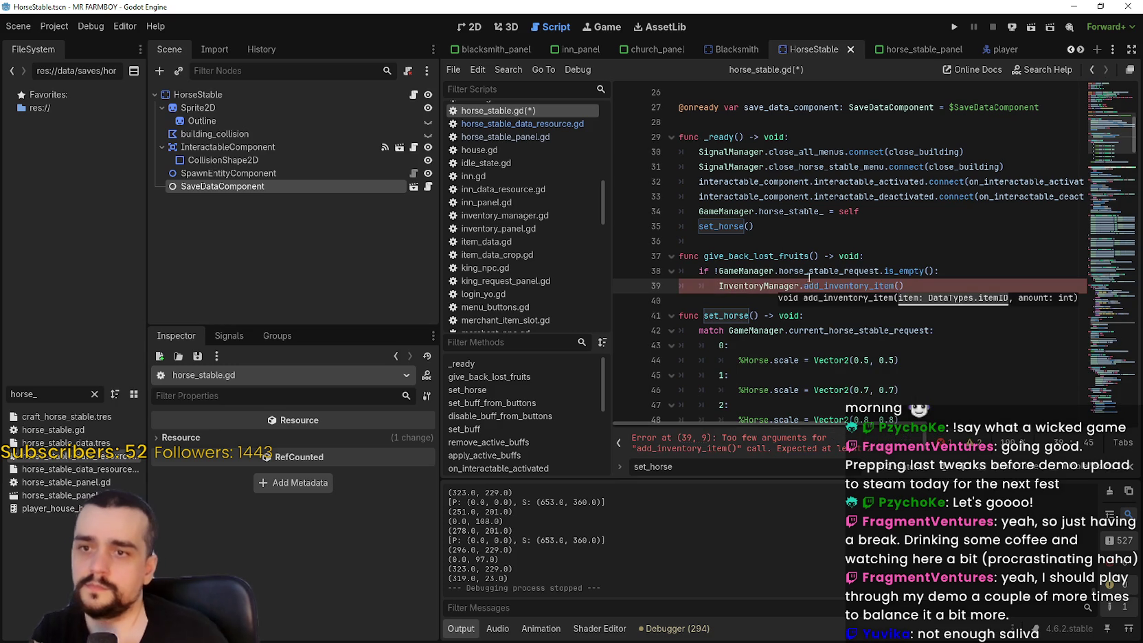
{"action": "mouse_move", "coordinate": [806, 265]}
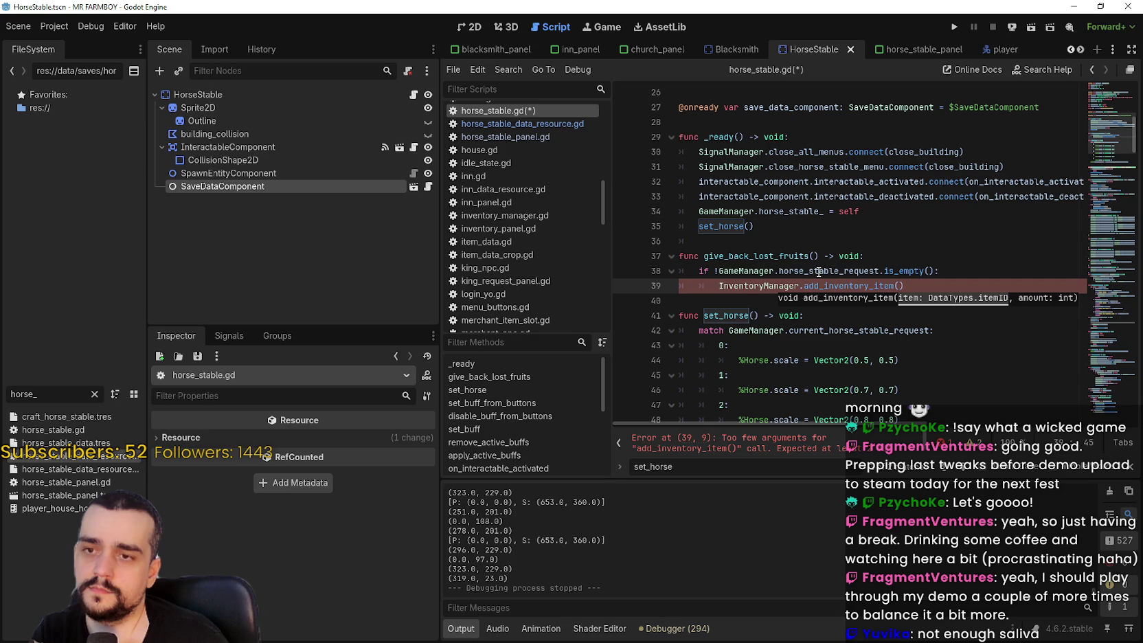
{"action": "double_click", "coordinate": [818, 270]}
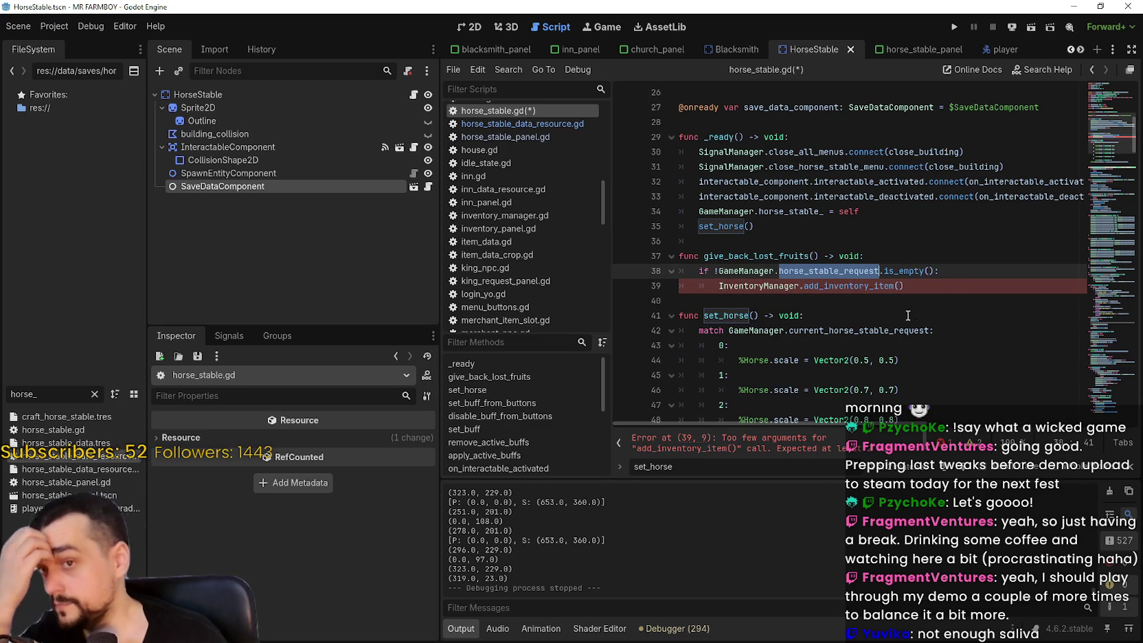
{"action": "left_click", "coordinate": [952, 270]}
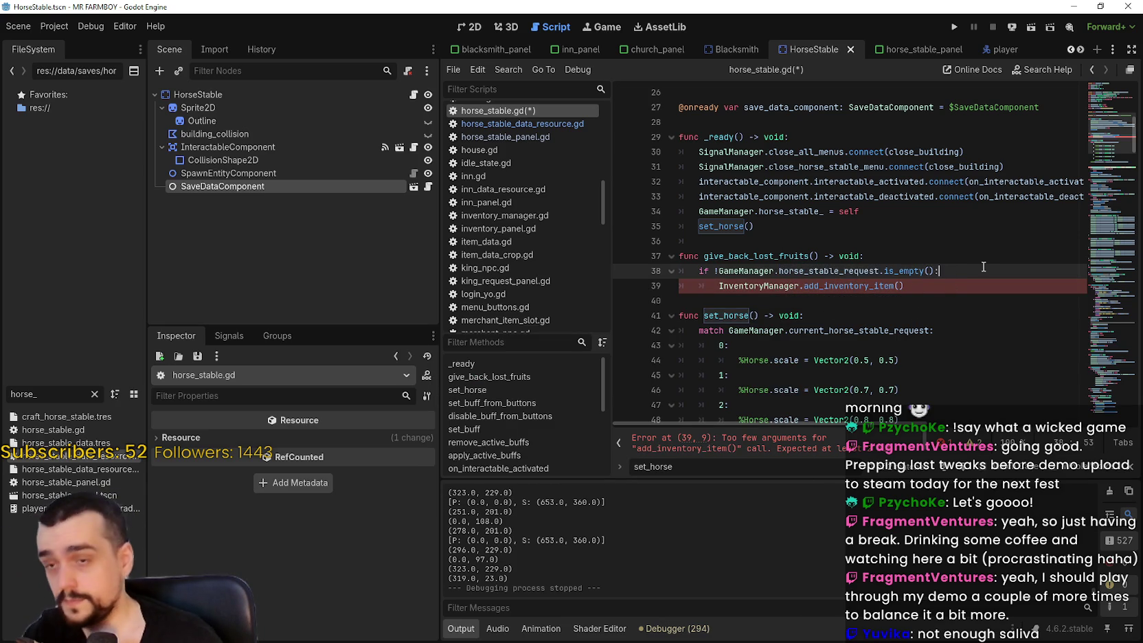
Wrap the add_inventory_item call in 'for item in GameManager.horse_stable_request:'
{"action": "key", "text": "Return"}
{"action": "type", "text": "for "}
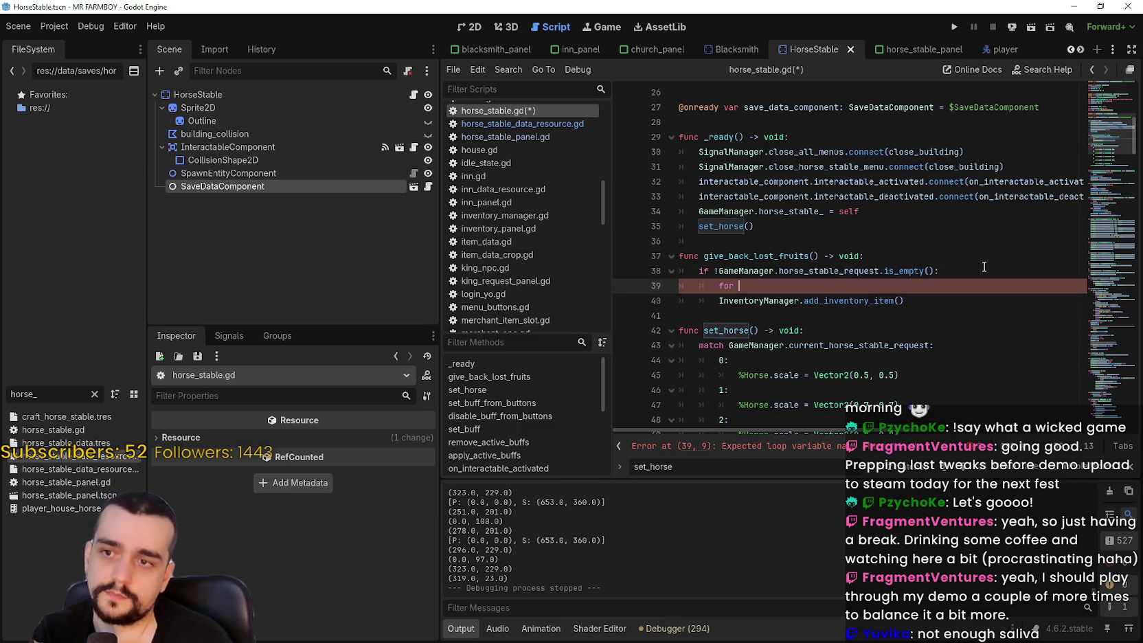
{"action": "type", "text": "item in "}
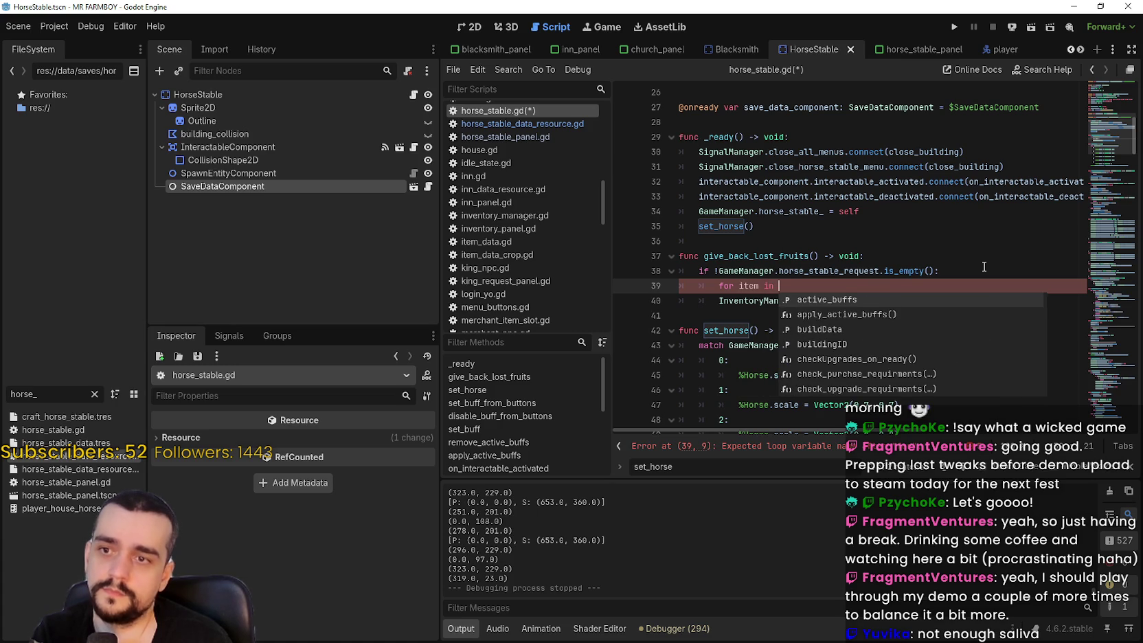
{"action": "type", "text": "GameManager.horse_stable_request"}
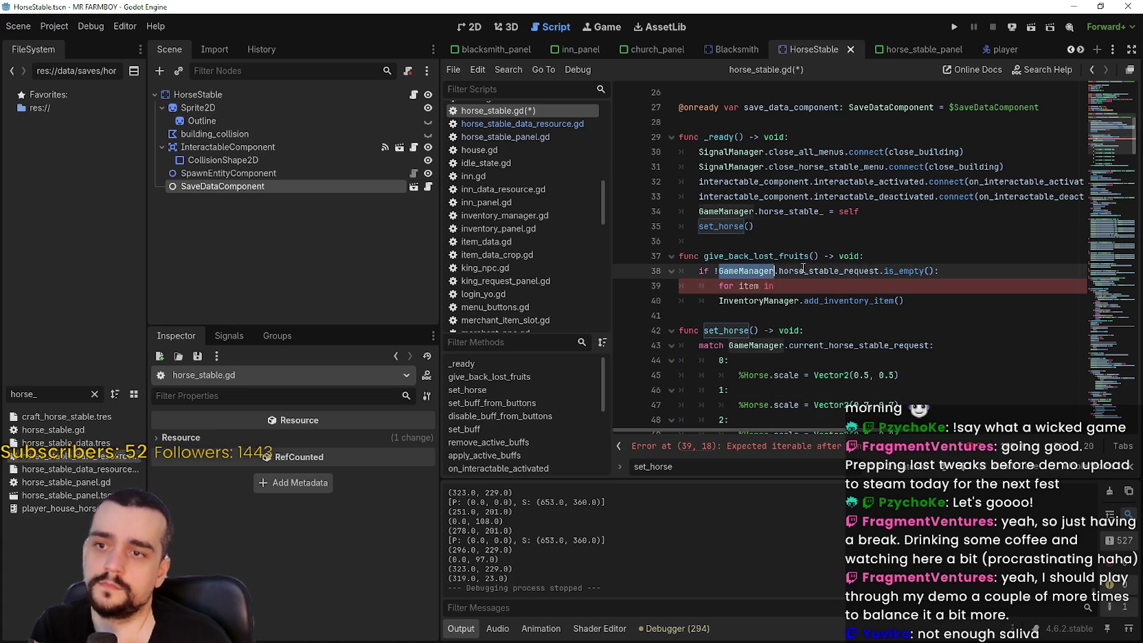
{"action": "type", "text": ":"}
{"action": "key", "text": "Return"}
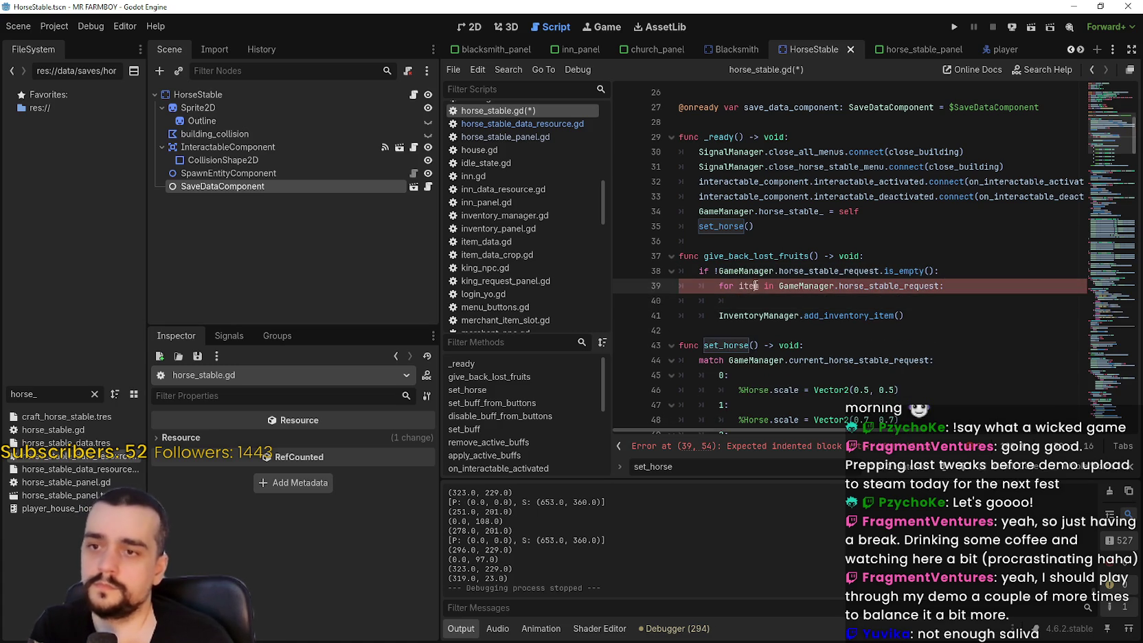
{"action": "left_click", "coordinate": [712, 317]}
{"action": "key", "text": "Tab"}
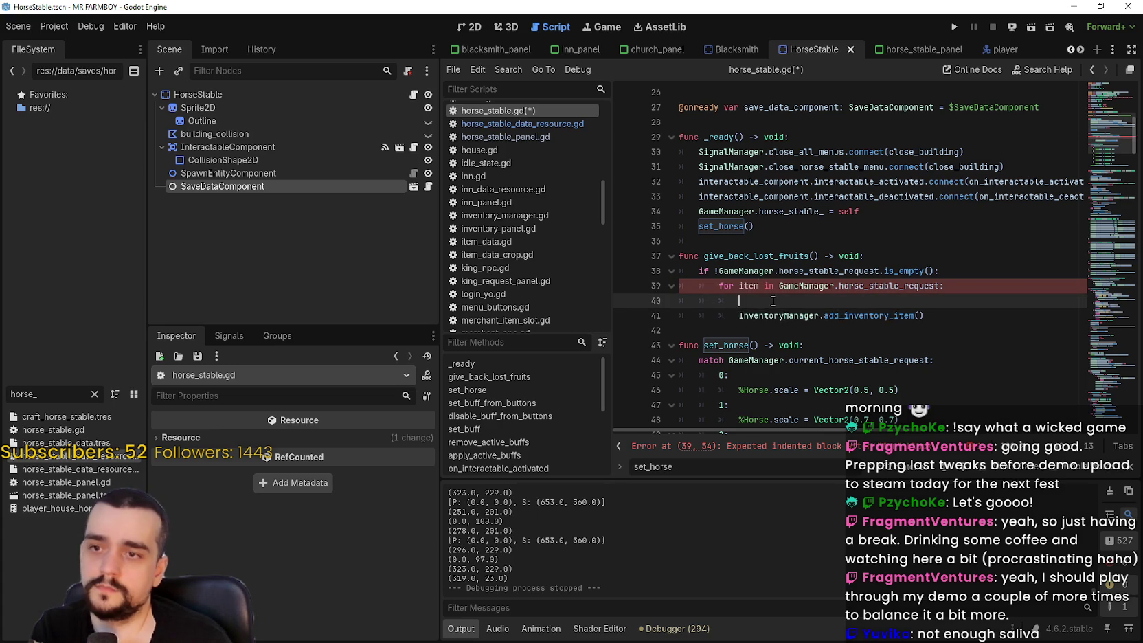
{"action": "key", "text": "Up"}
{"action": "key", "text": "BackSpace"}
{"action": "key", "text": "BackSpace"}
{"action": "key", "text": "BackSpace"}
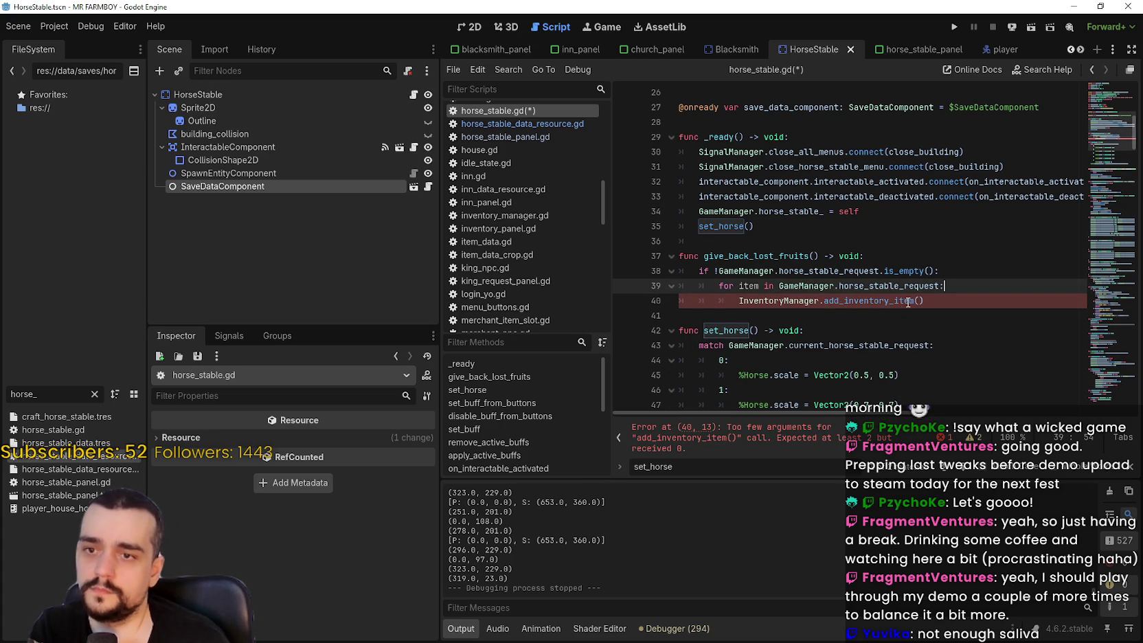
{"action": "key", "text": "Down"}
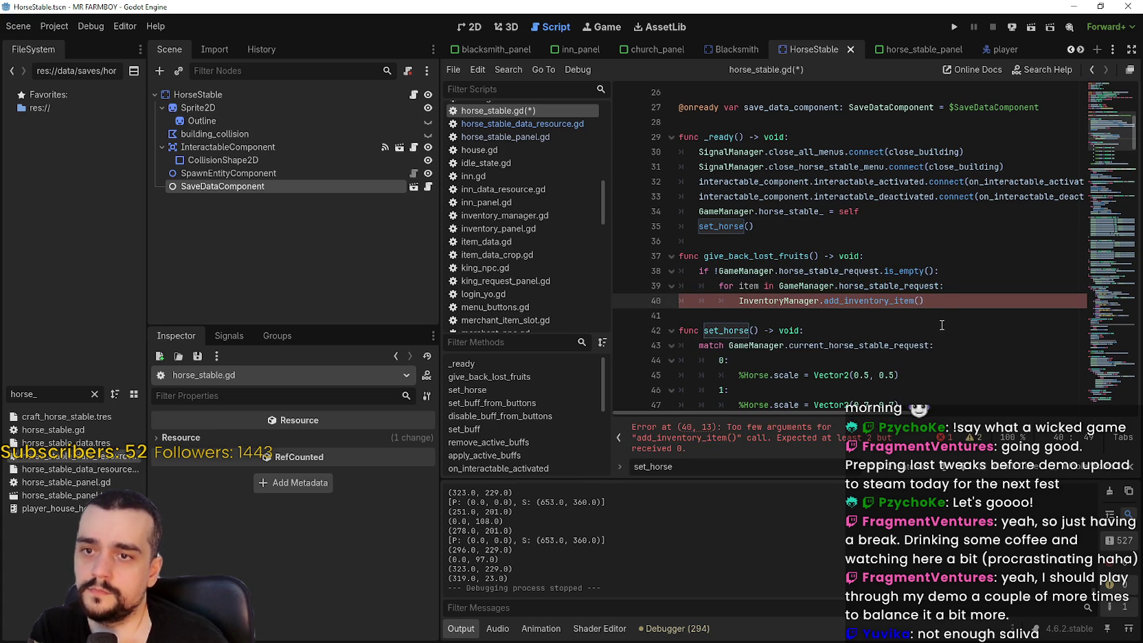
Pass item and GameManager.horse_stable_request[item] as arguments, then save horse_stable.gd
{"action": "type", "text": "item,"}
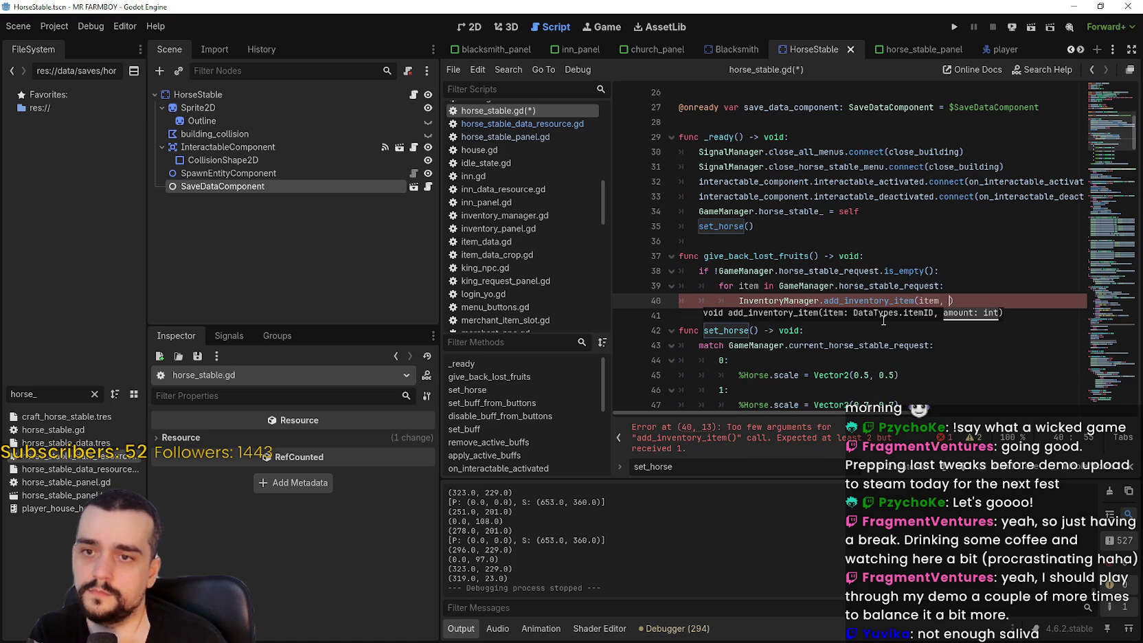
{"action": "key", "text": "ctrl+c"}
{"action": "left_click", "coordinate": [950, 301]}
{"action": "key", "text": "ctrl+v"}
{"action": "type", "text": "[item"}
{"action": "key", "text": "Down"}
{"action": "left_click", "coordinate": [761, 315]}
{"action": "key", "text": "ctrl+s"}
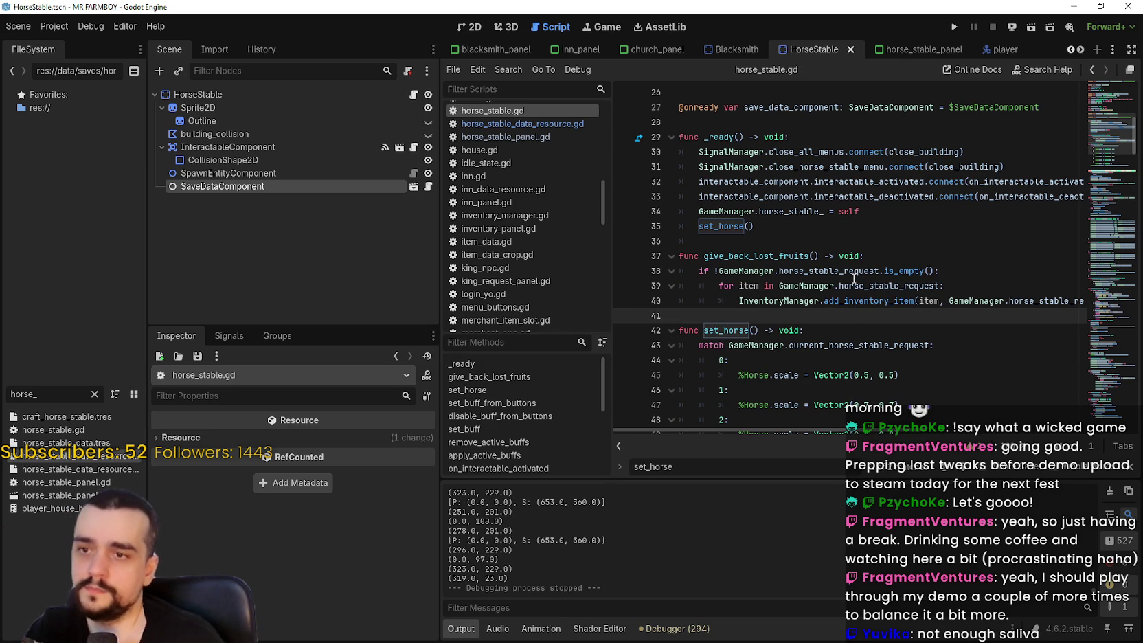
Copy GameManager.horse_stable_request from line 38 onto a new line 41
{"action": "left_click_drag", "start_coordinate": [718, 271], "coordinate": [880, 270]}
{"action": "left_click_drag", "start_coordinate": [774, 270], "coordinate": [919, 262]}
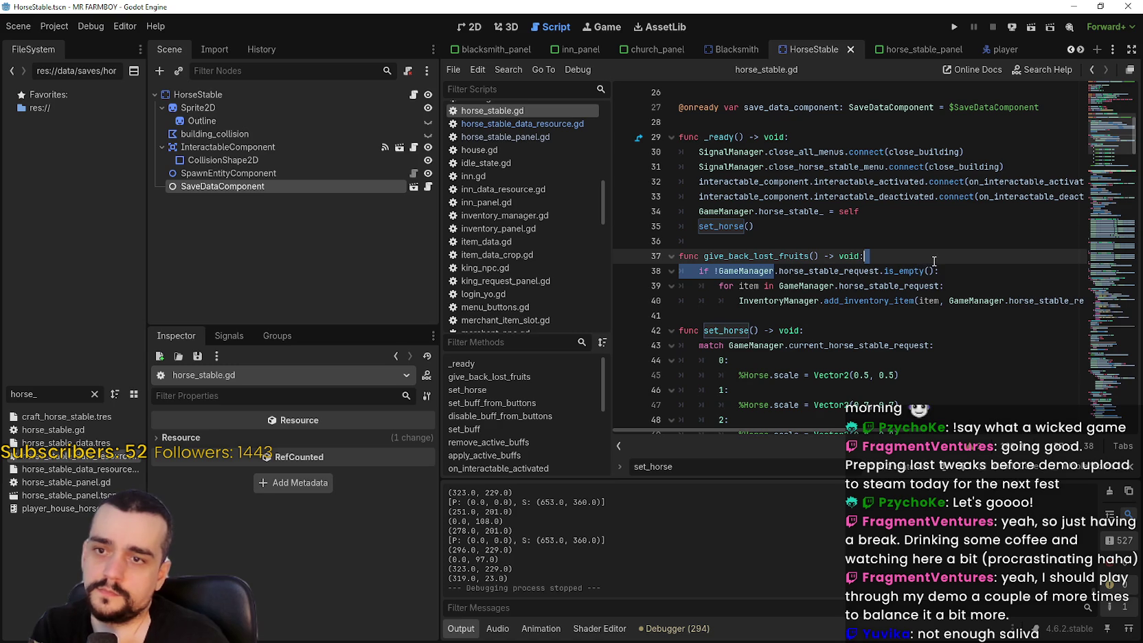
{"action": "left_click_drag", "start_coordinate": [719, 271], "coordinate": [881, 270]}
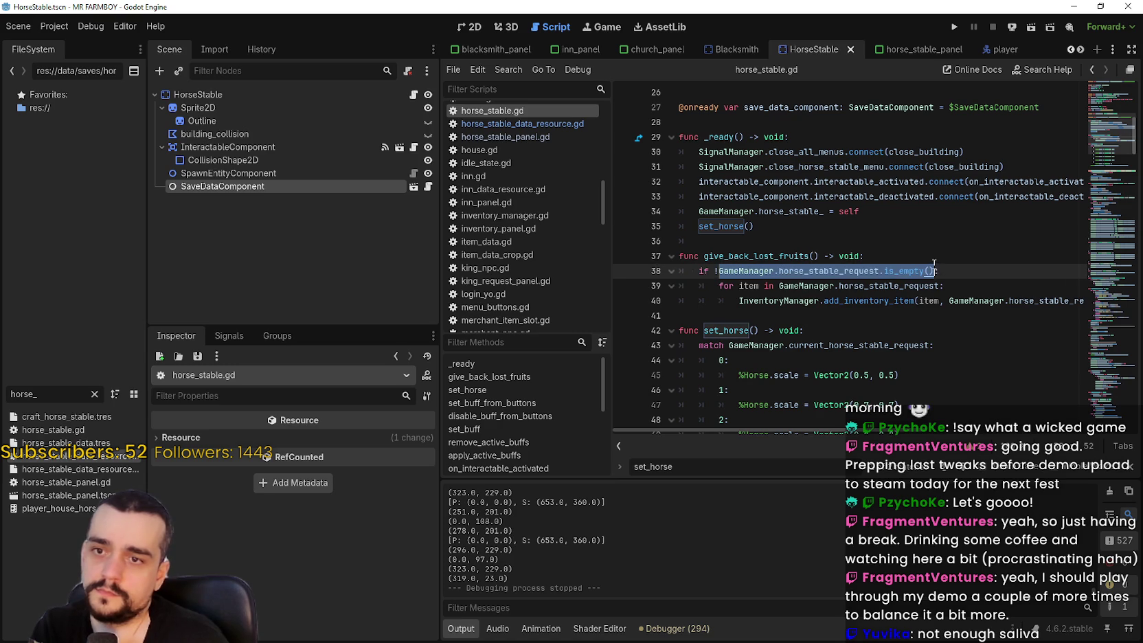
{"action": "left_click", "coordinate": [779, 315]}
{"action": "key", "text": "Return"}
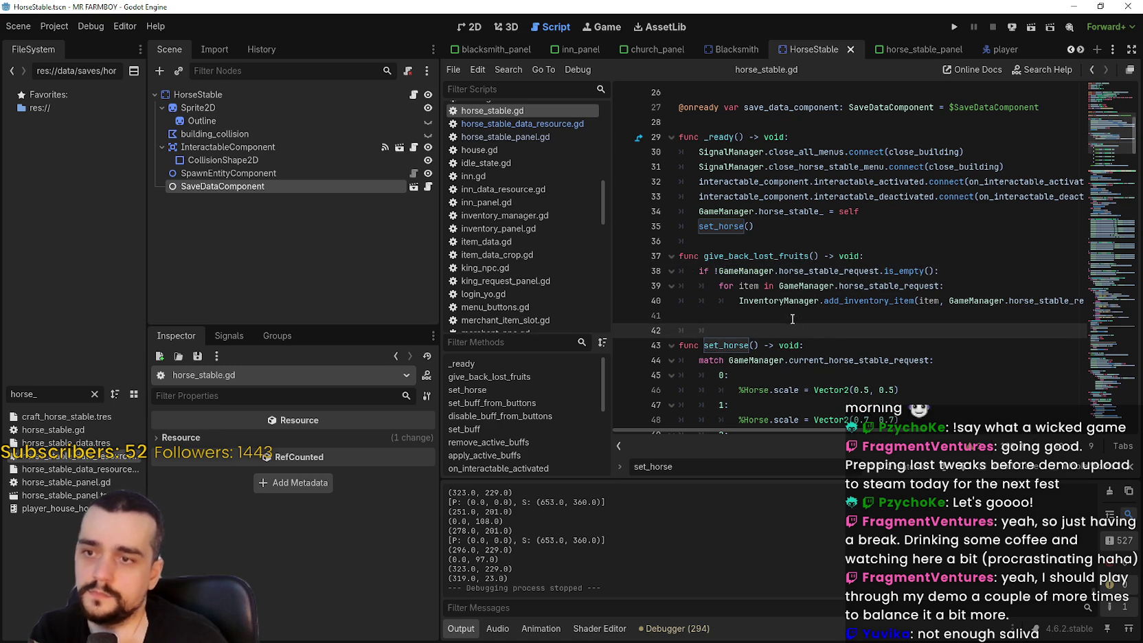
{"action": "left_click_drag", "start_coordinate": [773, 268], "coordinate": [901, 273]}
{"action": "left_click", "coordinate": [780, 315]}
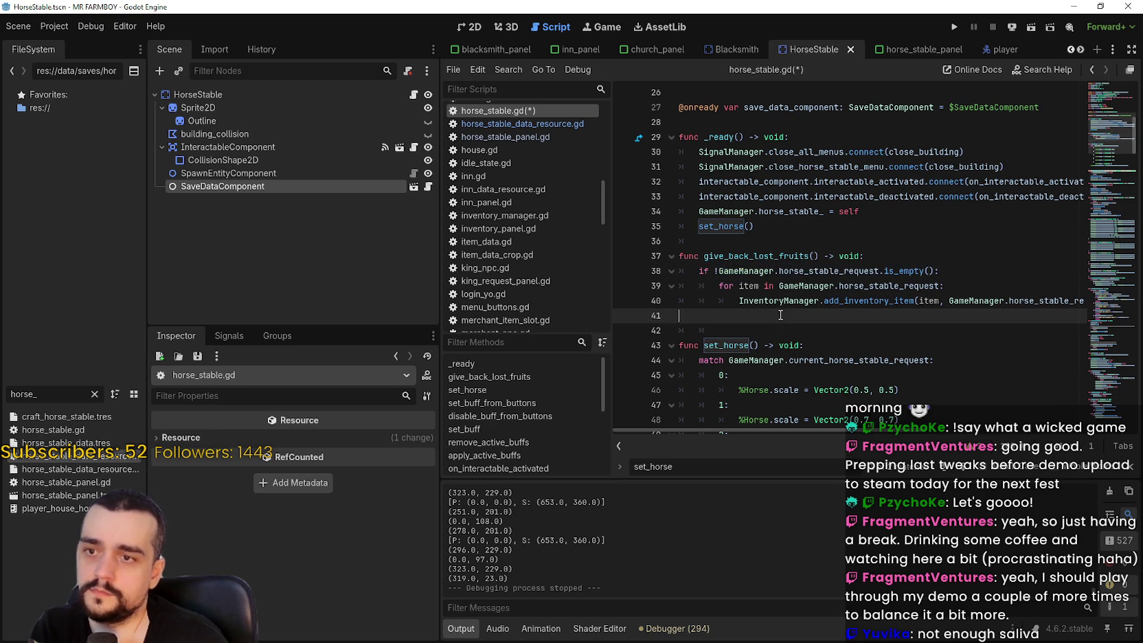
{"action": "key", "text": "Return"}
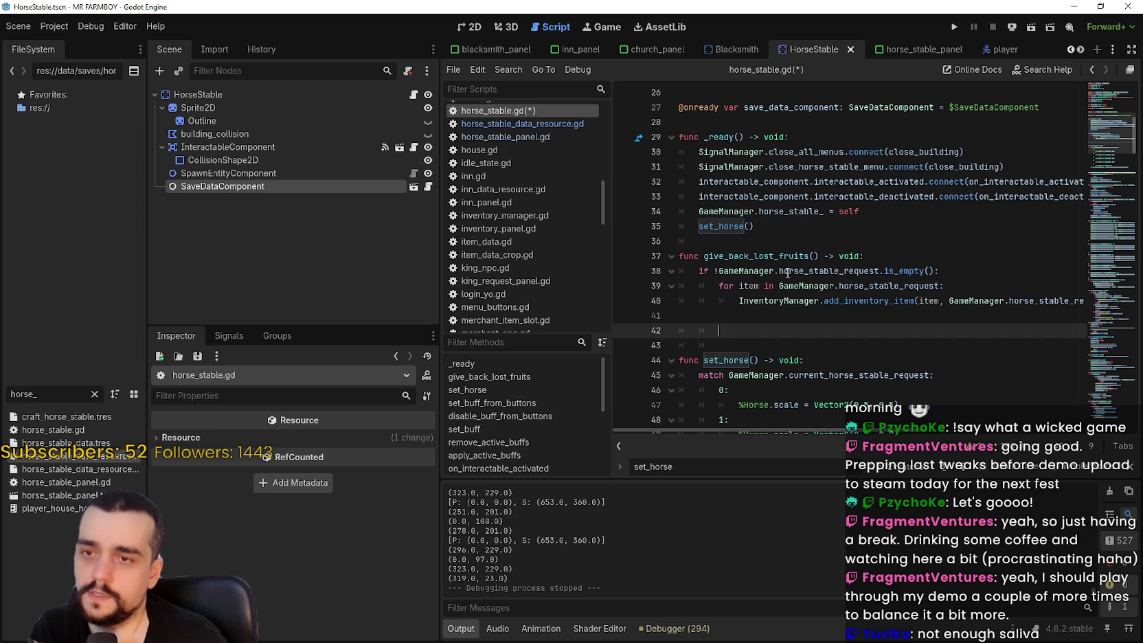
{"action": "double_click", "coordinate": [804, 271]}
{"action": "double_click", "coordinate": [745, 271]}
{"action": "left_click", "coordinate": [923, 270], "text": "shift"}
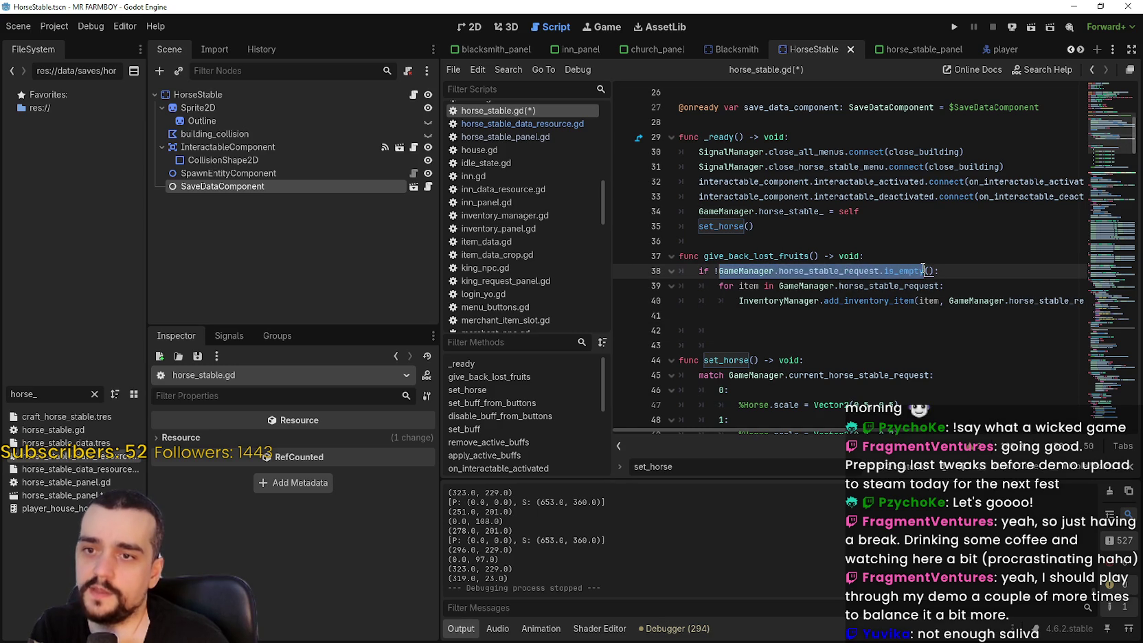
{"action": "left_click", "coordinate": [872, 270], "text": "shift"}
{"action": "right_click", "coordinate": [869, 269]}
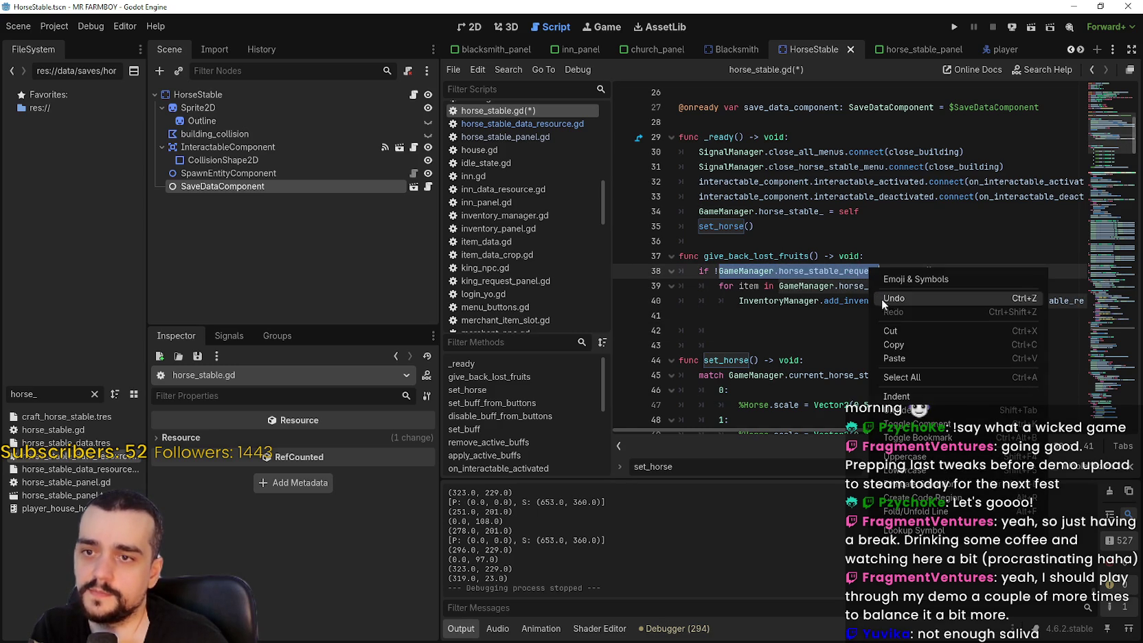
{"action": "left_click", "coordinate": [895, 339]}
{"action": "left_click", "coordinate": [748, 317]}
{"action": "key", "text": "ctrl+v"}
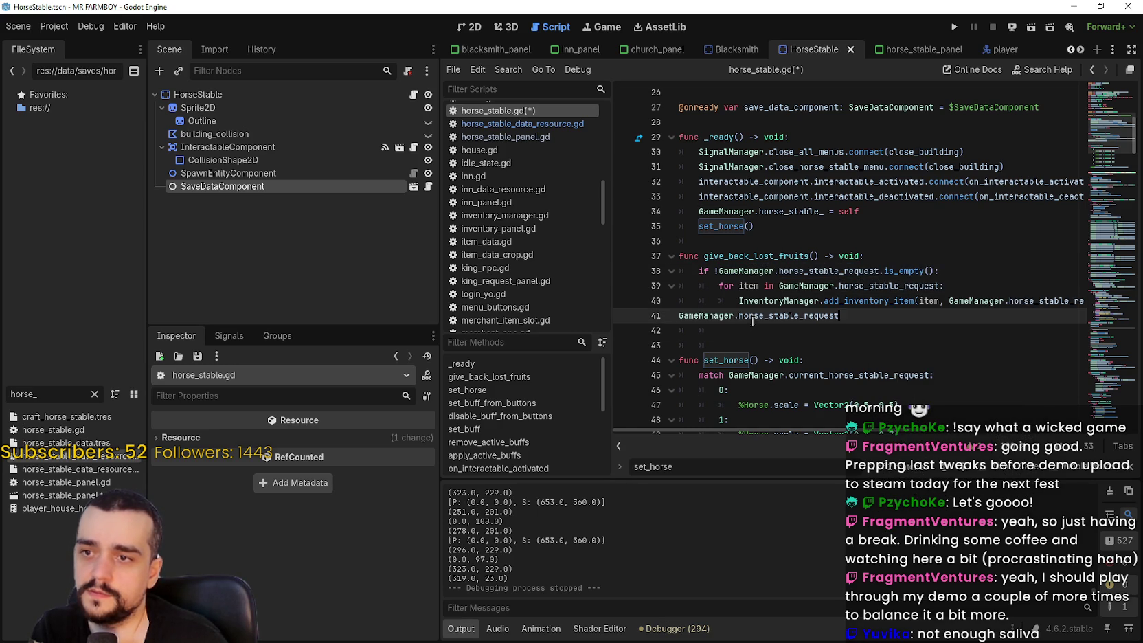
Indent line 41 into the function body and append .clear() to the reference
{"action": "left_click", "coordinate": [679, 315]}
{"action": "key", "text": "Tab"}
{"action": "key", "text": "Tab"}
{"action": "key", "text": "End"}
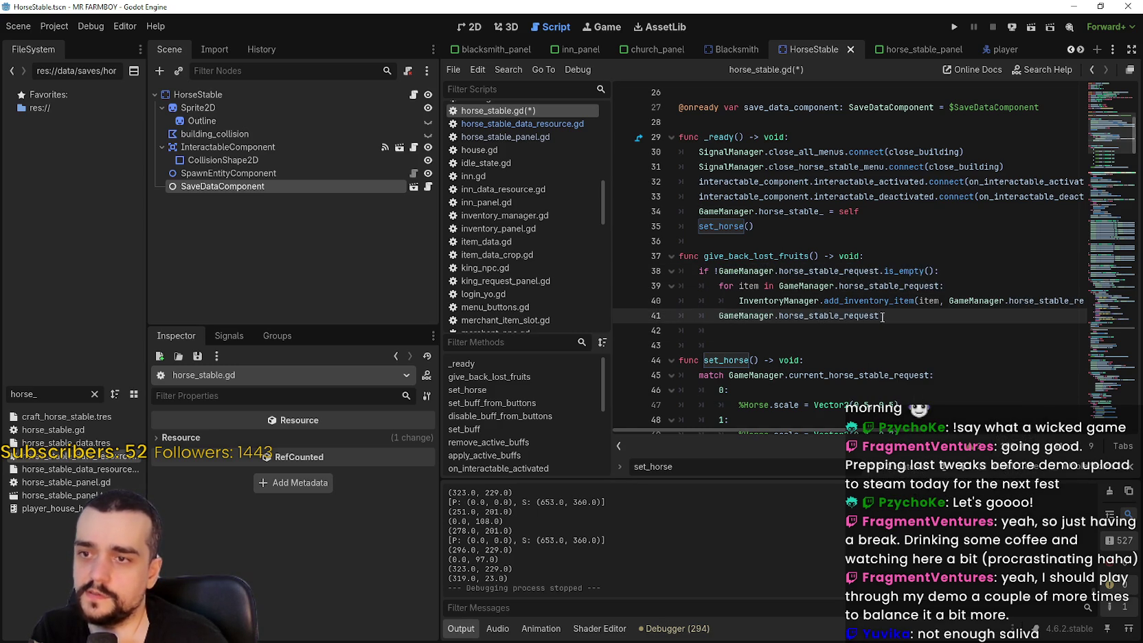
{"action": "type", "text": ","}
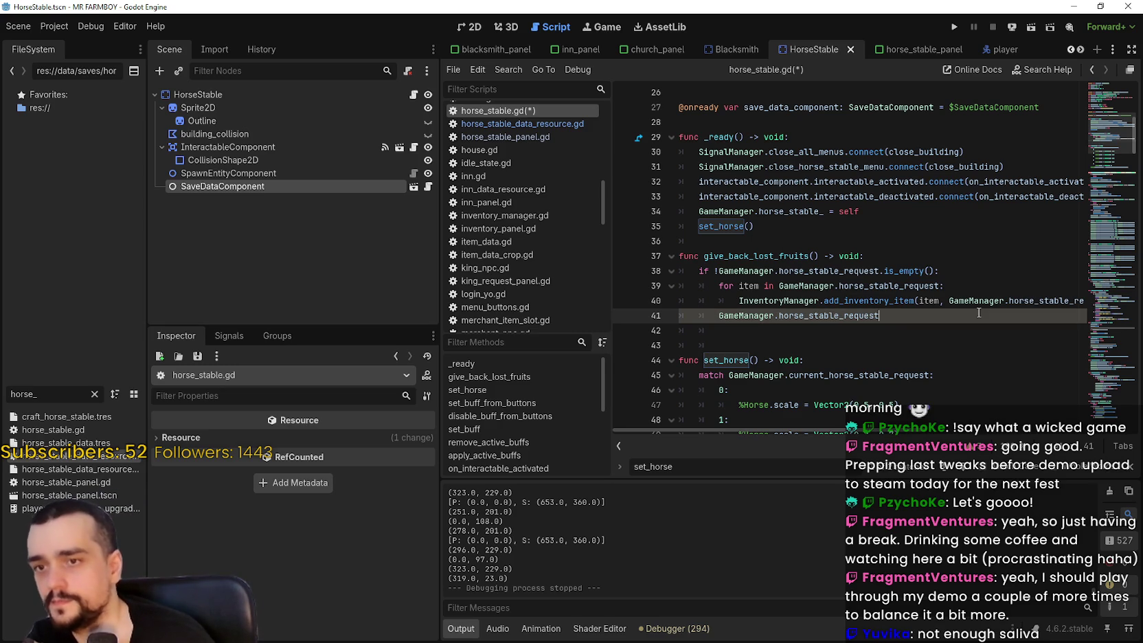
{"action": "type", "text": "cl"}
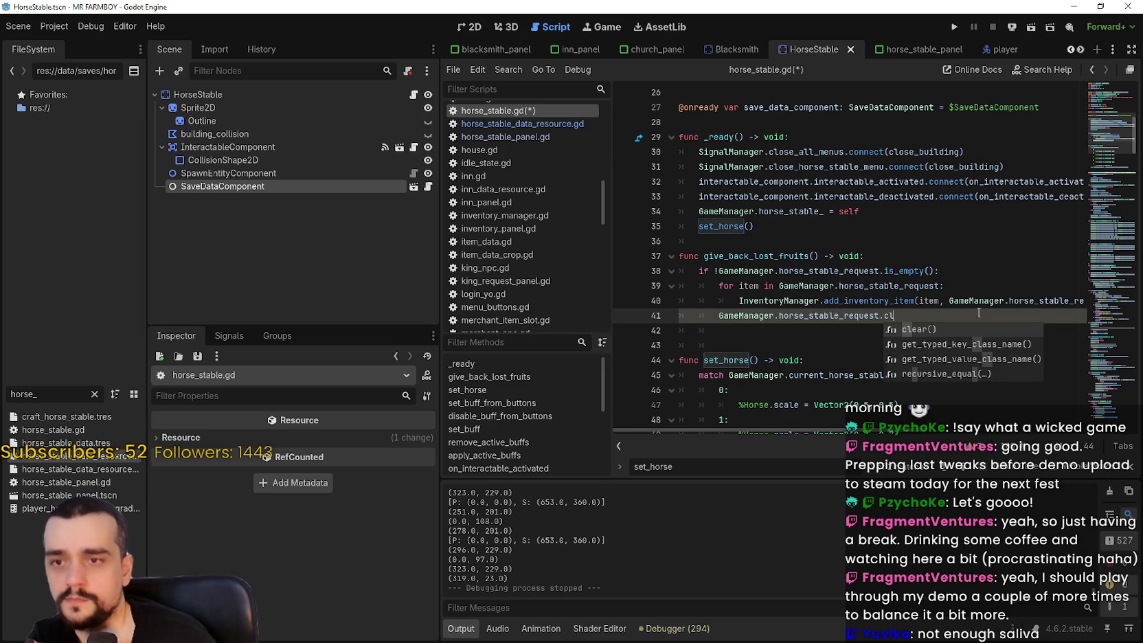
{"action": "key", "text": "Return"}
{"action": "key", "text": "Return"}
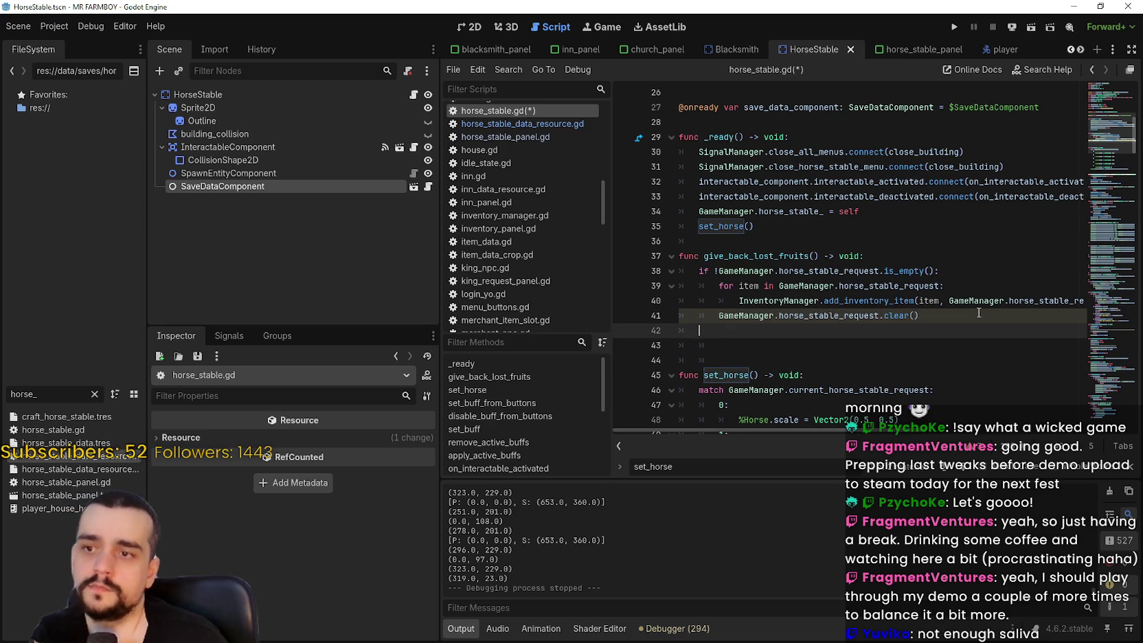
{"action": "key", "text": "BackSpace"}
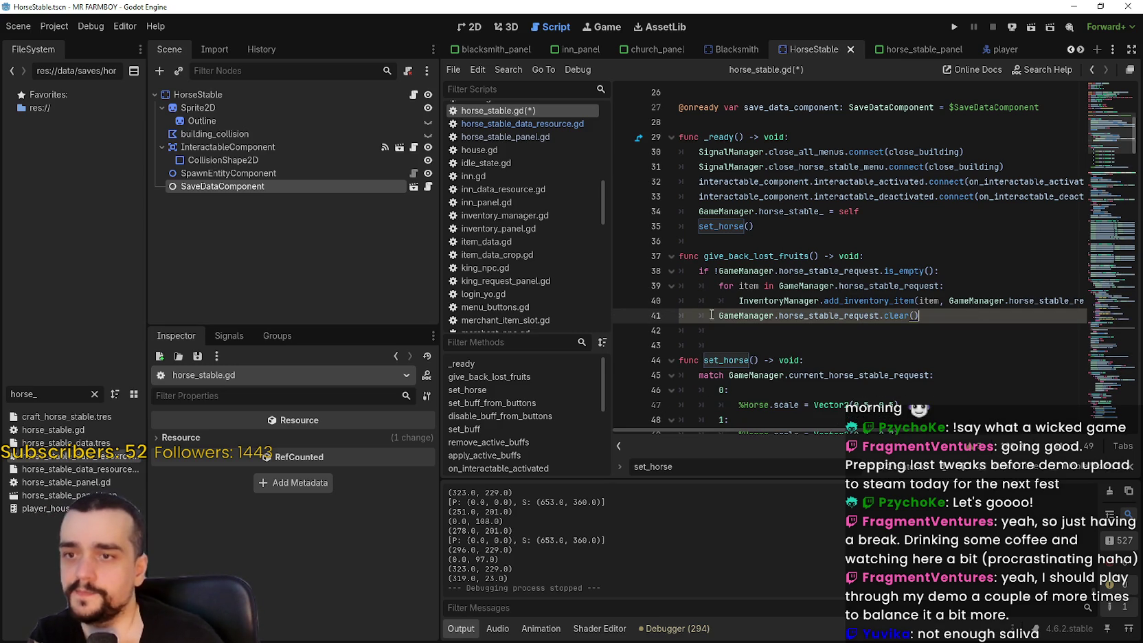
Remove the blank line before set_horse and begin 'if GameManager.horse' on line 42
{"action": "left_click", "coordinate": [764, 331]}
{"action": "left_click_drag", "start_coordinate": [731, 340], "coordinate": [687, 324]}
{"action": "key", "text": "BackSpace"}
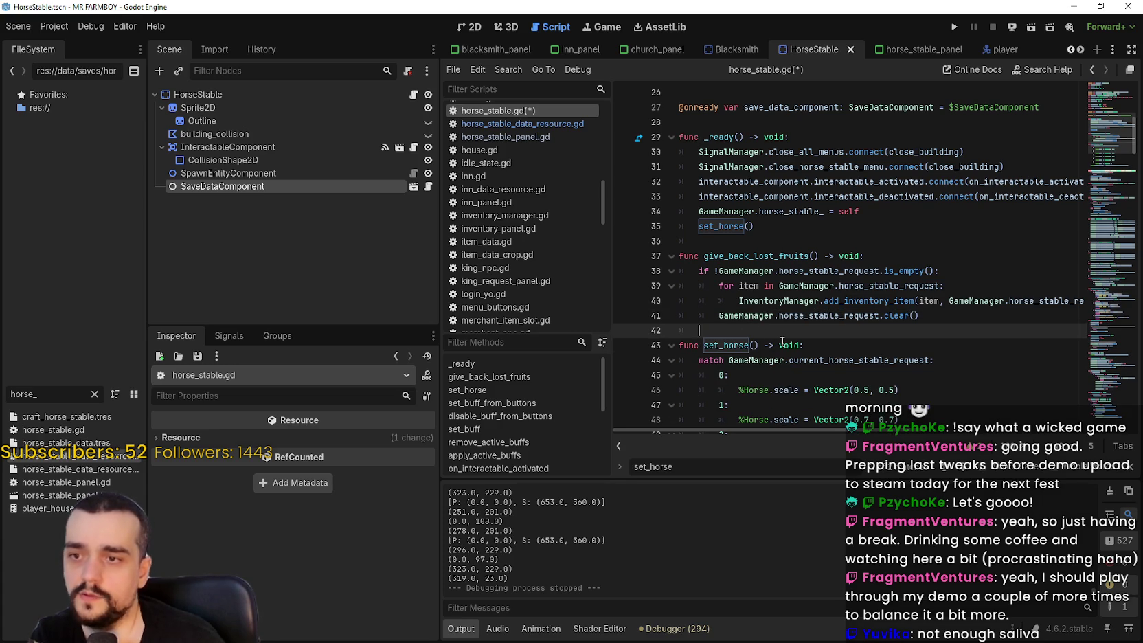
{"action": "type", "text": "if"}
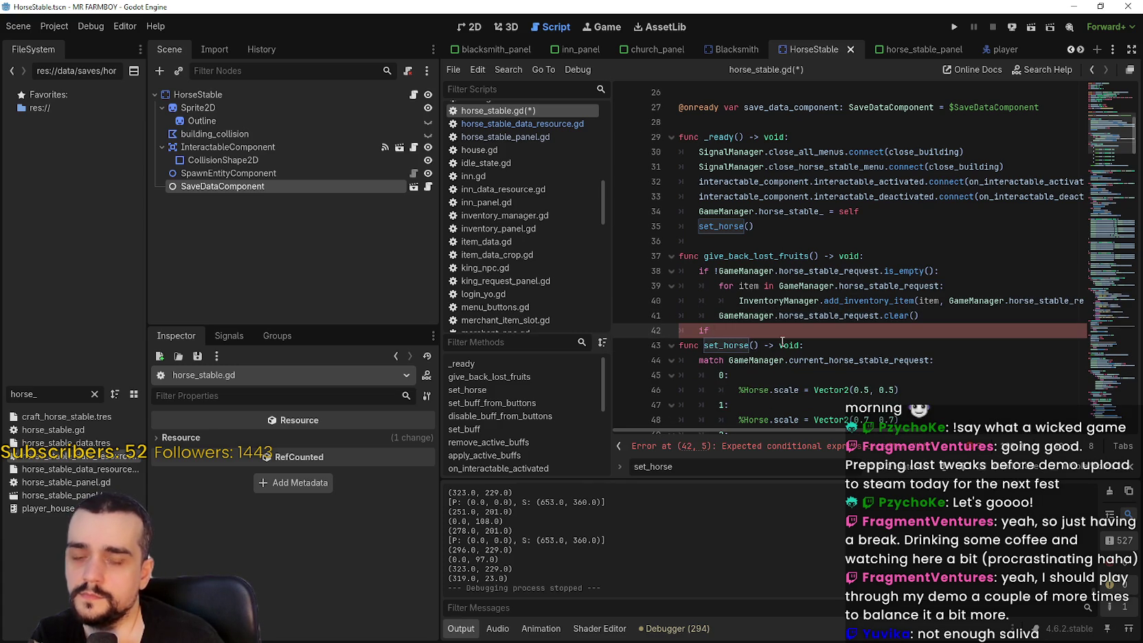
{"action": "key", "text": "BackSpace"}
{"action": "type", "text": "Ga"}
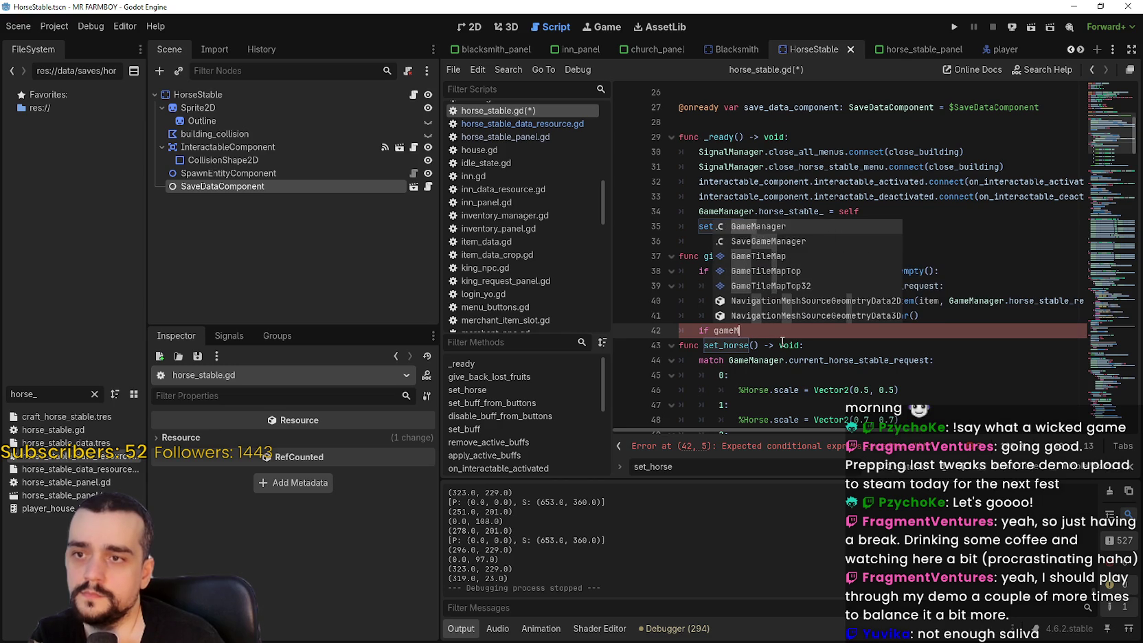
{"action": "key", "text": "Return"}
{"action": "type", "text": "horse"}
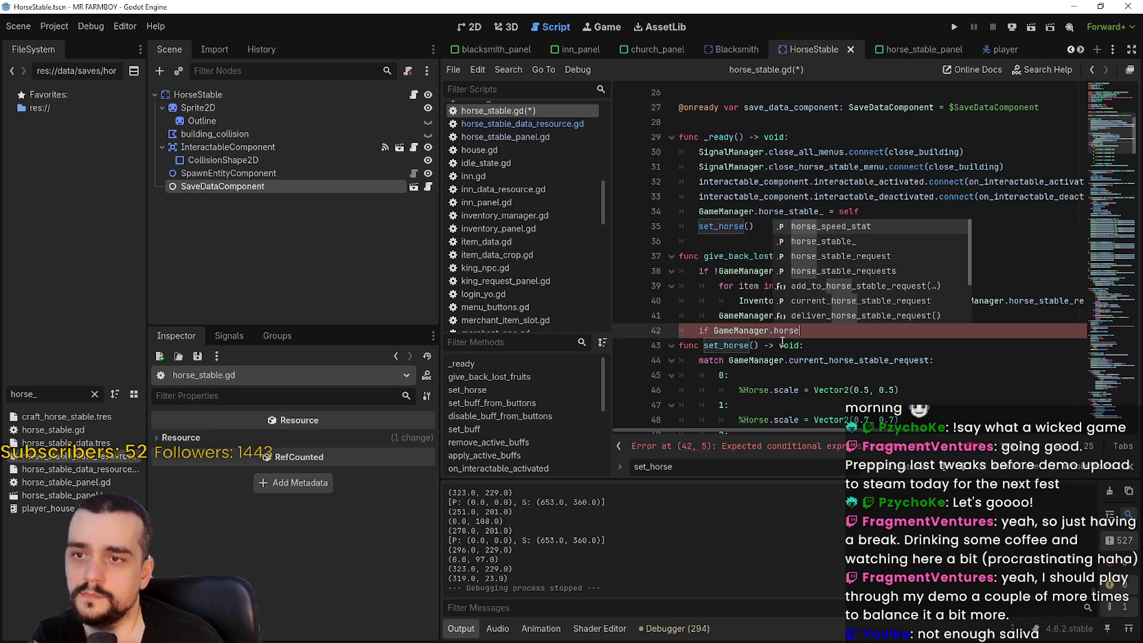
{"action": "key", "text": "Down"}
{"action": "key", "text": "Down"}
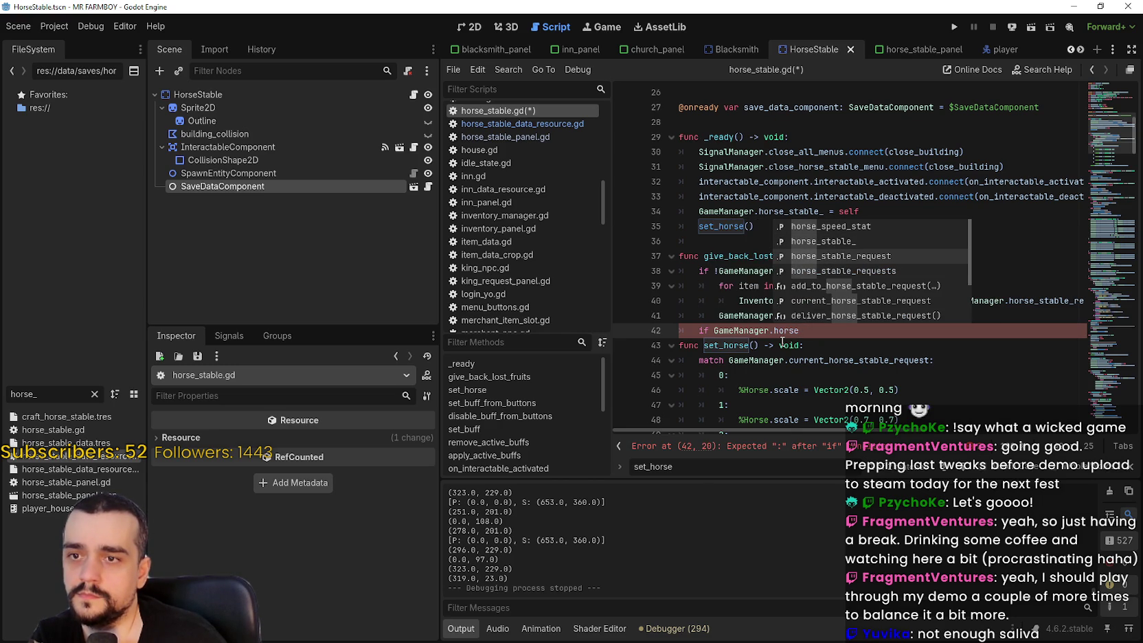
{"action": "key", "text": "Escape"}
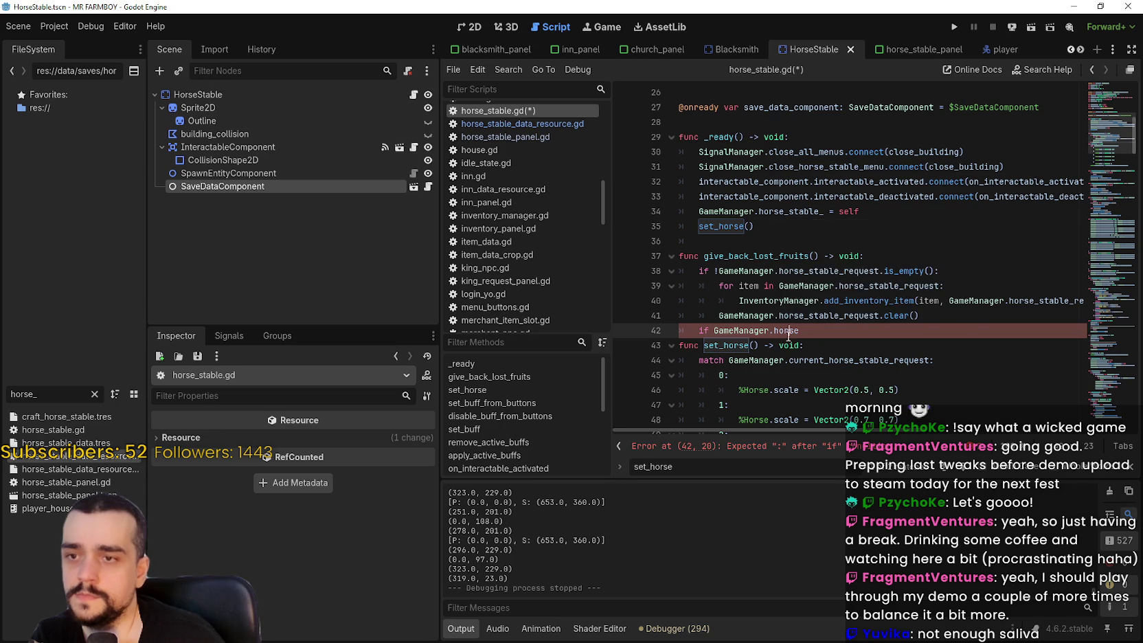
{"action": "right_click", "coordinate": [832, 275]}
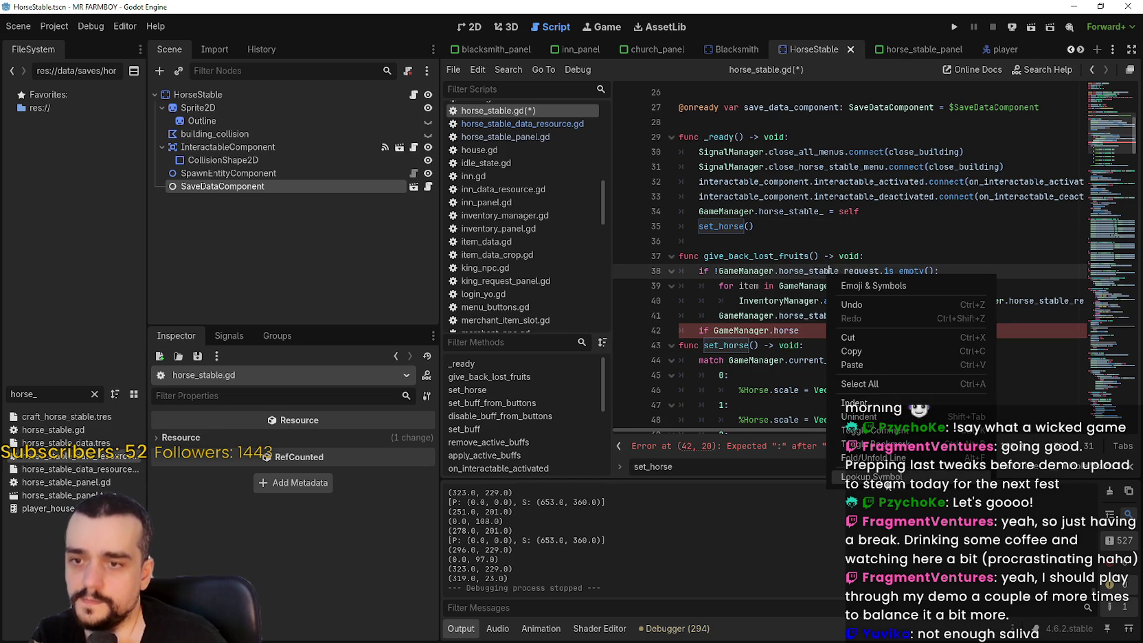
{"action": "left_click", "coordinate": [703, 262]}
{"action": "left_click", "coordinate": [843, 268], "text": "ctrl"}
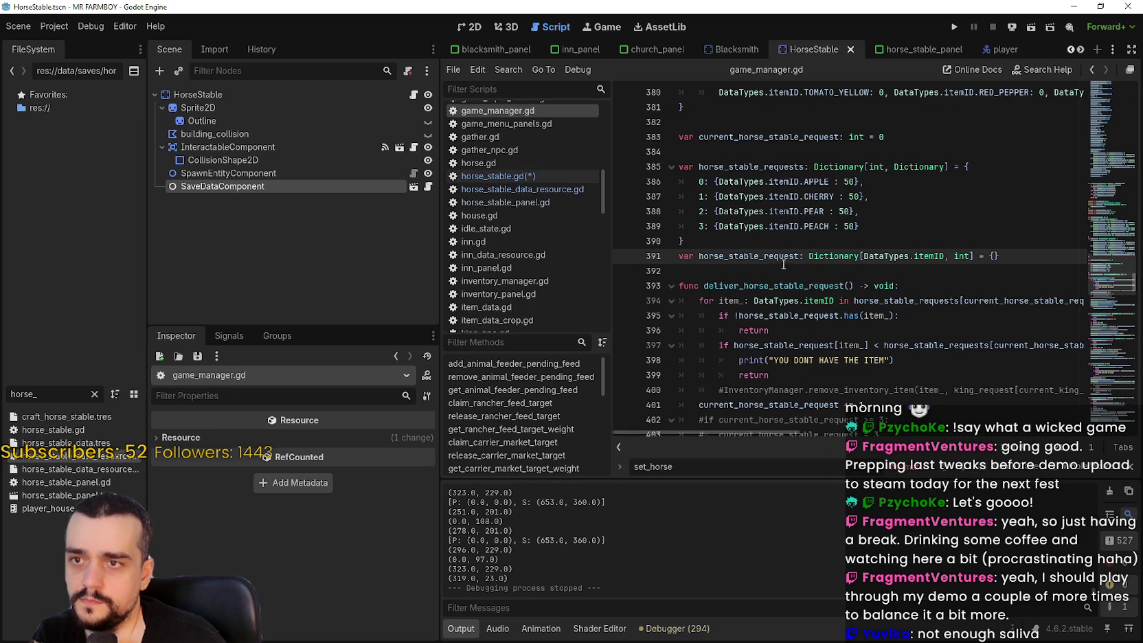
{"action": "scroll", "coordinate": [783, 267], "scroll_direction": "down", "scroll_amount": 1}
{"action": "double_click", "coordinate": [781, 94]}
{"action": "key", "text": "ctrl+c"}
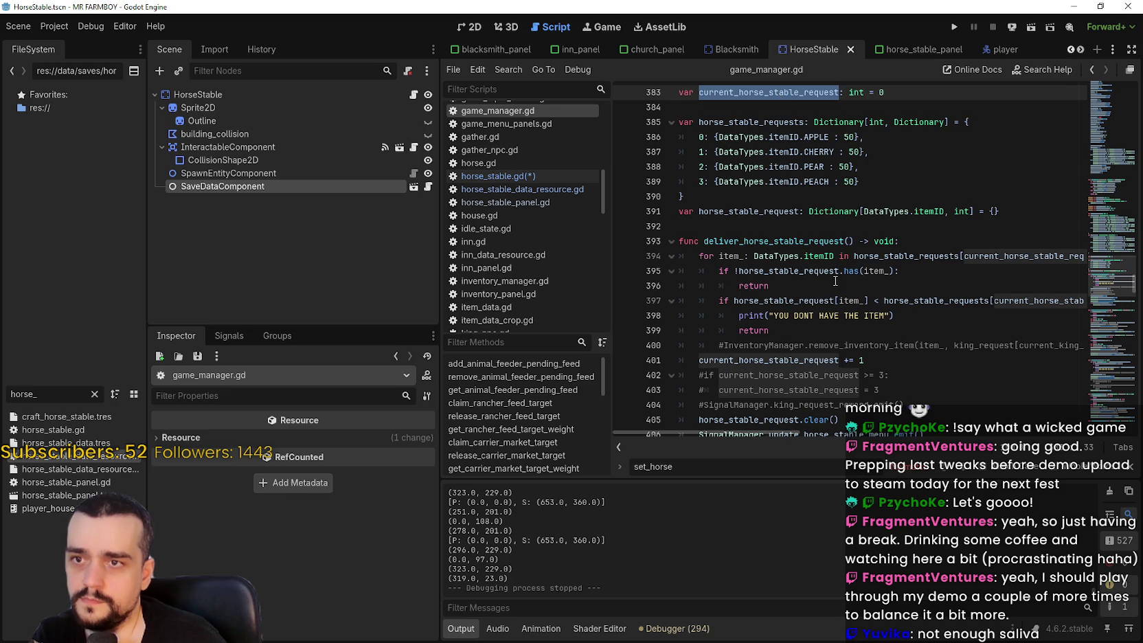
{"action": "scroll", "coordinate": [835, 282], "scroll_direction": "down", "scroll_amount": 2}
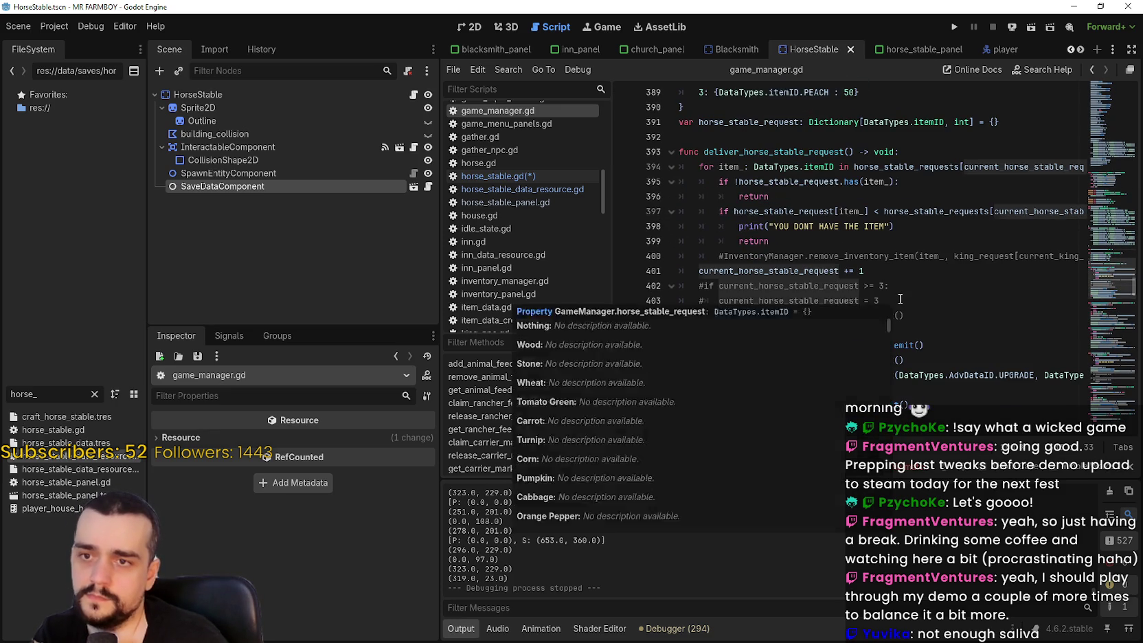
{"action": "left_click", "coordinate": [811, 255]}
{"action": "scroll", "coordinate": [805, 259], "scroll_direction": "up", "scroll_amount": 3}
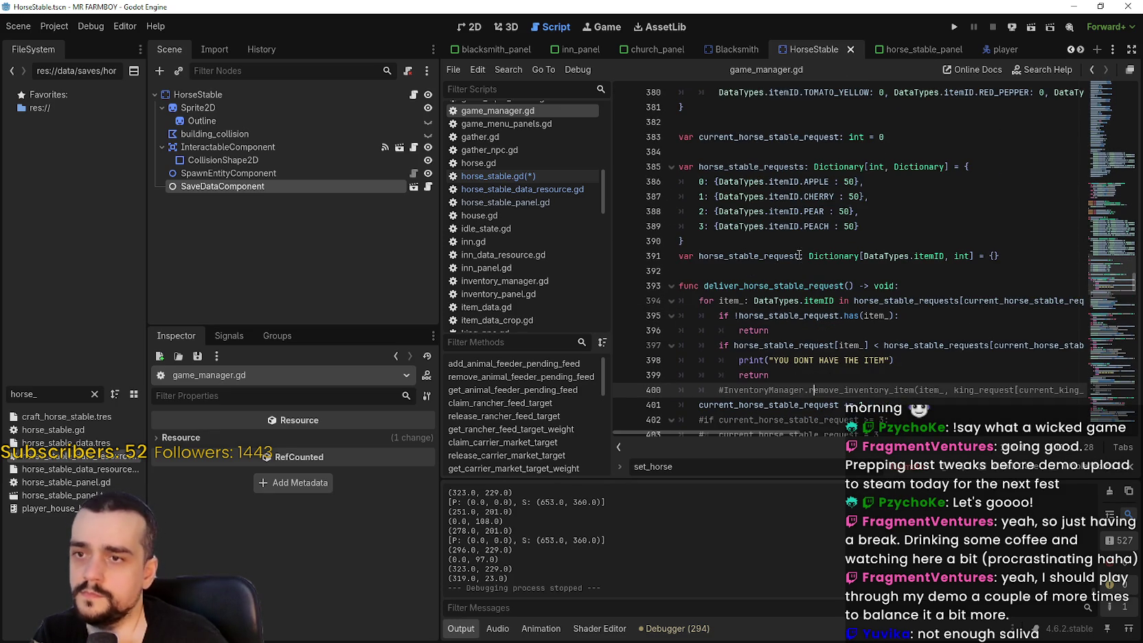
{"action": "left_click", "coordinate": [413, 95]}
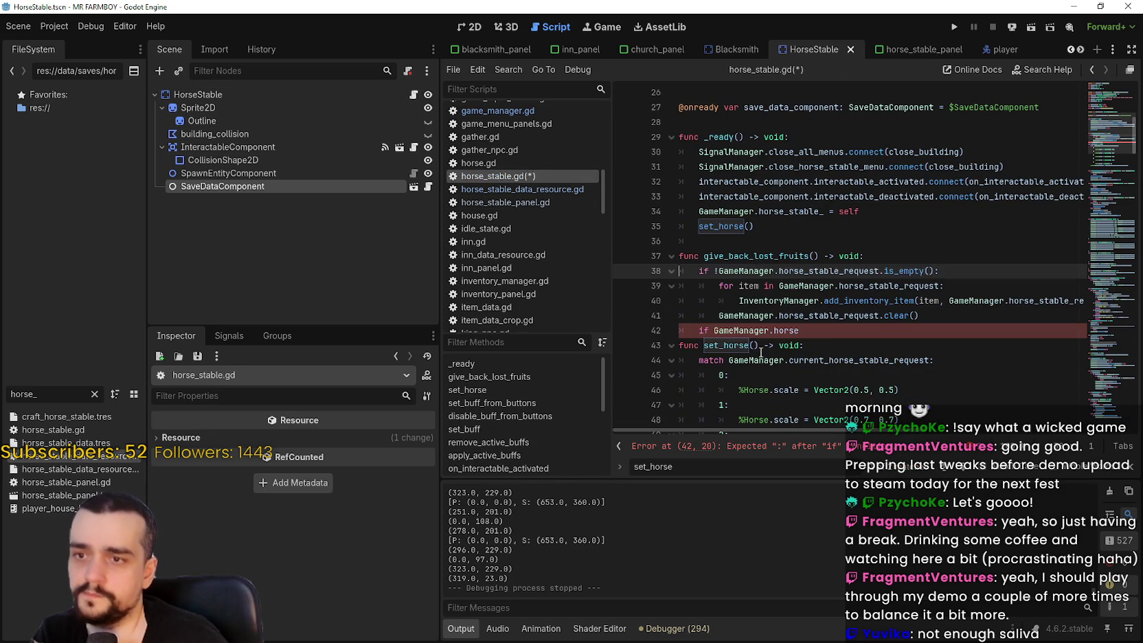
Change line 42 to 'if GameManager.current_horse_stable_request != 0:'
{"action": "left_click", "coordinate": [796, 330]}
{"action": "left_click_drag", "start_coordinate": [799, 330], "coordinate": [714, 330]}
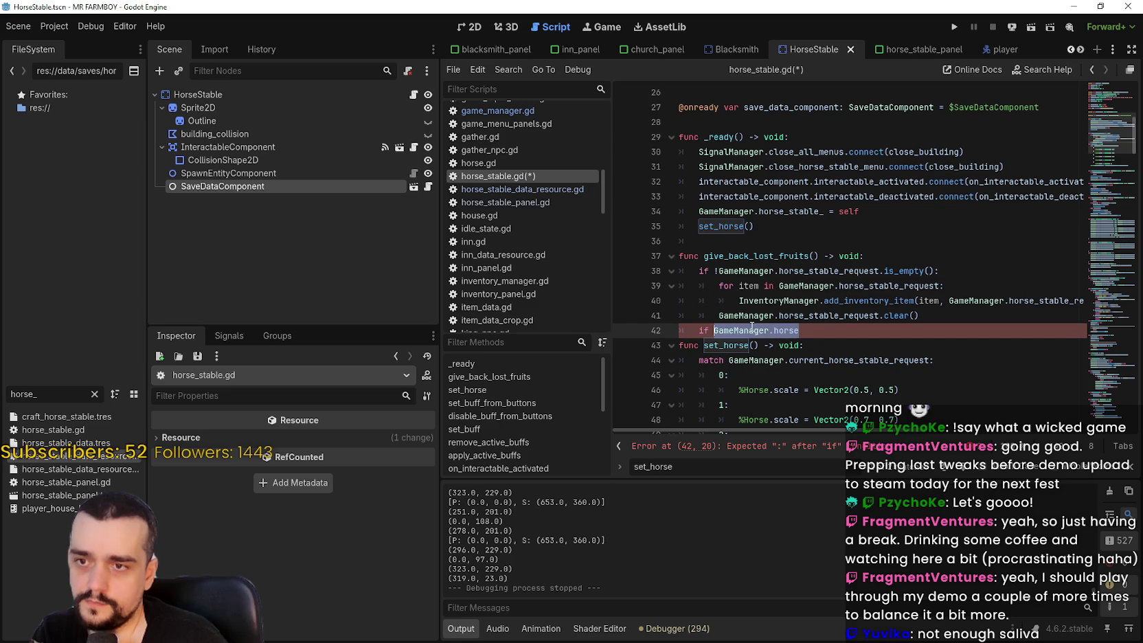
{"action": "key", "text": "ctrl+v"}
{"action": "key", "text": "ctrl+z"}
{"action": "key", "text": "ctrl+shift+Right"}
{"action": "key", "text": "ctrl+v"}
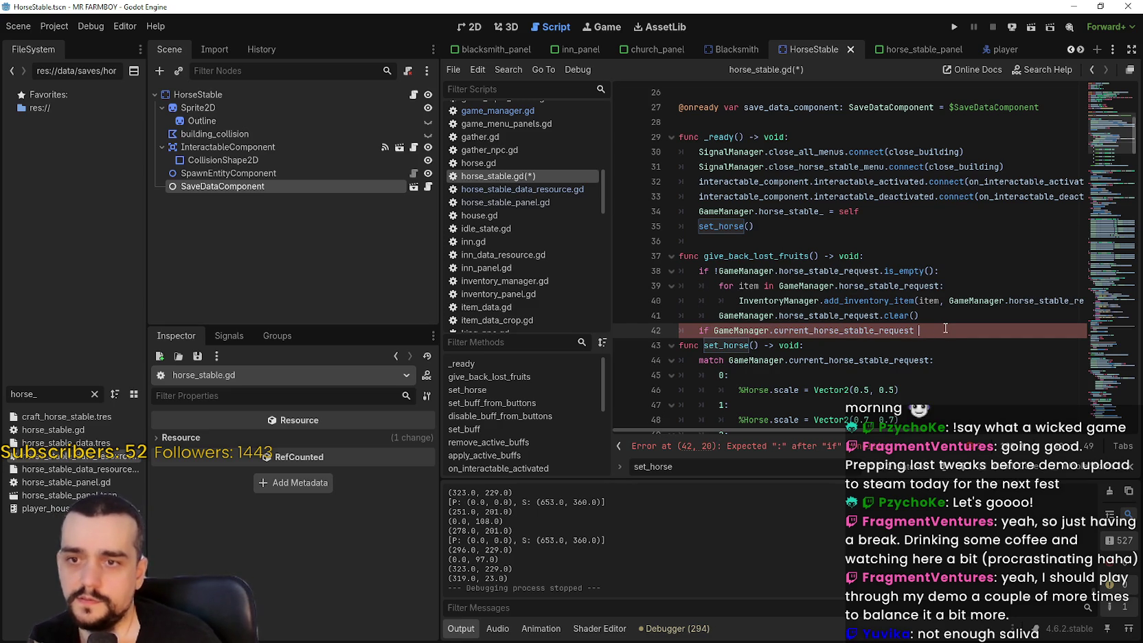
{"action": "type", "text": "!="}
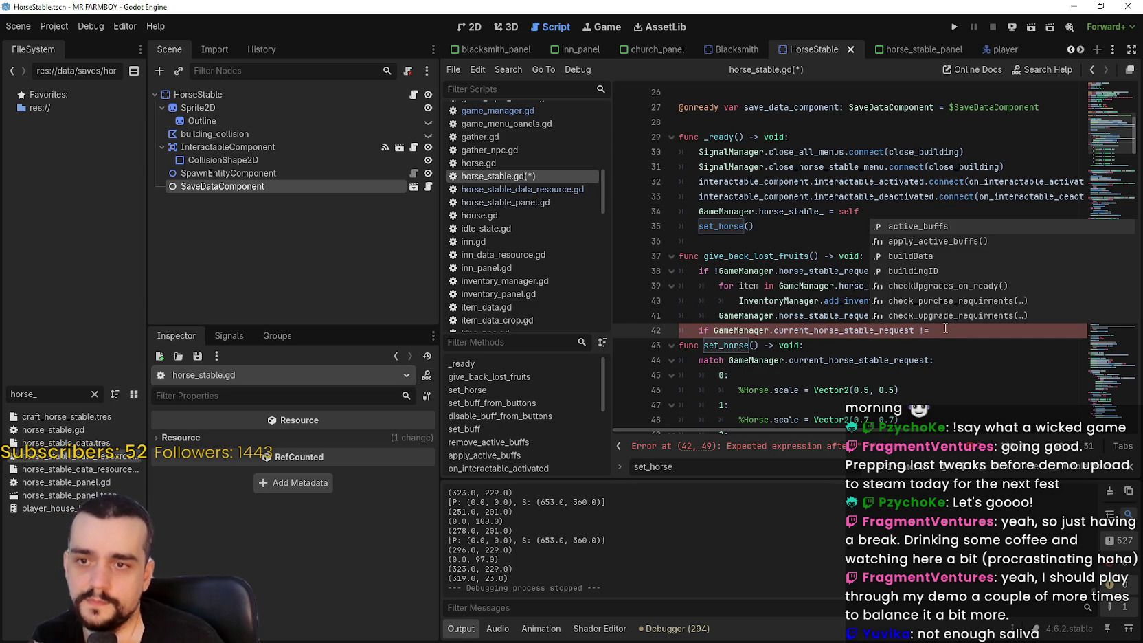
{"action": "type", "text": " 0::"}
{"action": "key", "text": "Return"}
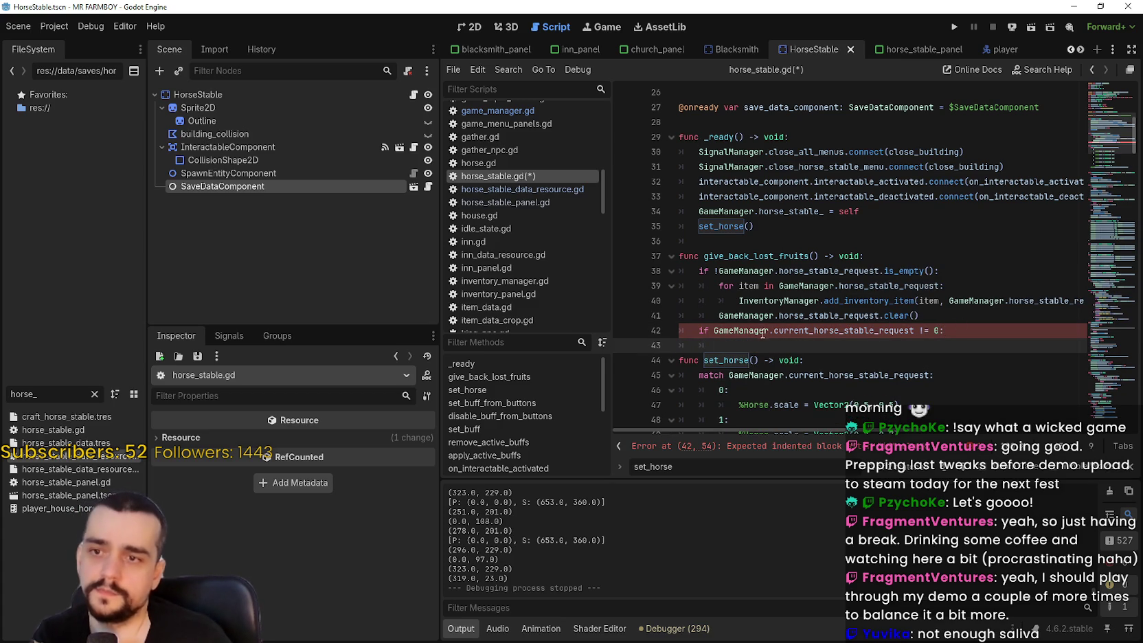
Add the GameManager.current_horse_stable_request reset to 0 inside the if block
{"action": "double_click", "coordinate": [761, 332]}
{"action": "mouse_move", "coordinate": [760, 333]}
{"action": "left_mouse_down"}
{"action": "mouse_move", "coordinate": [802, 335]}
{"action": "mouse_move", "coordinate": [738, 331]}
{"action": "left_mouse_up"}
{"action": "left_click", "coordinate": [805, 345]}
{"action": "key", "text": "Return"}
{"action": "double_click", "coordinate": [814, 327]}
{"action": "key", "text": "ctrl+c"}
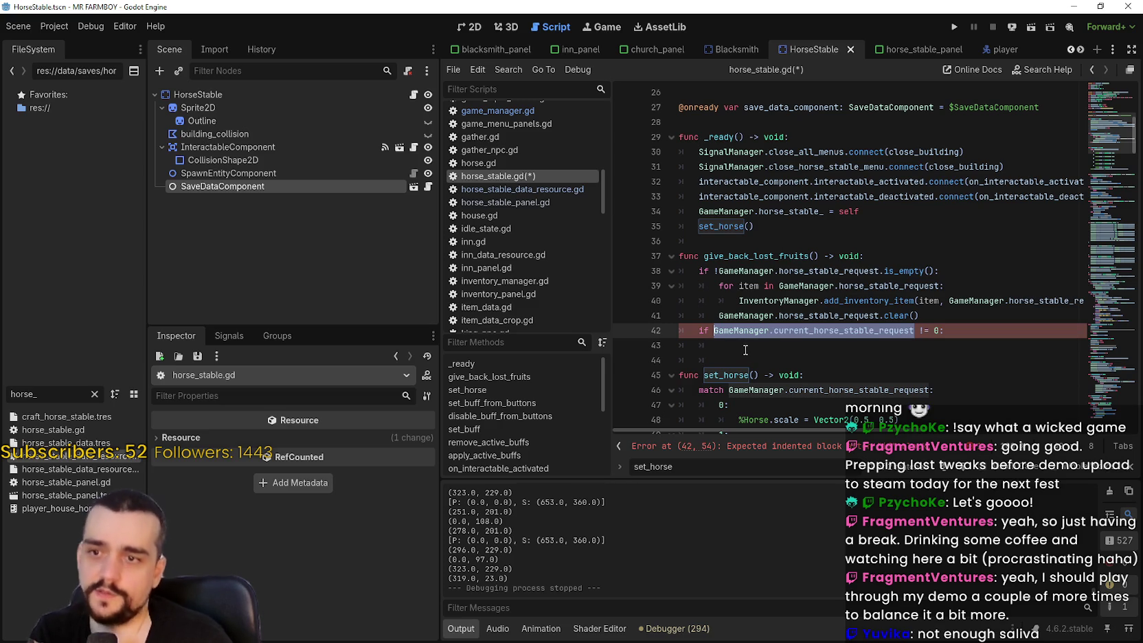
{"action": "left_click", "coordinate": [745, 350]}
{"action": "key", "text": "ctrl+v"}
{"action": "scroll", "coordinate": [958, 275], "scroll_direction": "down", "scroll_amount": 2}
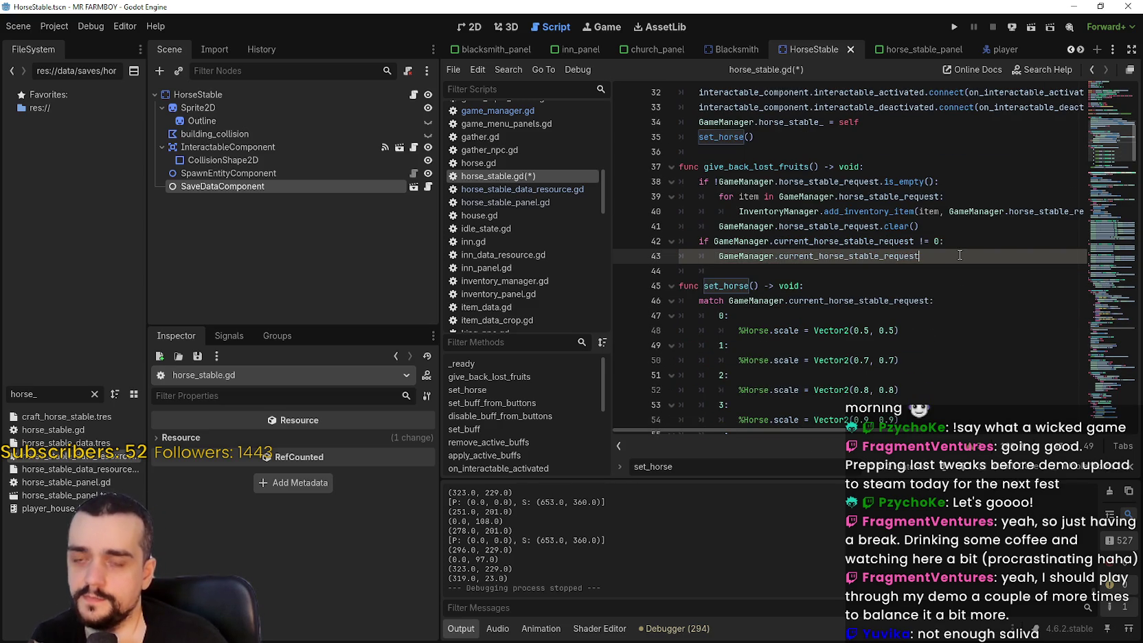
{"action": "key", "text": "Return"}
{"action": "key", "text": "BackSpace"}
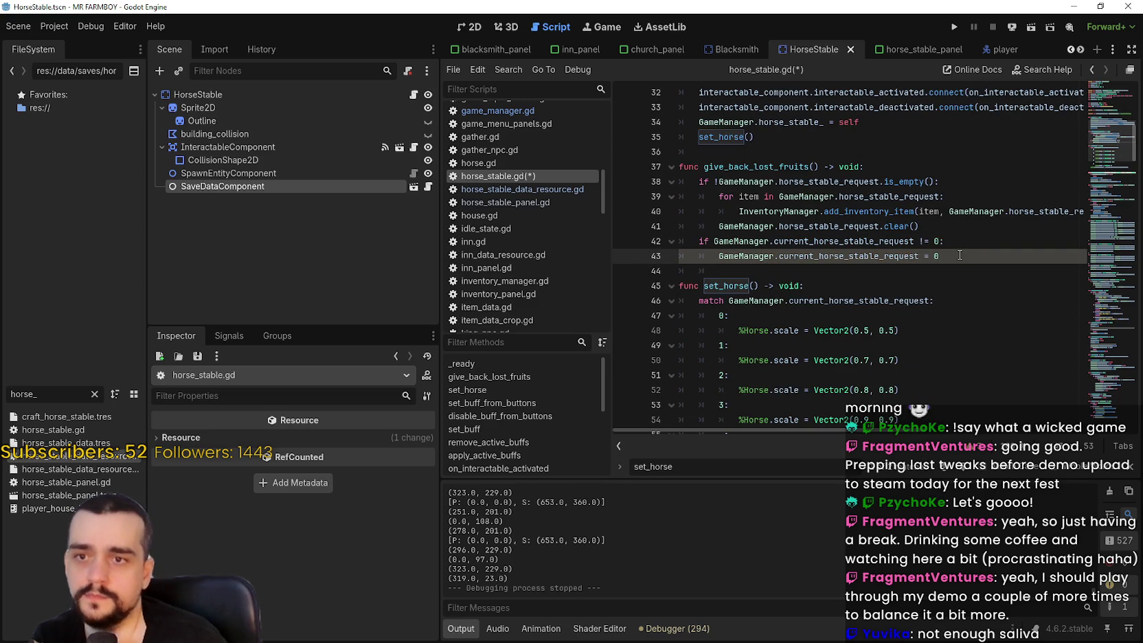
{"action": "left_click", "coordinate": [974, 244]}
{"action": "key", "text": "Return"}
{"action": "scroll", "coordinate": [755, 288], "scroll_direction": "up", "scroll_amount": 2}
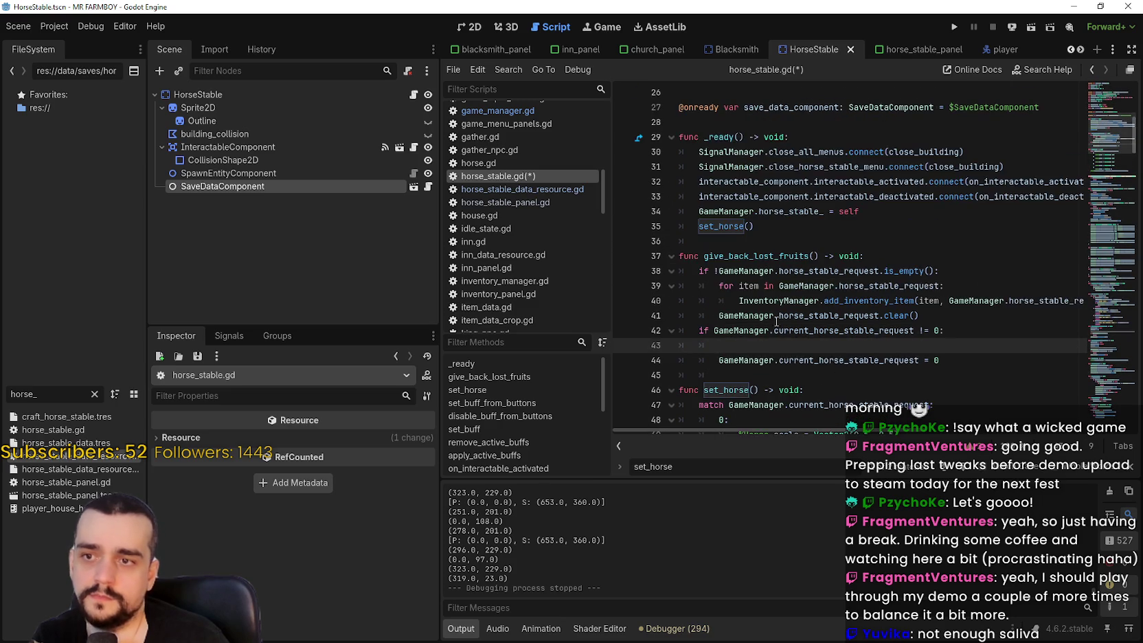
{"action": "scroll", "coordinate": [741, 303], "scroll_direction": "down", "scroll_amount": 1}
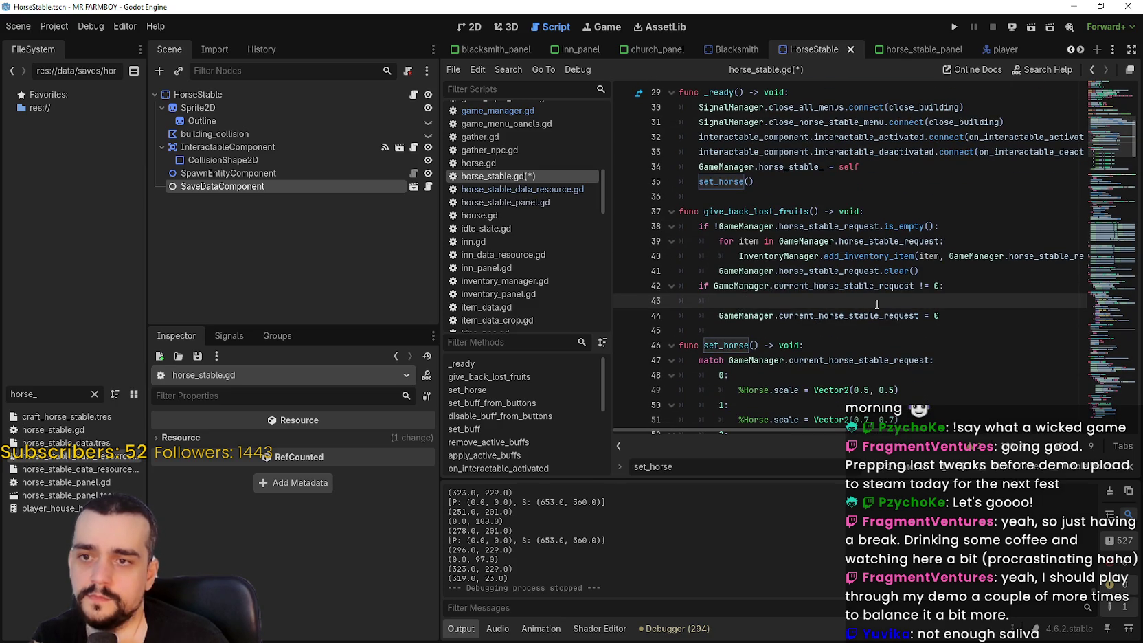
Type 'for item in GameManager.horse_stable_requests' on line 43, choosing the name from autocomplete
{"action": "type", "text": "for"}
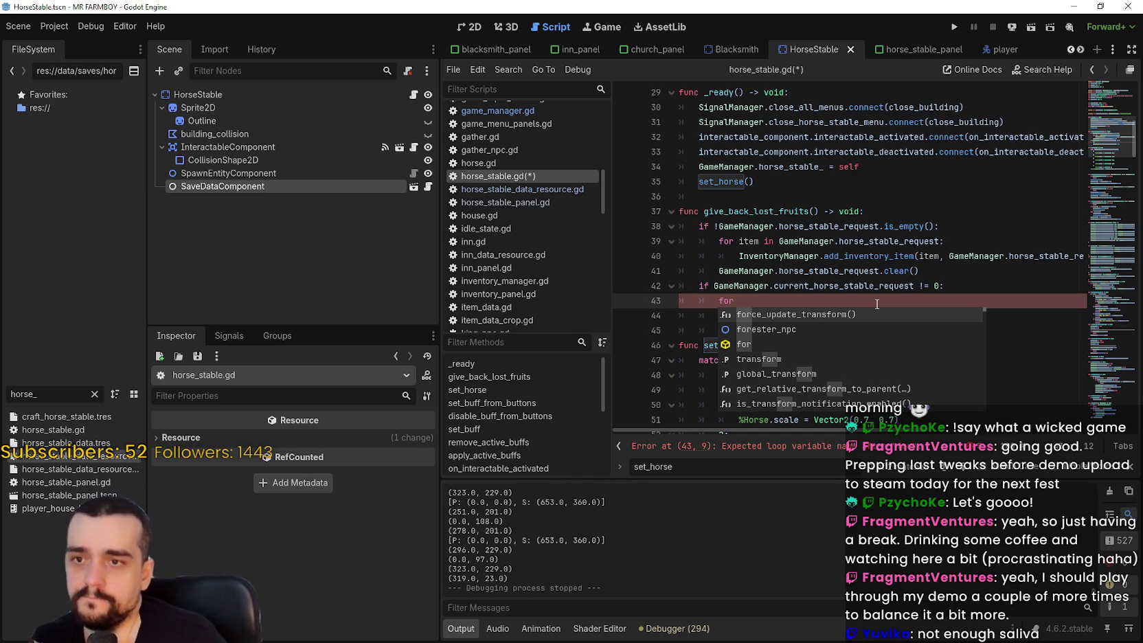
{"action": "type", "text": "item"}
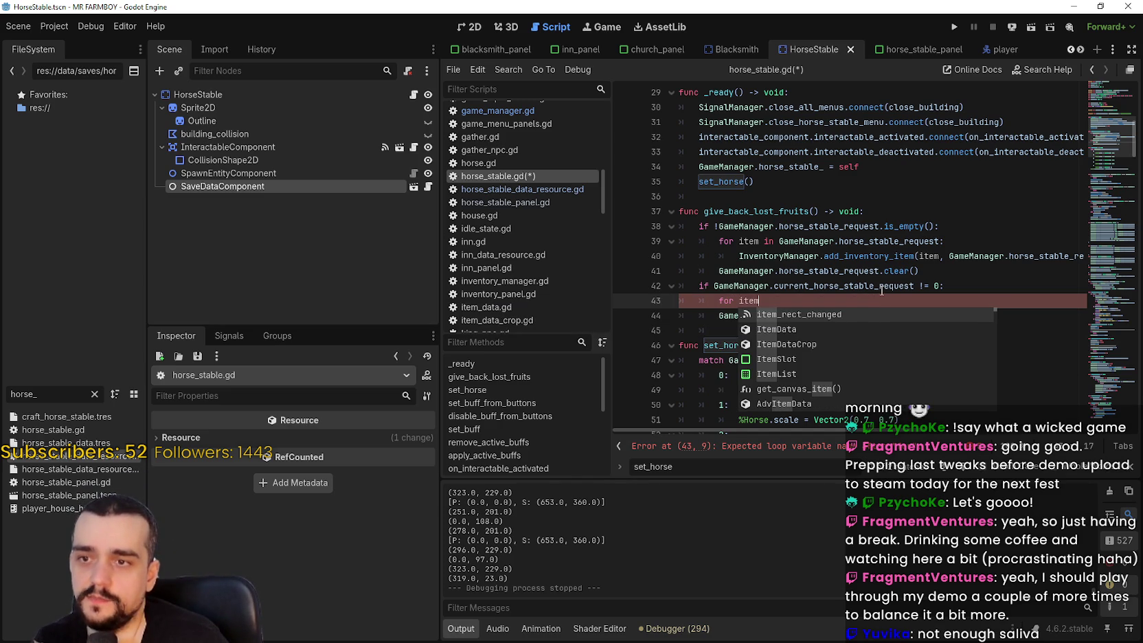
{"action": "type", "text": " in"}
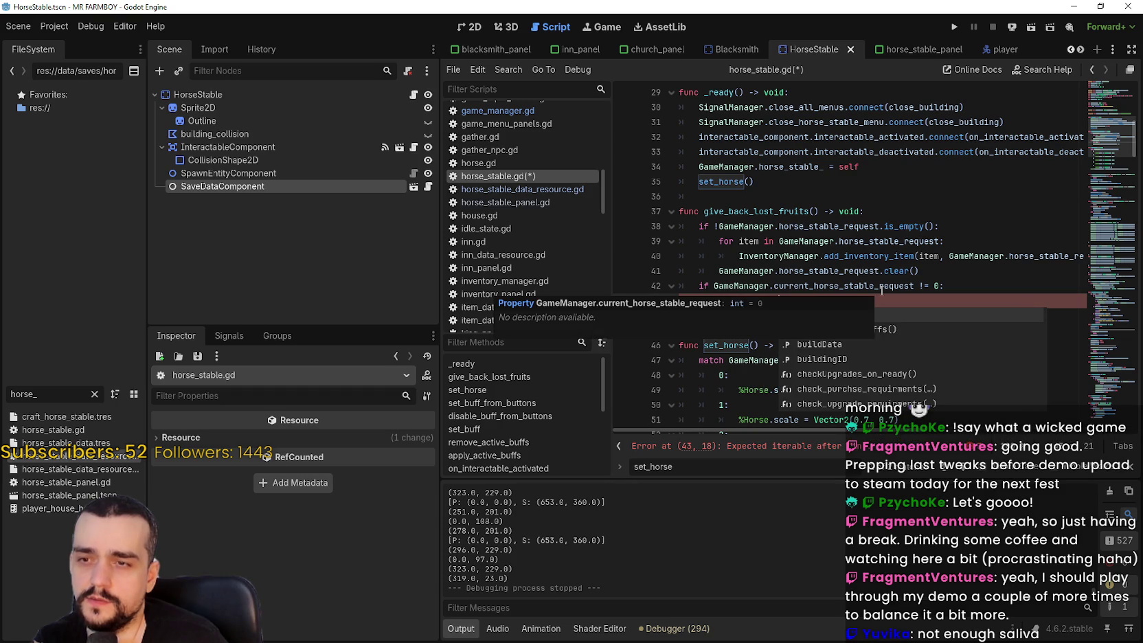
{"action": "left_click", "coordinate": [870, 282]}
{"action": "left_click", "coordinate": [774, 300]}
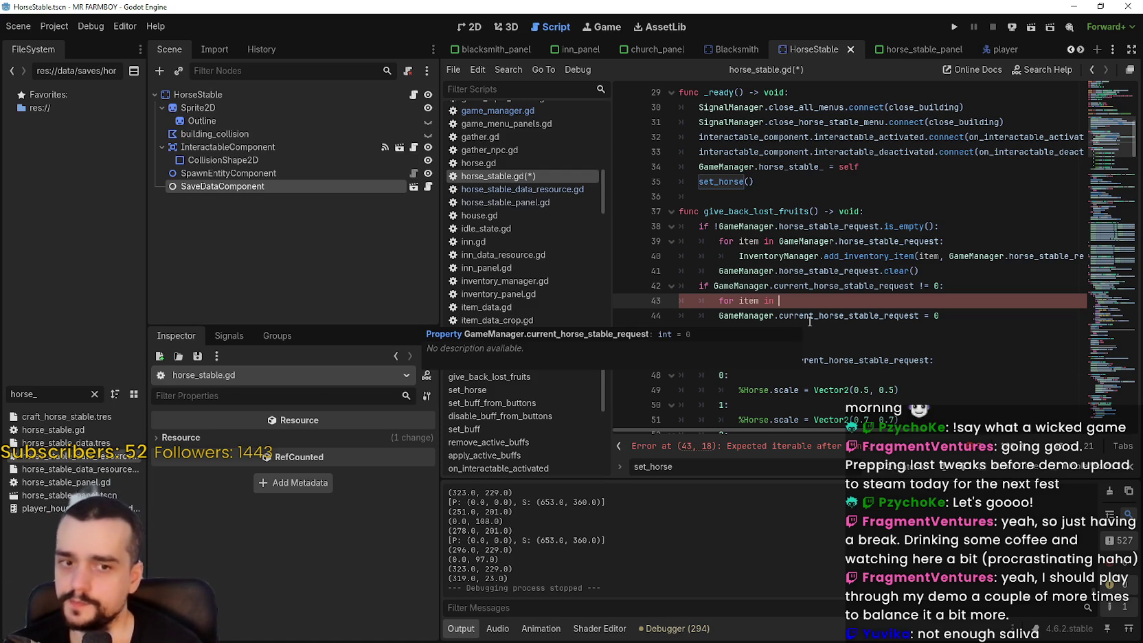
{"action": "type", "text": "Game"}
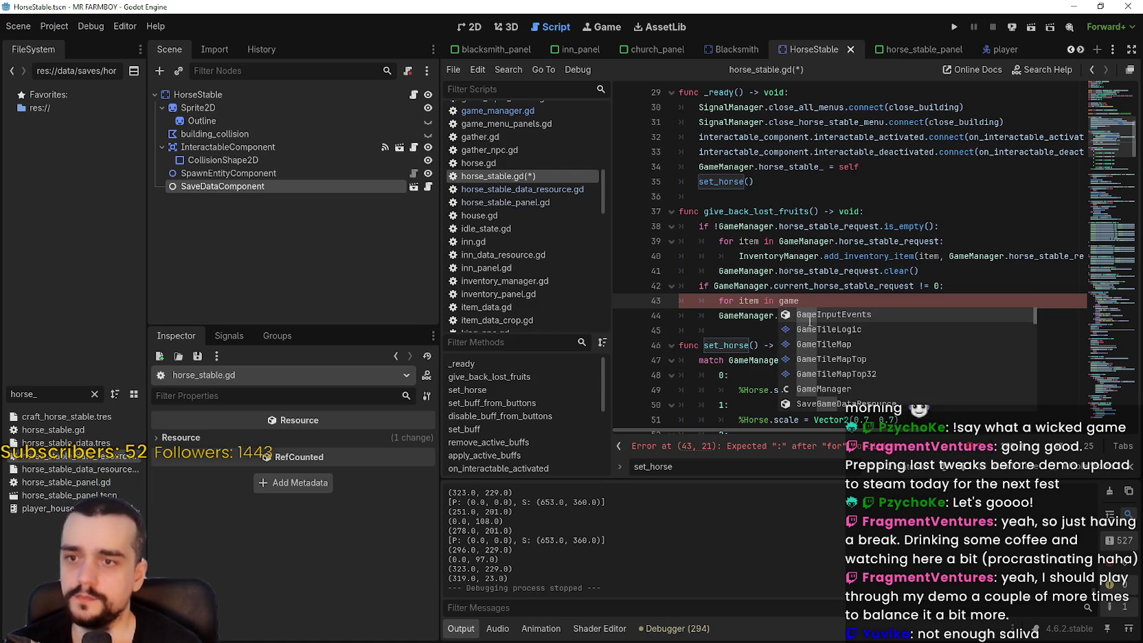
{"action": "key", "text": "Return"}
{"action": "type", "text": "horse"}
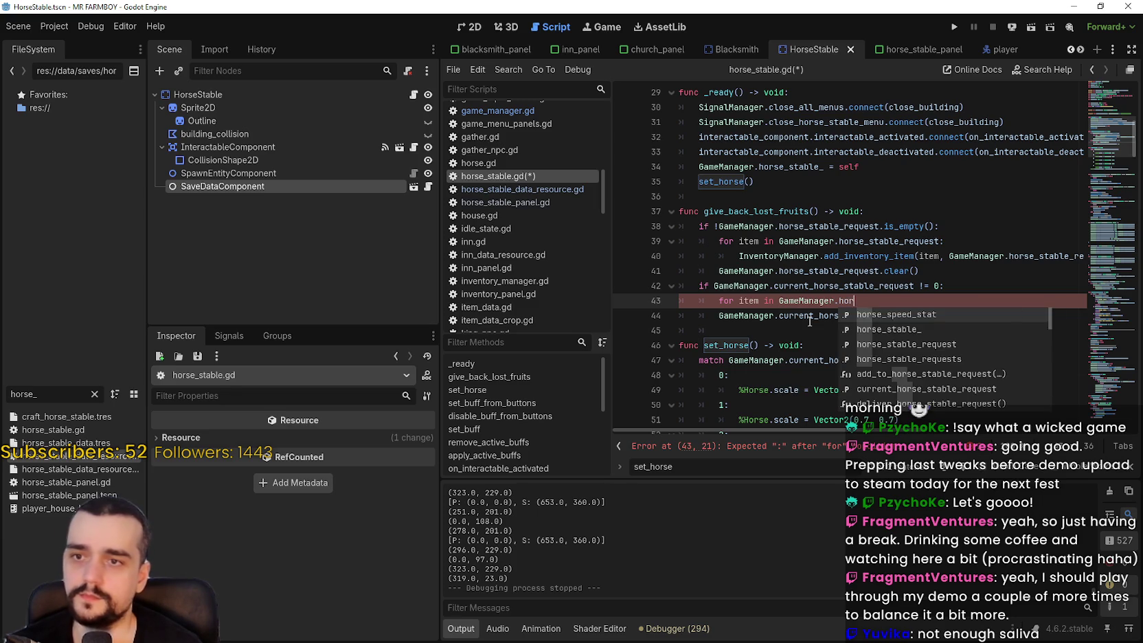
{"action": "key", "text": "Down"}
{"action": "key", "text": "Down"}
{"action": "key", "text": "Down"}
{"action": "key", "text": "Return"}
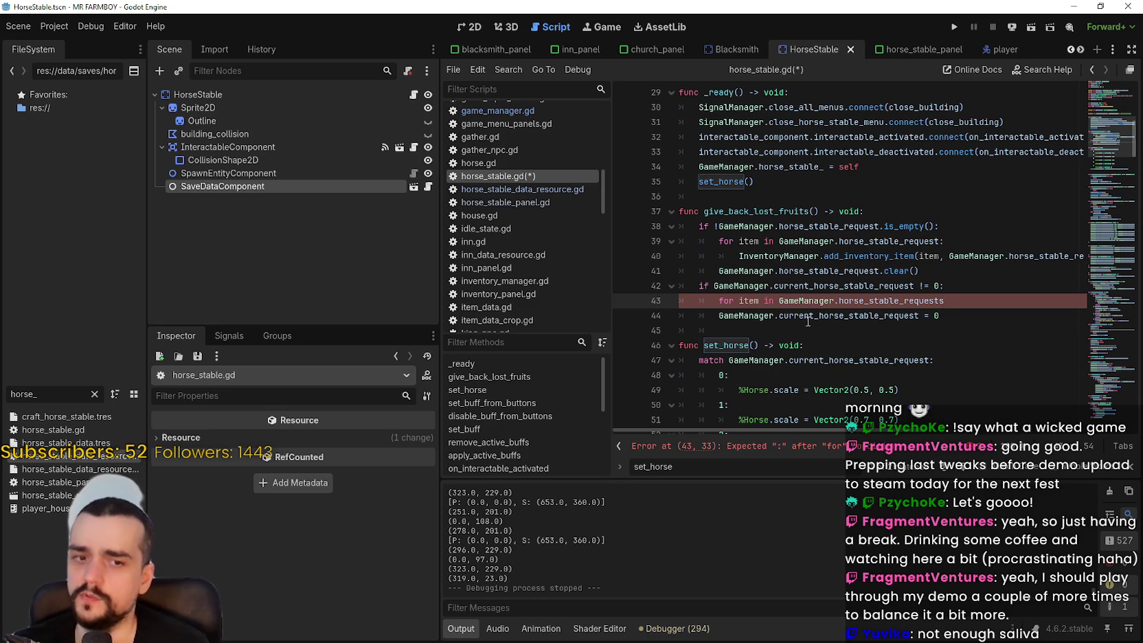
{"action": "left_click", "coordinate": [725, 300]}
{"action": "left_click", "coordinate": [976, 302]}
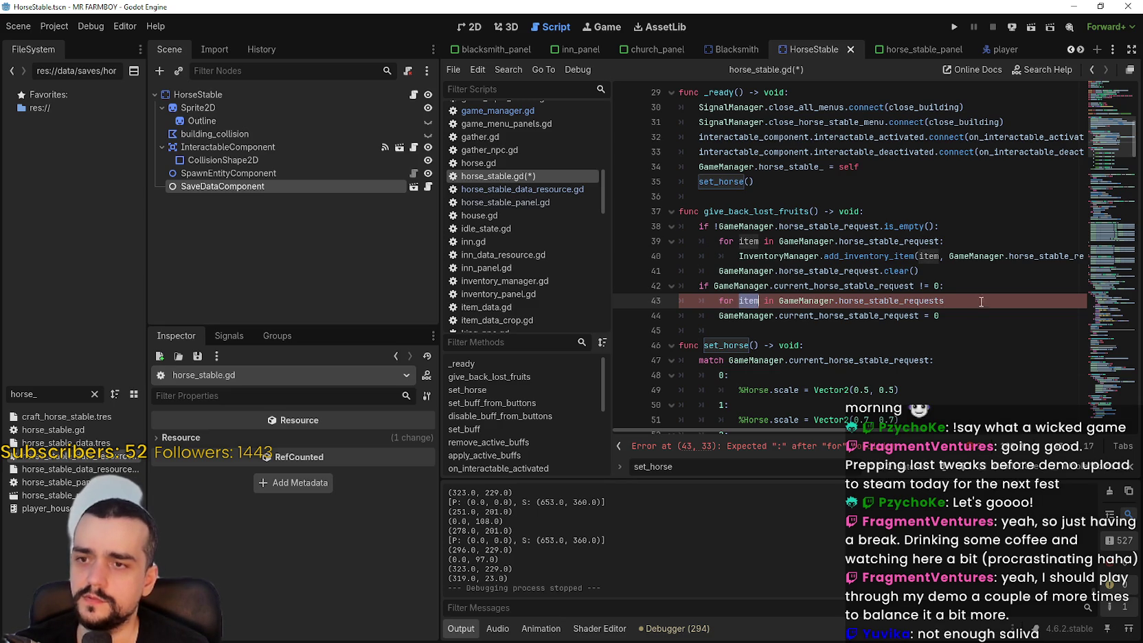
{"action": "left_click", "coordinate": [875, 302]}
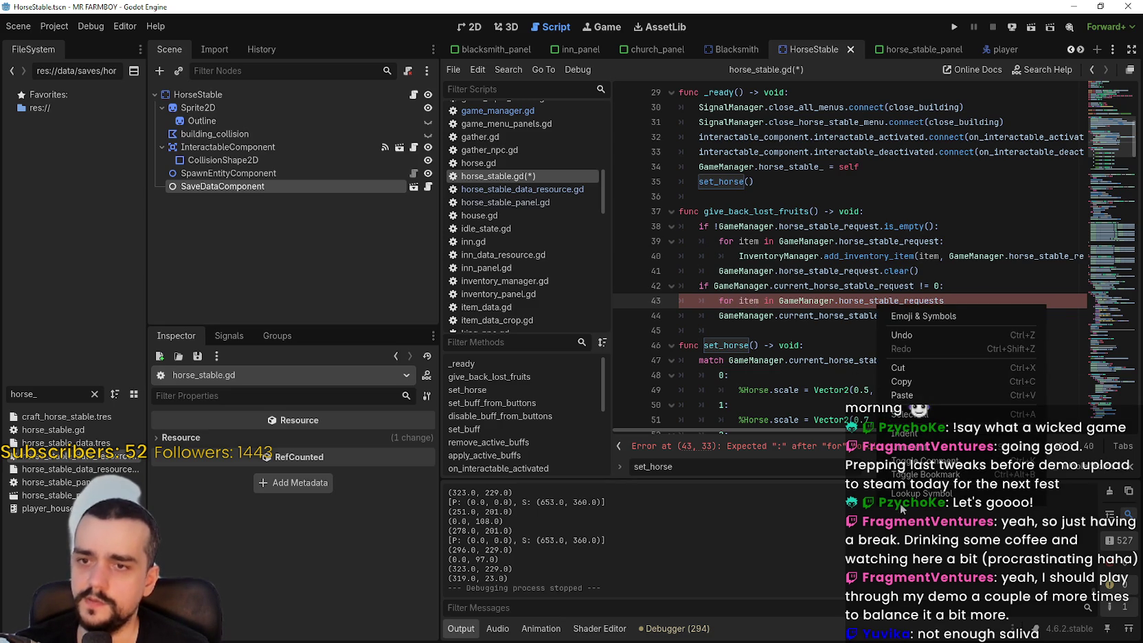
{"action": "left_click", "coordinate": [852, 300], "text": "ctrl"}
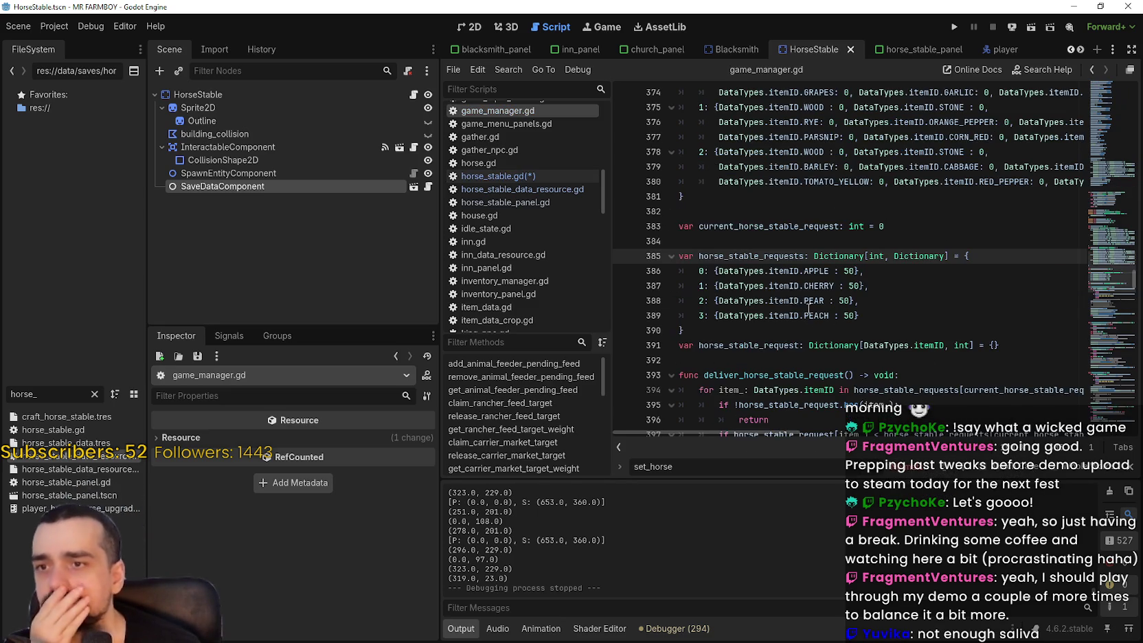
{"action": "left_click", "coordinate": [698, 271]}
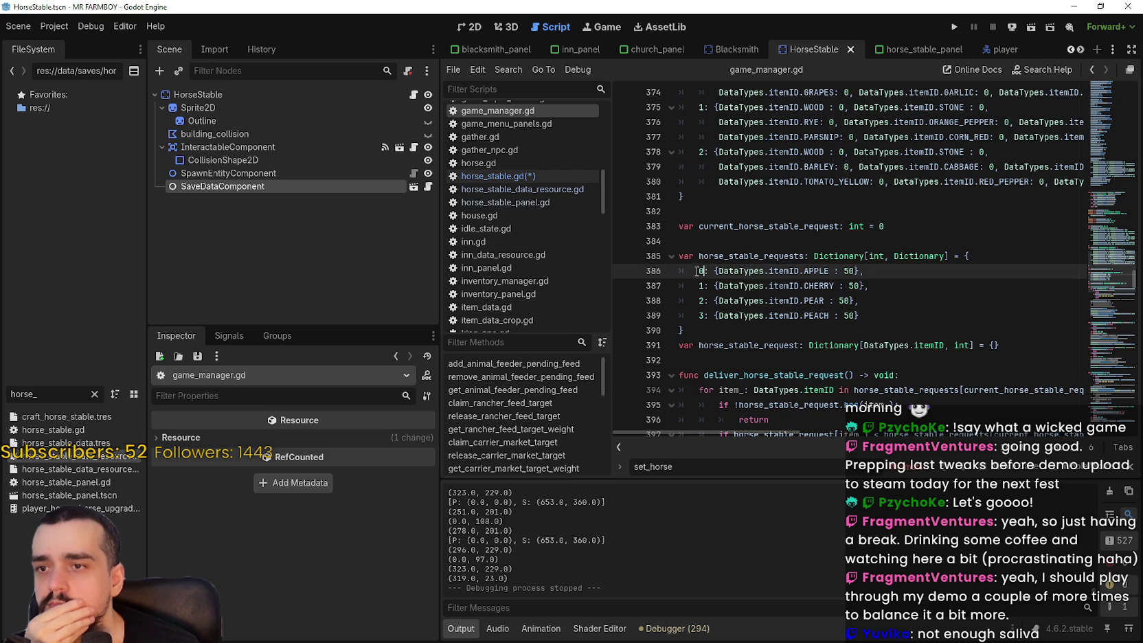
{"action": "left_click", "coordinate": [701, 285]}
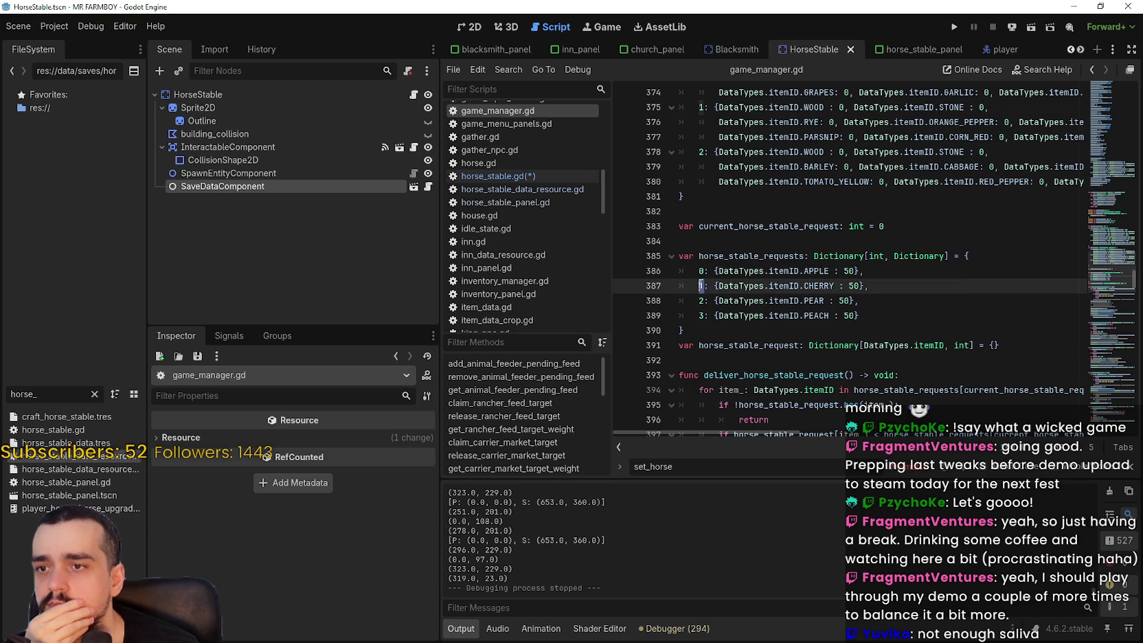
{"action": "left_click", "coordinate": [701, 300]}
{"action": "left_click", "coordinate": [701, 316]}
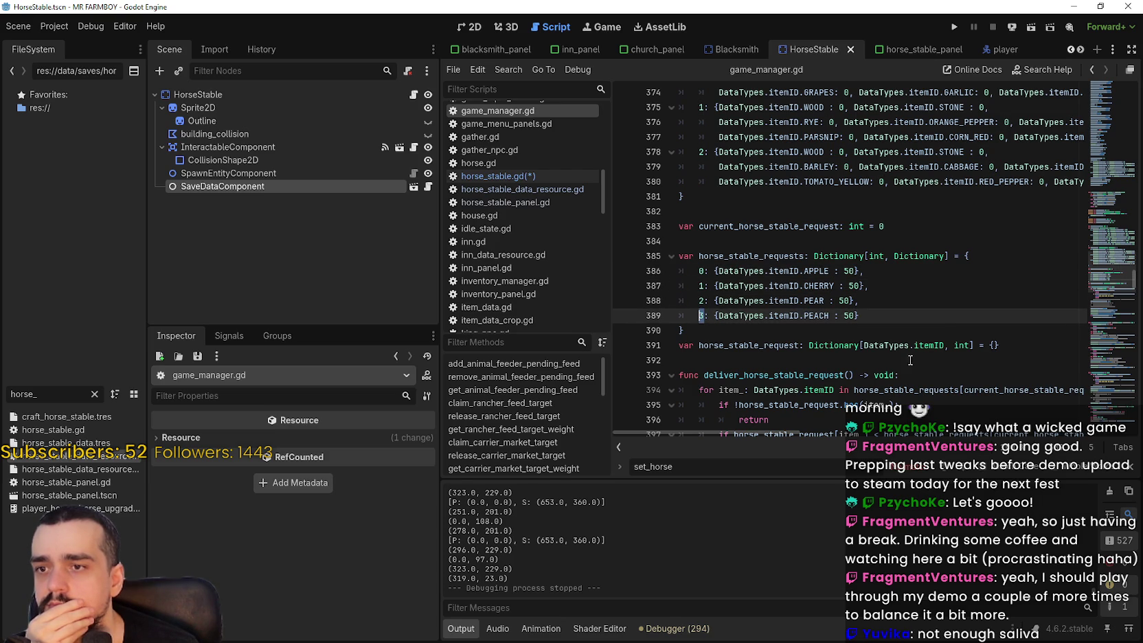
{"action": "mouse_move", "coordinate": [919, 331]}
{"action": "left_mouse_down"}
{"action": "mouse_move", "coordinate": [858, 316]}
{"action": "mouse_move", "coordinate": [680, 315]}
{"action": "left_mouse_up"}
{"action": "mouse_move", "coordinate": [697, 271]}
{"action": "left_mouse_down"}
{"action": "mouse_move", "coordinate": [865, 272]}
{"action": "mouse_move", "coordinate": [879, 287]}
{"action": "mouse_move", "coordinate": [875, 313]}
{"action": "left_mouse_up"}
{"action": "left_click", "coordinate": [874, 312]}
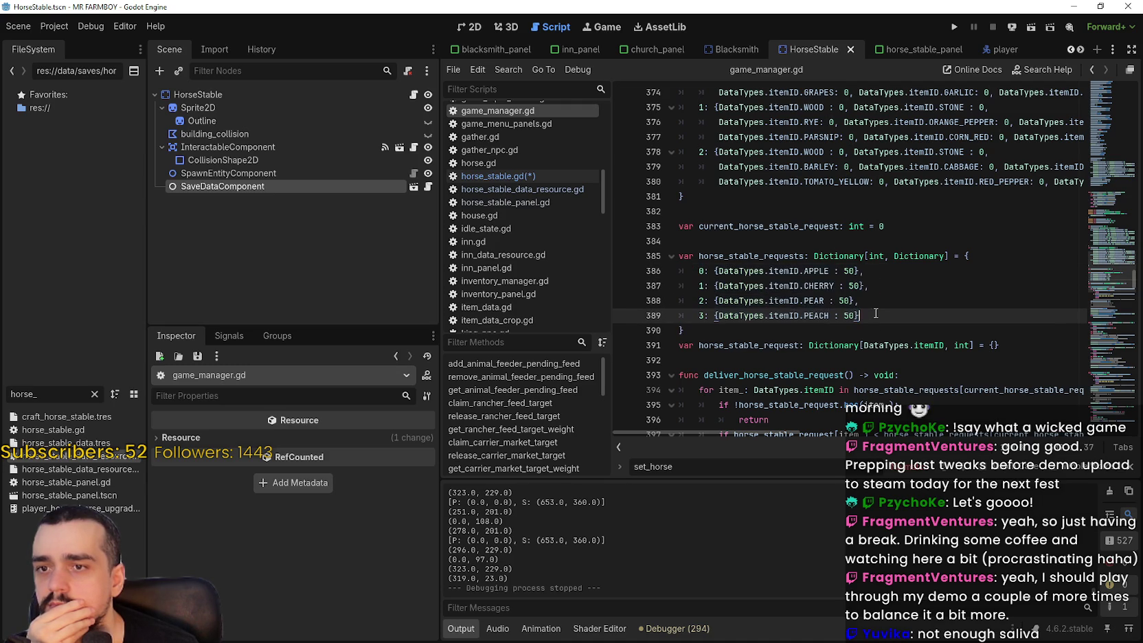
{"action": "left_click_drag", "start_coordinate": [700, 271], "coordinate": [707, 281]}
{"action": "mouse_move", "coordinate": [860, 315]}
{"action": "left_mouse_down"}
{"action": "mouse_move", "coordinate": [790, 315]}
{"action": "mouse_move", "coordinate": [683, 286]}
{"action": "mouse_move", "coordinate": [680, 270]}
{"action": "left_mouse_up"}
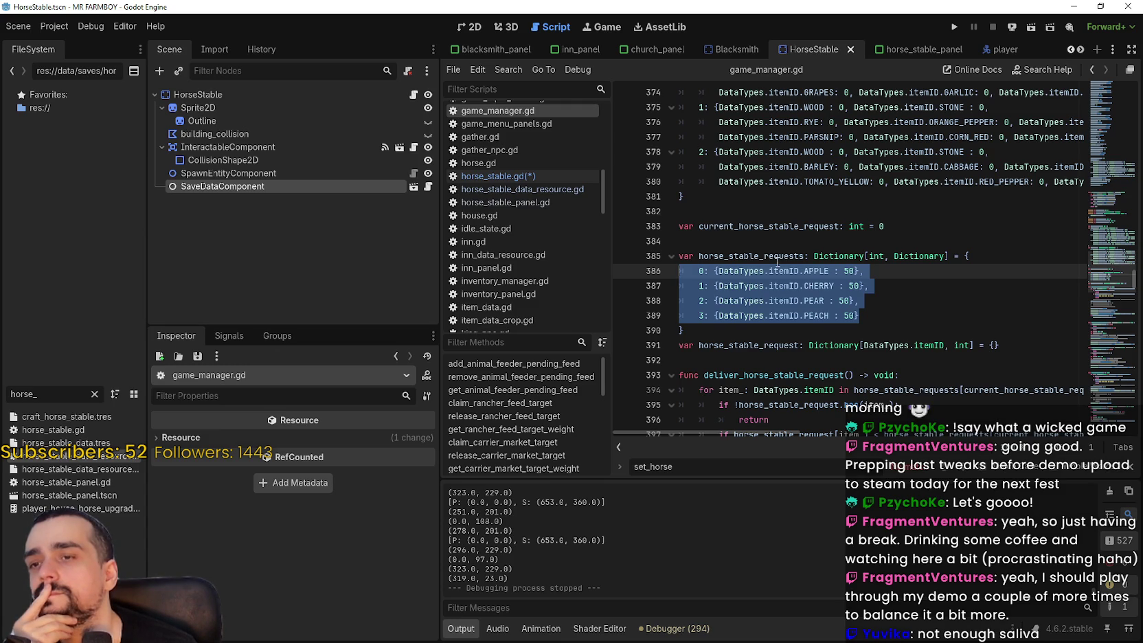
{"action": "left_click", "coordinate": [888, 318]}
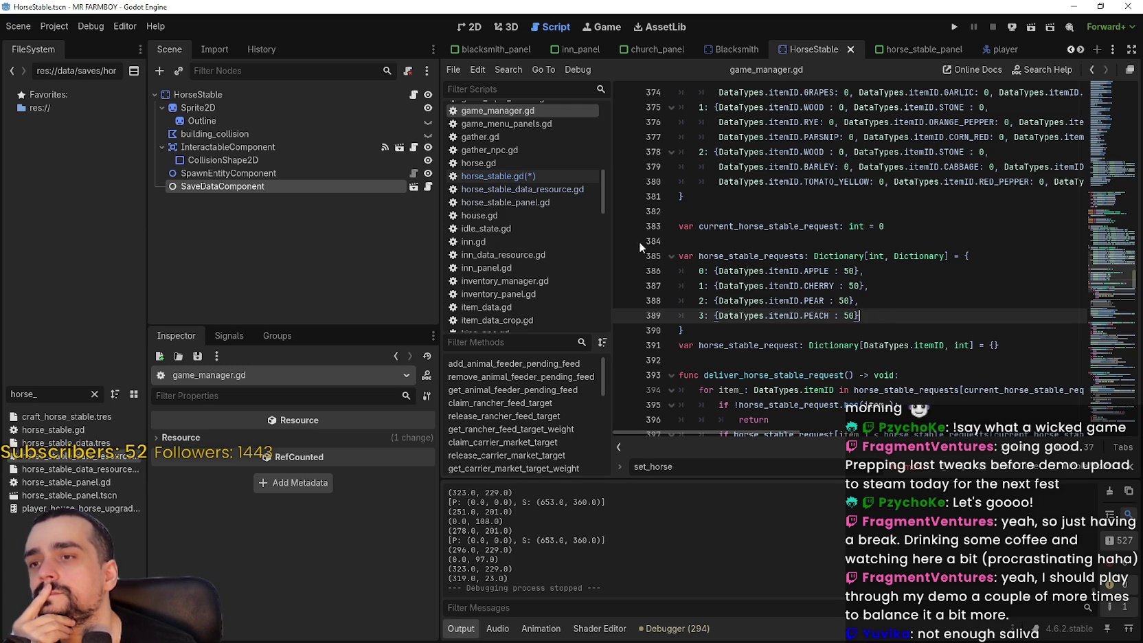
{"action": "left_click", "coordinate": [528, 173]}
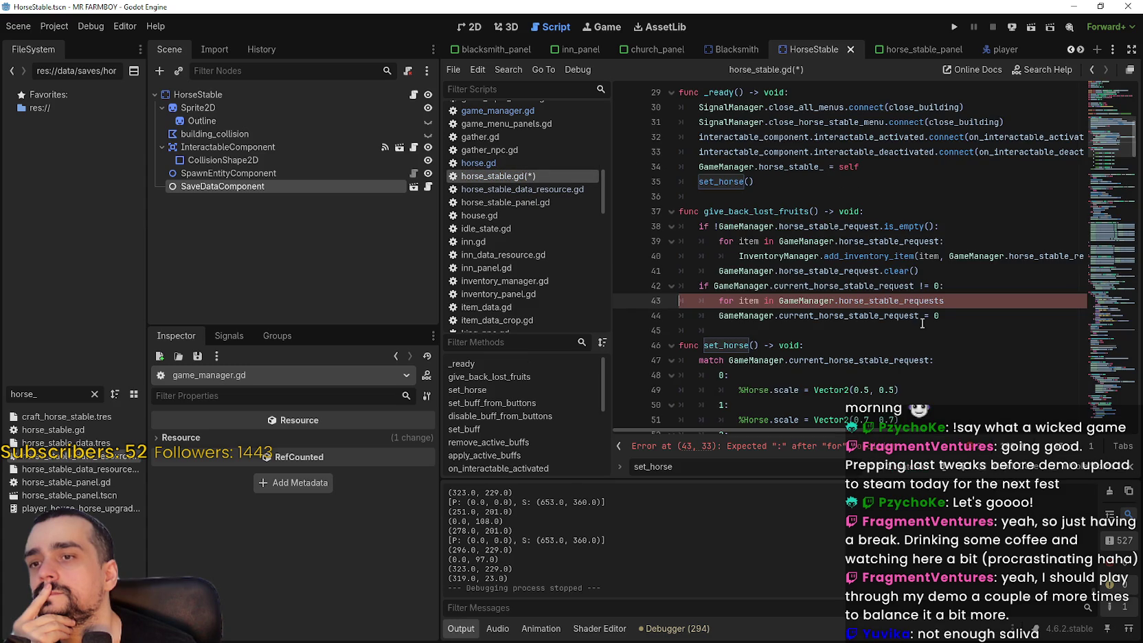
Search the whole project for 'range' and scroll through the results
{"action": "left_click", "coordinate": [960, 284]}
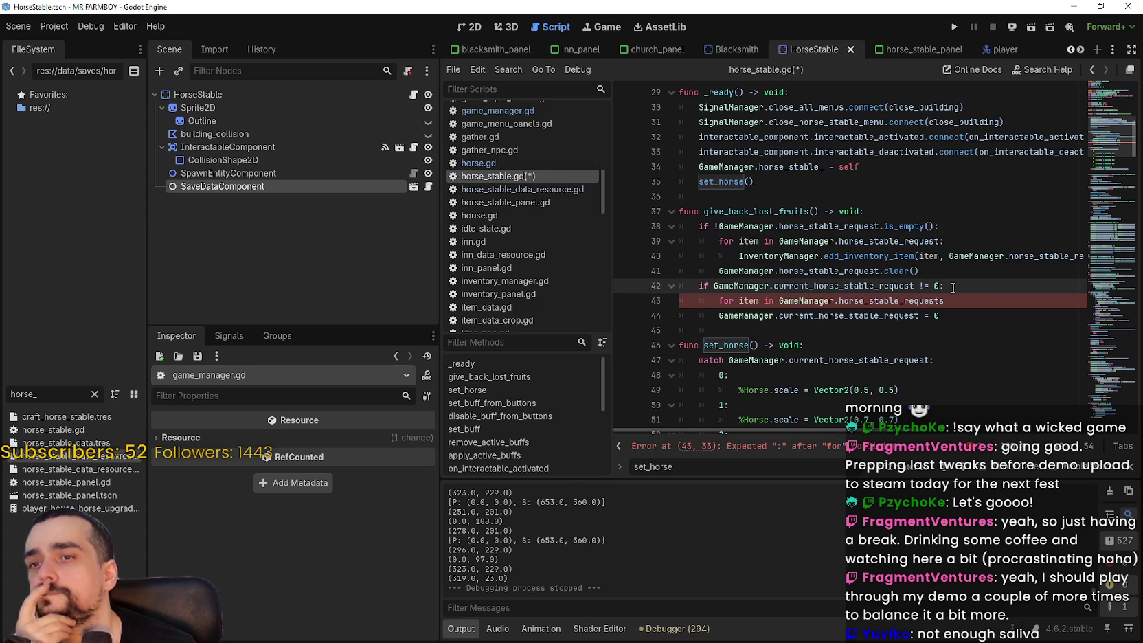
{"action": "left_click", "coordinate": [895, 342]}
{"action": "key", "text": "ctrl+shift+f"}
{"action": "type", "text": "range"}
{"action": "key", "text": "Return"}
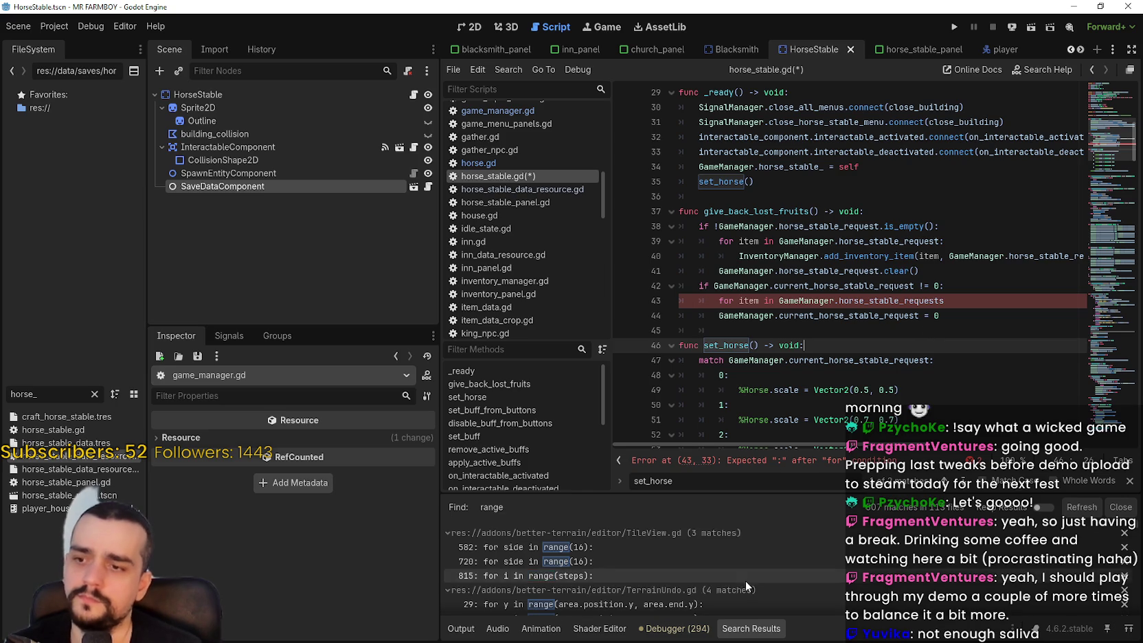
{"action": "scroll", "coordinate": [745, 581], "scroll_direction": "down", "scroll_amount": 1}
{"action": "scroll", "coordinate": [698, 545], "scroll_direction": "down", "scroll_amount": 3}
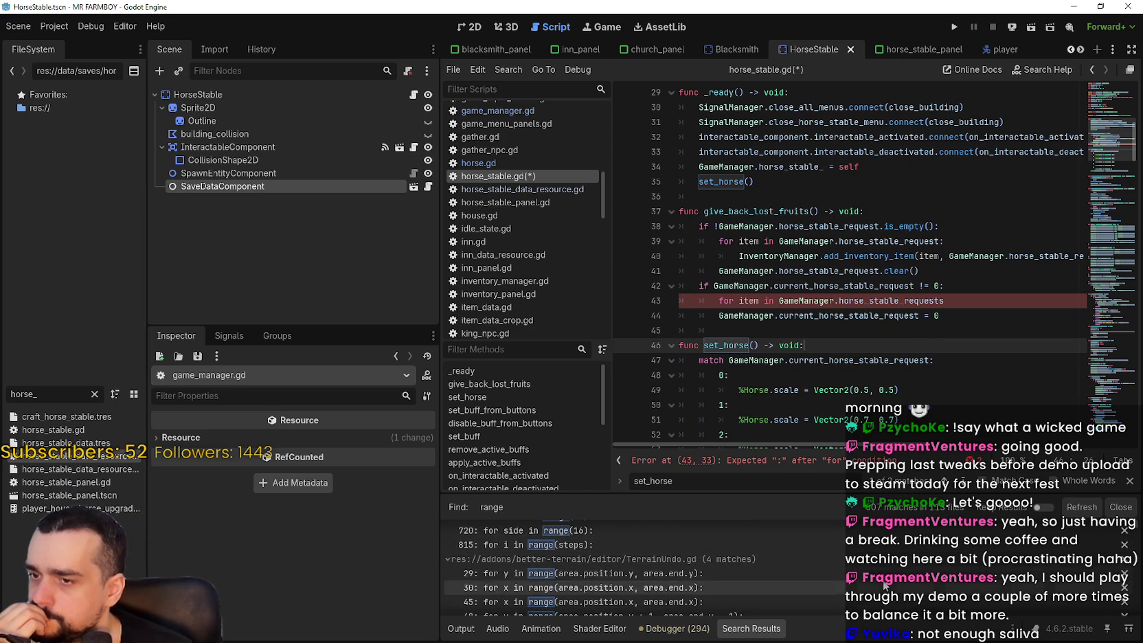
{"action": "scroll", "coordinate": [881, 579], "scroll_direction": "down", "scroll_amount": 2}
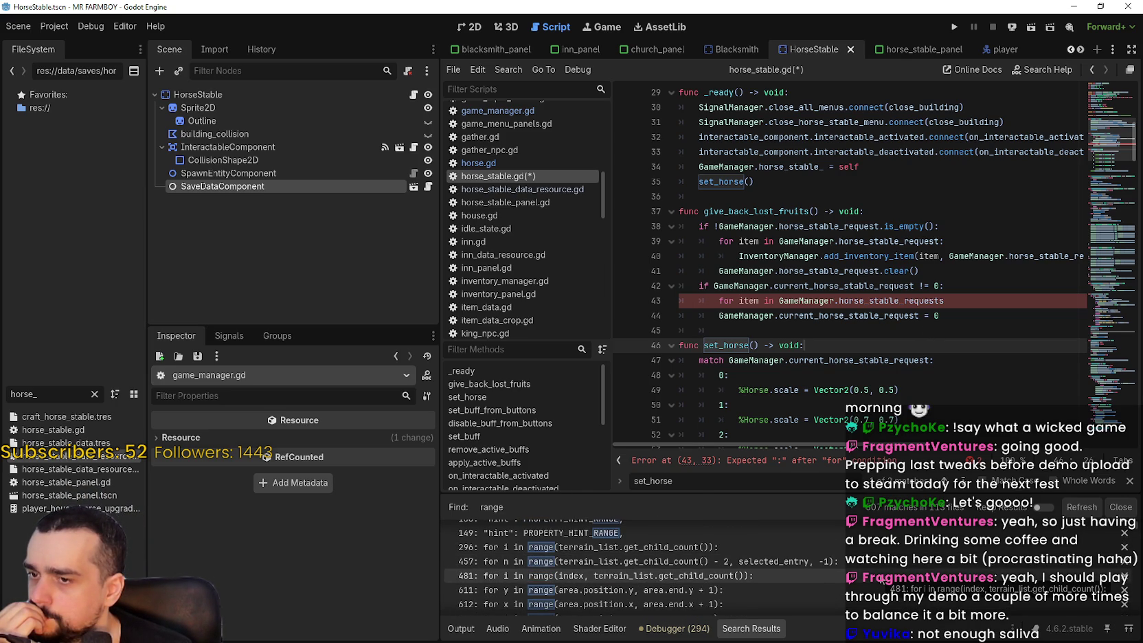
{"action": "scroll", "coordinate": [881, 579], "scroll_direction": "down", "scroll_amount": 1}
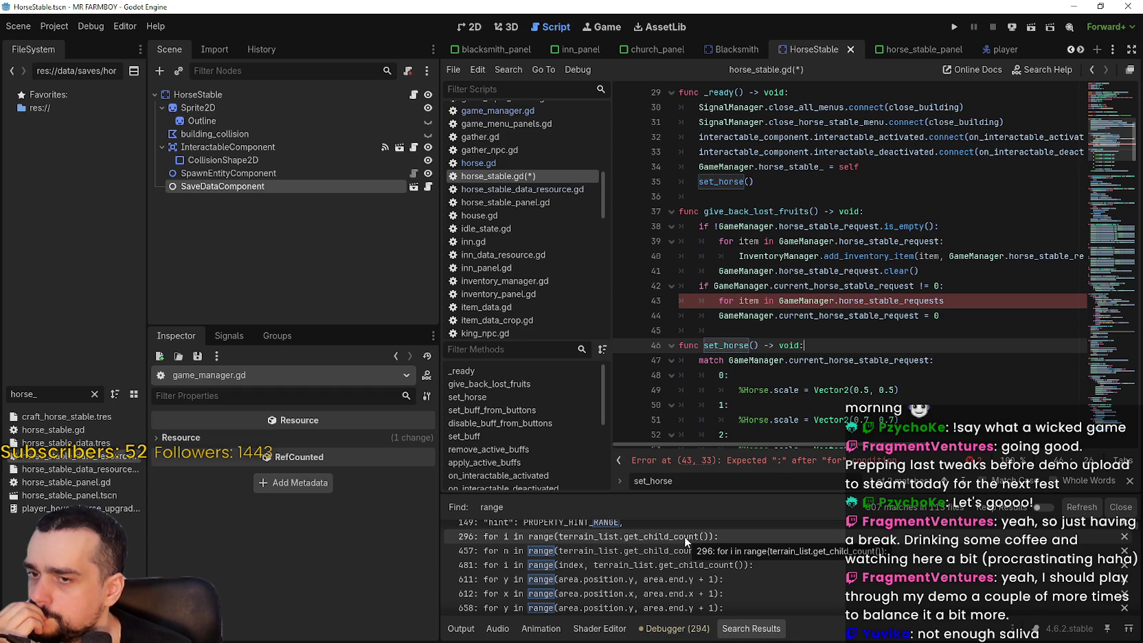
{"action": "scroll", "coordinate": [762, 584], "scroll_direction": "down", "scroll_amount": 3}
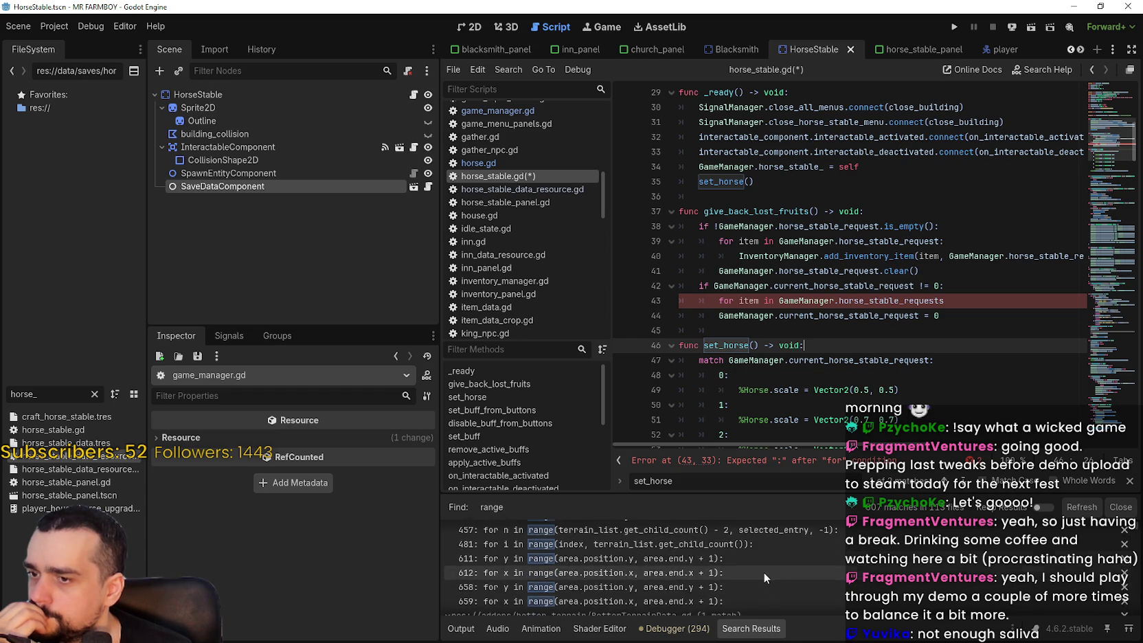
{"action": "scroll", "coordinate": [781, 555], "scroll_direction": "down", "scroll_amount": 5}
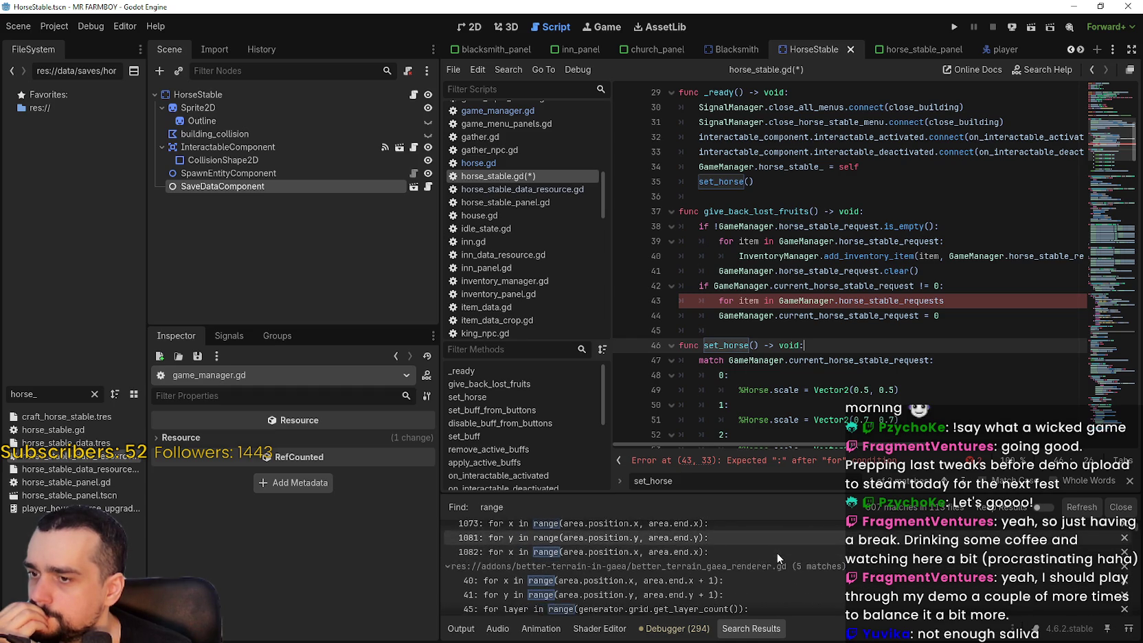
{"action": "scroll", "coordinate": [777, 551], "scroll_direction": "down", "scroll_amount": 2}
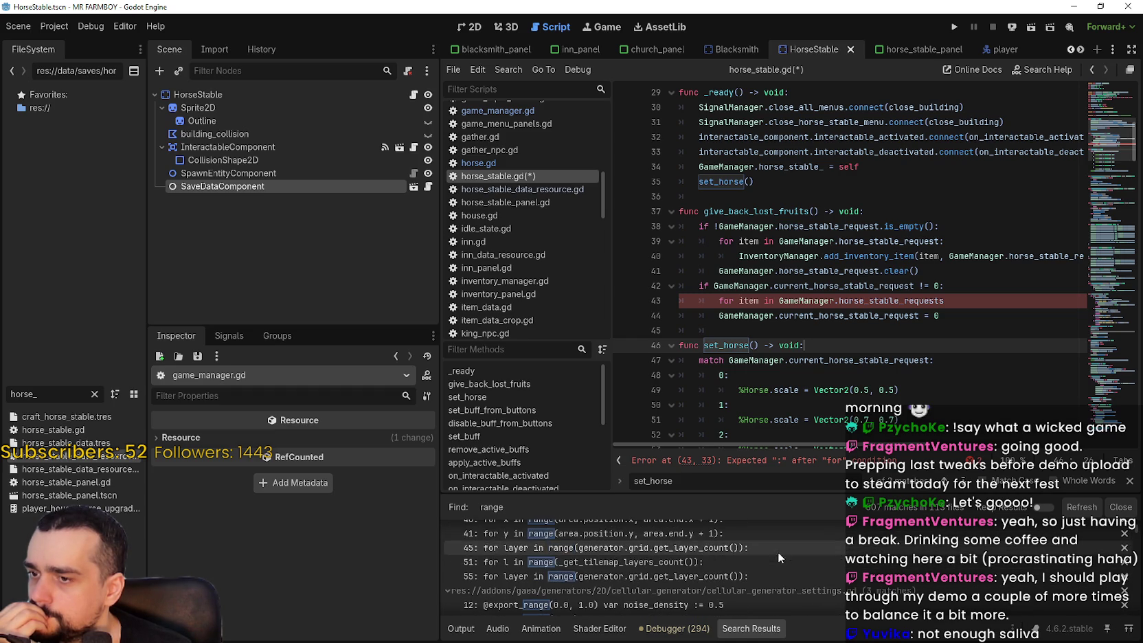
{"action": "scroll", "coordinate": [1122, 547], "scroll_direction": "down", "scroll_amount": 6}
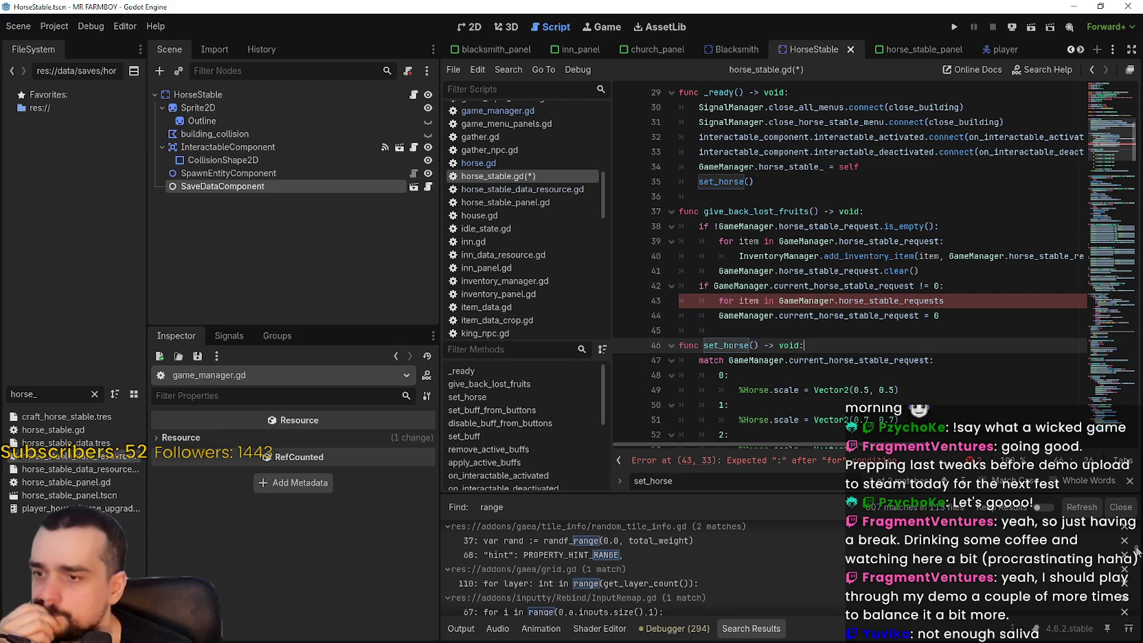
{"action": "scroll", "coordinate": [1134, 551], "scroll_direction": "down", "scroll_amount": 5}
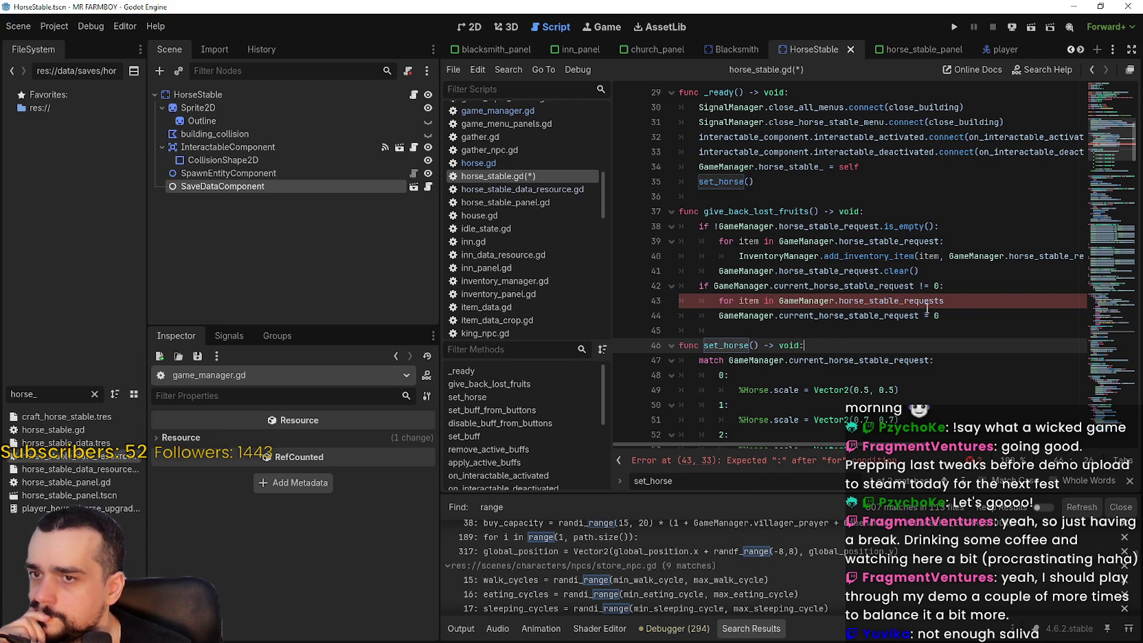
Return to the code and select the refund loop header on line 43
{"action": "left_click", "coordinate": [958, 319]}
{"action": "left_click", "coordinate": [828, 331]}
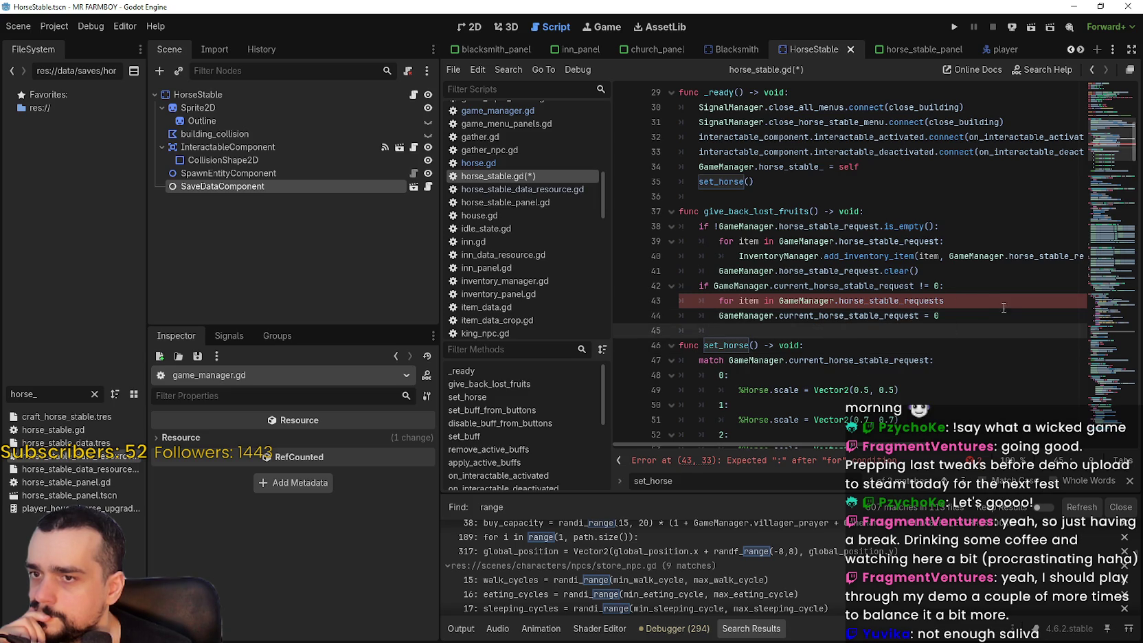
{"action": "left_click", "coordinate": [964, 311]}
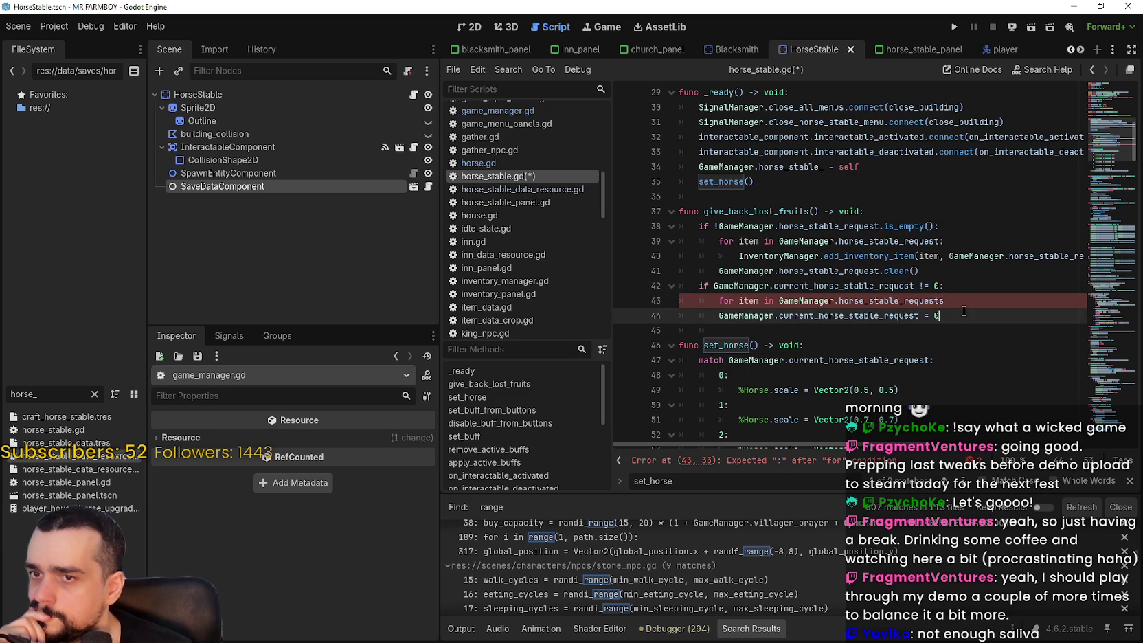
{"action": "left_click", "coordinate": [960, 300]}
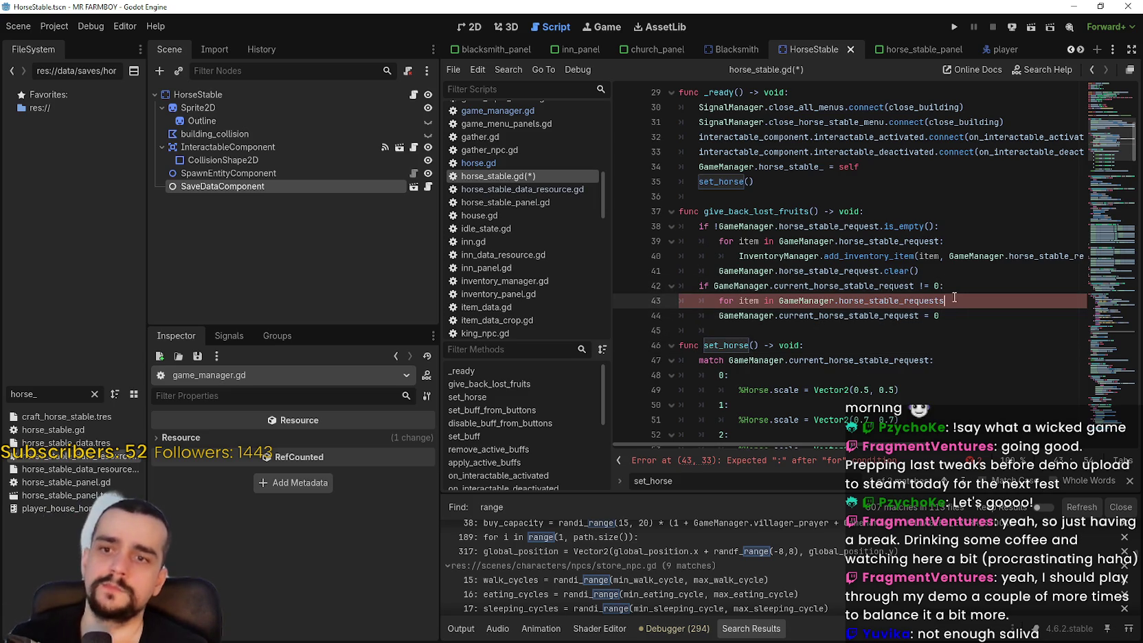
{"action": "left_click_drag", "start_coordinate": [946, 300], "coordinate": [719, 300]}
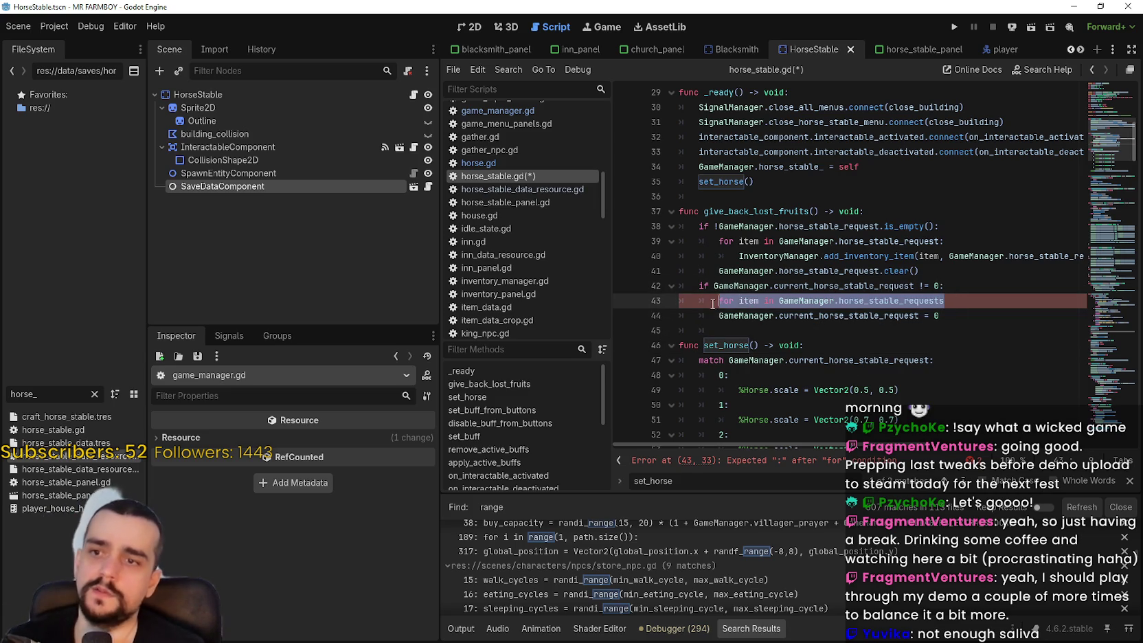
{"action": "left_click", "coordinate": [968, 304]}
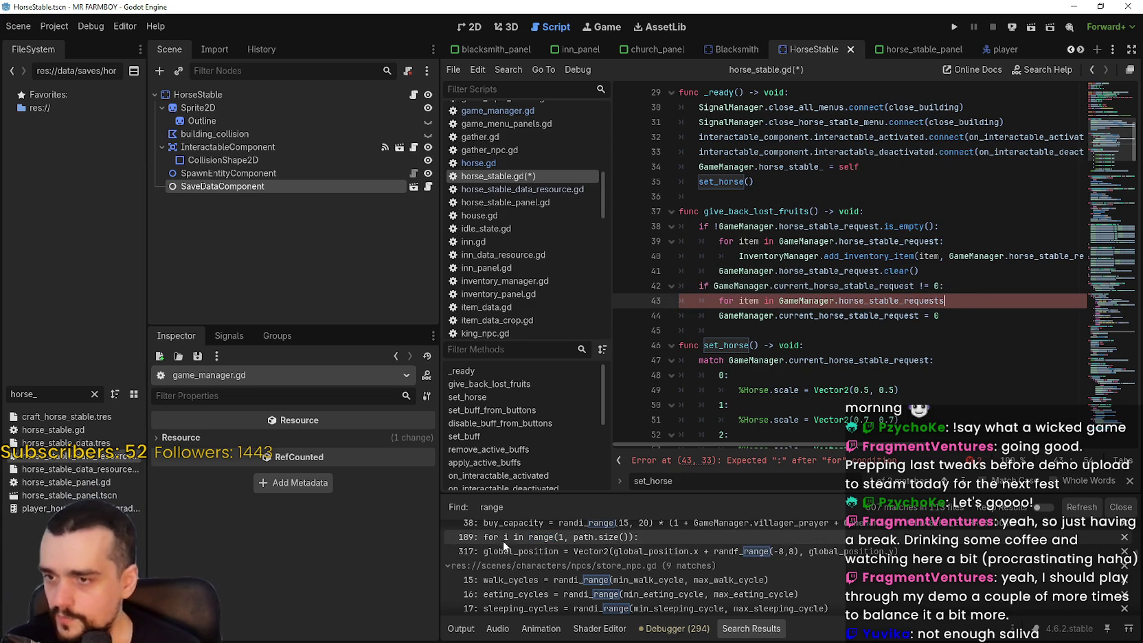
Replace GameManager.horse_stable_requests in the for loop header with range(0,)
{"action": "double_click", "coordinate": [918, 300]}
{"action": "left_click_drag", "start_coordinate": [917, 300], "coordinate": [743, 302]}
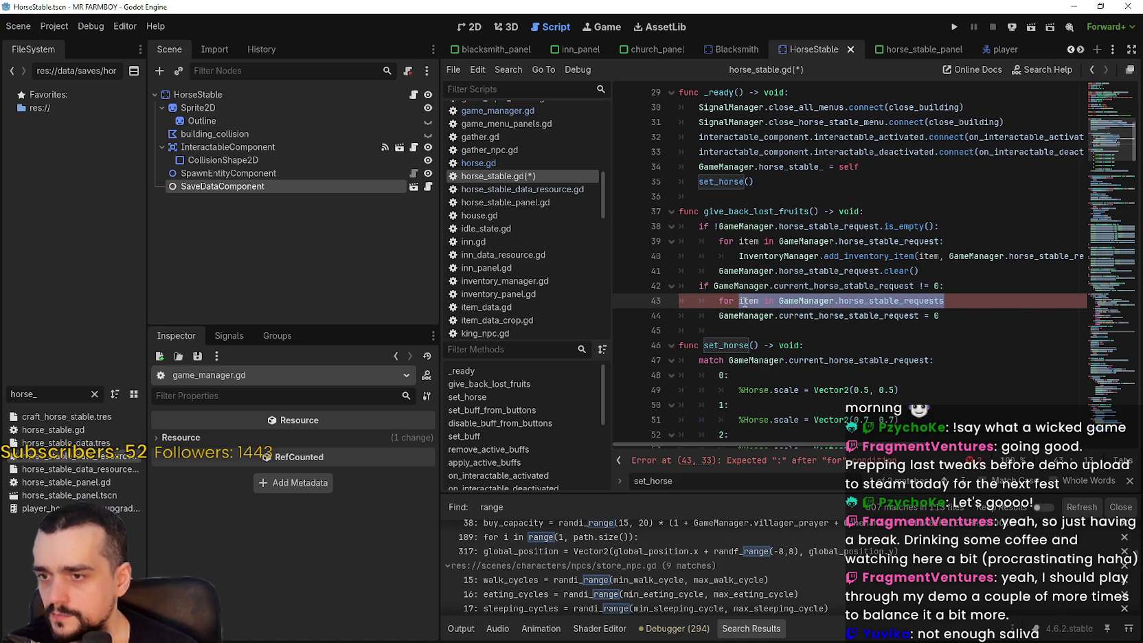
{"action": "key", "text": "Left"}
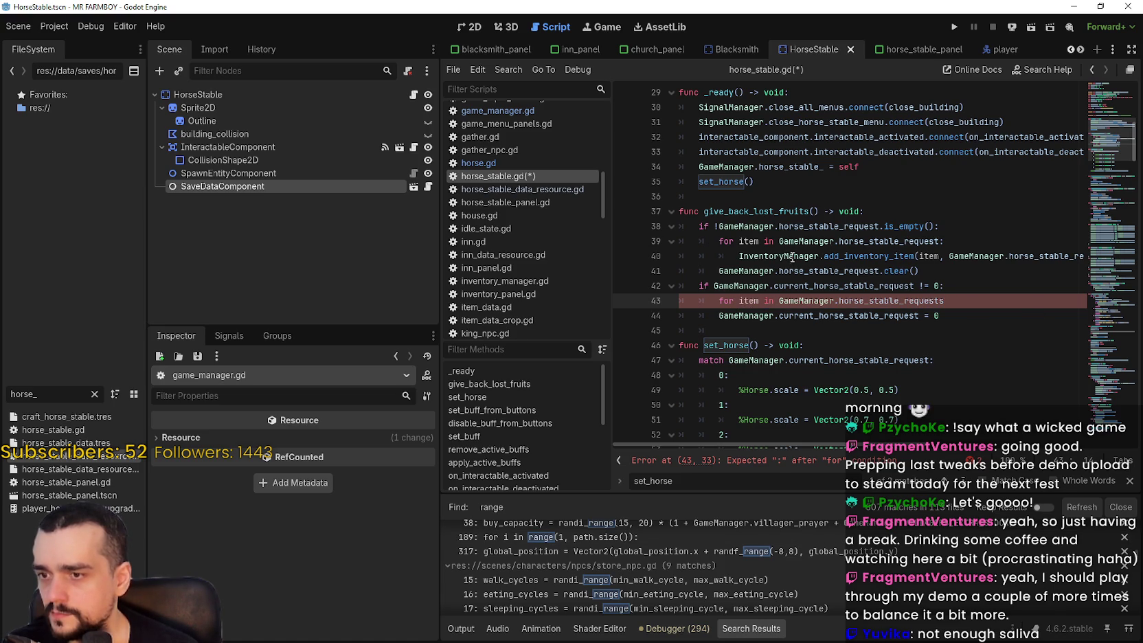
{"action": "left_click_drag", "start_coordinate": [778, 301], "coordinate": [961, 302]}
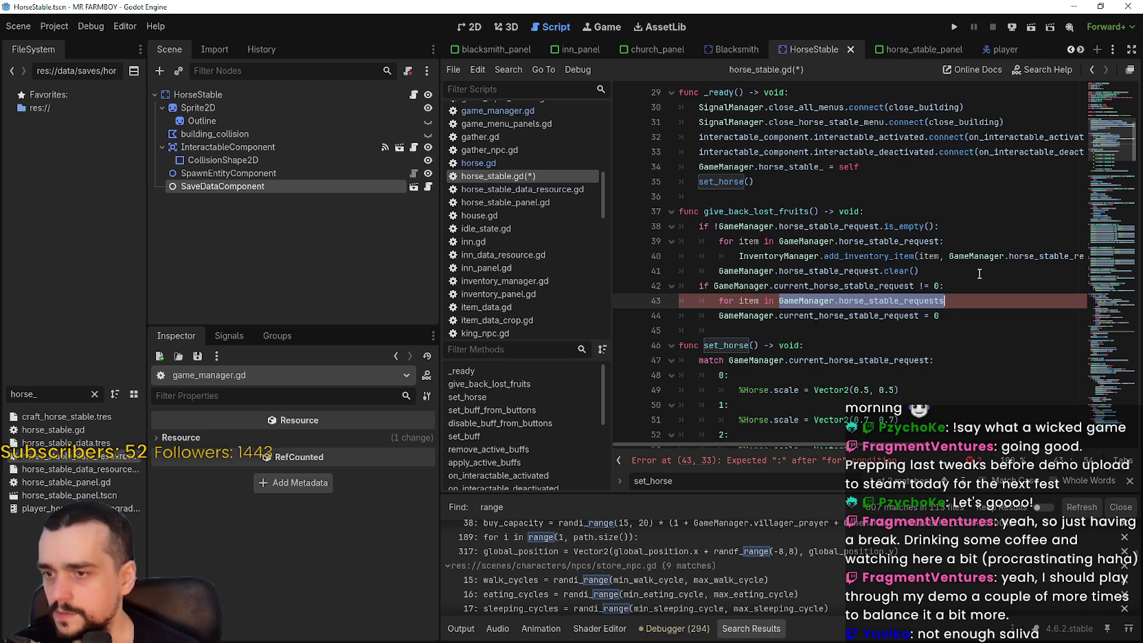
{"action": "type", "text": "range(0,"}
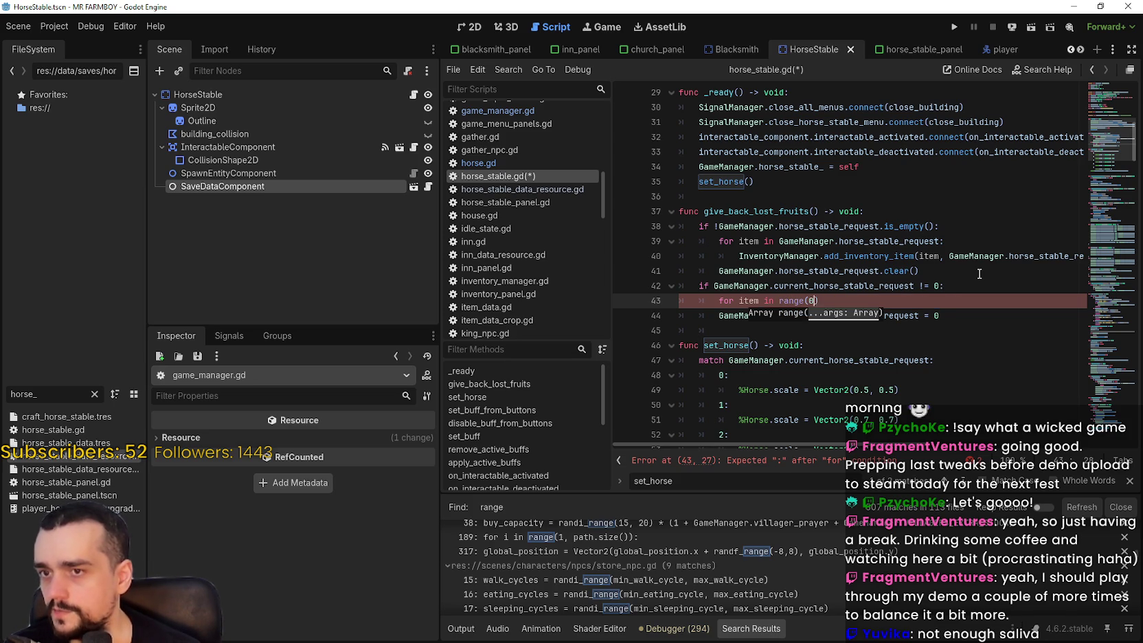
{"action": "key", "text": "BackSpace"}
{"action": "type", "text": ", )"}
Paste current_horse_stable_request from line 42 as the range limit and start a new line below
{"action": "left_click_drag", "start_coordinate": [774, 285], "coordinate": [817, 285]}
{"action": "double_click", "coordinate": [803, 284]}
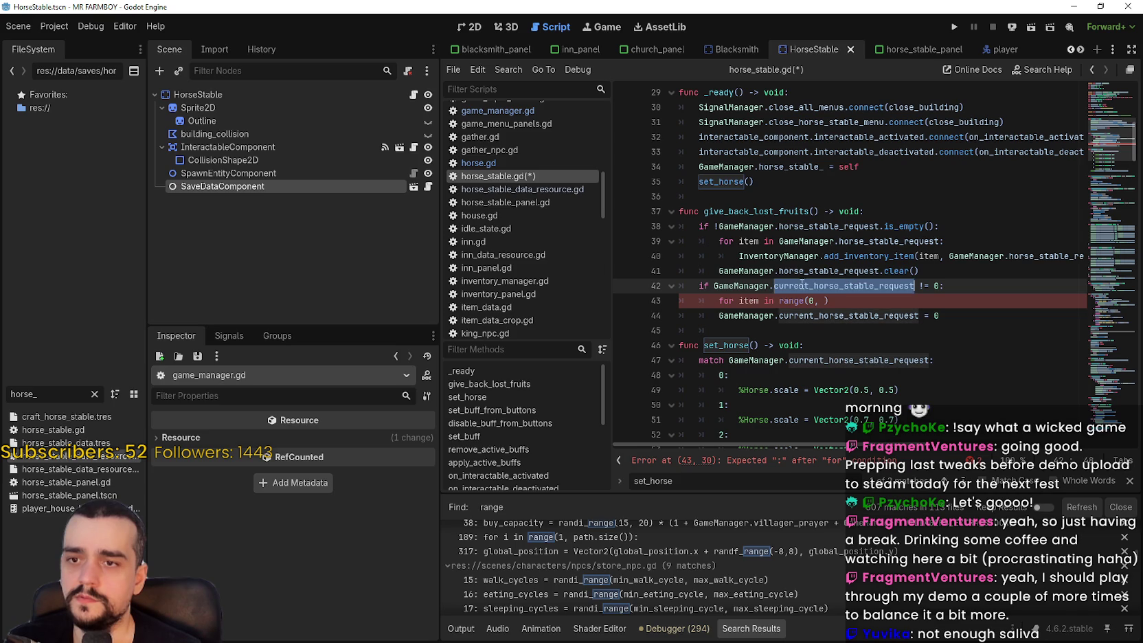
{"action": "left_click", "coordinate": [819, 302]}
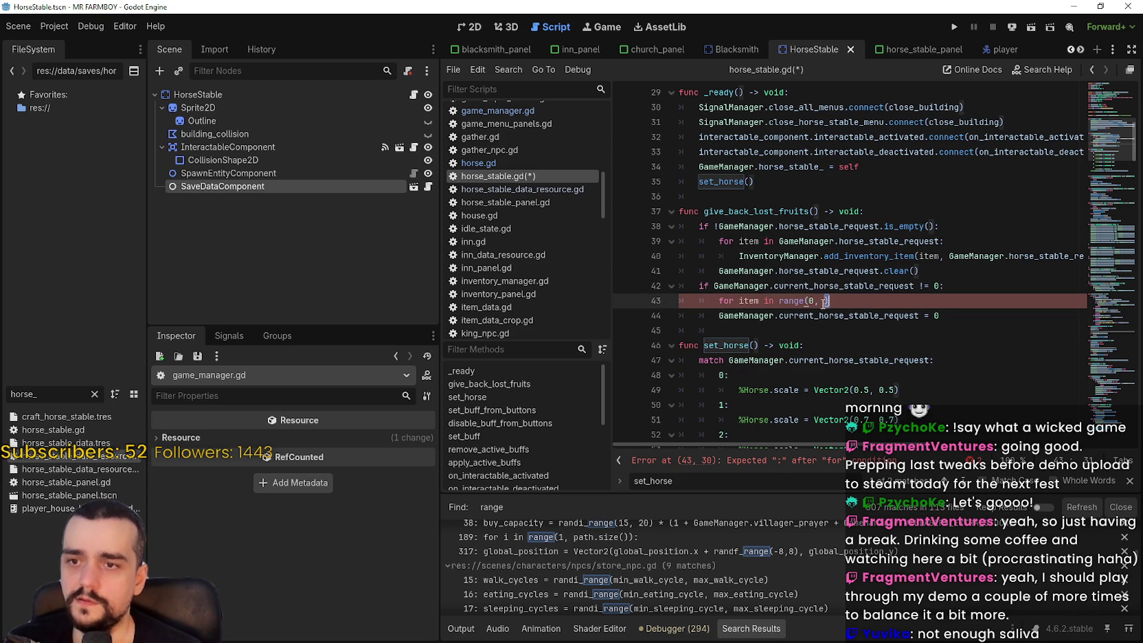
{"action": "type", "text": "GameManager.current_horse_stable_request"}
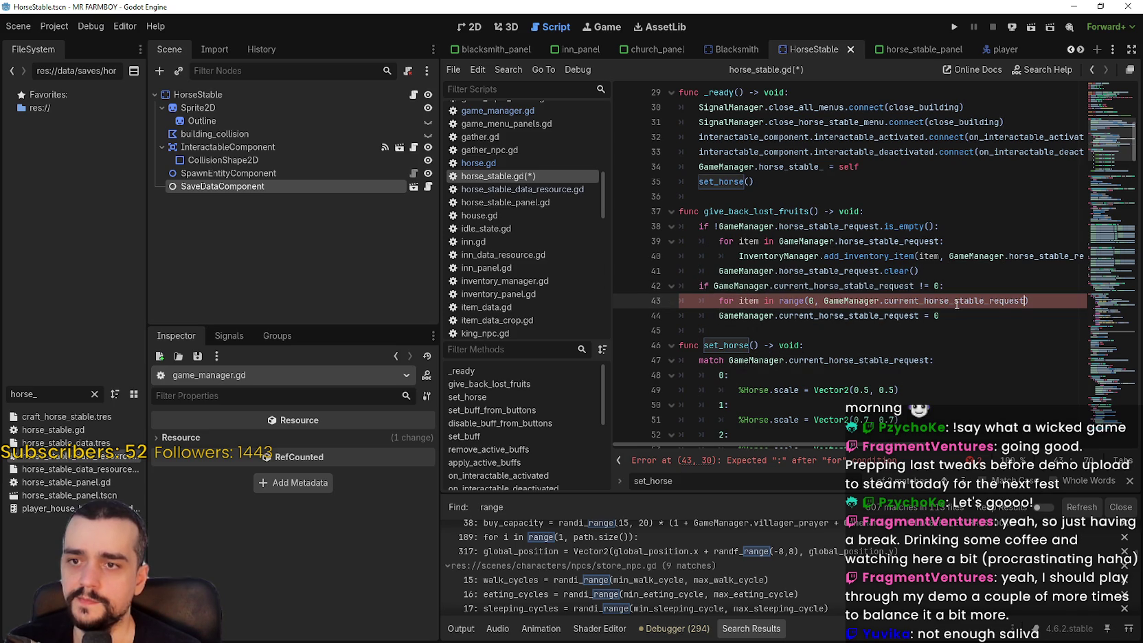
{"action": "key", "text": "Down"}
{"action": "left_click", "coordinate": [1052, 304]}
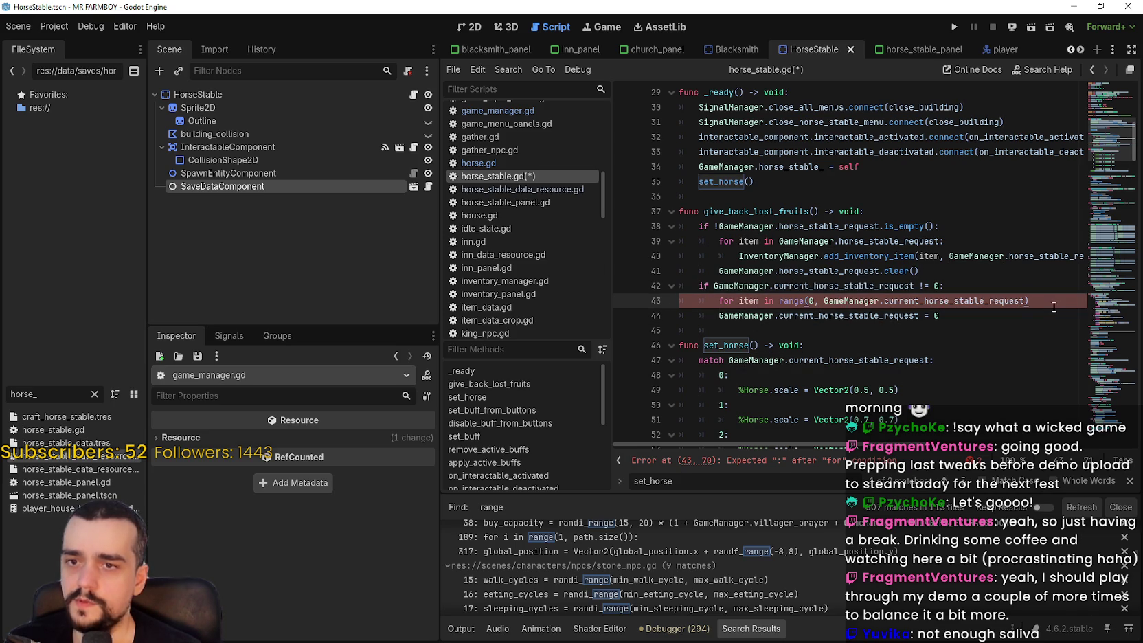
{"action": "key", "text": "Return"}
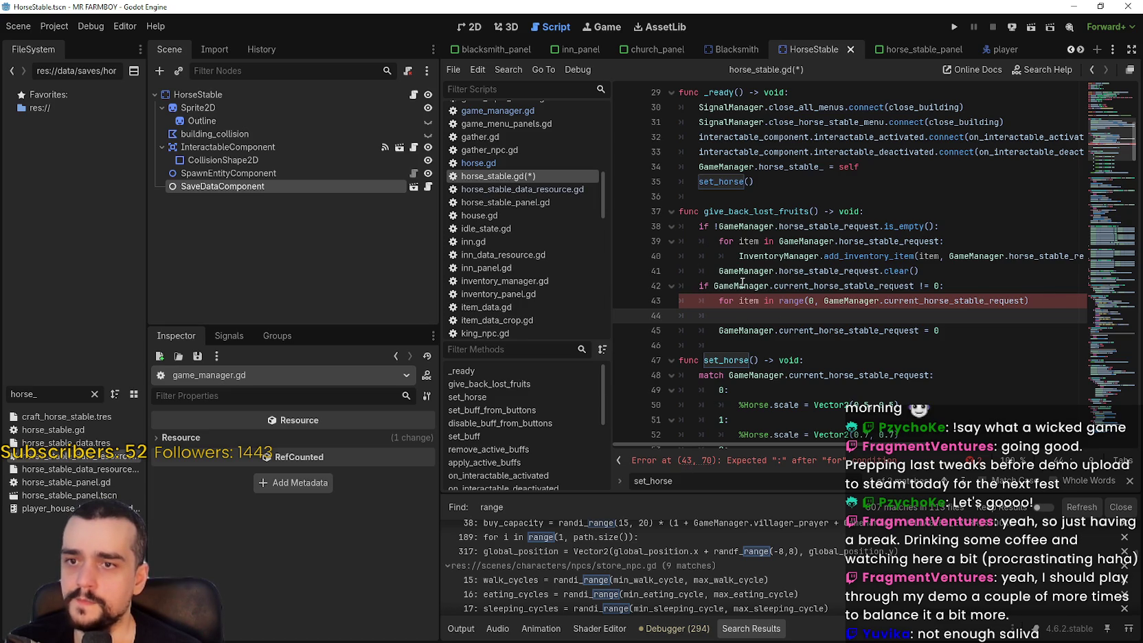
Compare the request references on lines 39–43, then indent the empty loop body line
{"action": "left_click_drag", "start_coordinate": [714, 286], "coordinate": [913, 286]}
{"action": "left_click", "coordinate": [928, 297]}
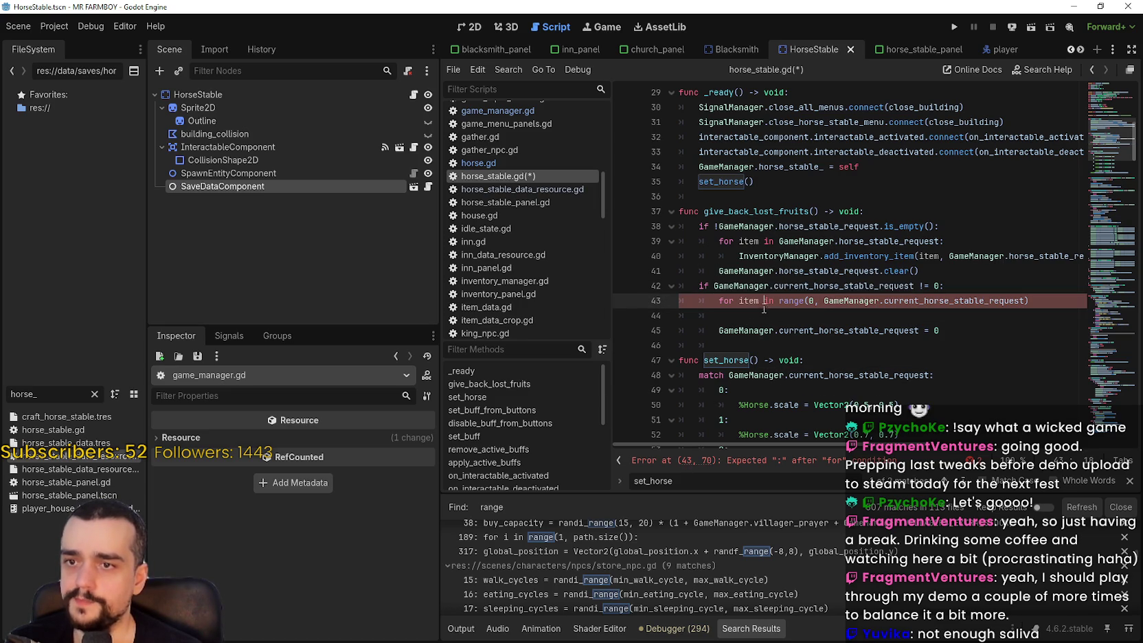
{"action": "double_click", "coordinate": [929, 296]}
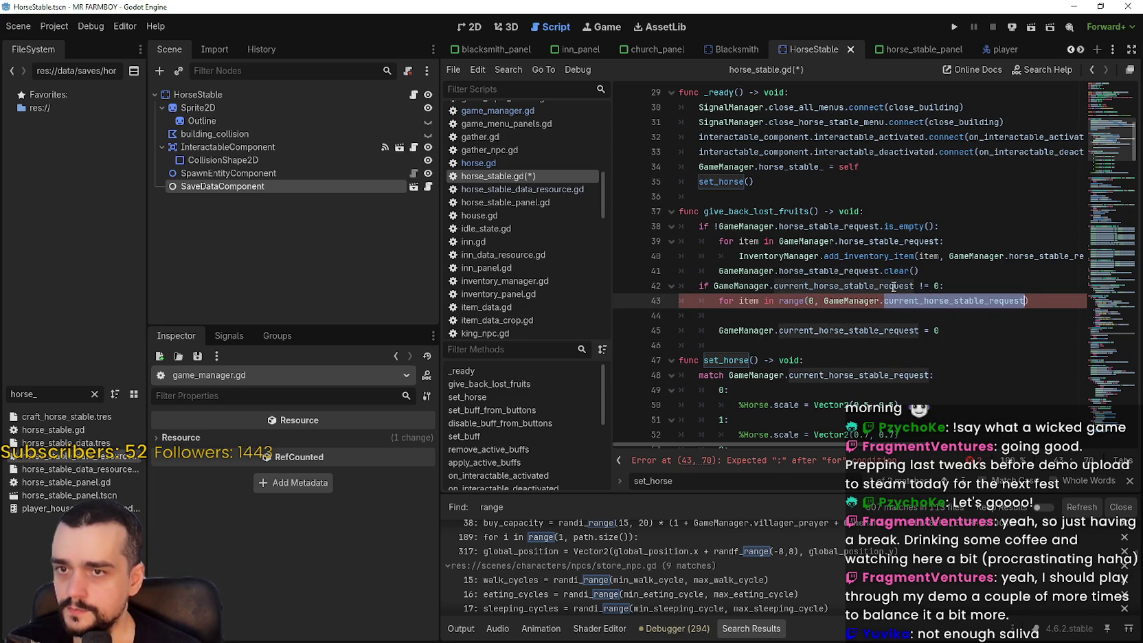
{"action": "left_click", "coordinate": [849, 316]}
{"action": "double_click", "coordinate": [833, 270]}
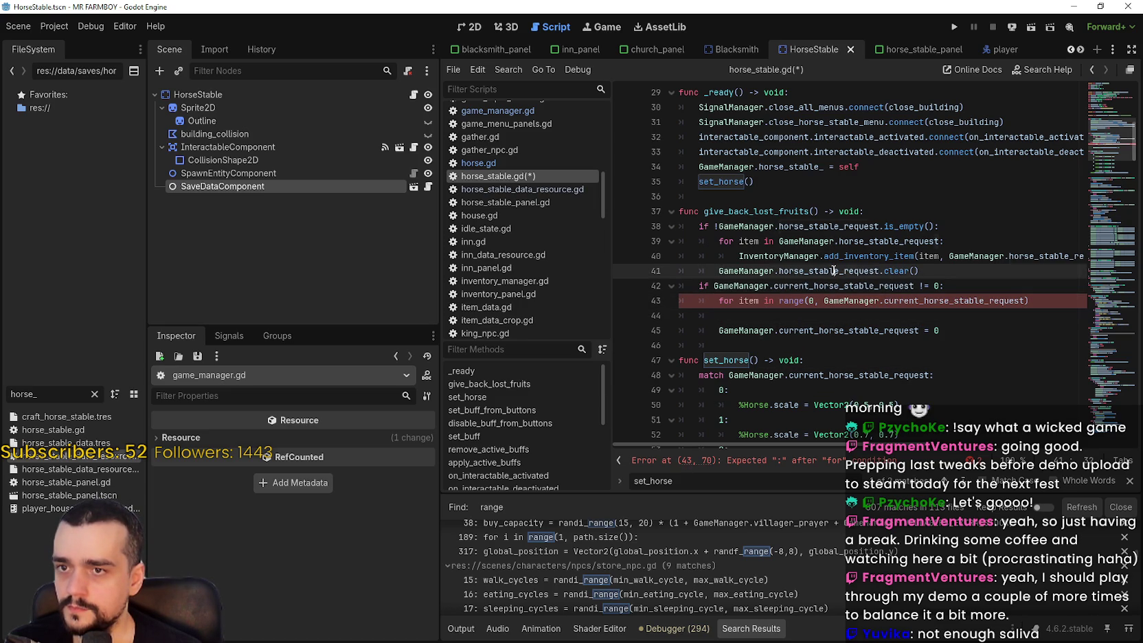
{"action": "double_click", "coordinate": [887, 244]}
{"action": "double_click", "coordinate": [1014, 256]}
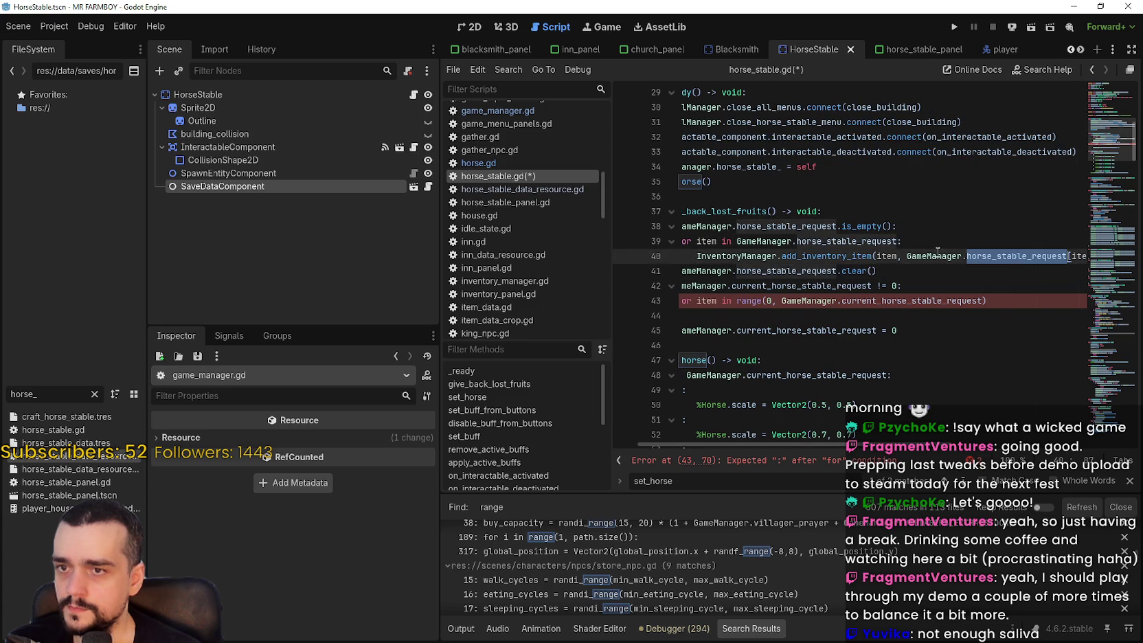
{"action": "double_click", "coordinate": [769, 227]}
{"action": "left_click_drag", "start_coordinate": [768, 226], "coordinate": [707, 224]}
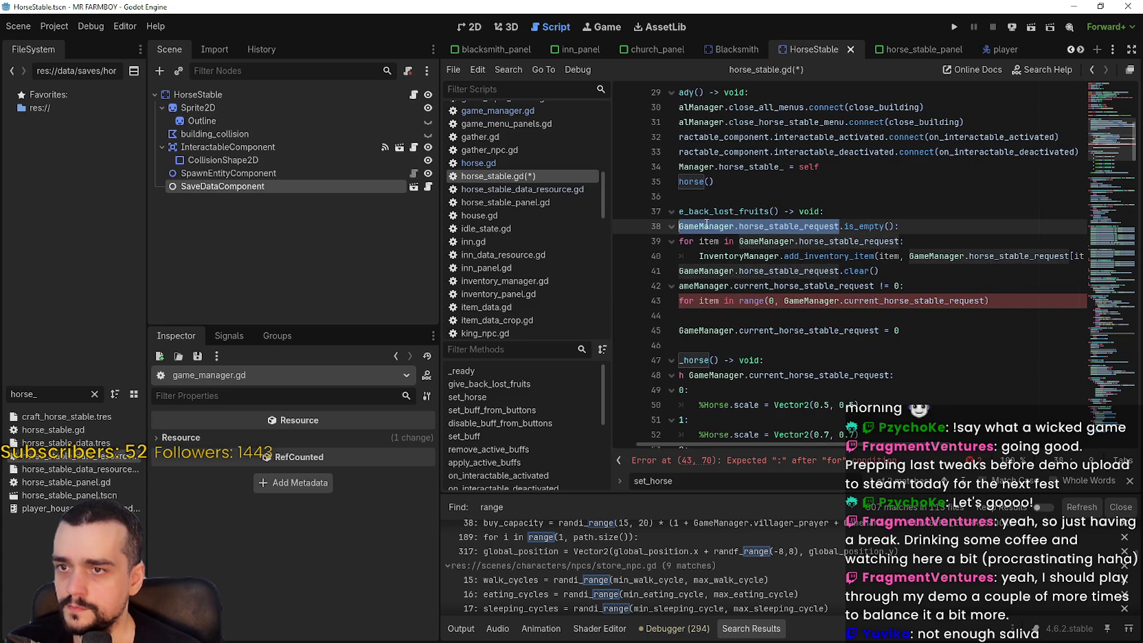
{"action": "left_click", "coordinate": [755, 315]}
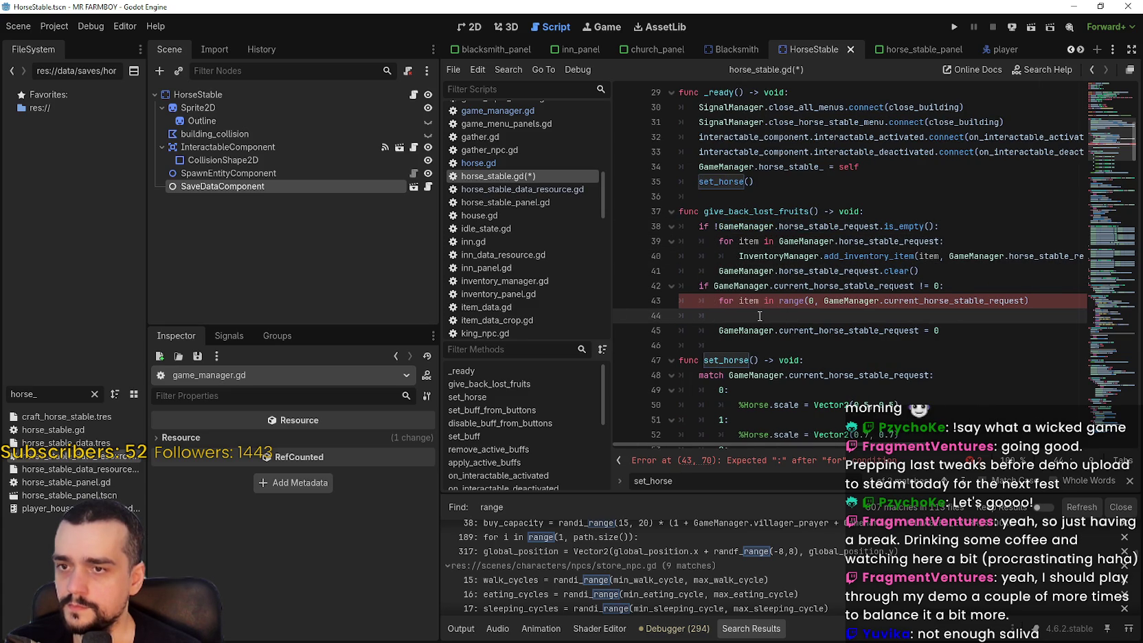
{"action": "key", "text": "Tab"}
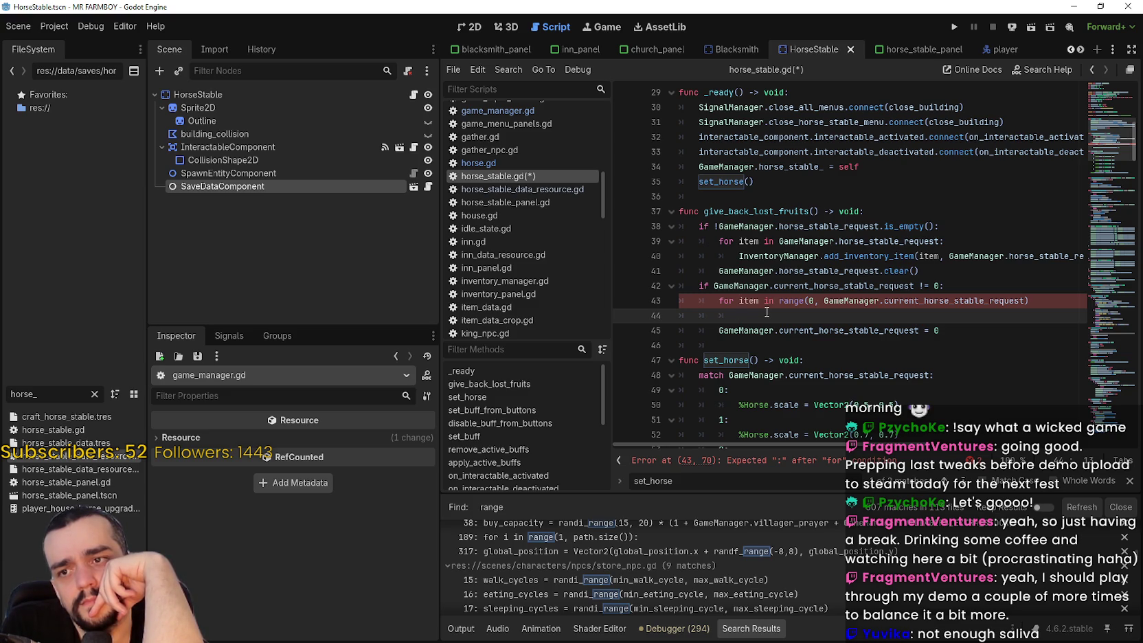
Copy line 40's InventoryManager.add_inventory_item call into the loop body on line 44
{"action": "left_click_drag", "start_coordinate": [739, 256], "coordinate": [1081, 260]}
{"action": "left_click", "coordinate": [815, 318]}
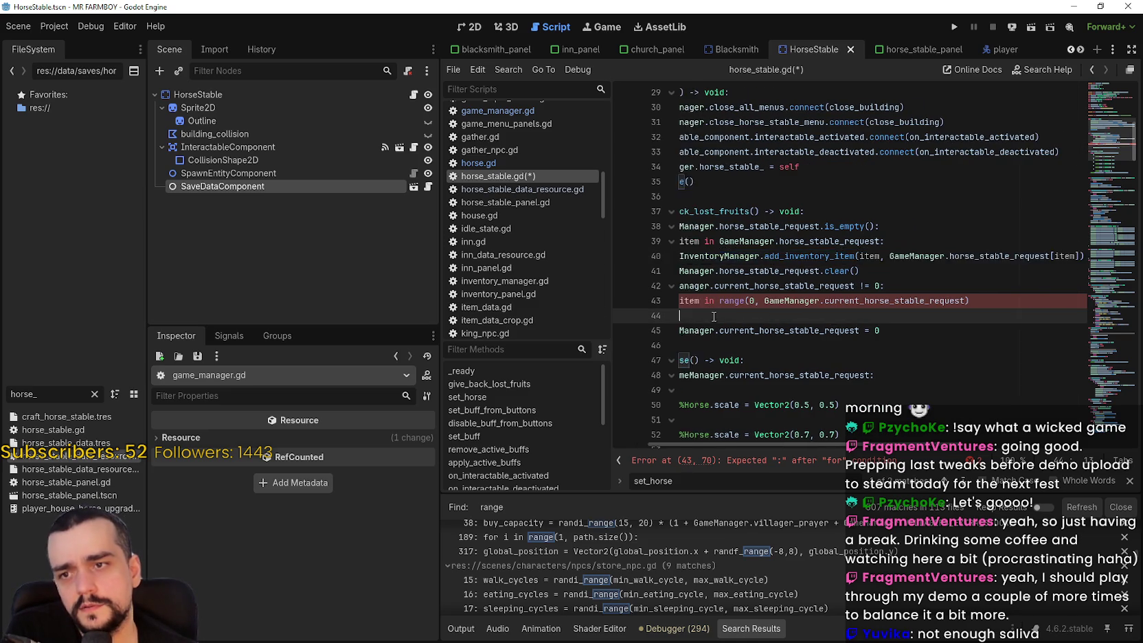
{"action": "key", "text": "Return"}
{"action": "left_click", "coordinate": [763, 315]}
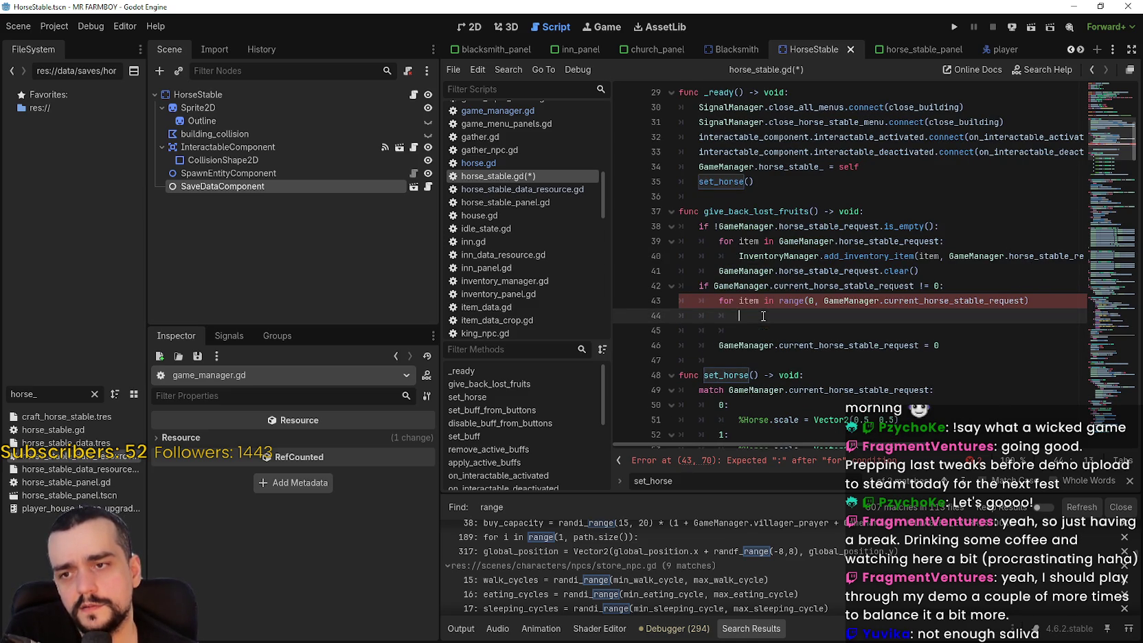
{"action": "mouse_move", "coordinate": [739, 256]}
{"action": "left_mouse_down"}
{"action": "mouse_move", "coordinate": [1085, 256]}
{"action": "mouse_move", "coordinate": [1071, 257]}
{"action": "left_mouse_up"}
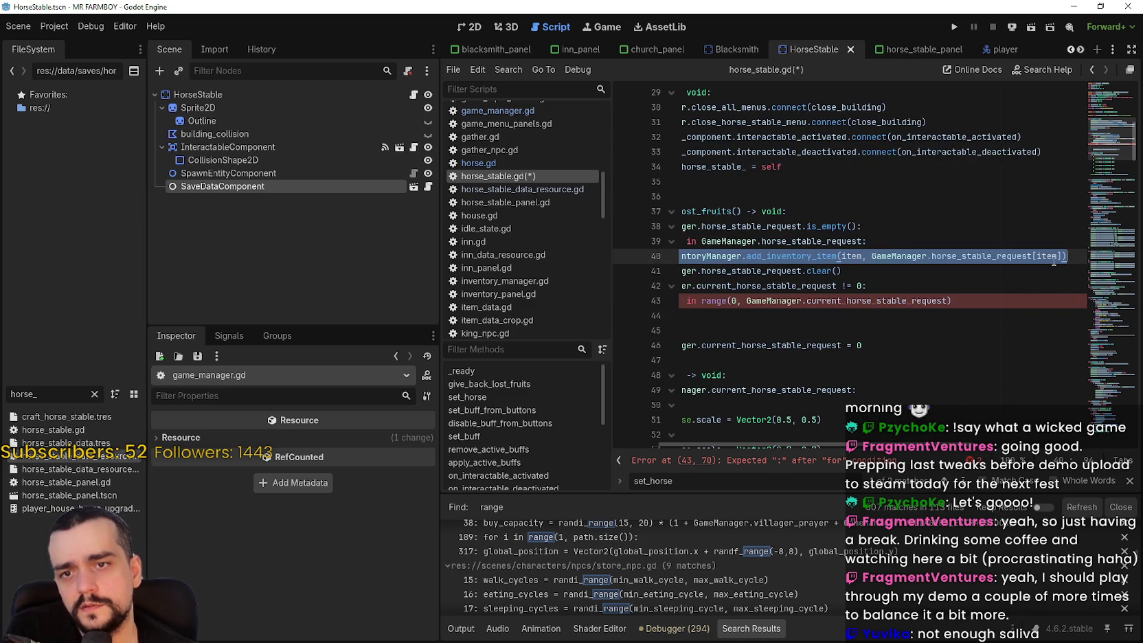
{"action": "right_click", "coordinate": [1045, 263]}
{"action": "left_click", "coordinate": [988, 337]}
{"action": "left_click", "coordinate": [771, 317]}
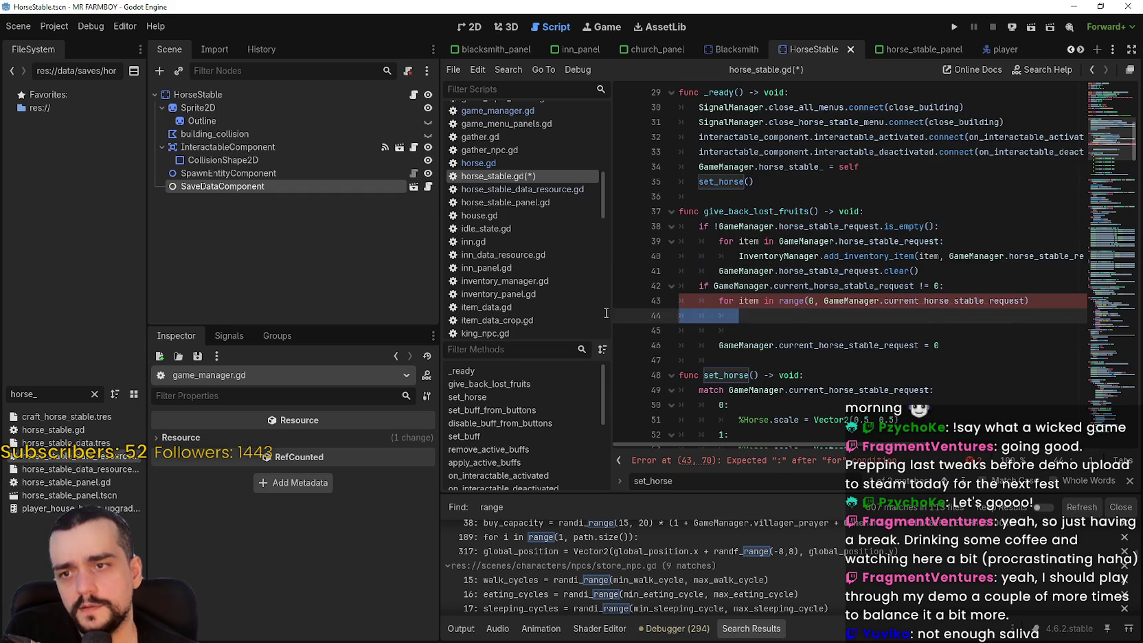
{"action": "key", "text": "ctrl+v"}
Change the pasted member to horse_stable_requests and end the for loop header with a colon
{"action": "key", "text": "ctrl+BackSpace"}
{"action": "type", "text": "horse"}
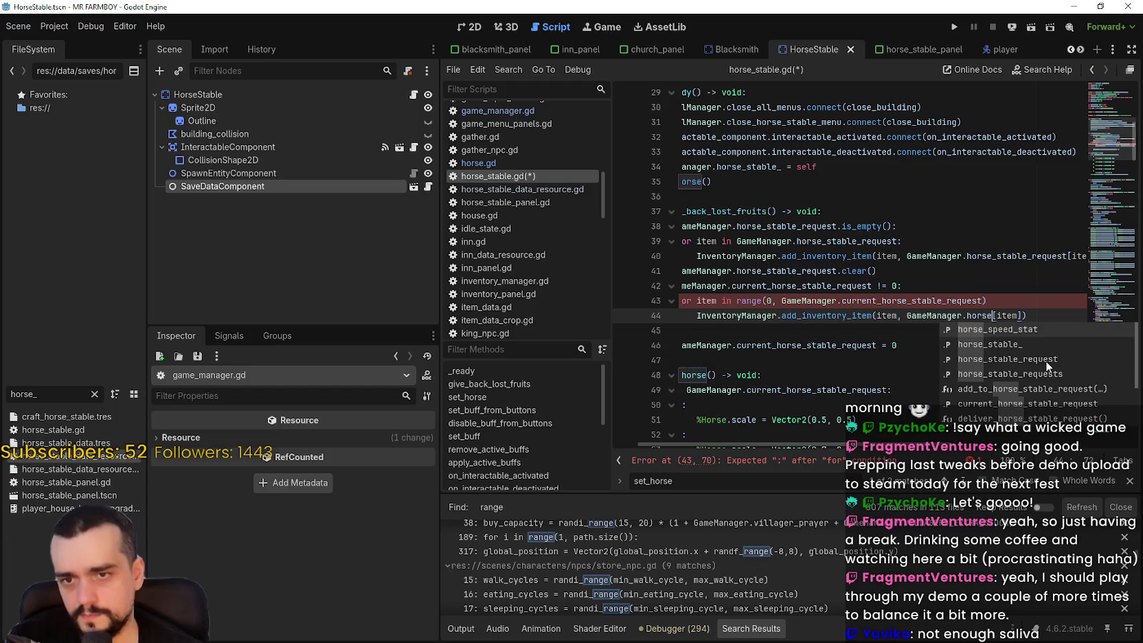
{"action": "left_click", "coordinate": [1038, 373]}
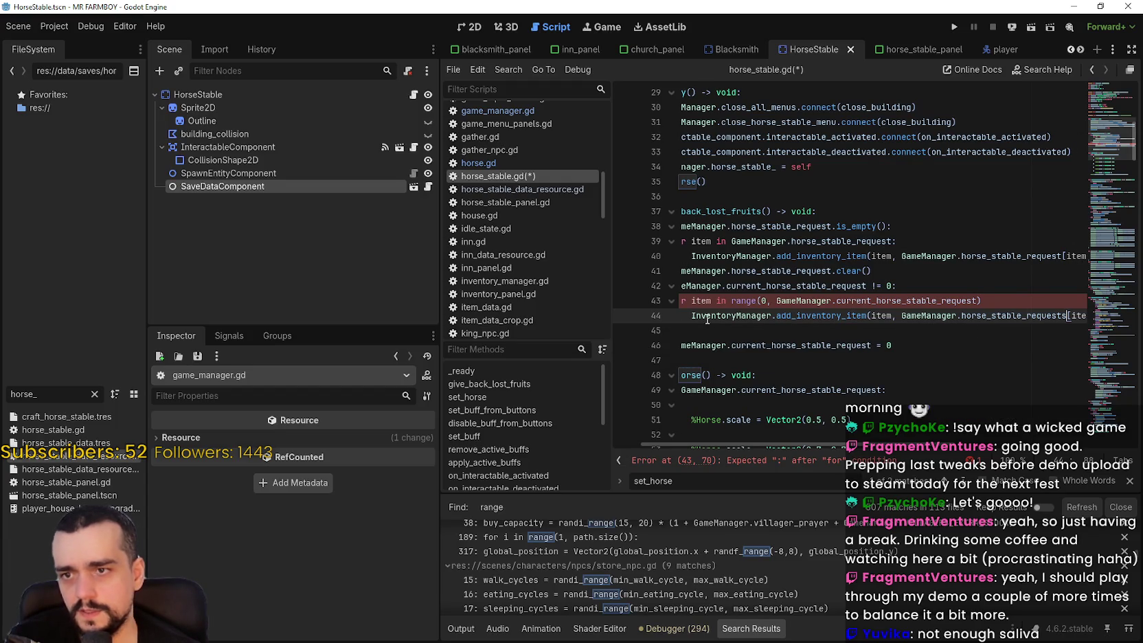
{"action": "mouse_move", "coordinate": [951, 301]}
{"action": "left_mouse_down"}
{"action": "mouse_move", "coordinate": [1075, 295]}
{"action": "mouse_move", "coordinate": [1083, 307]}
{"action": "left_mouse_up"}
{"action": "left_click", "coordinate": [948, 295]}
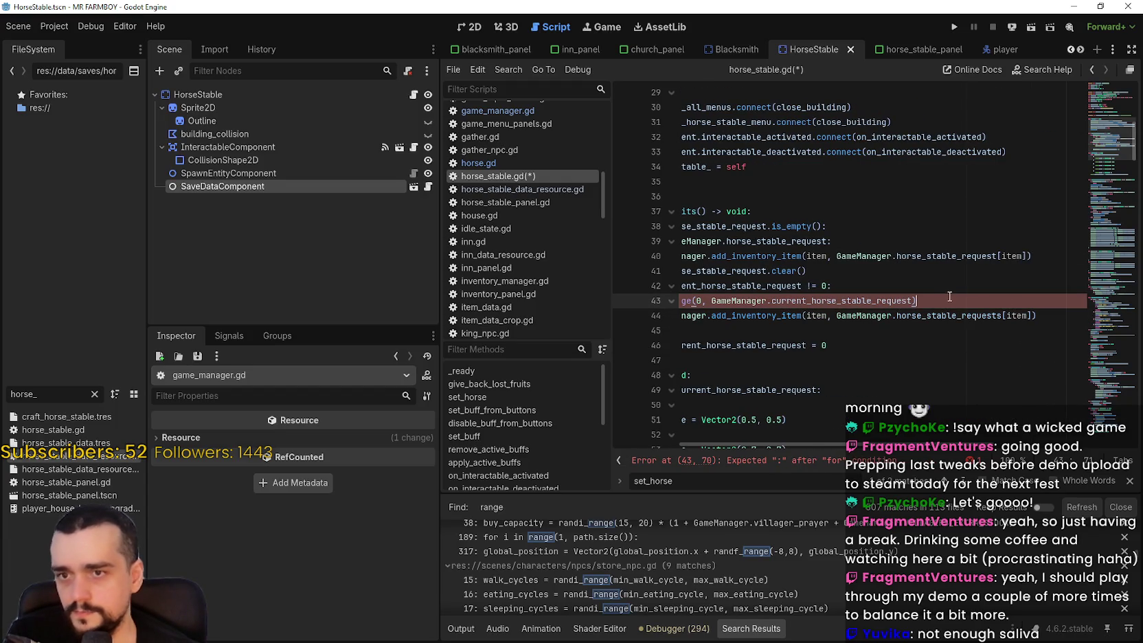
{"action": "type", "text": ":"}
{"action": "key", "text": "Down"}
{"action": "key", "text": "Down"}
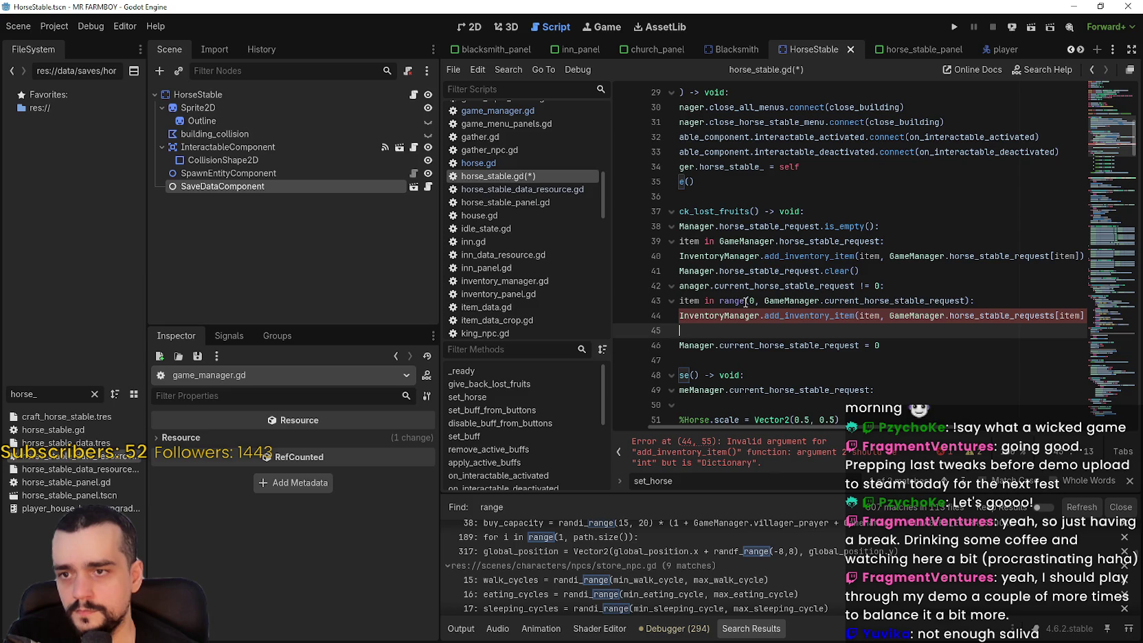
Close the in-script search and inspect the loop variable item used as the dictionary key
{"action": "left_click", "coordinate": [1129, 481]}
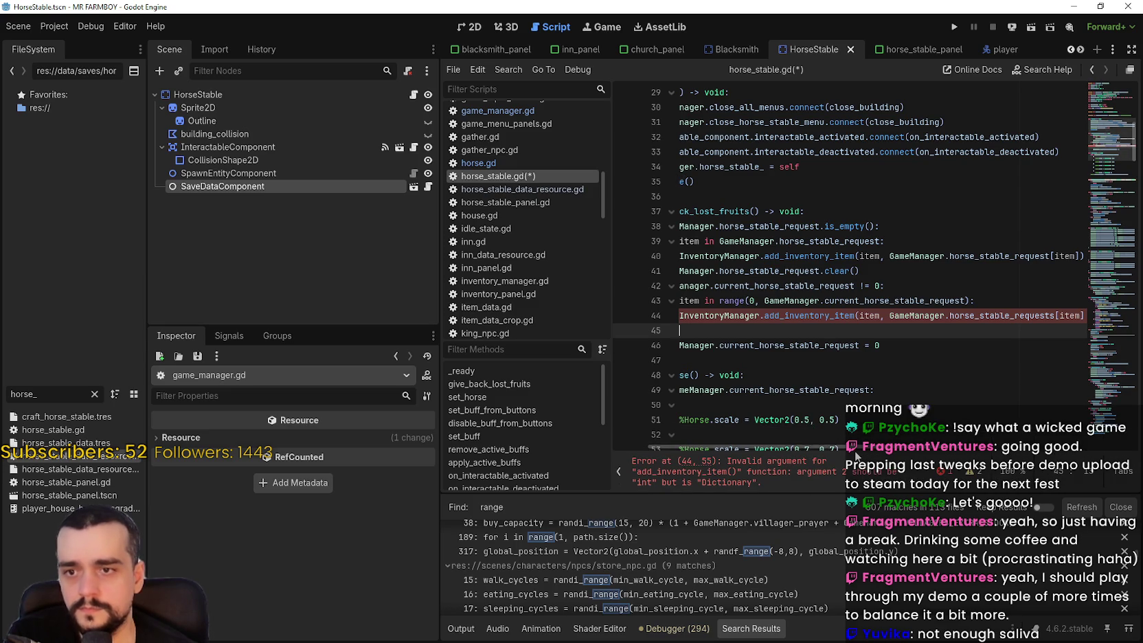
{"action": "double_click", "coordinate": [748, 300]}
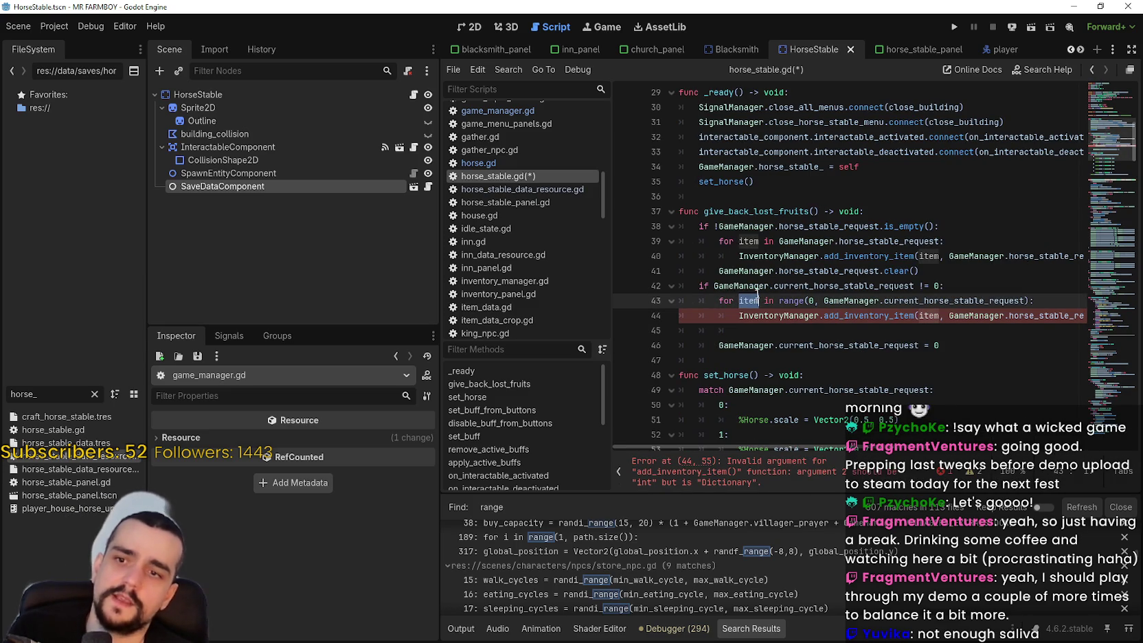
{"action": "left_click", "coordinate": [817, 302]}
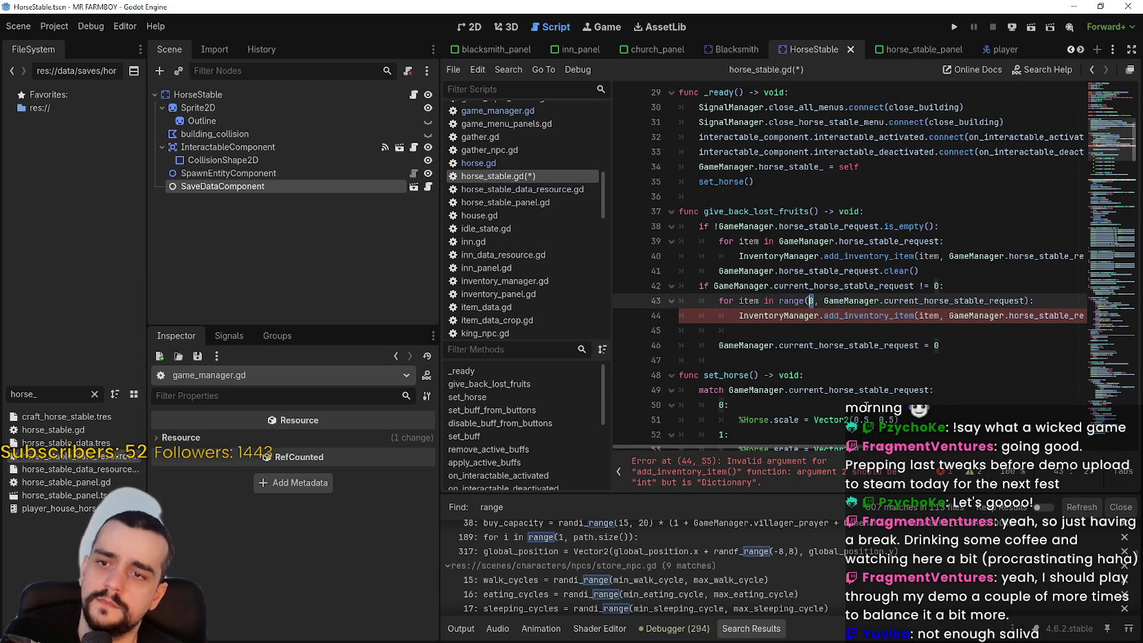
{"action": "left_click_drag", "start_coordinate": [902, 447], "coordinate": [973, 448]}
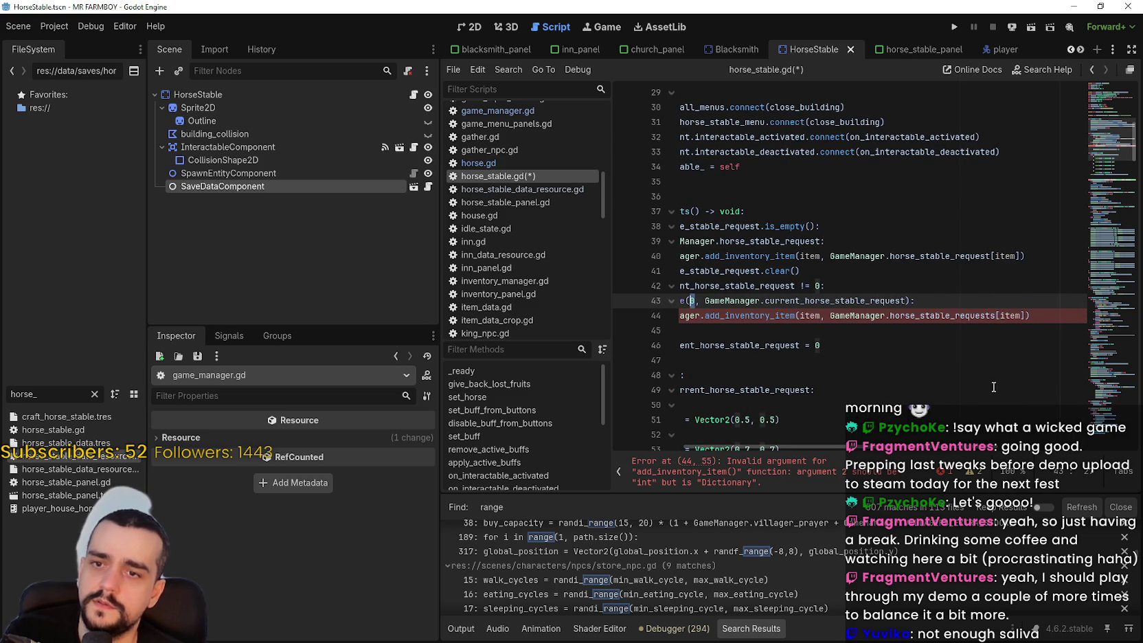
{"action": "double_click", "coordinate": [1011, 316]}
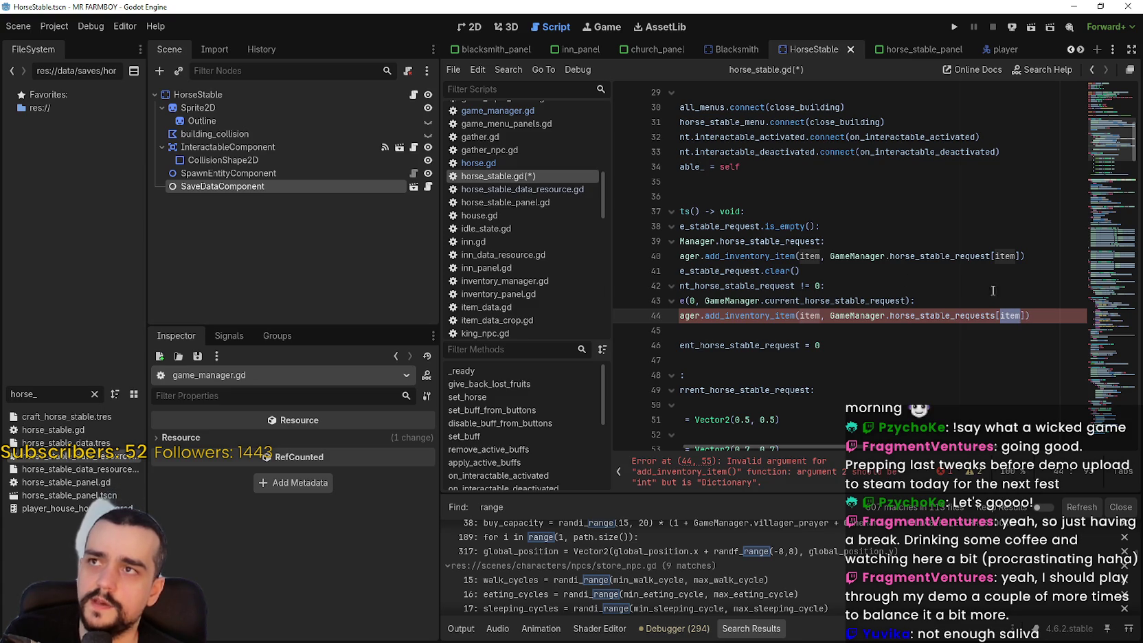
{"action": "right_click", "coordinate": [973, 314]}
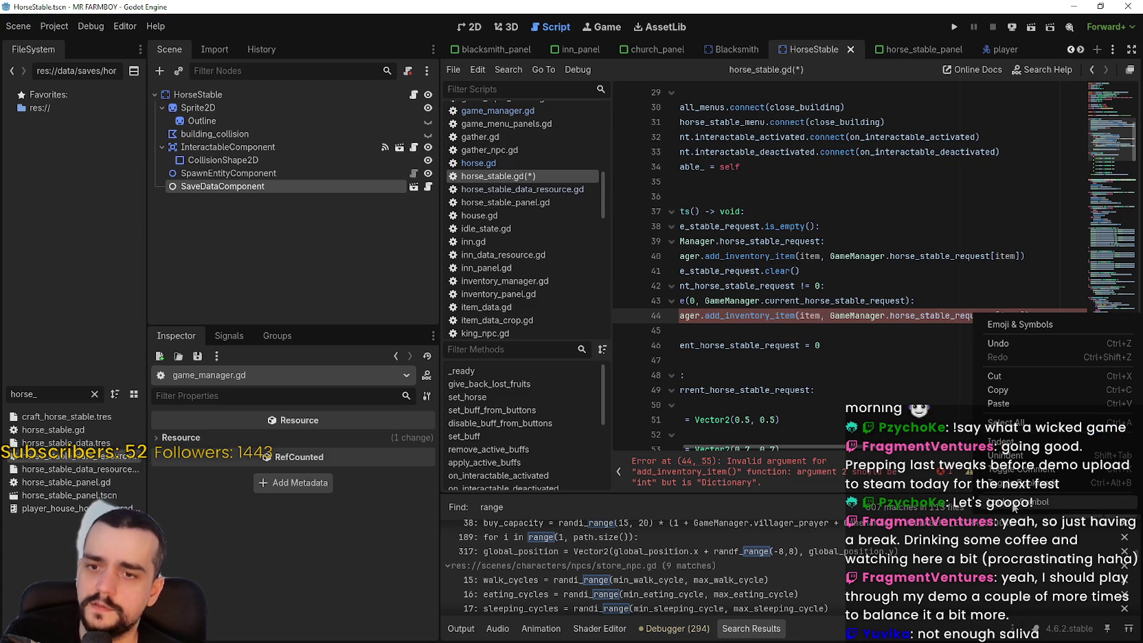
{"action": "left_click", "coordinate": [1013, 505]}
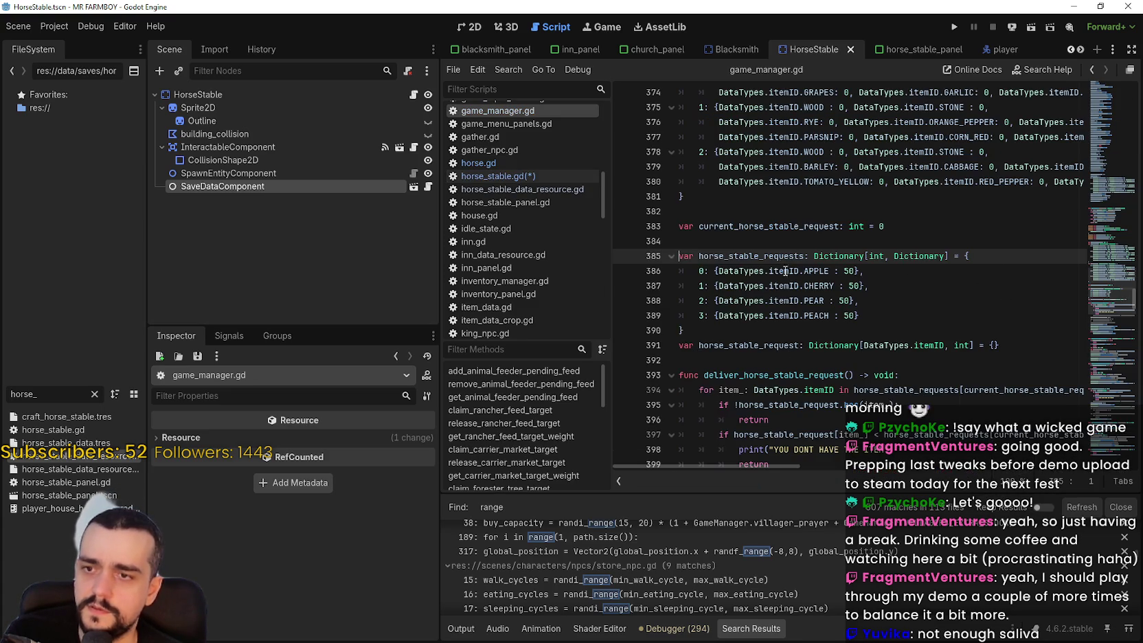
{"action": "left_click", "coordinate": [699, 273]}
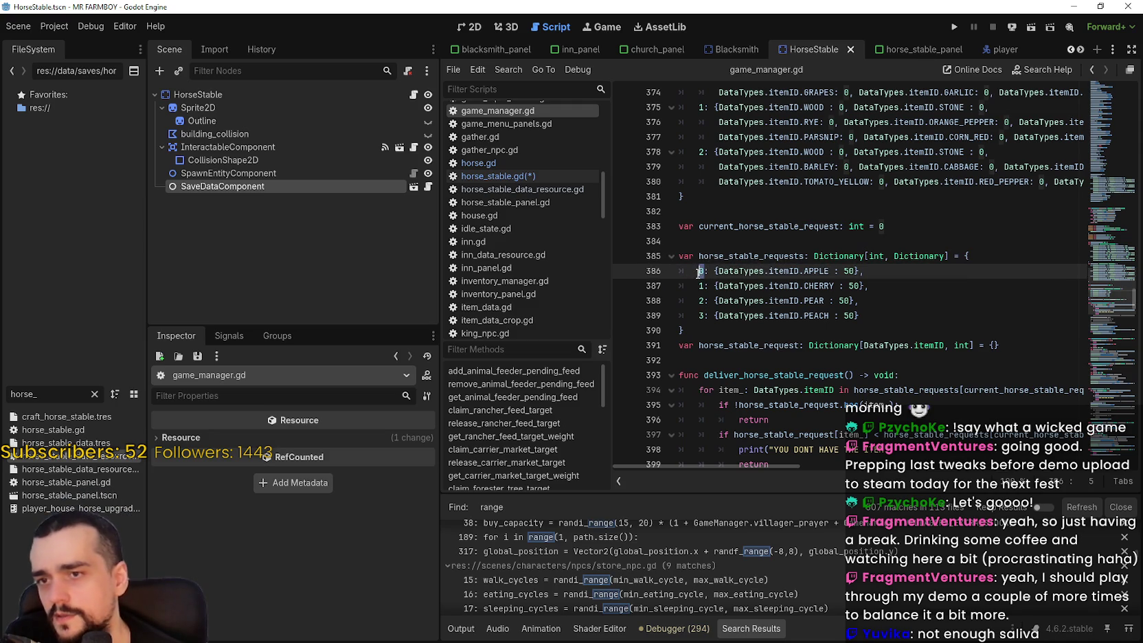
{"action": "double_click", "coordinate": [732, 272]}
{"action": "left_click_drag", "start_coordinate": [732, 272], "coordinate": [849, 270]}
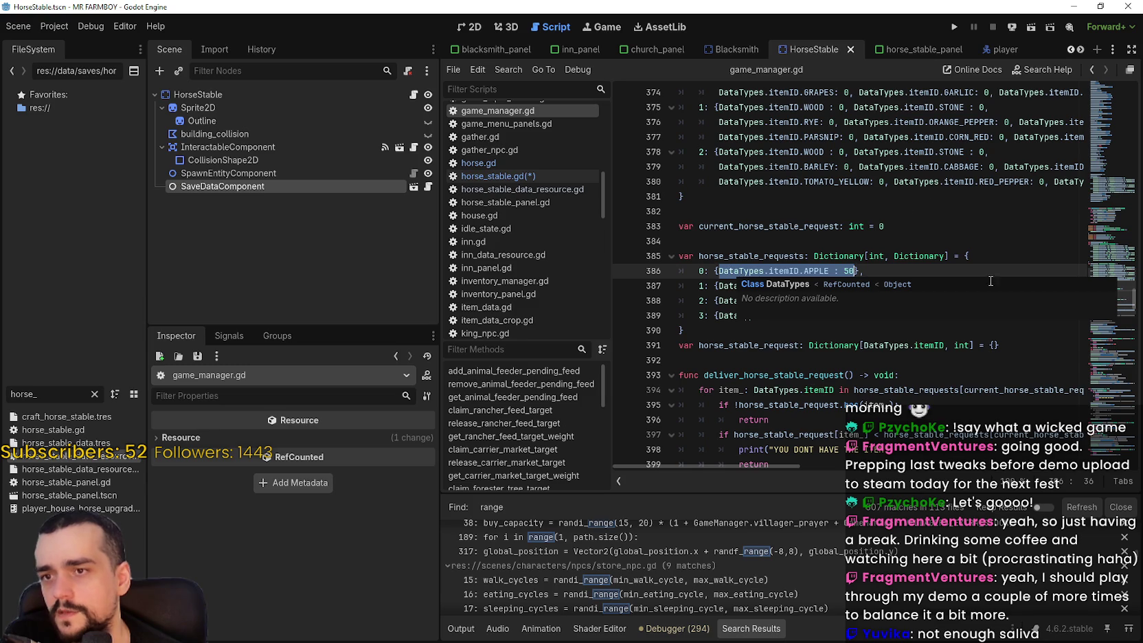
{"action": "left_click", "coordinate": [537, 176]}
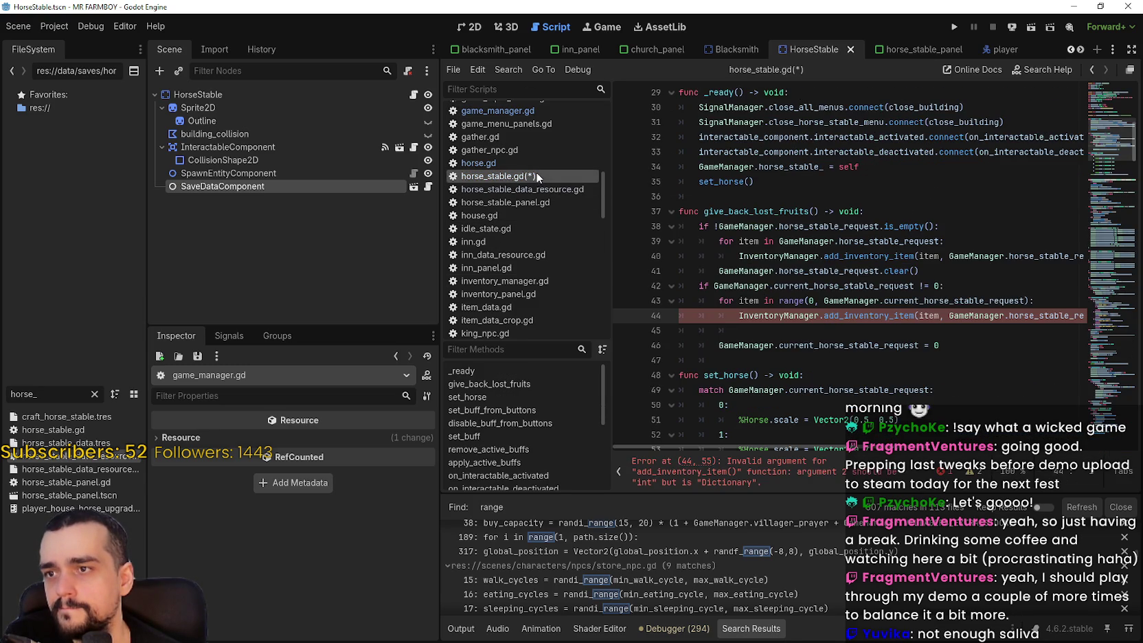
Replace the for loop with 'match GameManager.current_horse_stable_request:' and case lines 3, 2 and 1
{"action": "left_click", "coordinate": [783, 332]}
{"action": "mouse_move", "coordinate": [783, 333]}
{"action": "left_mouse_down"}
{"action": "mouse_move", "coordinate": [652, 257]}
{"action": "mouse_move", "coordinate": [585, 271]}
{"action": "left_mouse_up"}
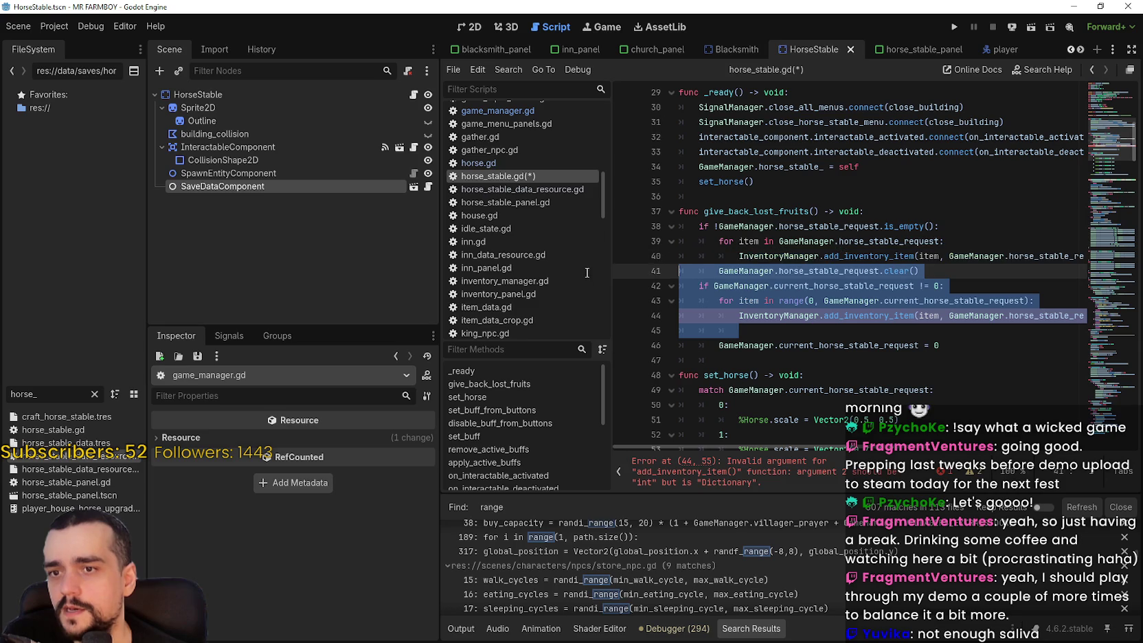
{"action": "mouse_move", "coordinate": [735, 320]}
{"action": "left_mouse_down"}
{"action": "mouse_move", "coordinate": [771, 341]}
{"action": "mouse_move", "coordinate": [712, 301]}
{"action": "left_mouse_up"}
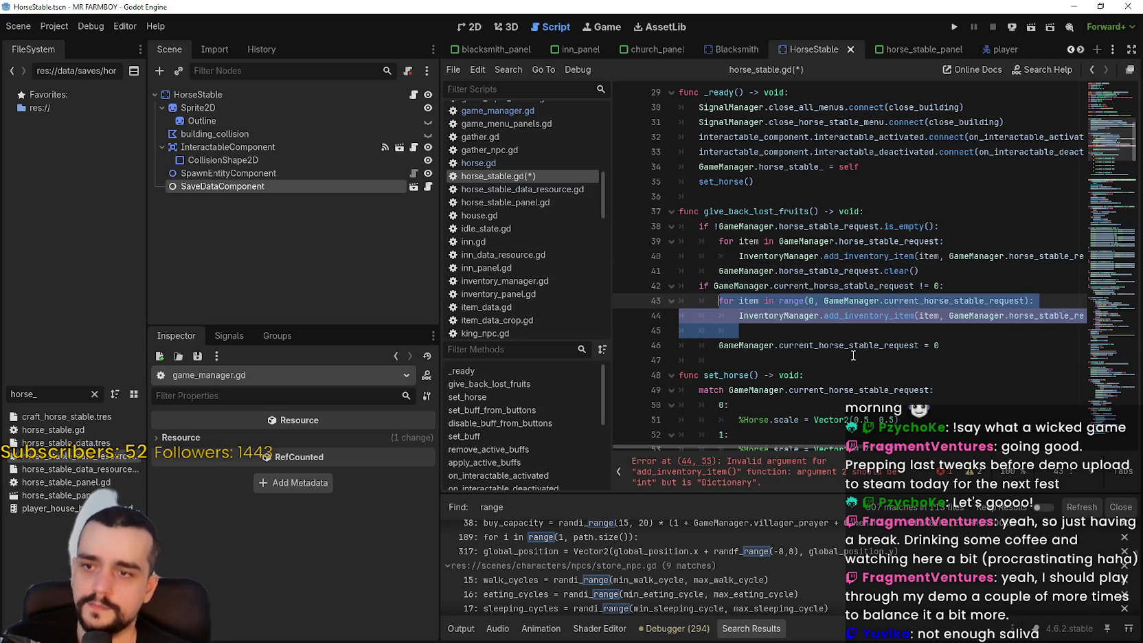
{"action": "type", "text": "match "}
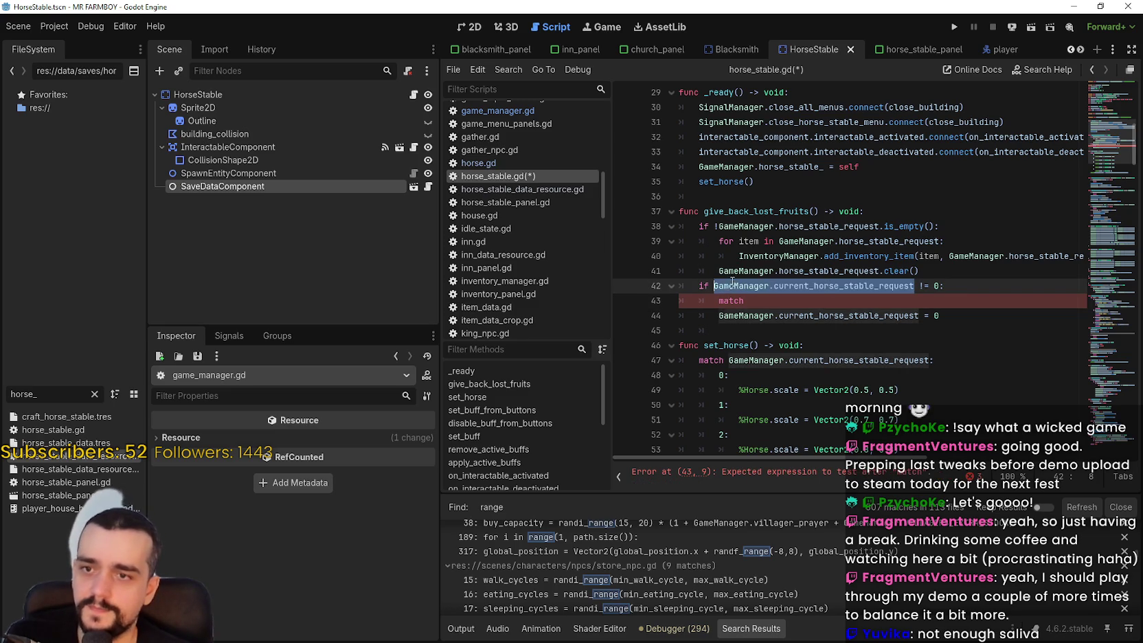
{"action": "type", "text": "GameManager.current_horse_stable_request:"}
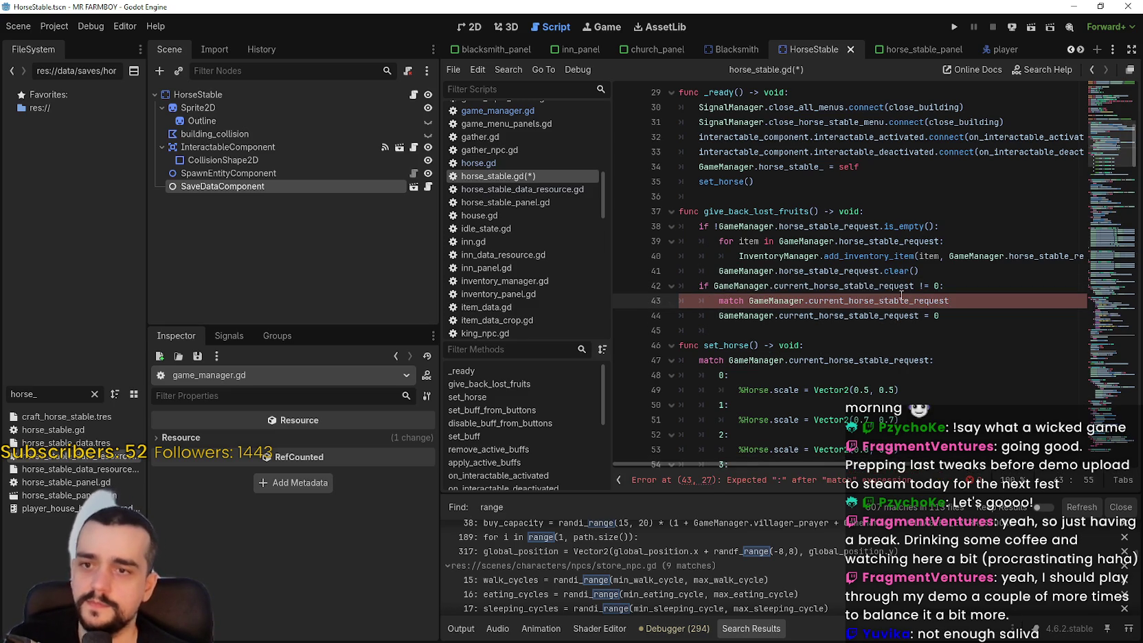
{"action": "key", "text": "Return"}
{"action": "type", "text": "3:"}
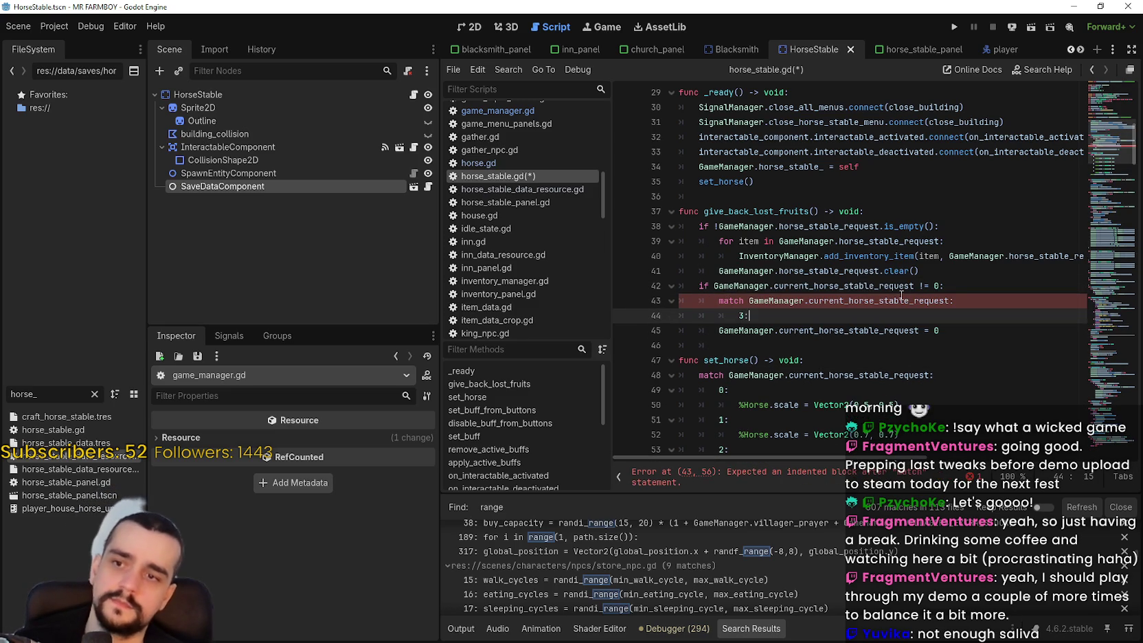
{"action": "key", "text": "Return"}
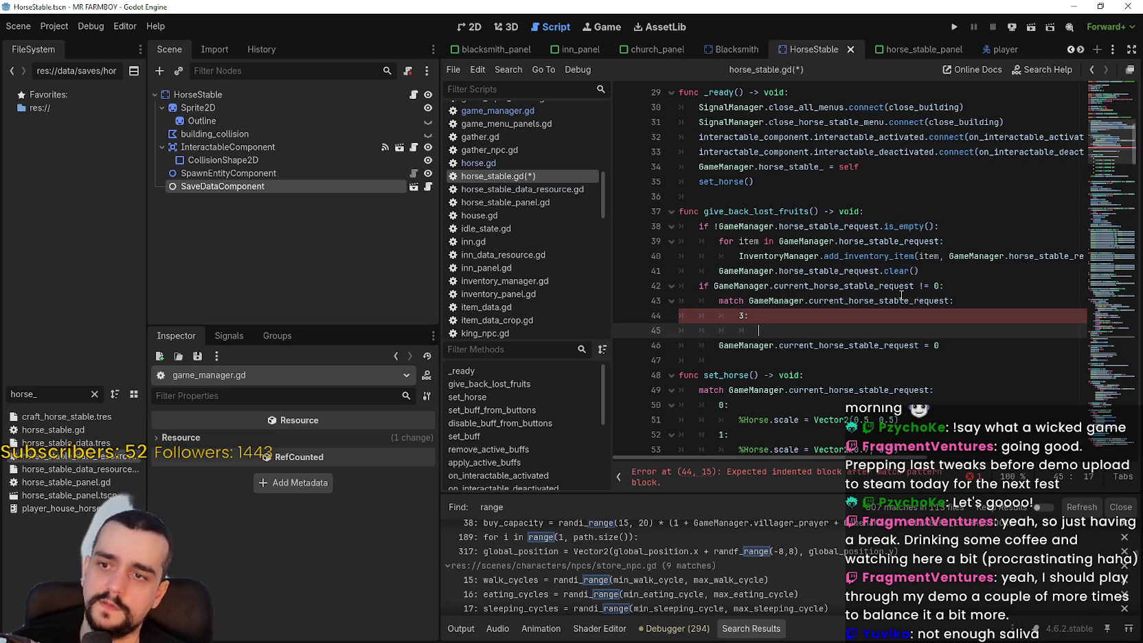
{"action": "type", "text": "2:"}
{"action": "key", "text": "Return"}
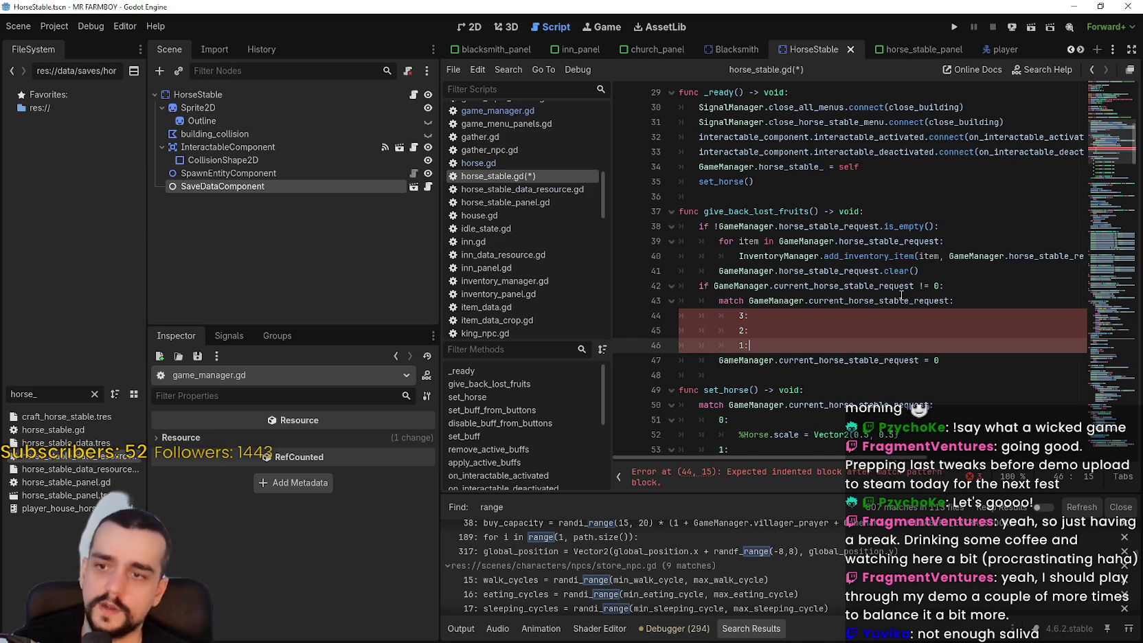
Paste the add_inventory_item line under case 3 and select its horse_stable_request[item] argument
{"action": "left_click", "coordinate": [854, 315]}
{"action": "key", "text": "Return"}
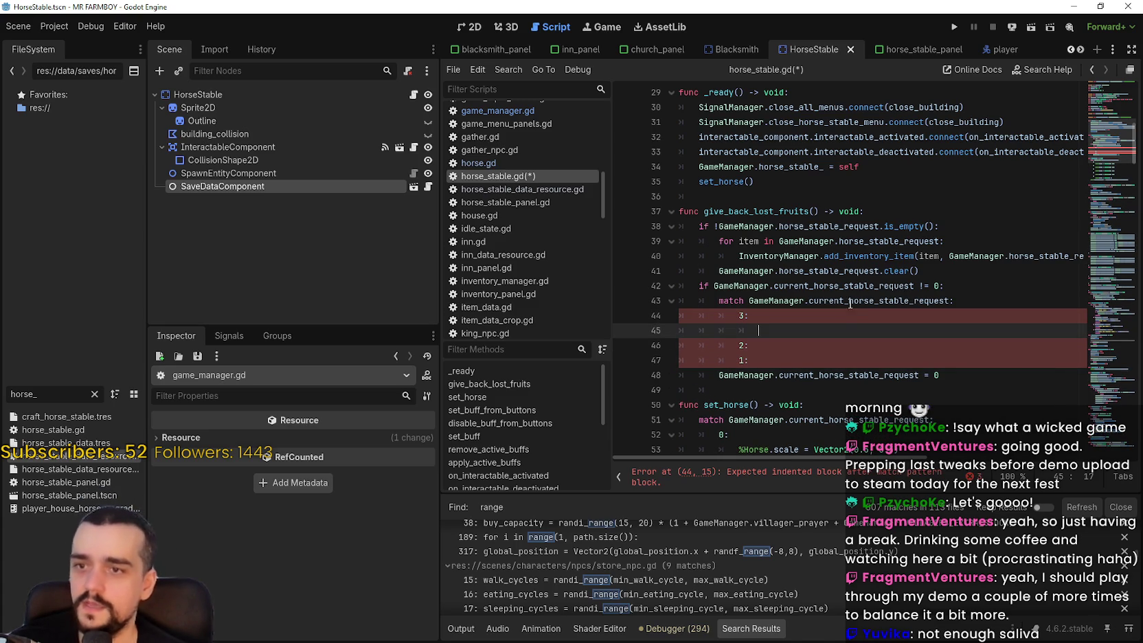
{"action": "triple_click", "coordinate": [908, 258]}
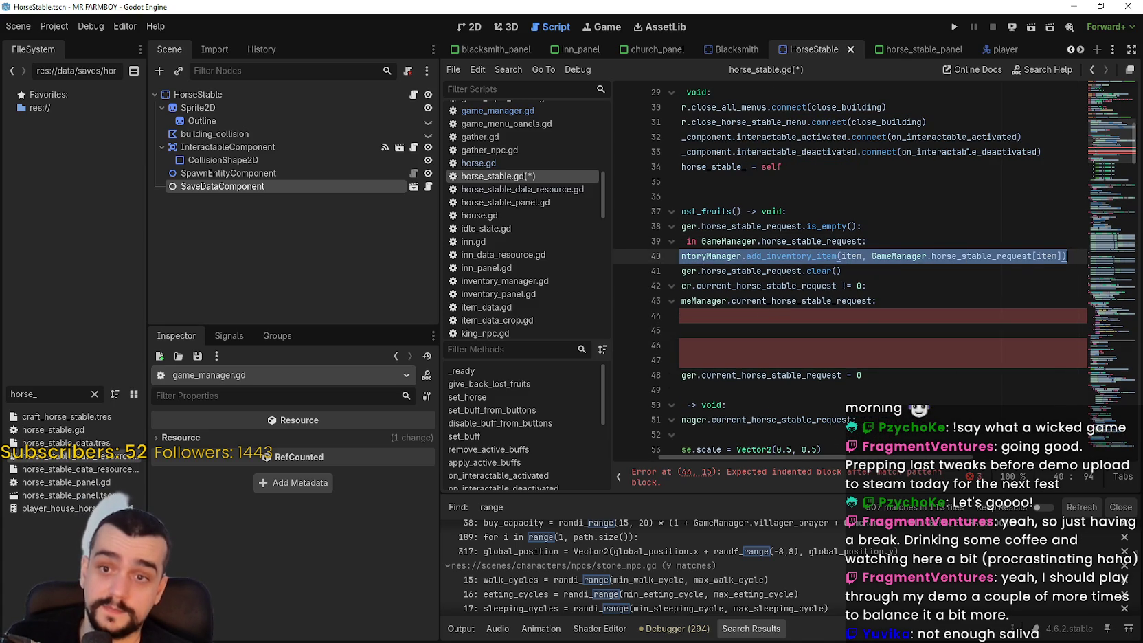
{"action": "left_click", "coordinate": [886, 324]}
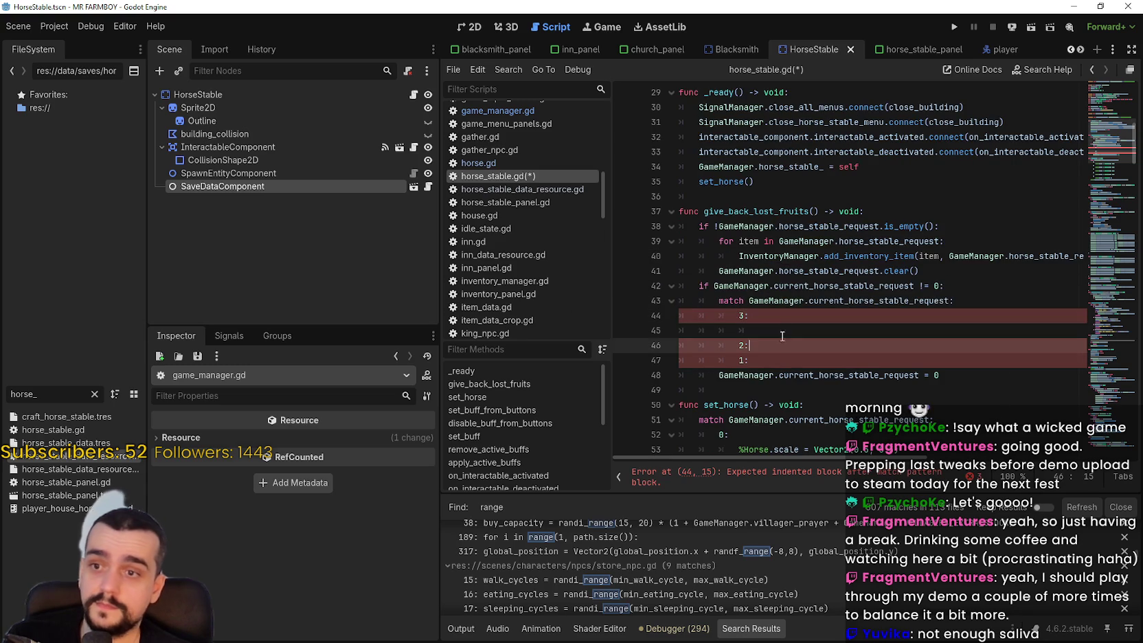
{"action": "left_click", "coordinate": [788, 332]}
{"action": "key", "text": "ctrl+v"}
{"action": "left_click_drag", "start_coordinate": [1025, 332], "coordinate": [883, 328]}
{"action": "left_click_drag", "start_coordinate": [1062, 331], "coordinate": [873, 327]}
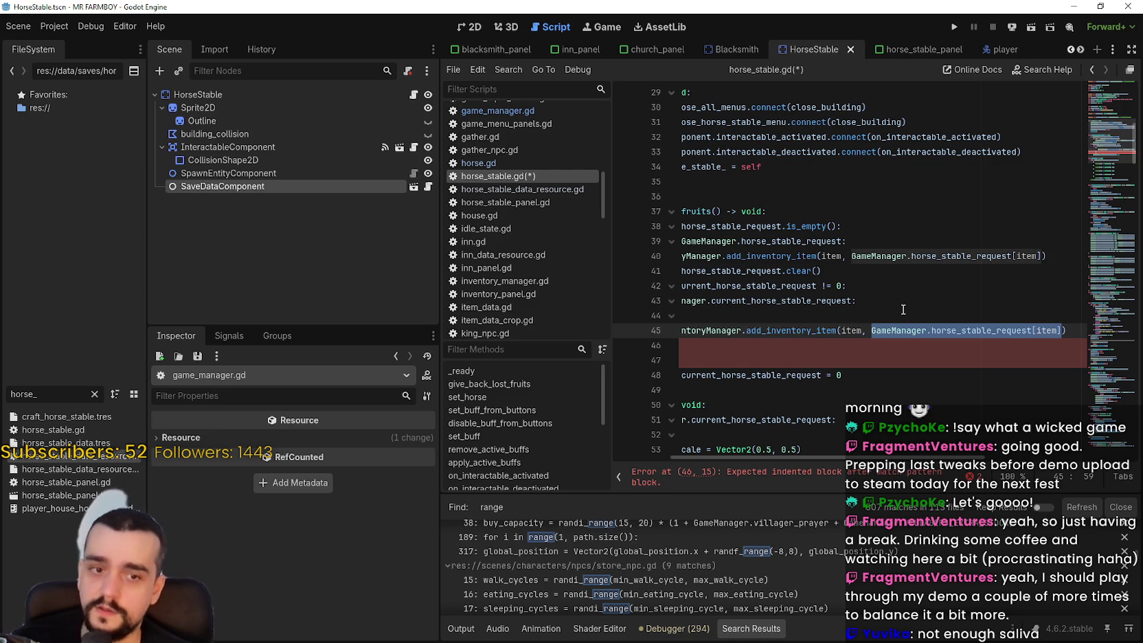
Make case 3's call add 50 DataTypes.itemID.APPLE
{"action": "type", "text": "50"}
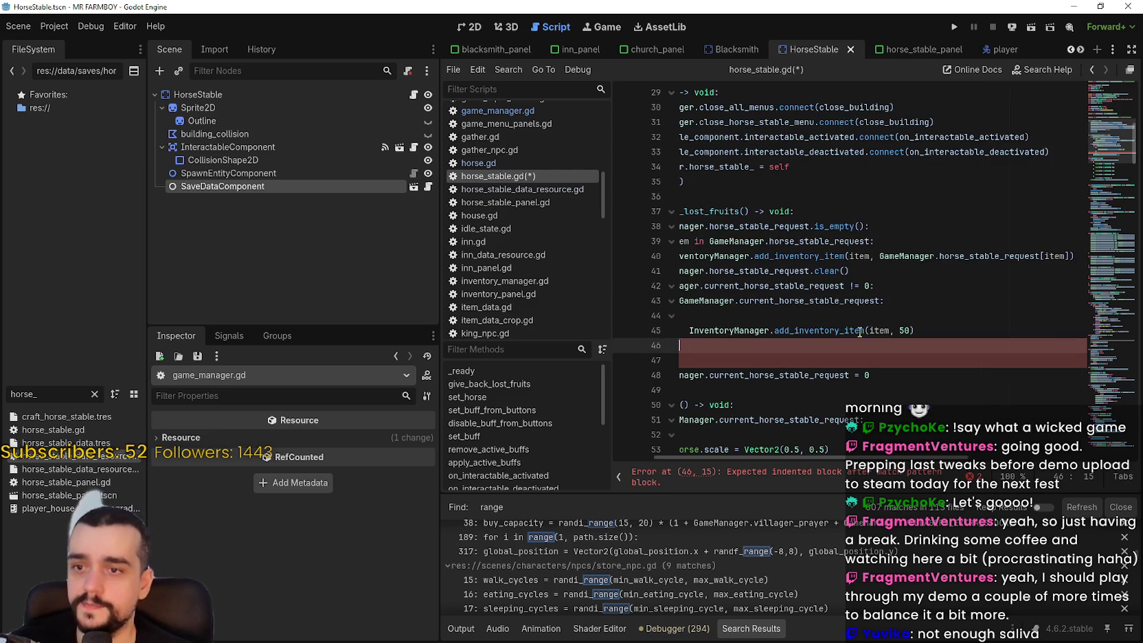
{"action": "double_click", "coordinate": [880, 330]}
{"action": "type", "text": "Da"}
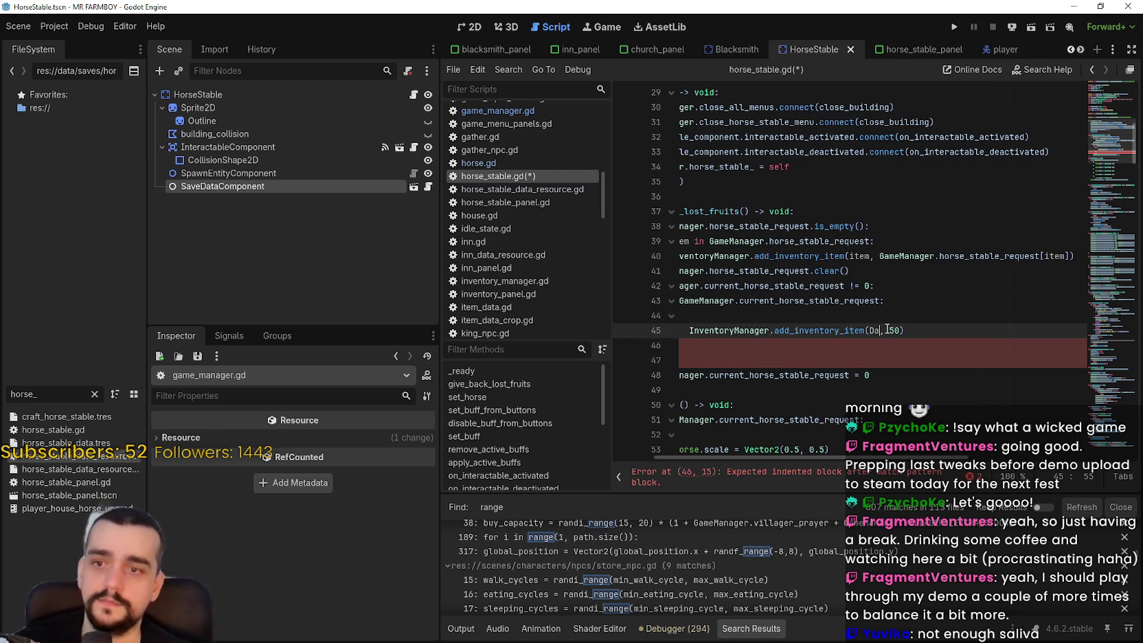
{"action": "type", "text": "taTypes."}
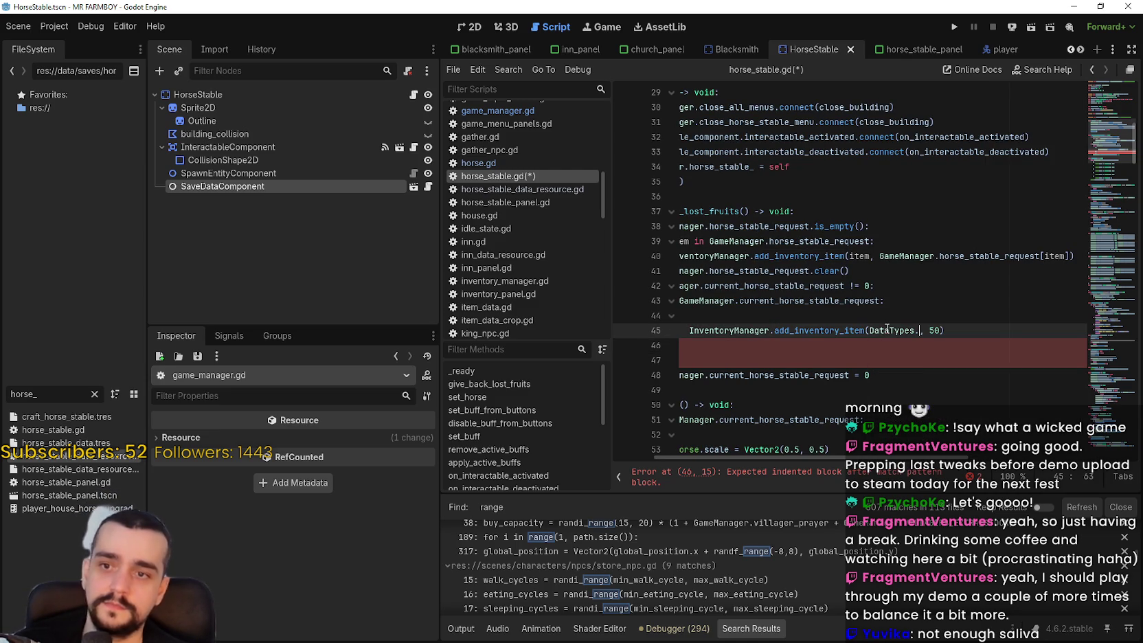
{"action": "type", "text": "itemID."}
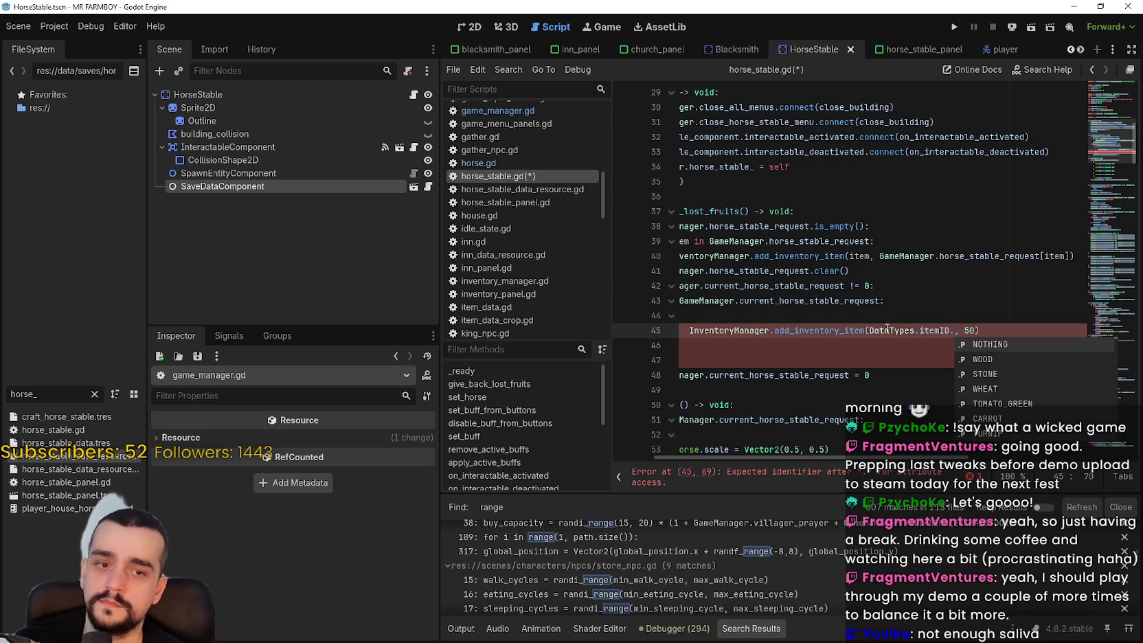
{"action": "type", "text": "A"}
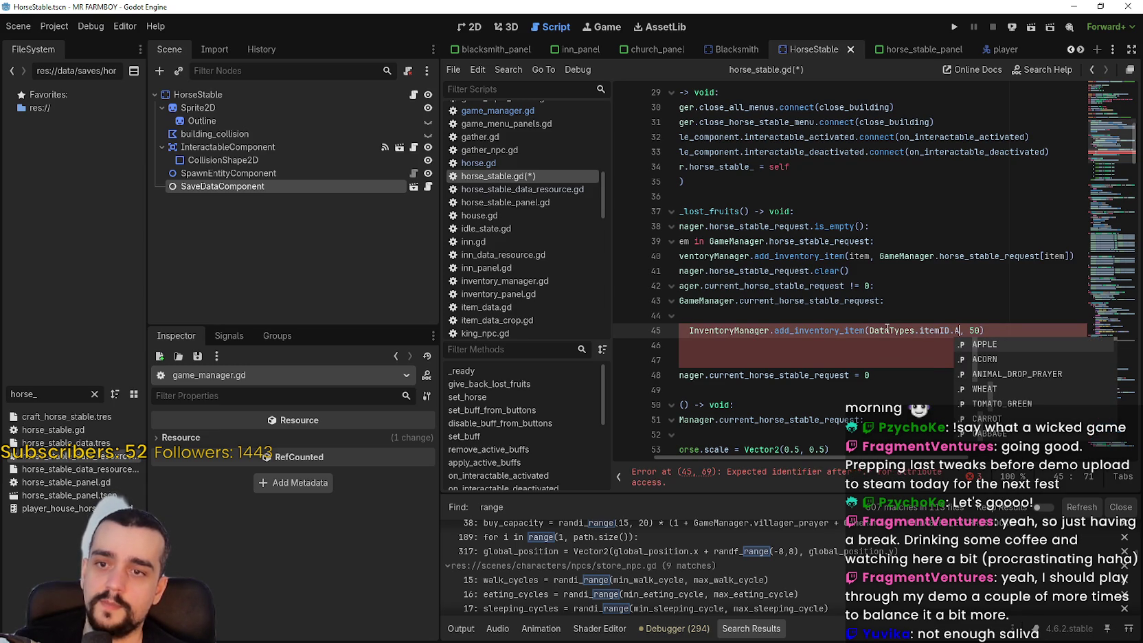
{"action": "type", "text": "pp"}
{"action": "key", "text": "Return"}
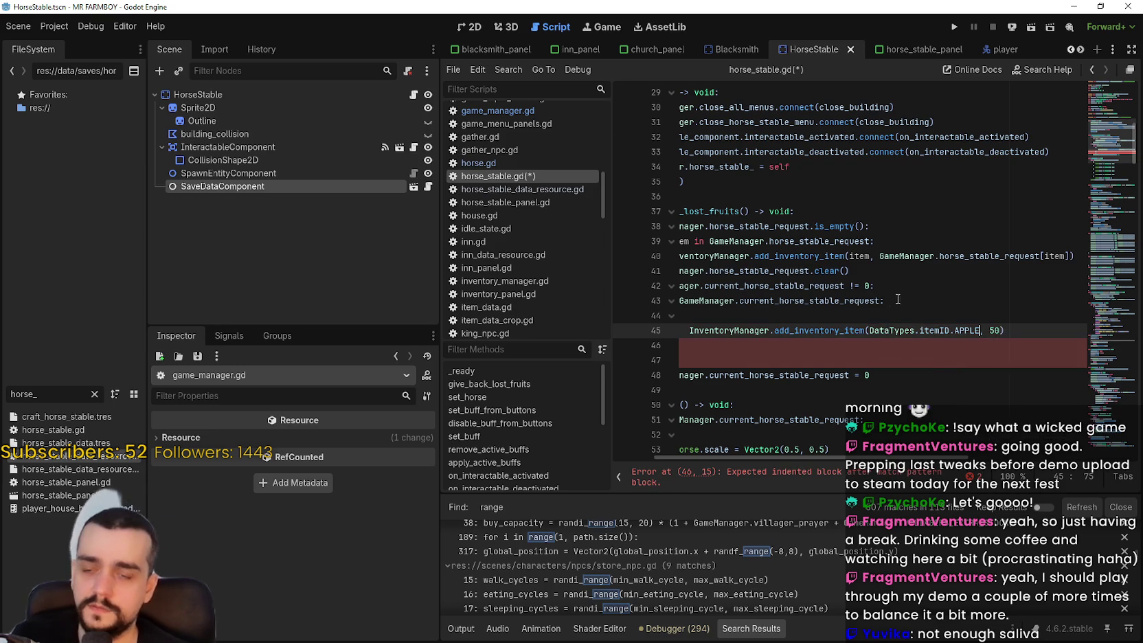
Copy the 50 APPLE refund line under cases 2 and 1
{"action": "mouse_move", "coordinate": [1032, 332]}
{"action": "left_mouse_down"}
{"action": "mouse_move", "coordinate": [694, 332]}
{"action": "mouse_move", "coordinate": [768, 332]}
{"action": "left_mouse_up"}
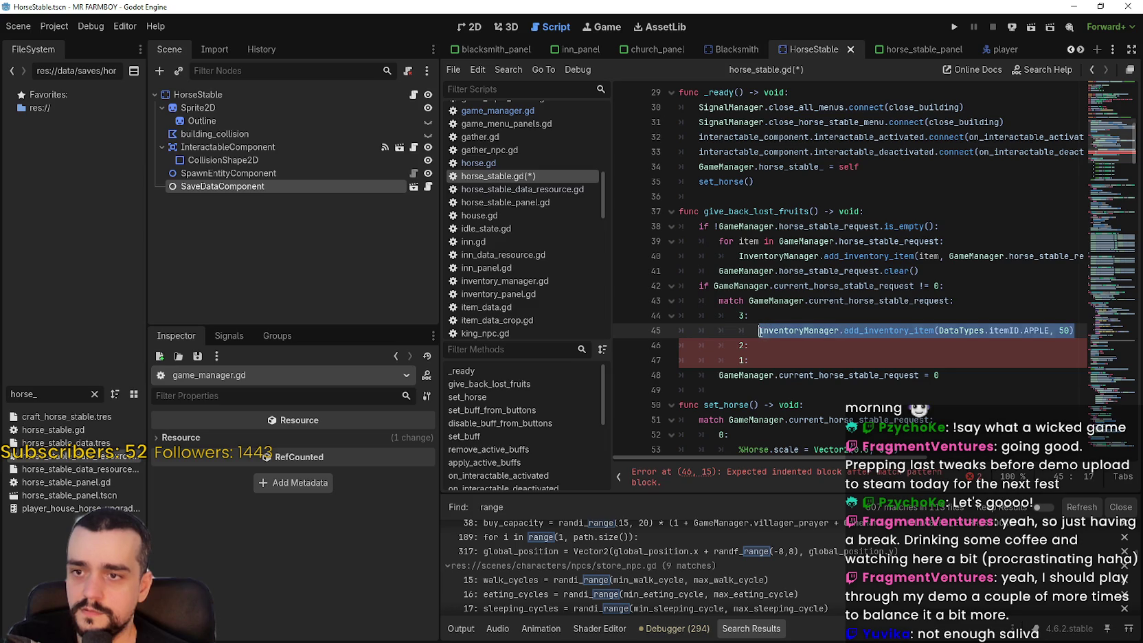
{"action": "left_click", "coordinate": [771, 344]}
{"action": "key", "text": "Return"}
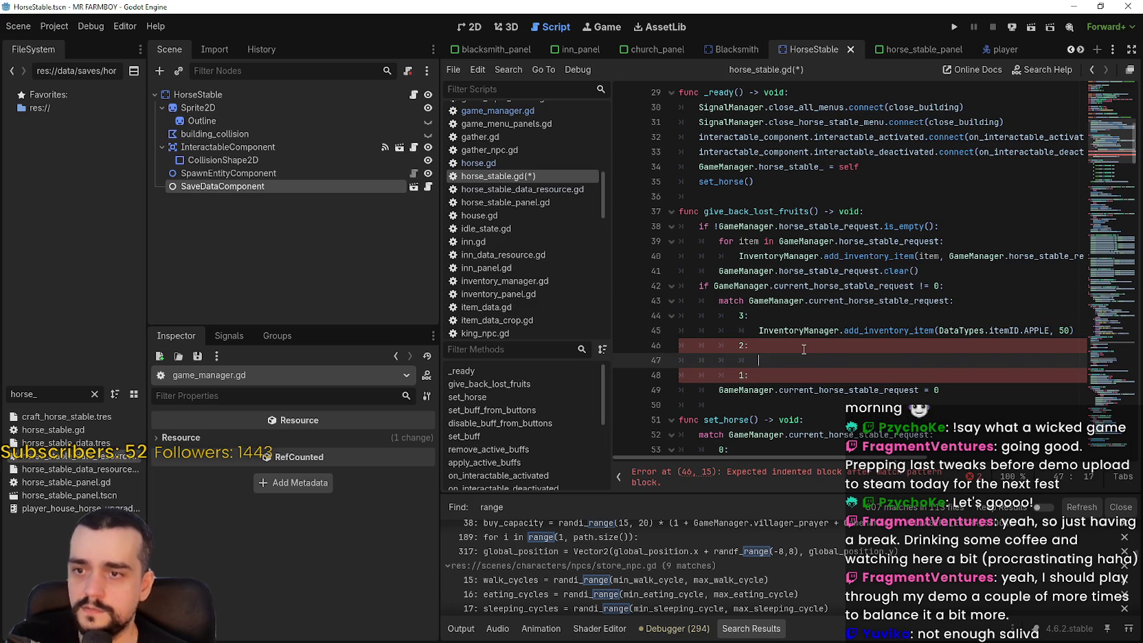
{"action": "type", "text": "InventoryManager.add_inventory_item(DataTypes.itemID.APPLE, 50)"}
{"action": "left_click", "coordinate": [776, 380]}
{"action": "key", "text": "Return"}
{"action": "key", "text": "ctrl+v"}
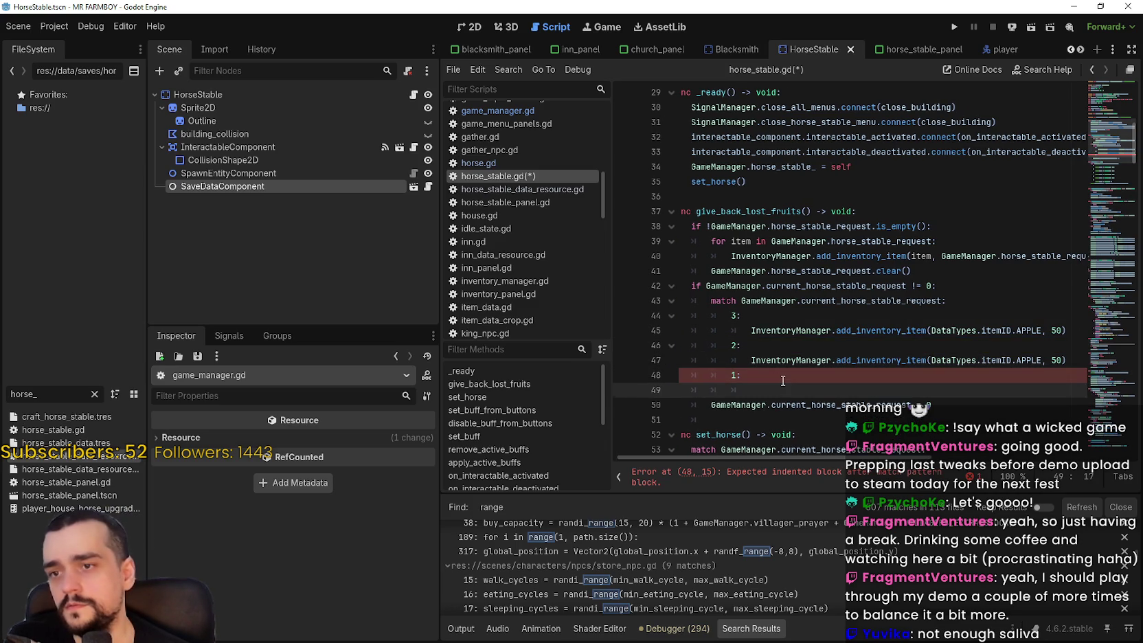
Add a second line to case 2 that refunds 50 CHERRY
{"action": "mouse_move", "coordinate": [1073, 360]}
{"action": "left_mouse_down"}
{"action": "mouse_move", "coordinate": [824, 343]}
{"action": "mouse_move", "coordinate": [750, 362]}
{"action": "left_mouse_up"}
{"action": "key", "text": "ctrl+c"}
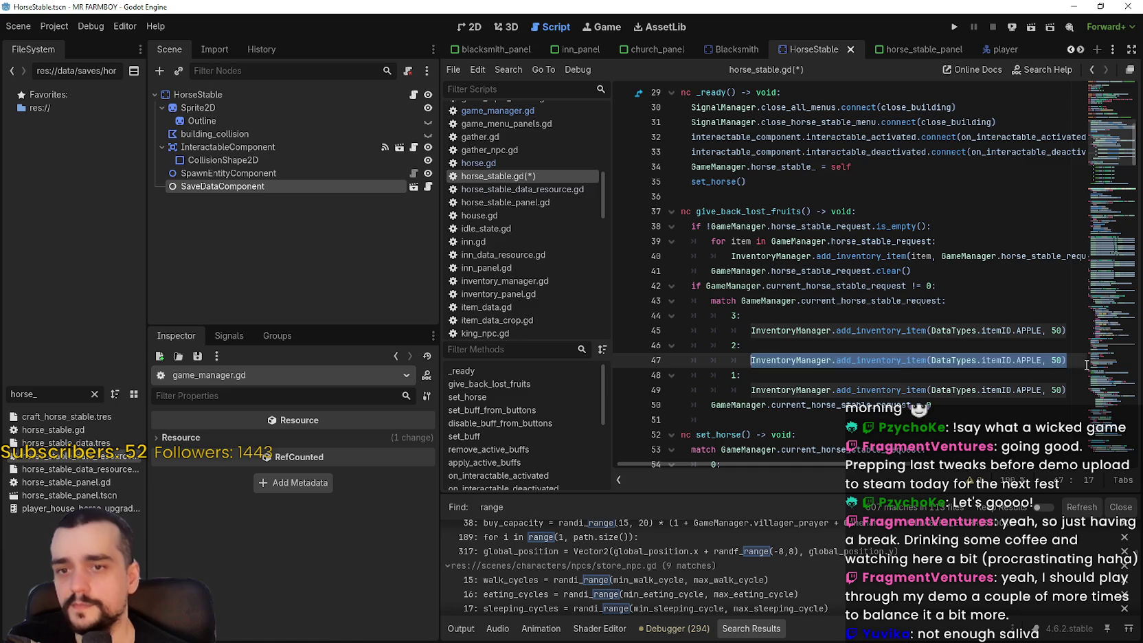
{"action": "left_click", "coordinate": [1075, 357]}
{"action": "key", "text": "Return"}
{"action": "key", "text": "ctrl+v"}
{"action": "left_click", "coordinate": [1083, 409]}
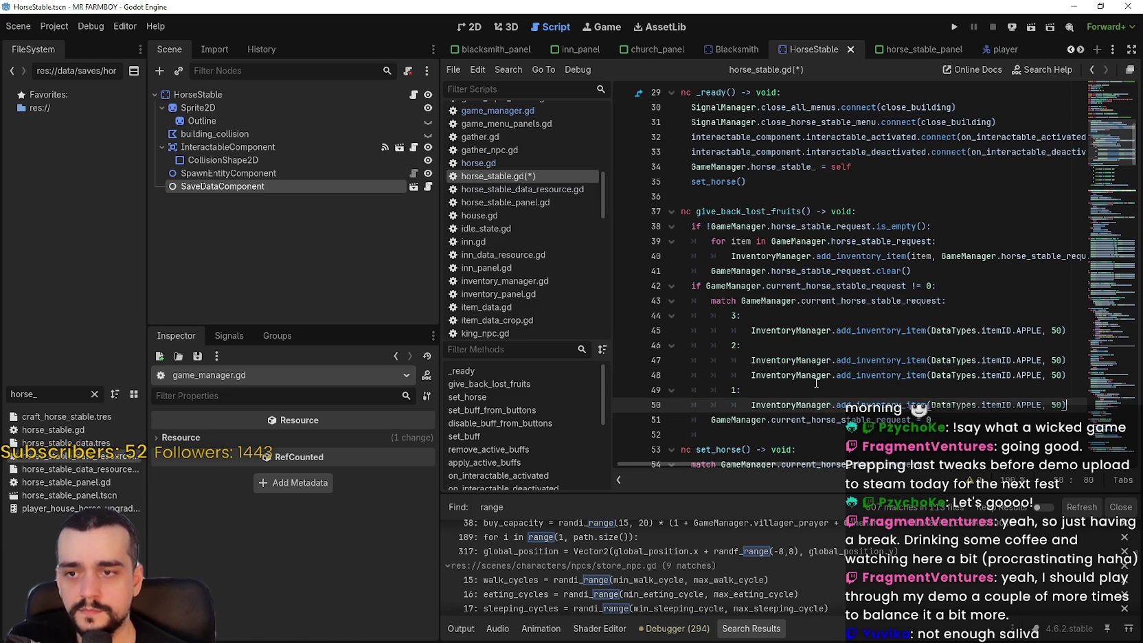
{"action": "double_click", "coordinate": [1035, 376]}
{"action": "type", "text": "Che"}
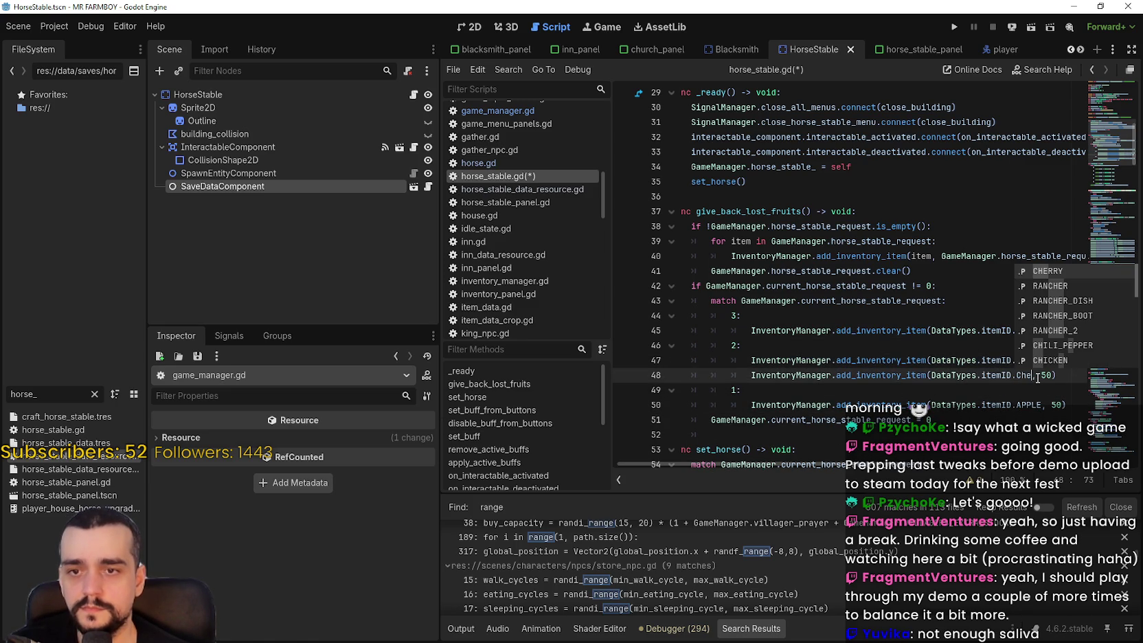
{"action": "key", "text": "Return"}
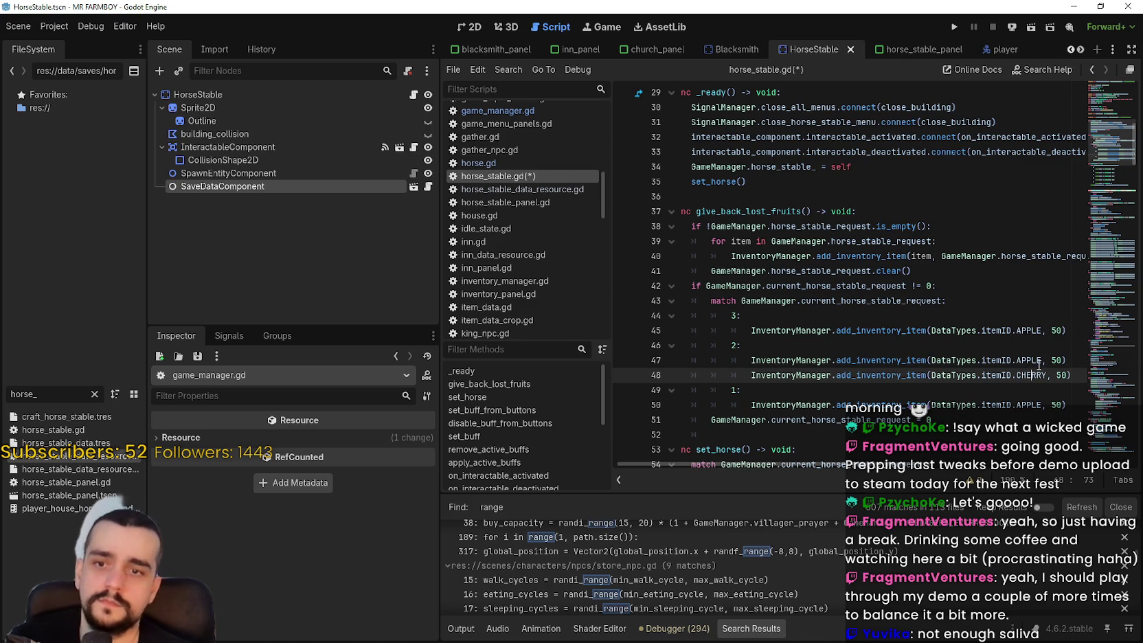
{"action": "double_click", "coordinate": [1036, 361]}
{"action": "left_click", "coordinate": [1077, 375]}
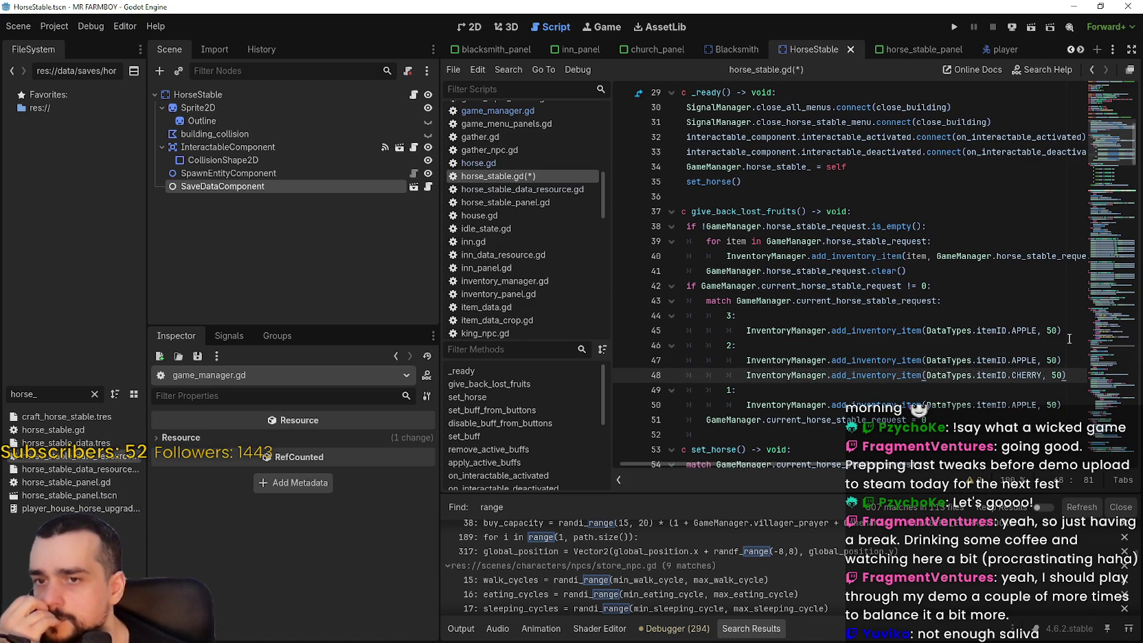
{"action": "left_click", "coordinate": [1068, 345]}
{"action": "left_click", "coordinate": [1068, 325]}
Copy the 50 CHERRY refund line into cases 1 and 3
{"action": "left_click_drag", "start_coordinate": [1074, 375], "coordinate": [741, 381]}
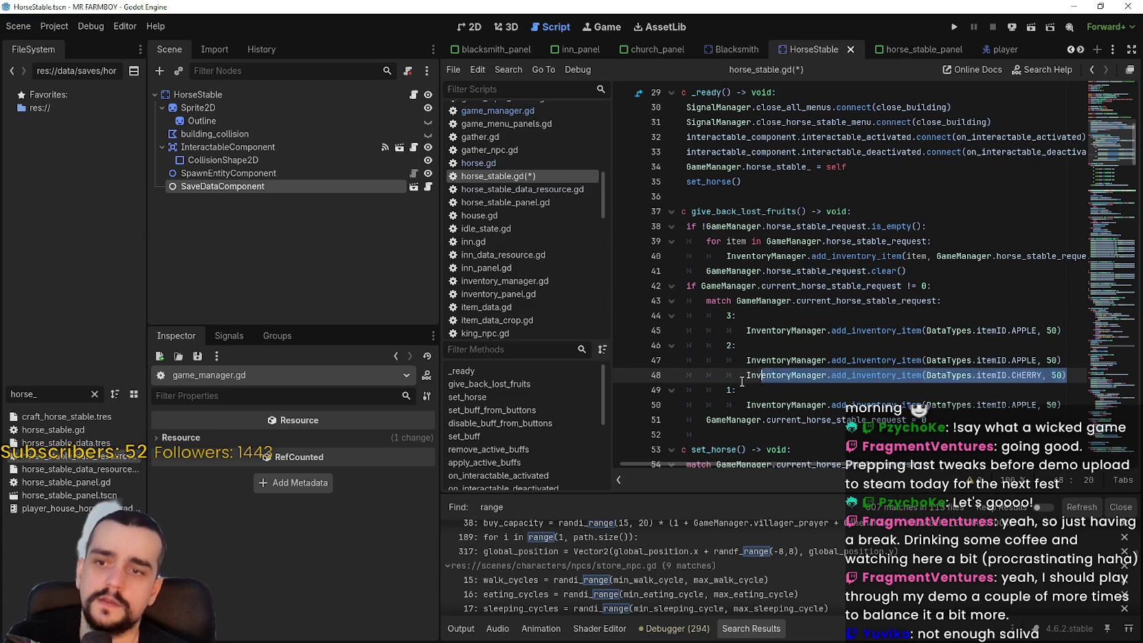
{"action": "left_click", "coordinate": [1083, 409]}
{"action": "key", "text": "Return"}
{"action": "type", "text": "InventoryManager.add_inventory_item(DataTypes.itemID.CHERRY, 50)"}
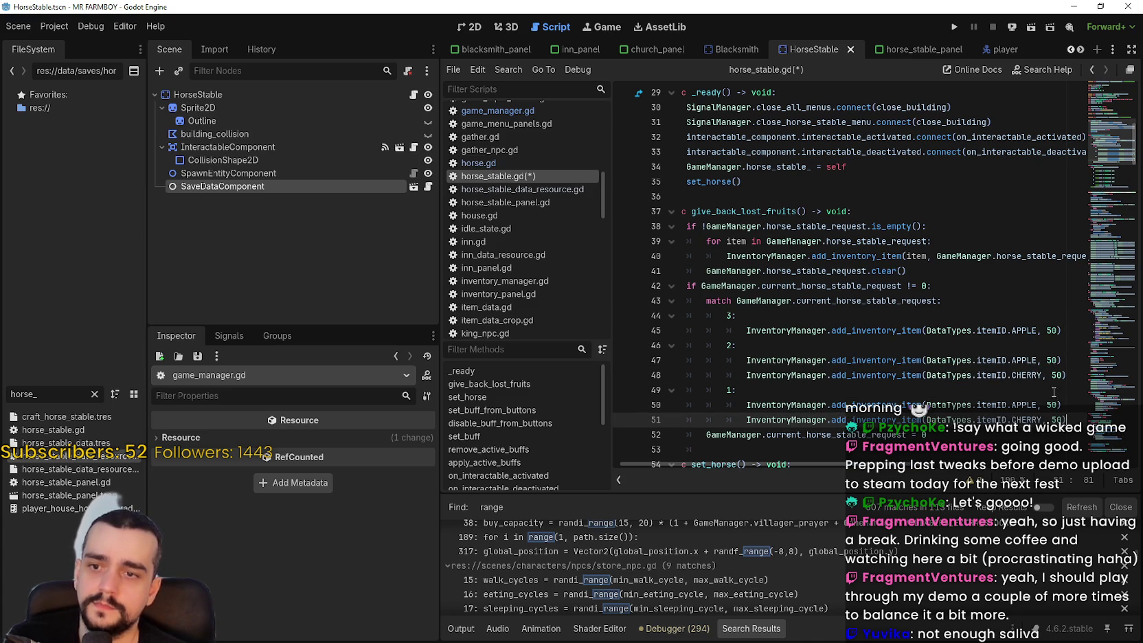
{"action": "left_click", "coordinate": [1073, 336]}
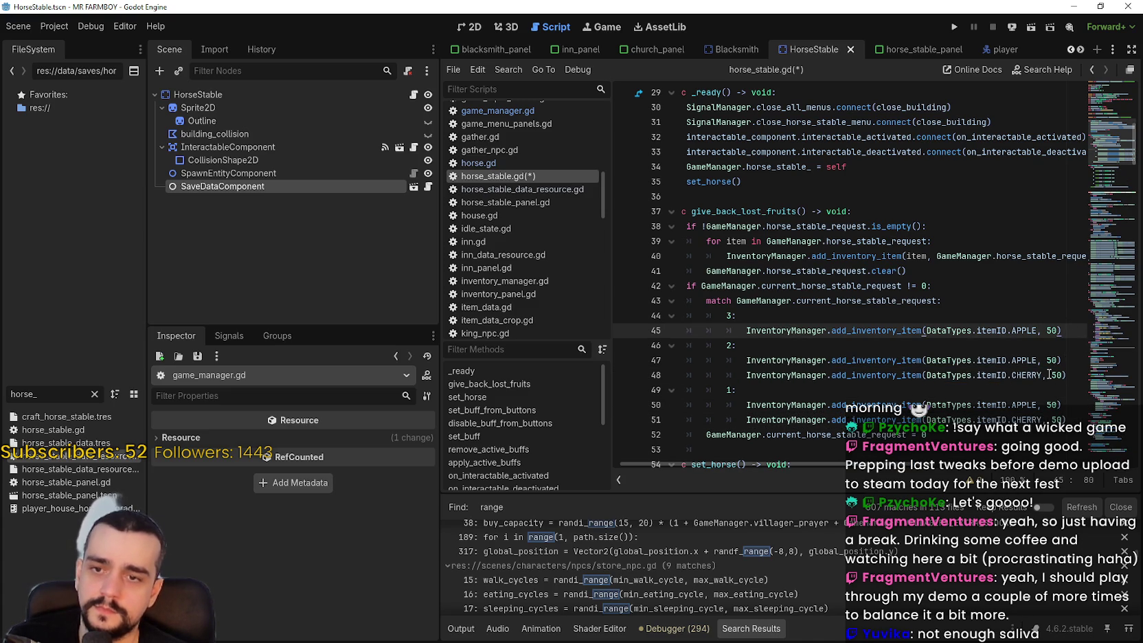
{"action": "key", "text": "Return"}
{"action": "type", "text": "InventoryManager.add_inventory_item(DataTypes.itemID.CHERRY, 50)"}
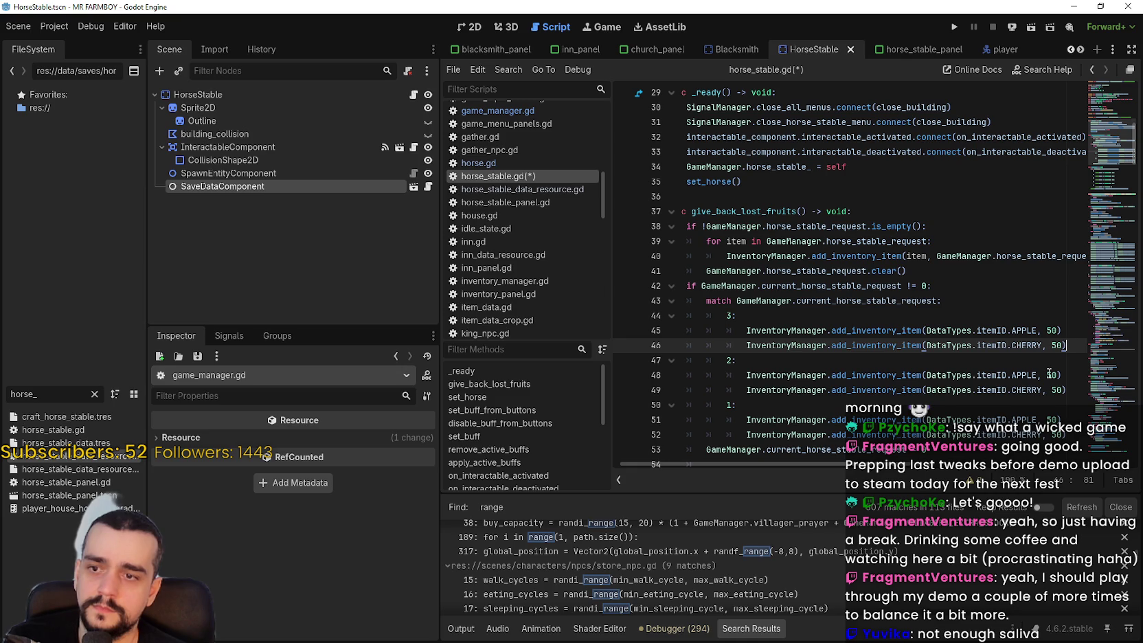
{"action": "key", "text": "Return"}
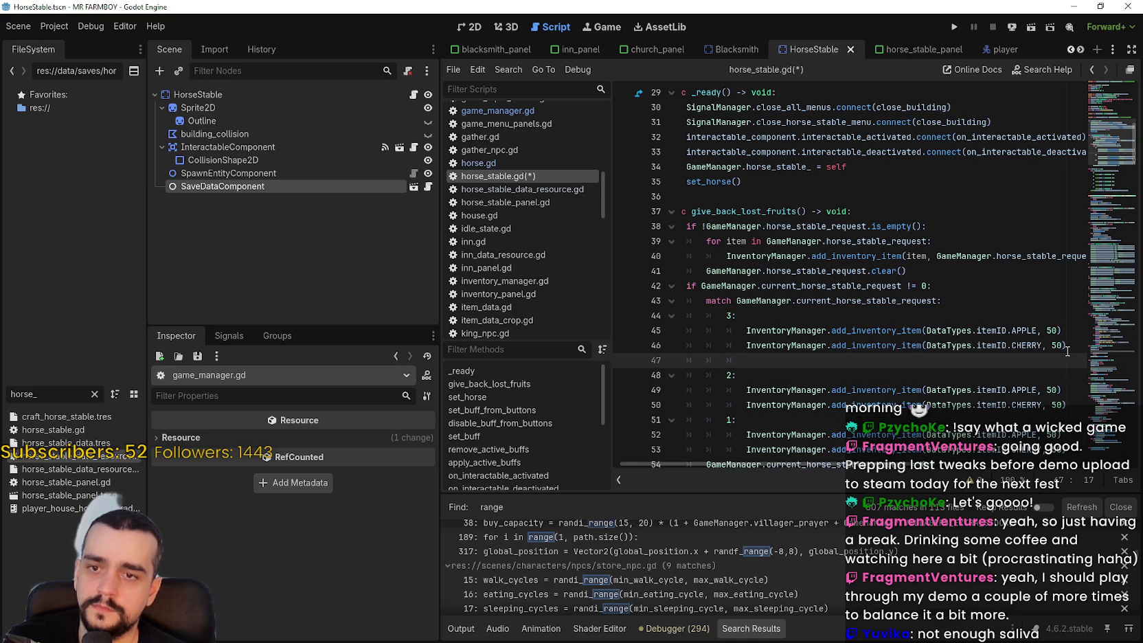
Add a third case 3 refund line giving 50 DataTypes.itemID.PEAR
{"action": "type", "text": "InventoryManager.add_inventory_item(DataTypes.itemID.CHERRY, 50)"}
{"action": "double_click", "coordinate": [1030, 360]}
{"action": "type", "text": "PO"}
{"action": "key", "text": "BackSpace"}
{"action": "type", "text": "e"}
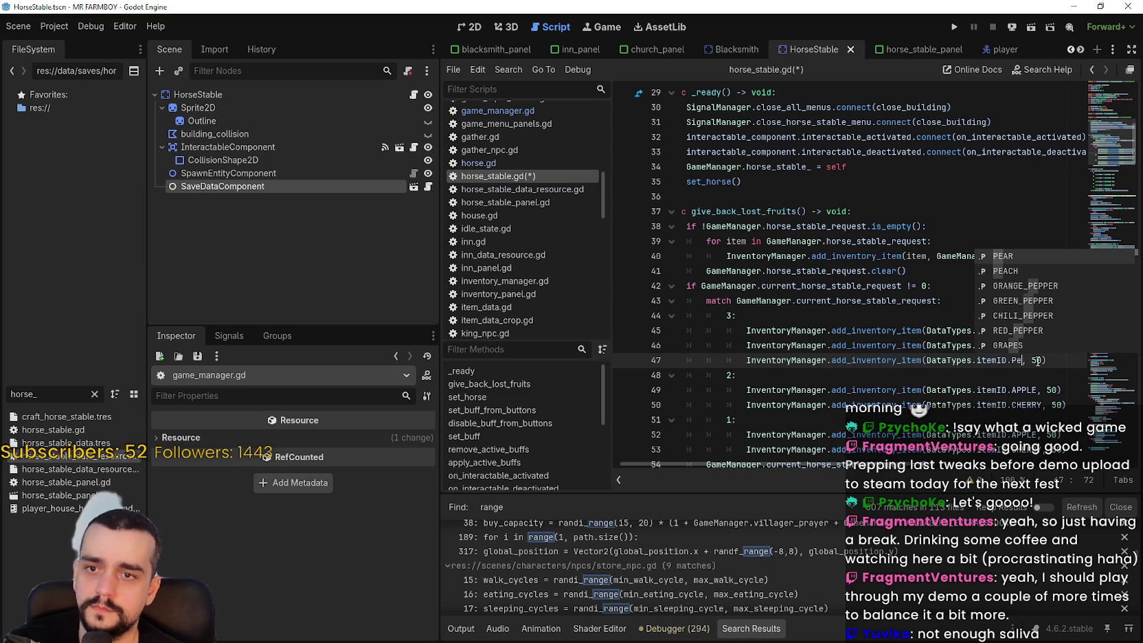
{"action": "type", "text": "r"}
{"action": "key", "text": "BackSpace"}
{"action": "key", "text": "BackSpace"}
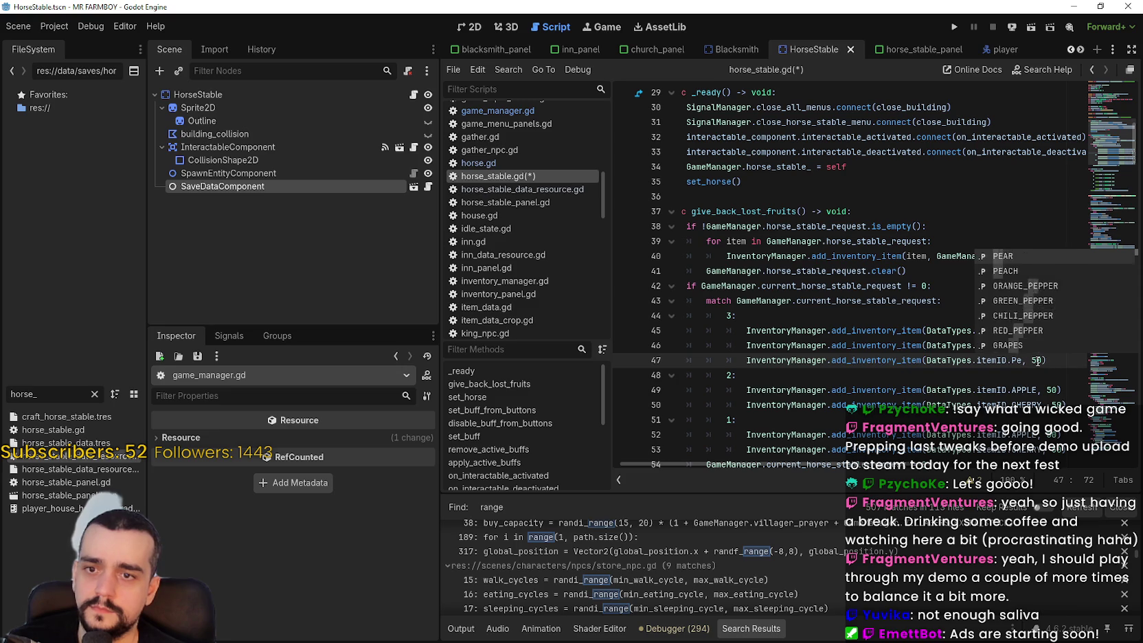
{"action": "type", "text": "E"}
{"action": "key", "text": "Return"}
{"action": "scroll", "coordinate": [1054, 329], "scroll_direction": "down", "scroll_amount": 2}
{"action": "left_click", "coordinate": [1063, 313]}
Duplicate the PEAR line as a 50 PEACH refund, then switch to Steam
{"action": "mouse_move", "coordinate": [1066, 272]}
{"action": "left_mouse_down"}
{"action": "mouse_move", "coordinate": [728, 256]}
{"action": "mouse_move", "coordinate": [736, 268]}
{"action": "left_mouse_up"}
{"action": "key", "text": "Home"}
{"action": "left_click", "coordinate": [1057, 272], "text": "shift"}
{"action": "key", "text": "ctrl+c"}
{"action": "left_click", "coordinate": [1061, 269]}
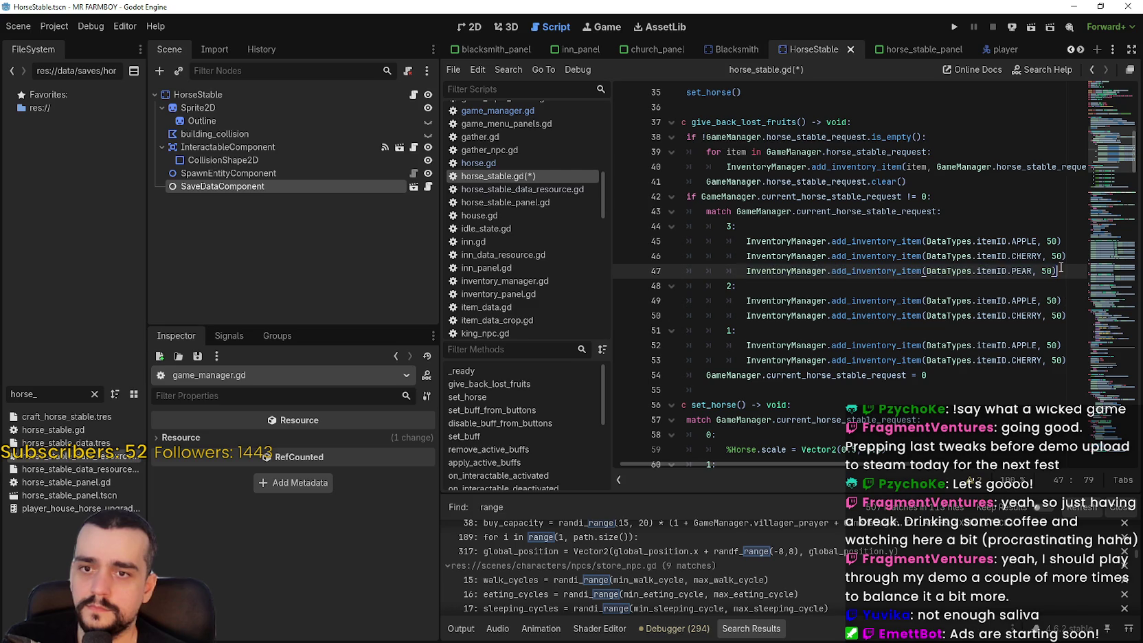
{"action": "key", "text": "Return"}
{"action": "key", "text": "ctrl+v"}
{"action": "double_click", "coordinate": [1019, 285]}
{"action": "type", "text": "PO"}
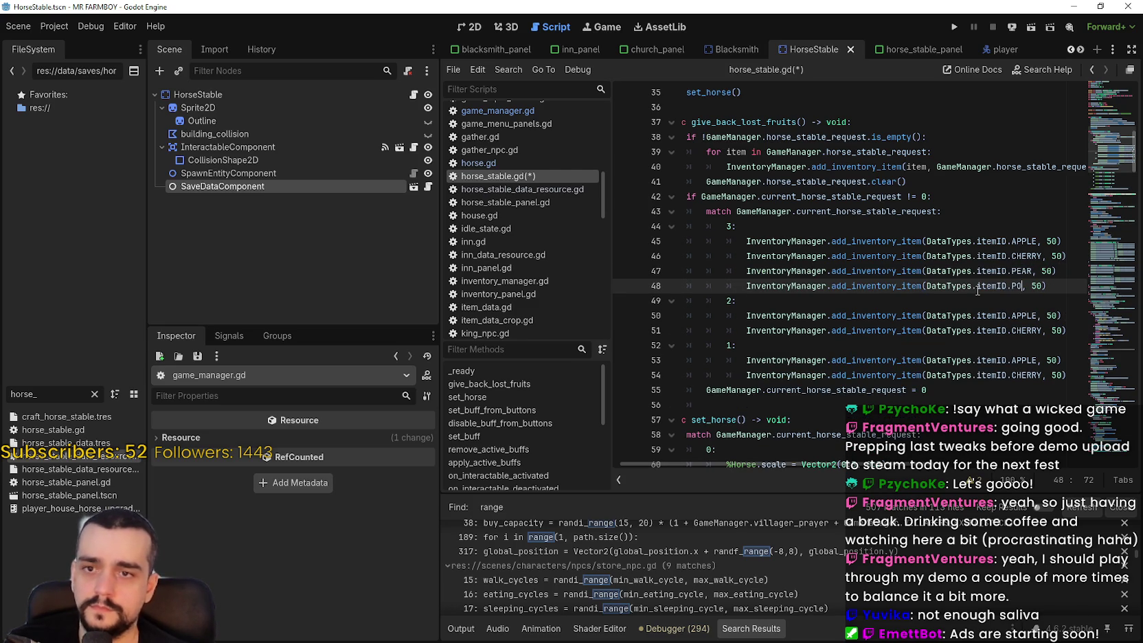
{"action": "key", "text": "BackSpace"}
{"action": "type", "text": "each"}
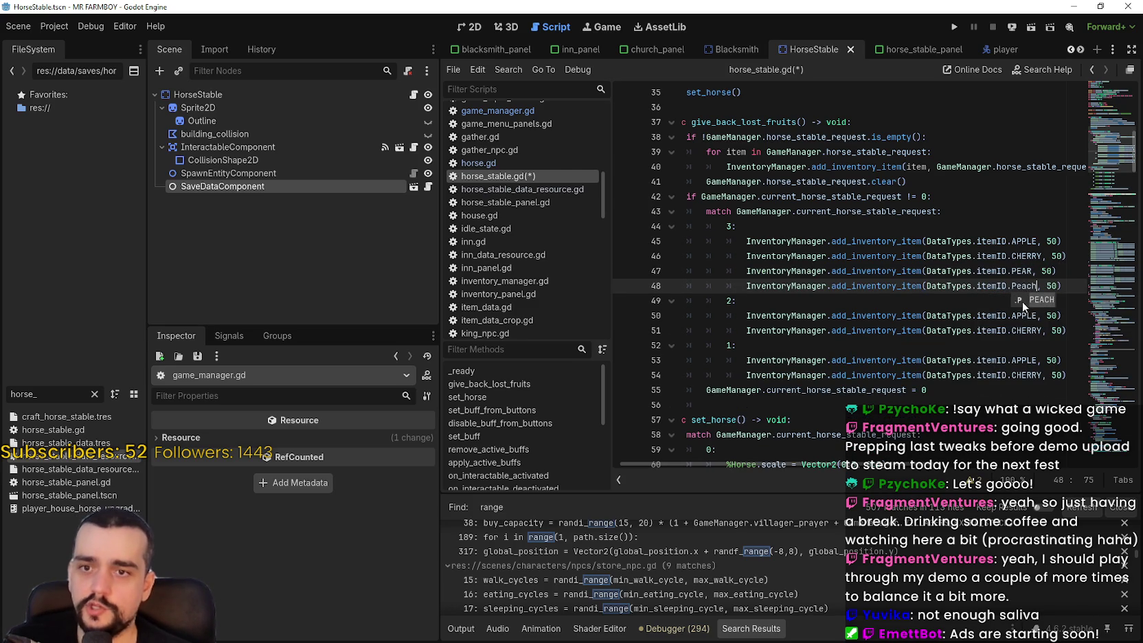
{"action": "key", "text": "Return"}
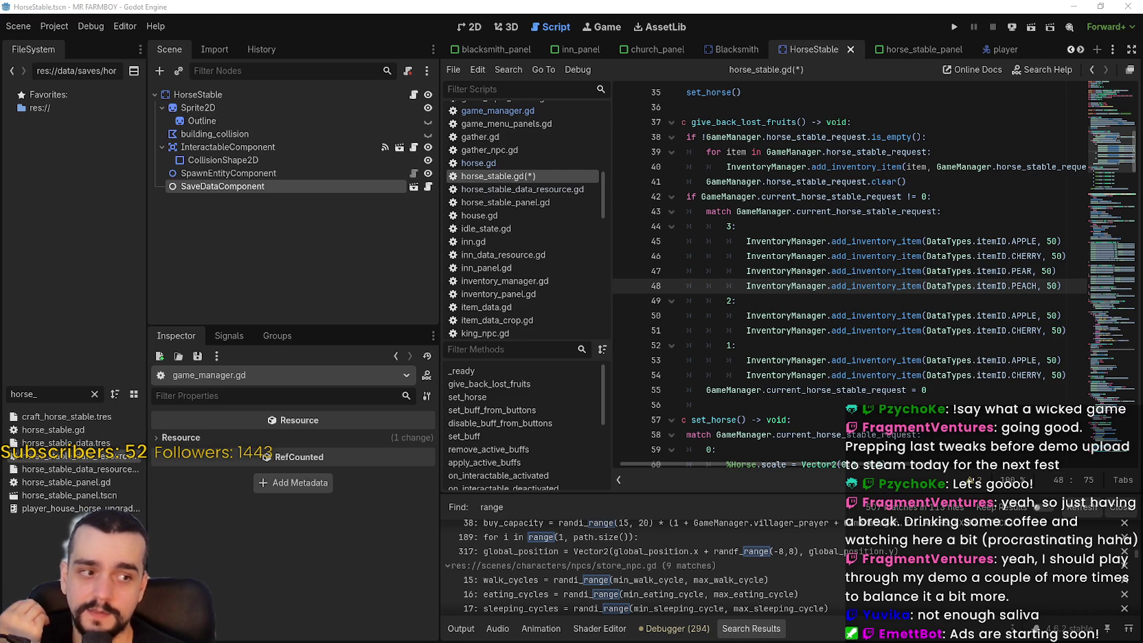
{"action": "key", "text": "alt+Tab"}
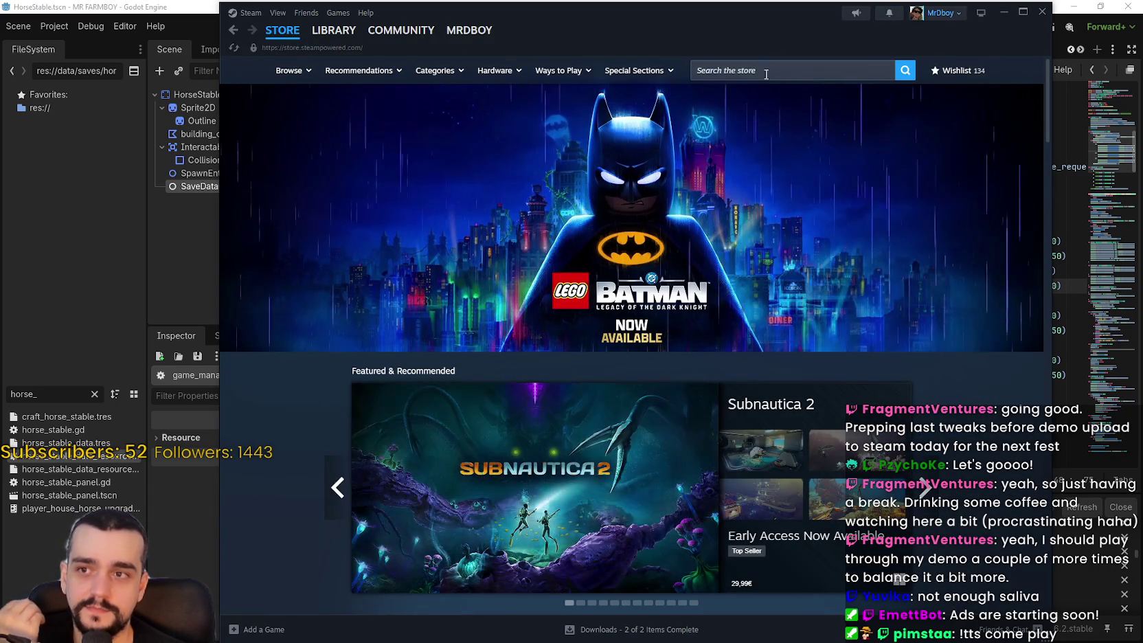
Search the Steam store for 'Rogue' and open the Deep Rock Galactic: Rogue Core page
{"action": "left_click", "coordinate": [767, 72]}
{"action": "type", "text": "Rogu"}
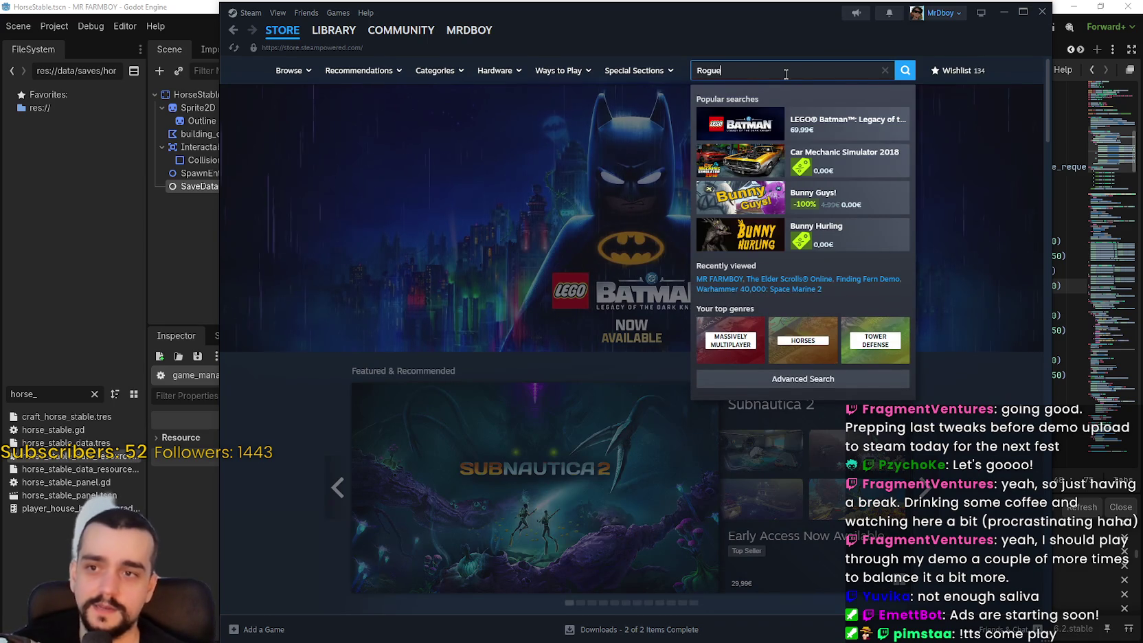
{"action": "type", "text": "e"}
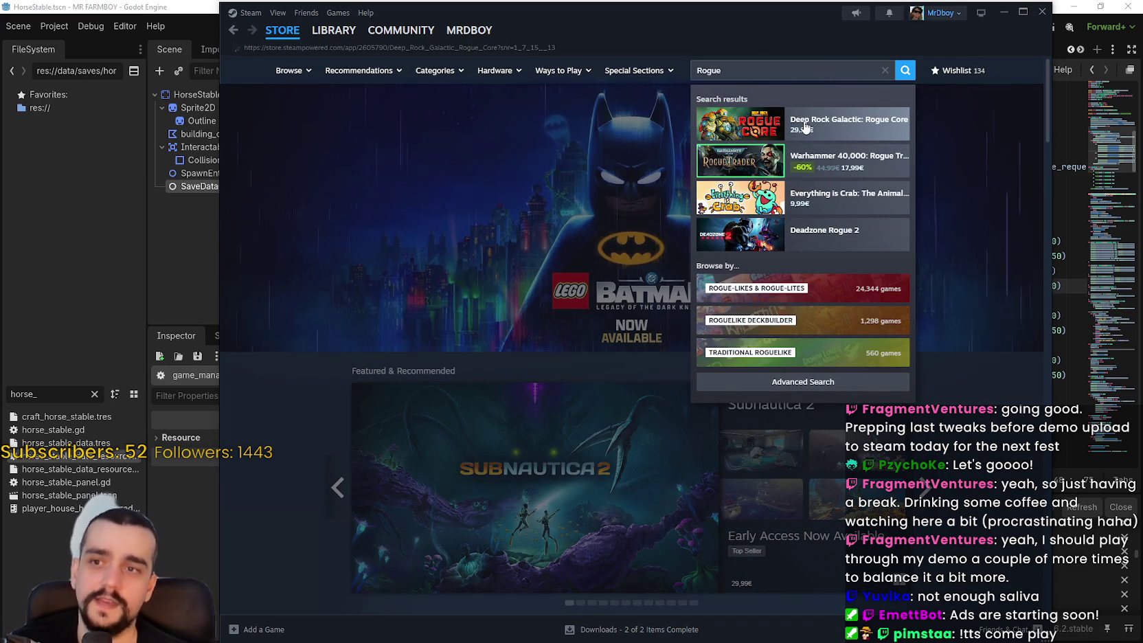
{"action": "left_click", "coordinate": [805, 127]}
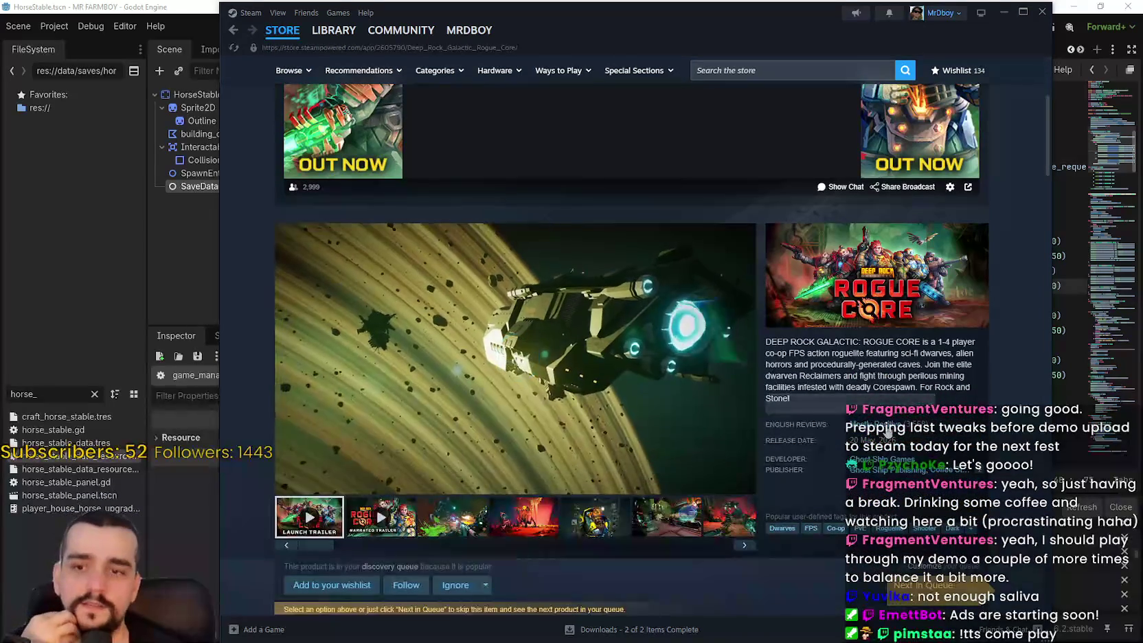
{"action": "scroll", "coordinate": [942, 135], "scroll_direction": "up", "scroll_amount": 3}
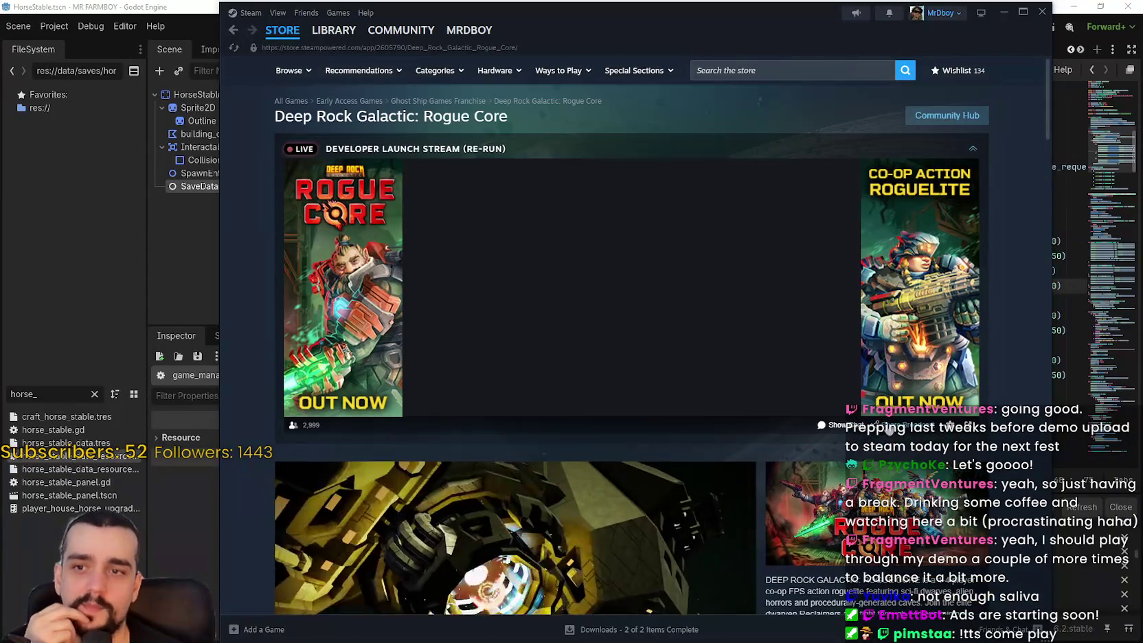
Browse the game's Community Hub artwork and guides, then return to the Godot editor
{"action": "left_click", "coordinate": [945, 116]}
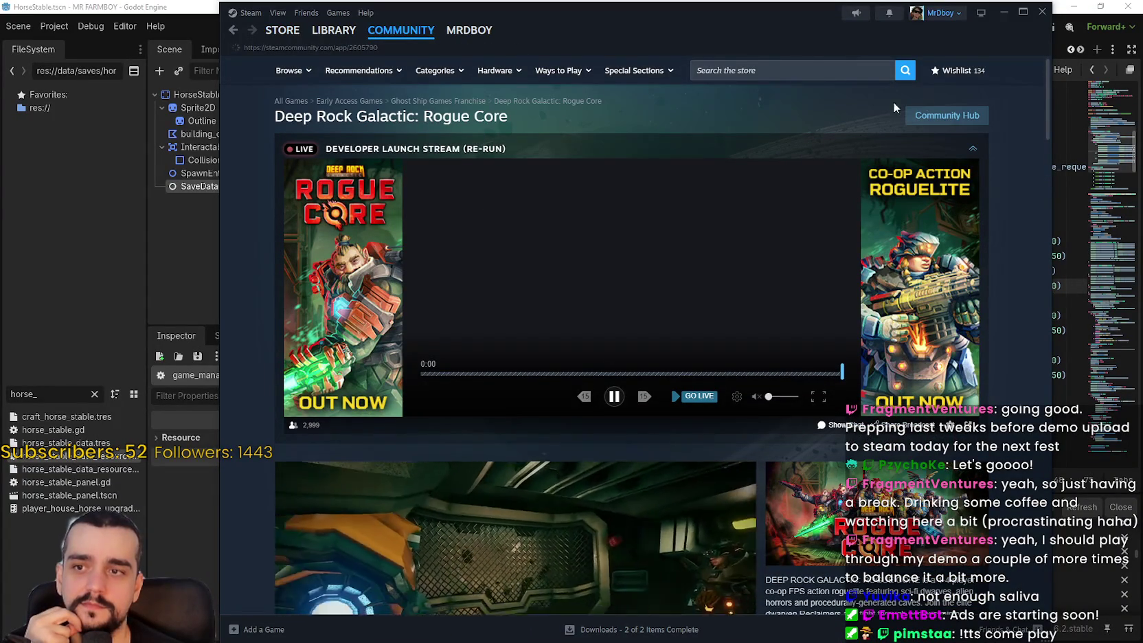
{"action": "scroll", "coordinate": [890, 338], "scroll_direction": "down", "scroll_amount": 1}
{"action": "scroll", "coordinate": [684, 328], "scroll_direction": "down", "scroll_amount": 6}
{"action": "scroll", "coordinate": [712, 347], "scroll_direction": "down", "scroll_amount": 3}
{"action": "scroll", "coordinate": [713, 347], "scroll_direction": "down", "scroll_amount": 5}
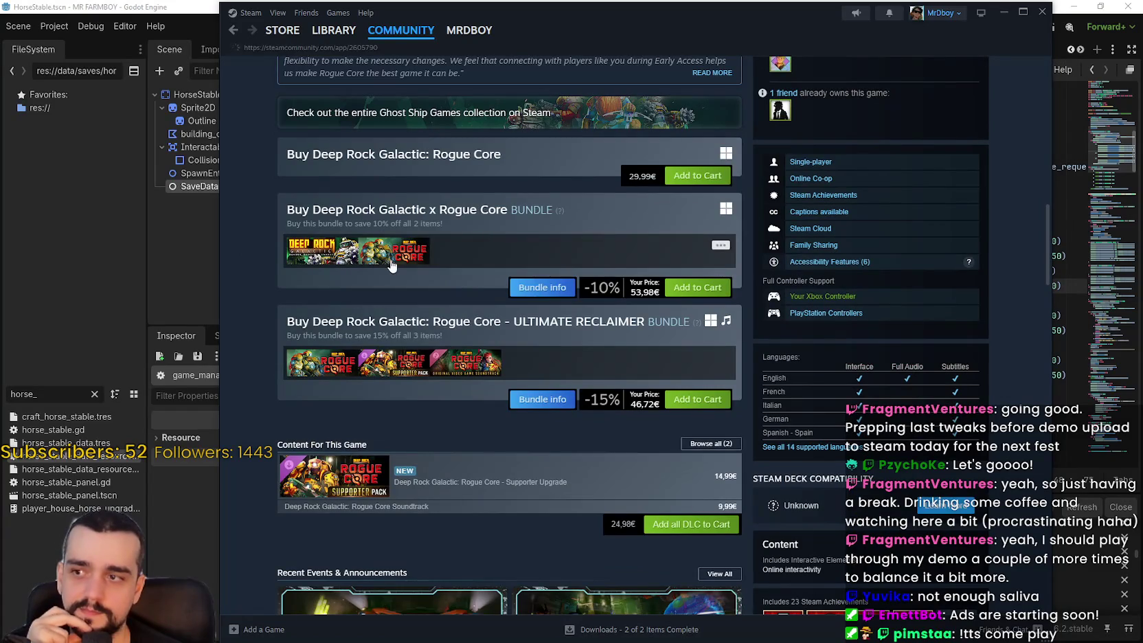
{"action": "scroll", "coordinate": [964, 303], "scroll_direction": "up", "scroll_amount": 3}
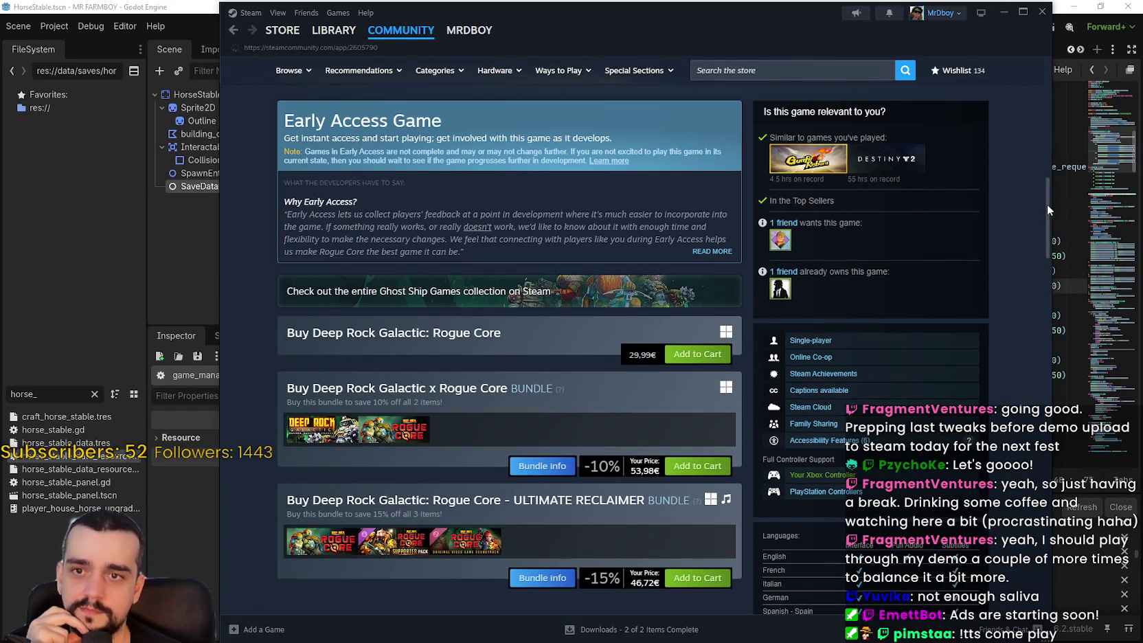
{"action": "left_click_drag", "start_coordinate": [1049, 205], "coordinate": [1037, 93]}
{"action": "scroll", "coordinate": [879, 193], "scroll_direction": "up", "scroll_amount": 1}
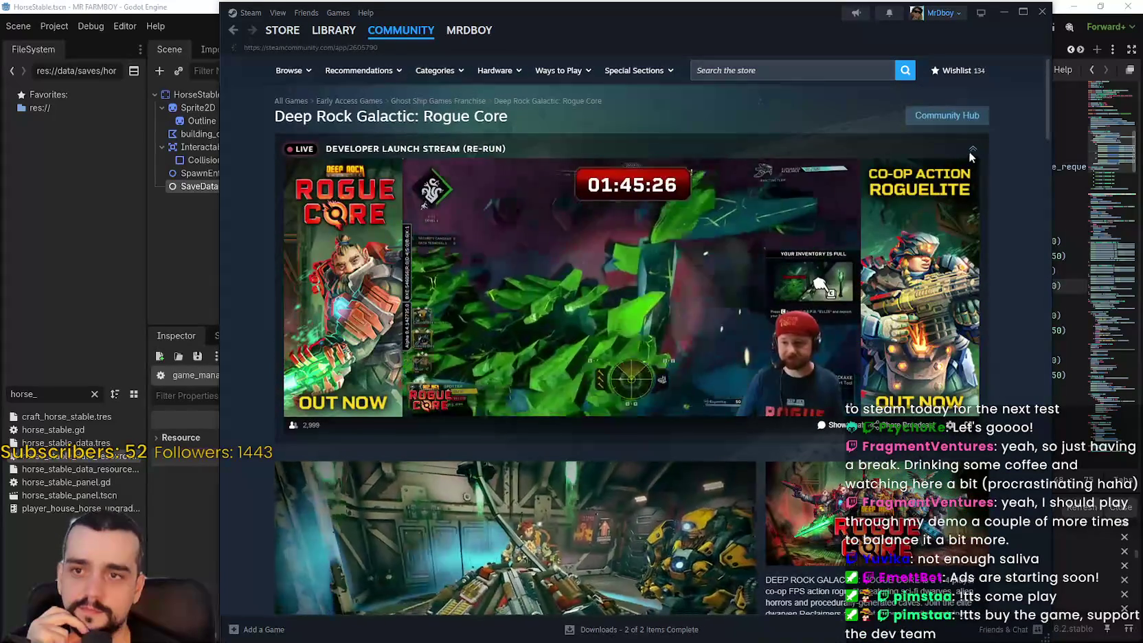
{"action": "left_click", "coordinate": [971, 149]}
{"action": "left_click", "coordinate": [962, 115]}
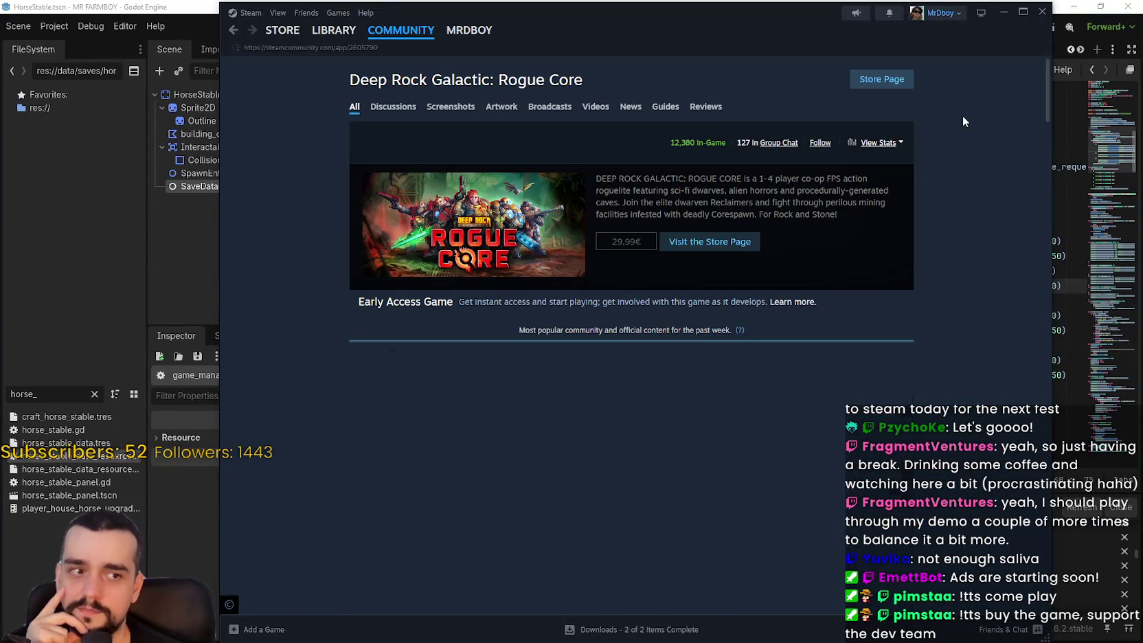
{"action": "scroll", "coordinate": [859, 339], "scroll_direction": "down", "scroll_amount": 4}
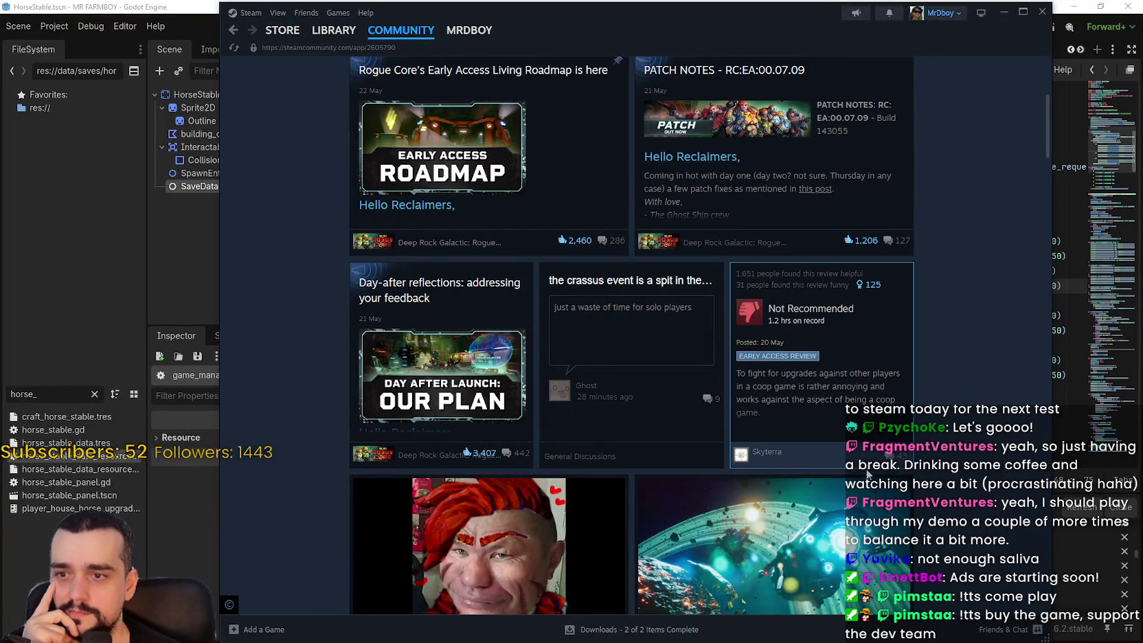
{"action": "scroll", "coordinate": [759, 276], "scroll_direction": "down", "scroll_amount": 8}
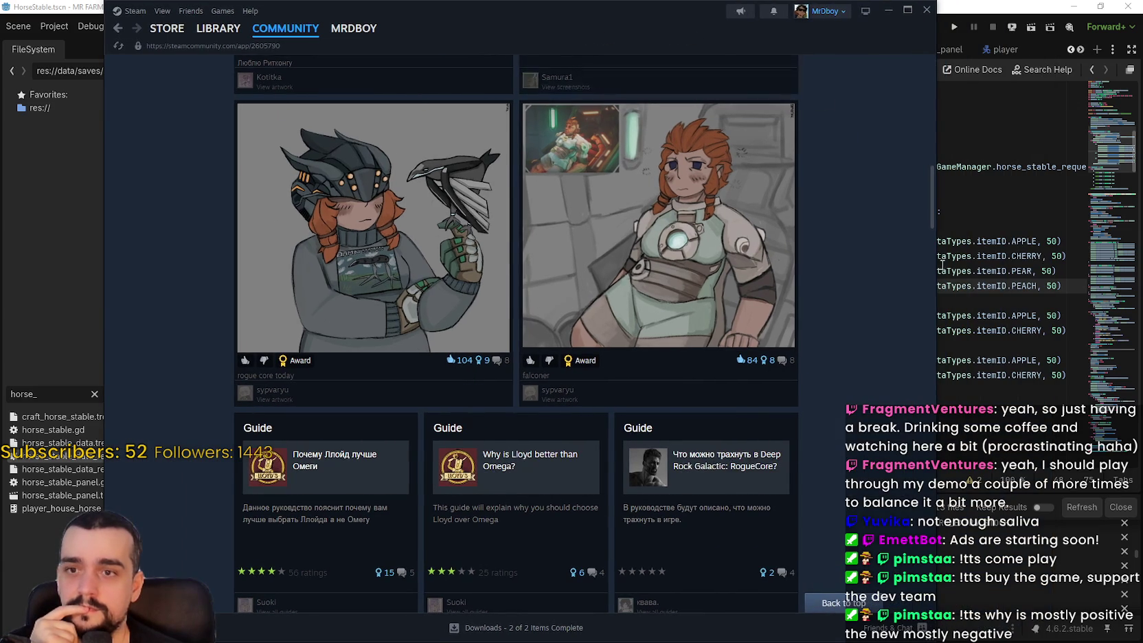
{"action": "left_click", "coordinate": [982, 300]}
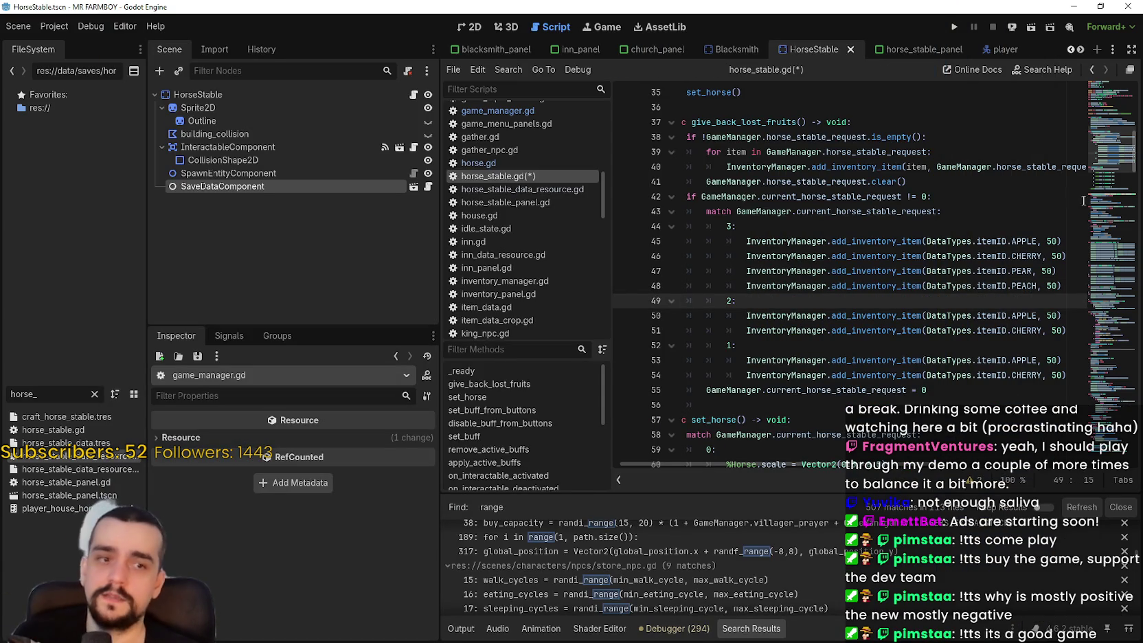
Duplicate line 48's 50 PEACH refund under case 2's CHERRY line and save
{"action": "left_click", "coordinate": [849, 346]}
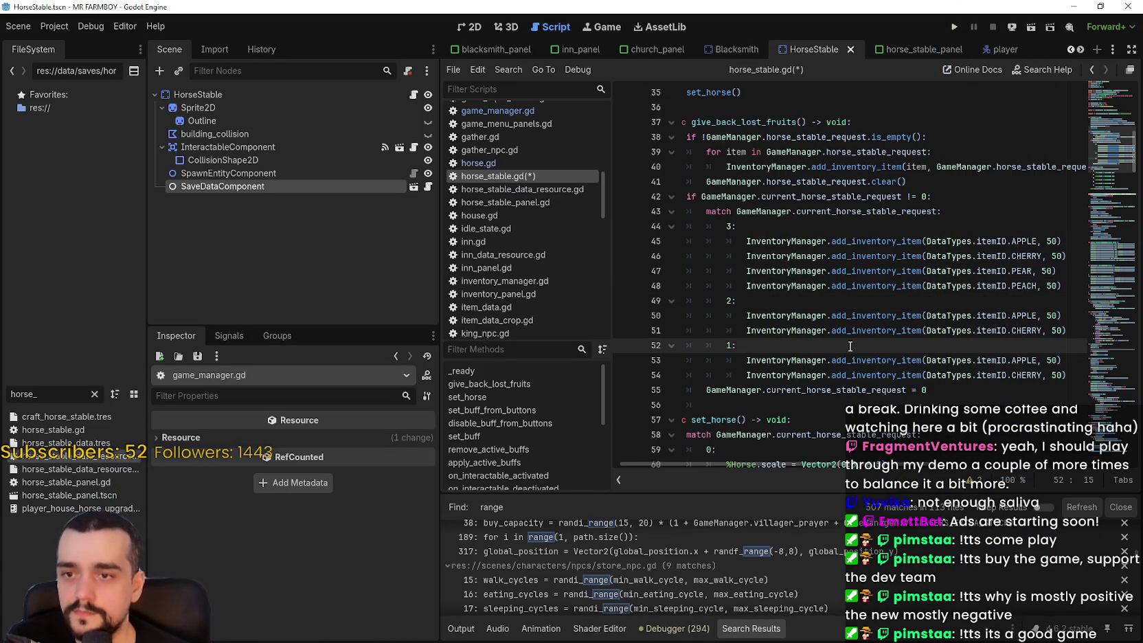
{"action": "left_click", "coordinate": [1070, 285]}
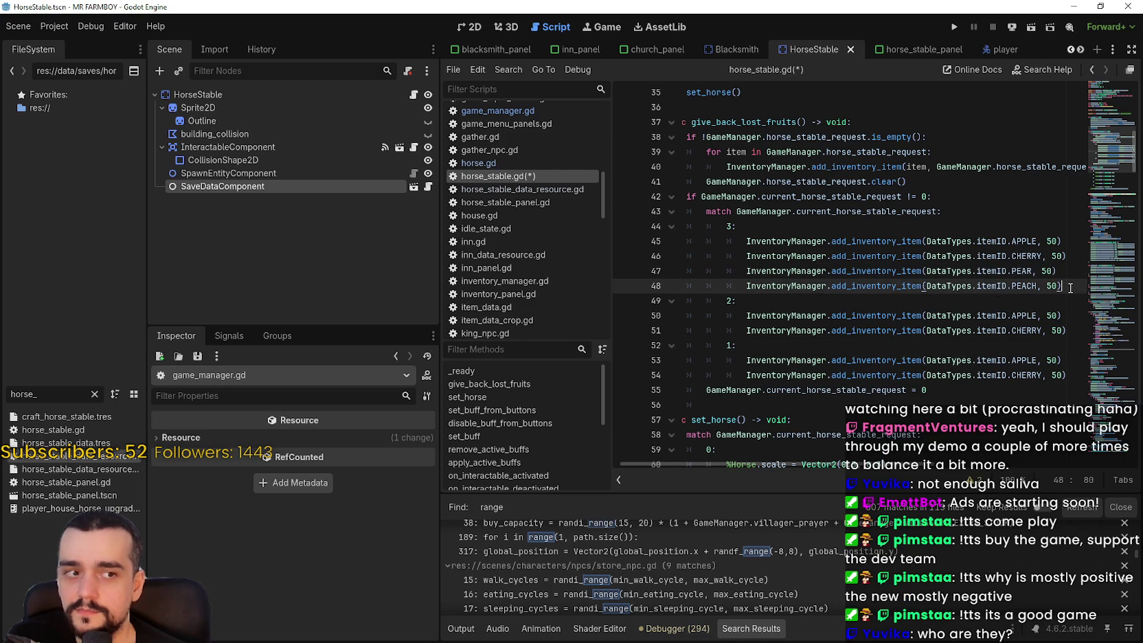
{"action": "left_click_drag", "start_coordinate": [1069, 287], "coordinate": [745, 290]}
{"action": "key", "text": "ctrl+c"}
{"action": "left_click", "coordinate": [1075, 330]}
{"action": "key", "text": "Return"}
{"action": "key", "text": "ctrl+v"}
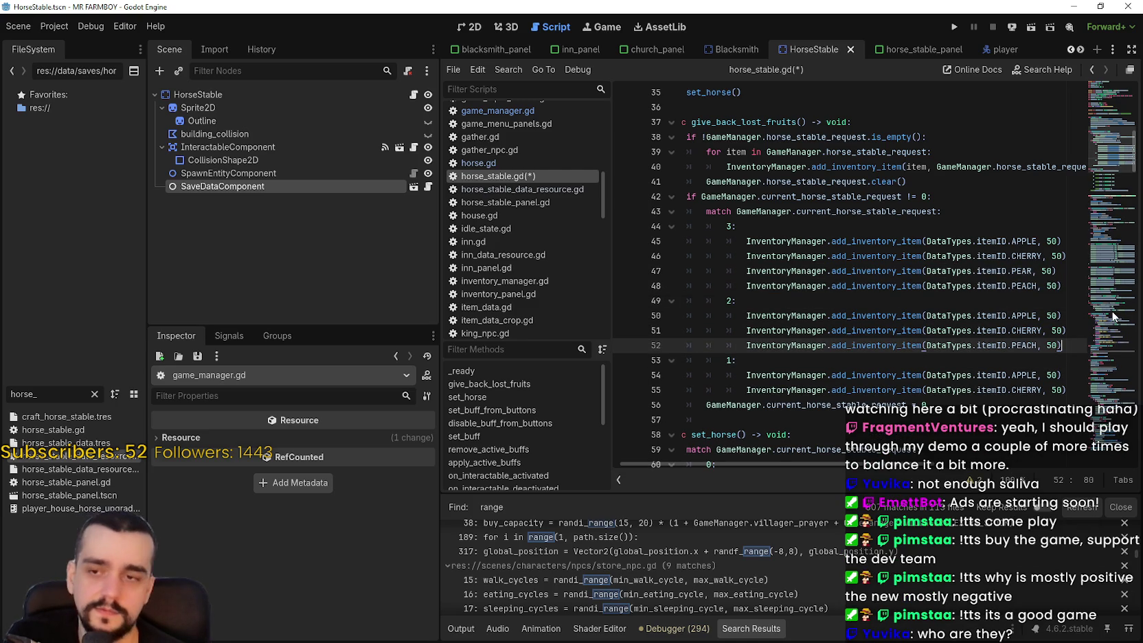
{"action": "key", "text": "ctrl+s"}
Change PEACH to PEAR on the new case 2 refund line and save
{"action": "double_click", "coordinate": [1015, 269]}
{"action": "key", "text": "ctrl+c"}
{"action": "double_click", "coordinate": [1028, 345]}
{"action": "key", "text": "ctrl+v"}
{"action": "key", "text": "ctrl+s"}
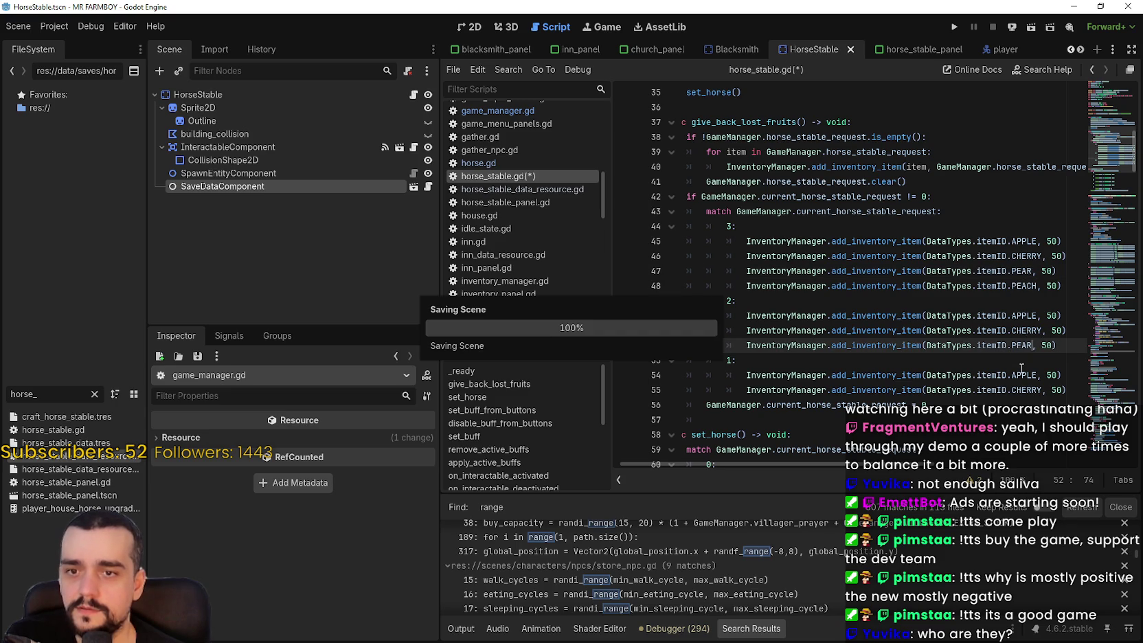
Remove the stray indentation on line 57 below the refund cases
{"action": "left_click", "coordinate": [1022, 390]}
{"action": "left_click", "coordinate": [1041, 360]}
{"action": "key", "text": "ctrl+s"}
{"action": "key", "text": "Down"}
{"action": "key", "text": "Down"}
{"action": "key", "text": "Down"}
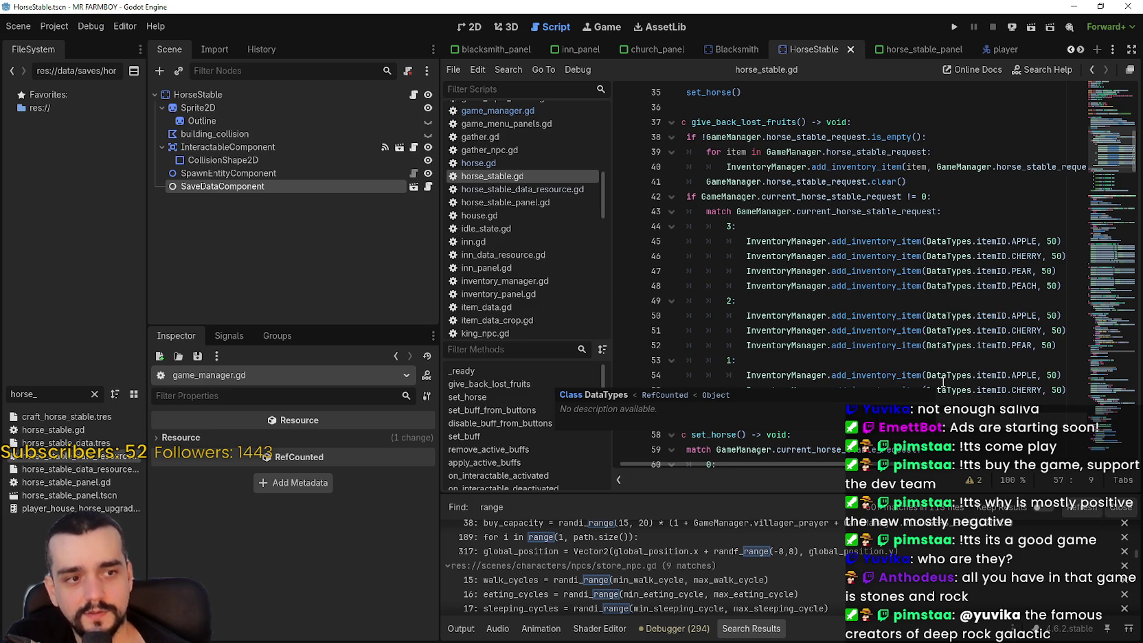
{"action": "key", "text": "BackSpace"}
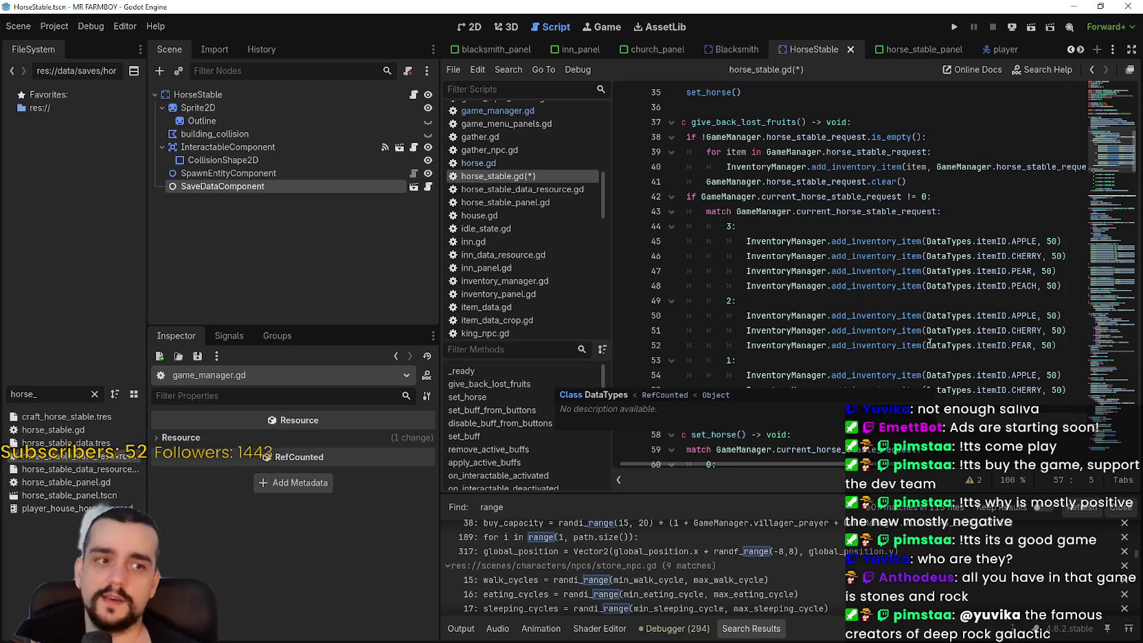
{"action": "scroll", "coordinate": [817, 306], "scroll_direction": "up", "scroll_amount": 1}
{"action": "scroll", "coordinate": [851, 365], "scroll_direction": "down", "scroll_amount": 2}
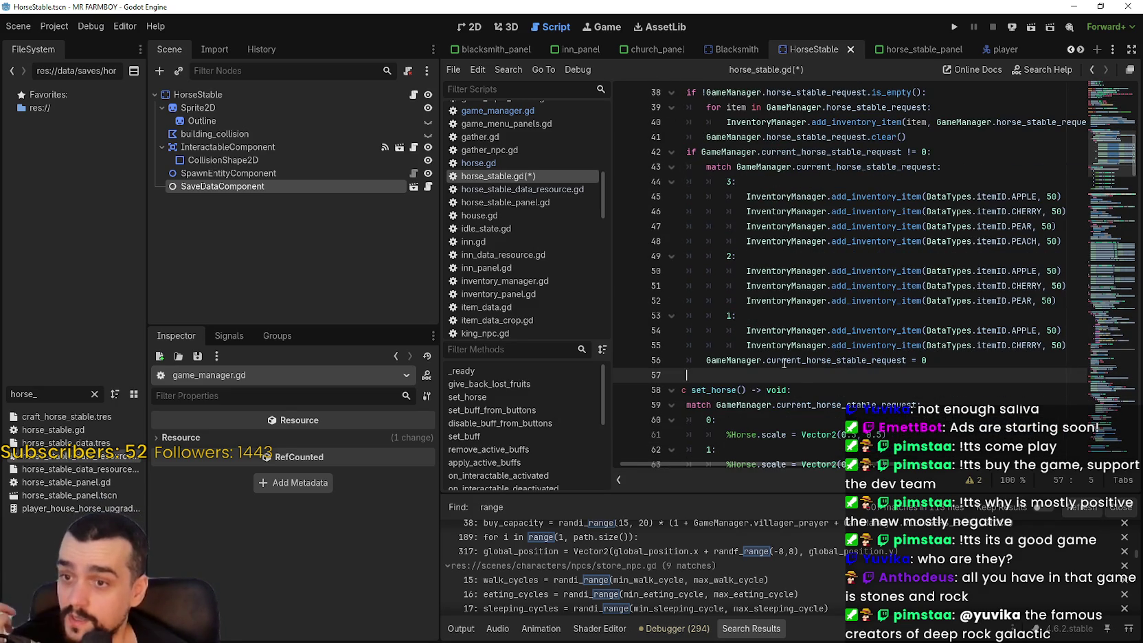
Fix line 57's indentation and save horse_stable.gd
{"action": "left_click_drag", "start_coordinate": [738, 371], "coordinate": [672, 365]}
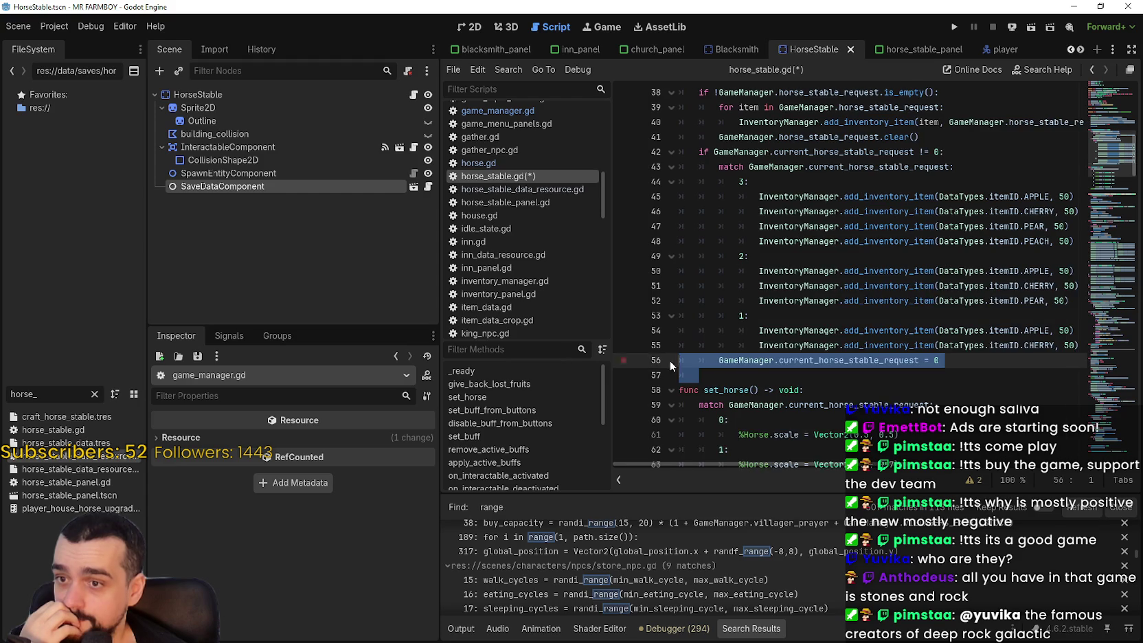
{"action": "left_click", "coordinate": [730, 371]}
{"action": "scroll", "coordinate": [733, 366], "scroll_direction": "up", "scroll_amount": 2}
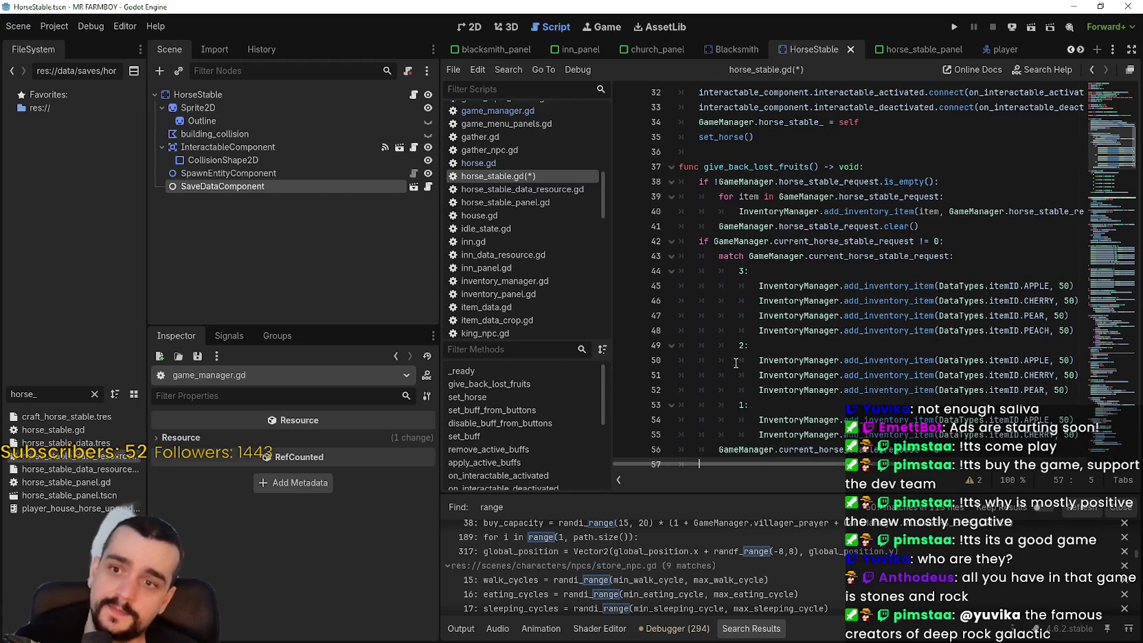
{"action": "key", "text": "ctrl+s"}
{"action": "scroll", "coordinate": [829, 373], "scroll_direction": "down", "scroll_amount": 4}
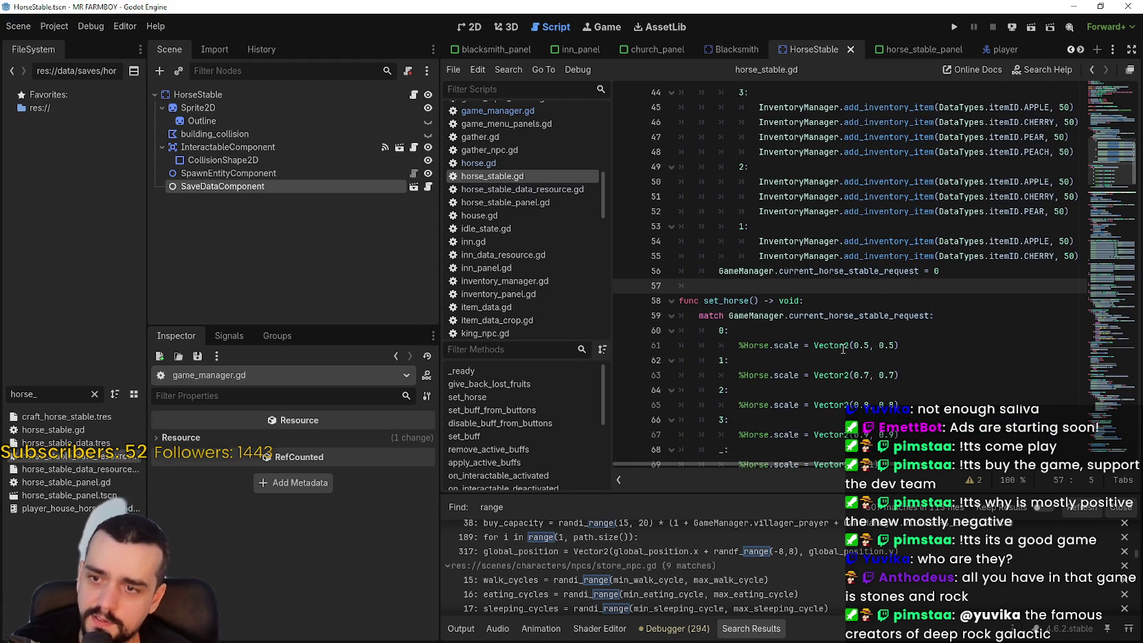
{"action": "left_click_drag", "start_coordinate": [705, 269], "coordinate": [920, 270]}
{"action": "left_click", "coordinate": [958, 269]}
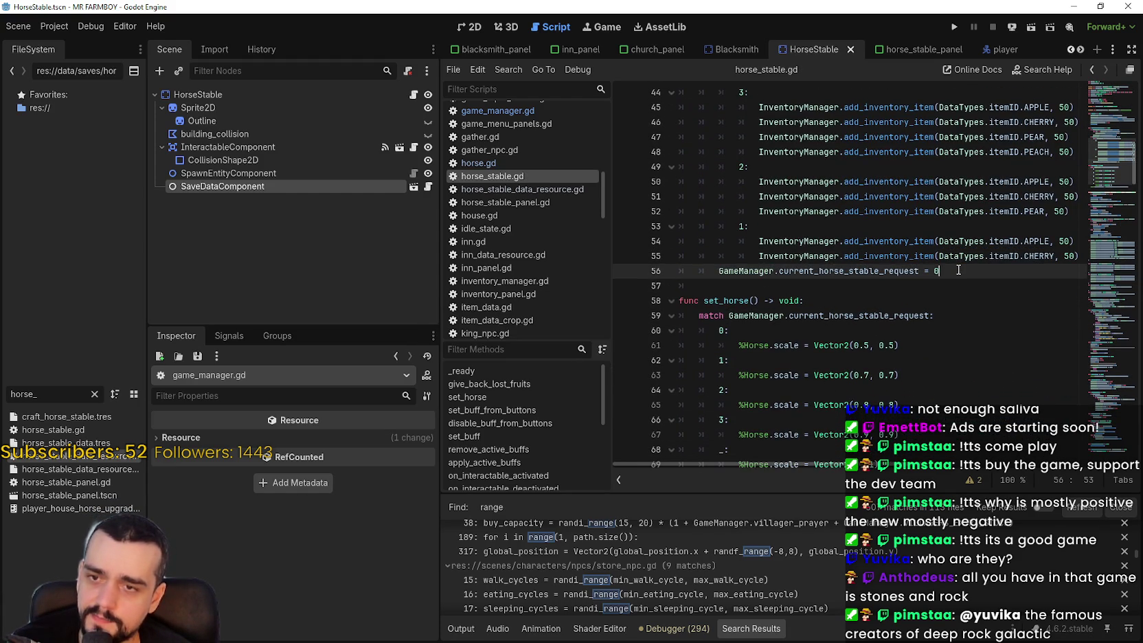
{"action": "key", "text": "ctrl+s"}
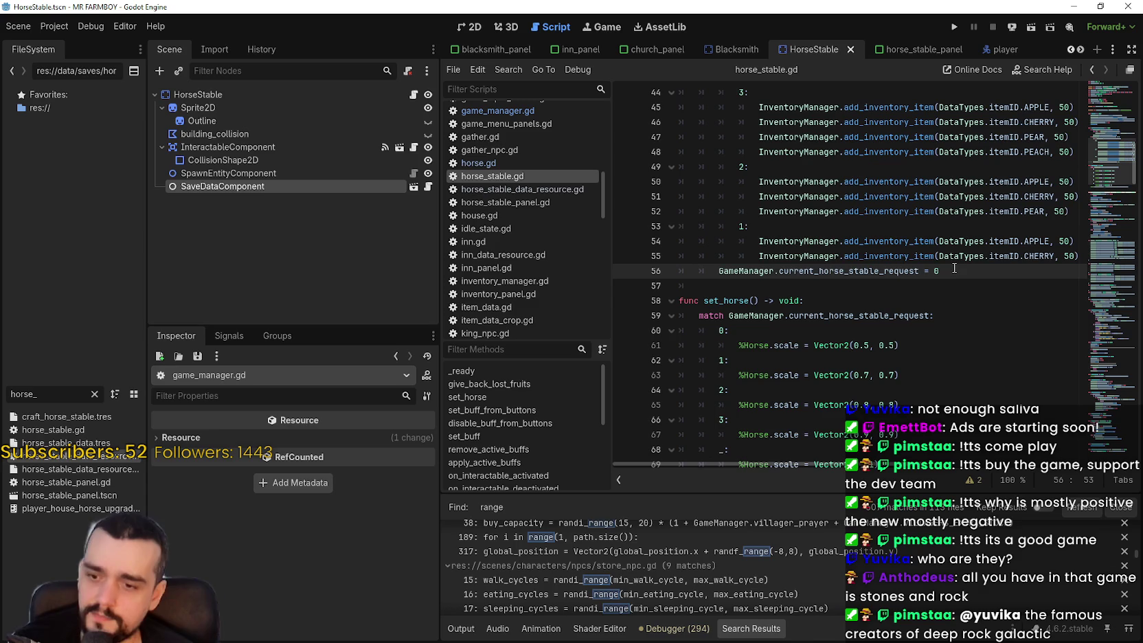
Copy the give_back_lost_fruits() name and select SaveDataComponent in the Scene tree
{"action": "scroll", "coordinate": [954, 268], "scroll_direction": "up", "scroll_amount": 2}
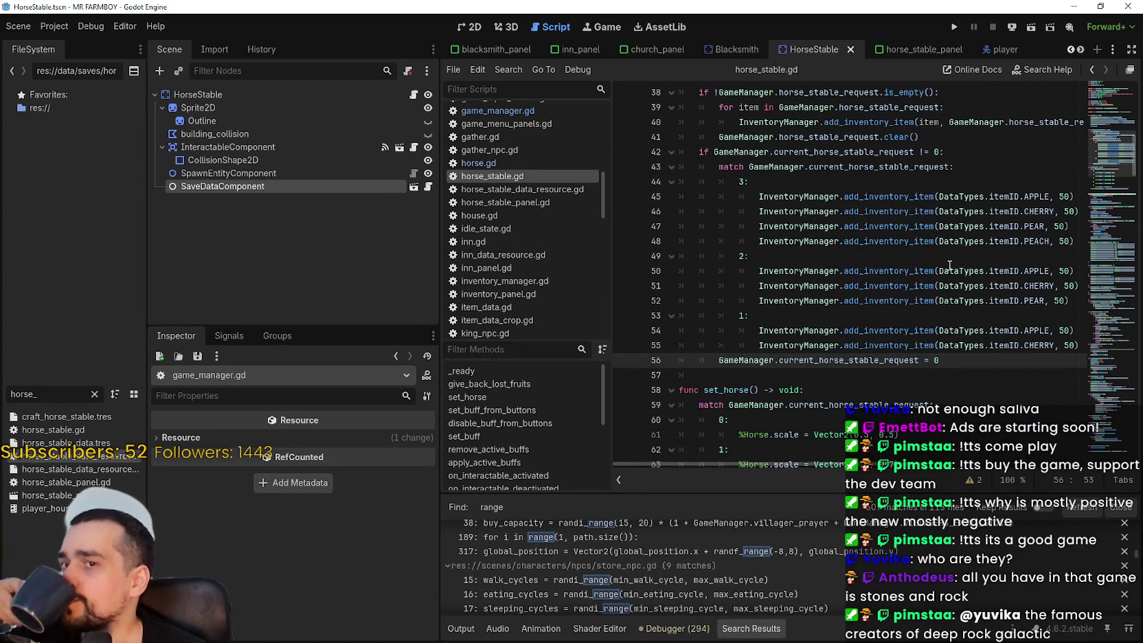
{"action": "scroll", "coordinate": [892, 247], "scroll_direction": "up", "scroll_amount": 3}
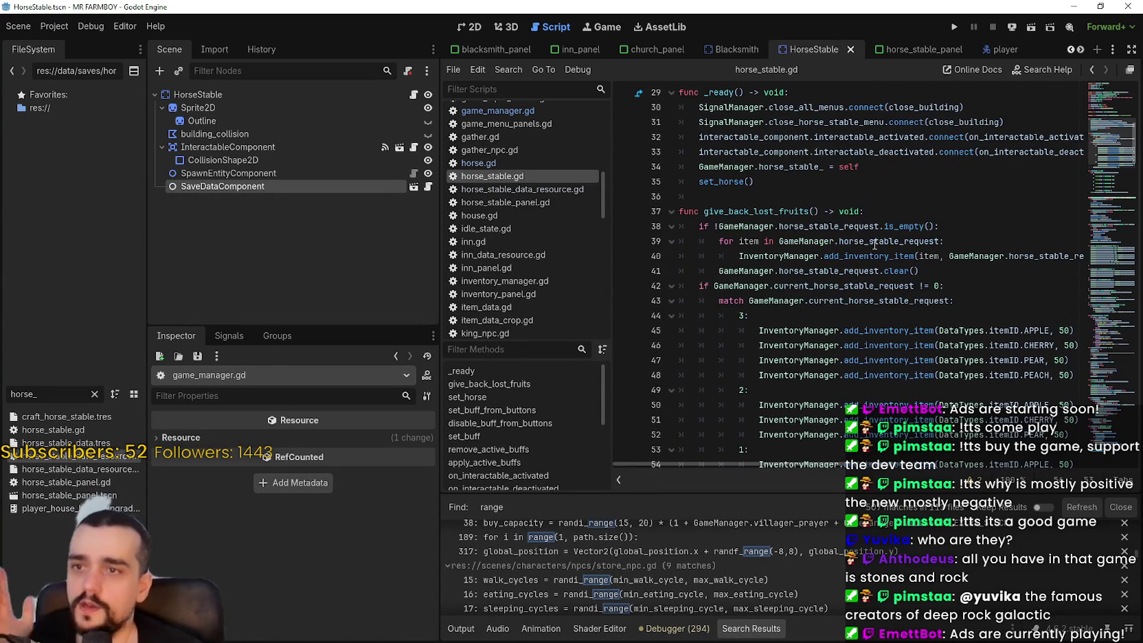
{"action": "left_click", "coordinate": [743, 212]}
{"action": "double_click", "coordinate": [786, 211]}
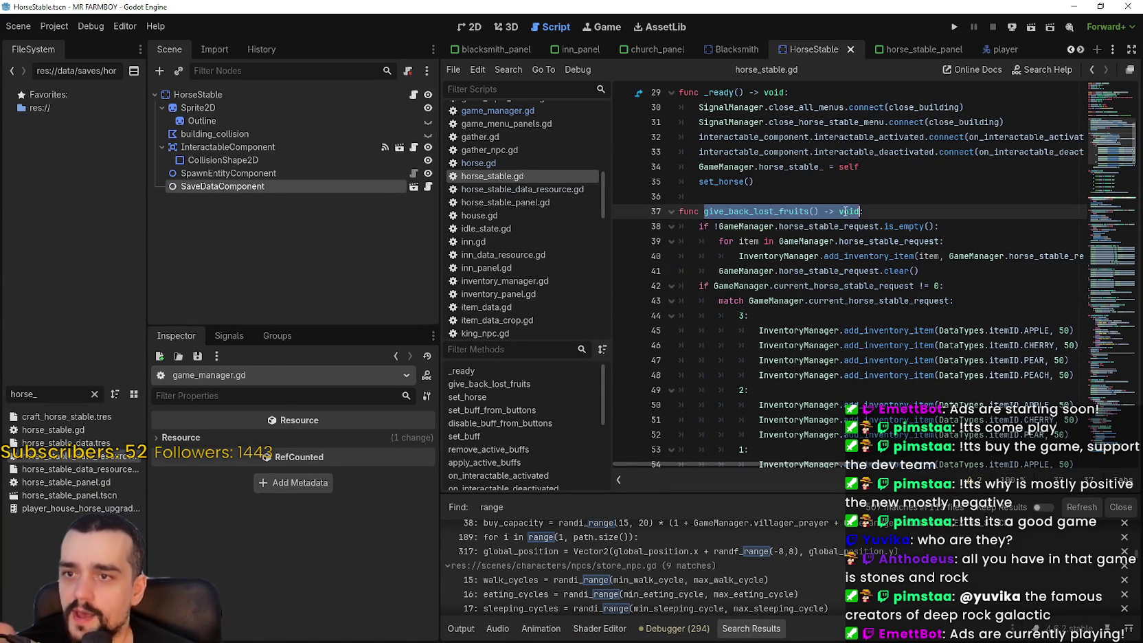
{"action": "left_click_drag", "start_coordinate": [816, 213], "coordinate": [820, 213]}
{"action": "right_click", "coordinate": [795, 214]}
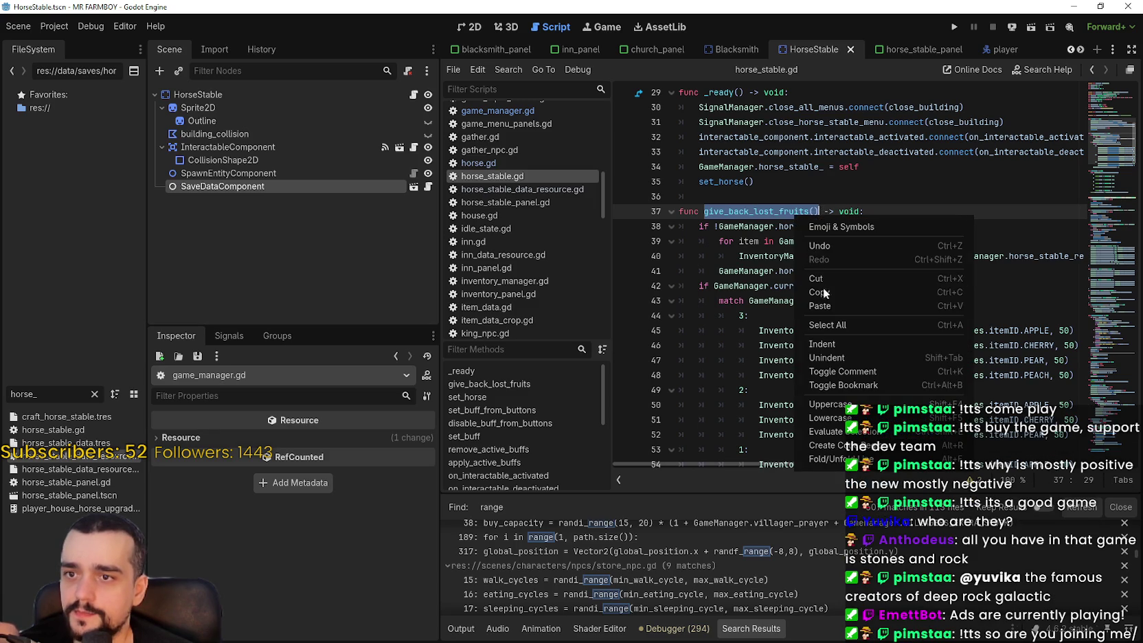
{"action": "left_click", "coordinate": [833, 293]}
{"action": "left_click", "coordinate": [262, 186]}
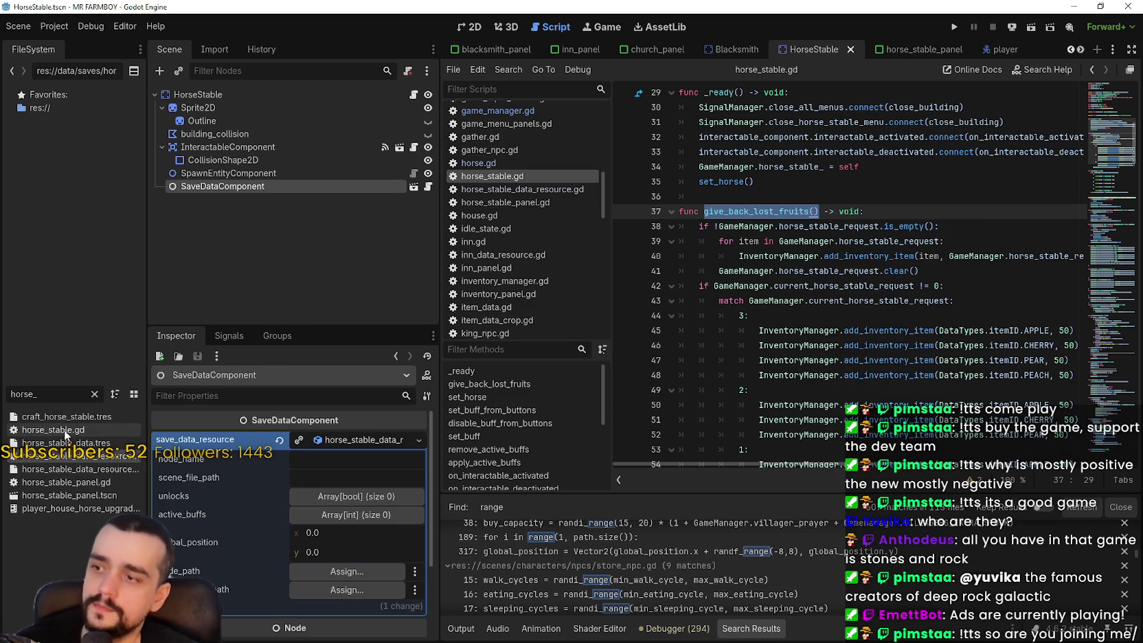
Add scene_node.give_back_lost_fruits() after set_horse() in horse_stable_data_resource.gd's _load_data
{"action": "double_click", "coordinate": [82, 455]}
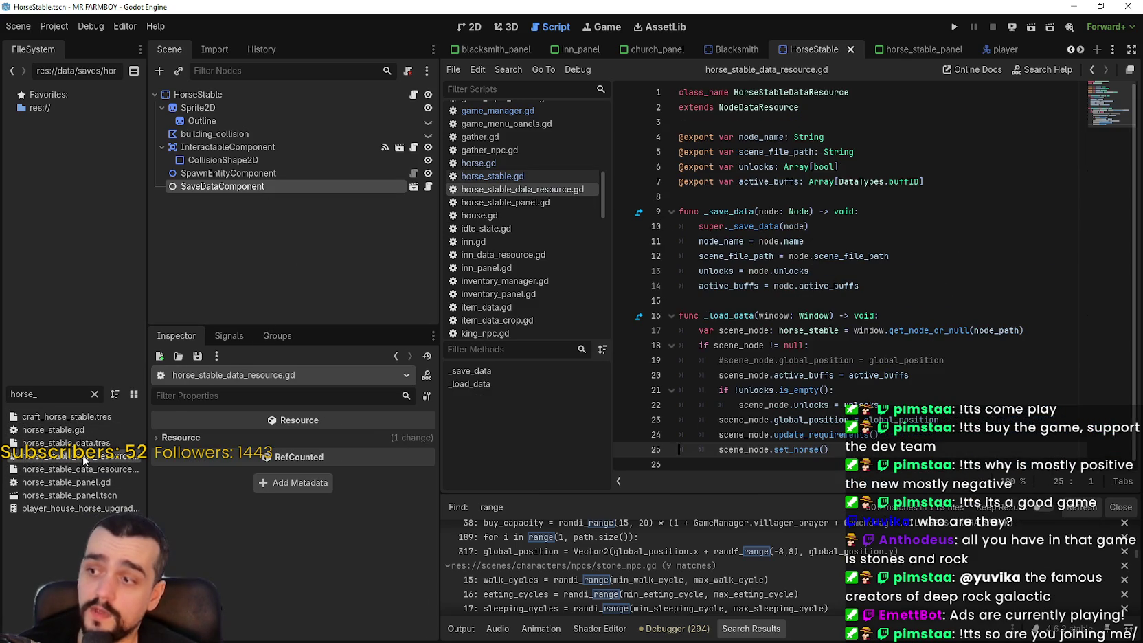
{"action": "left_click", "coordinate": [883, 450]}
{"action": "key", "text": "Return"}
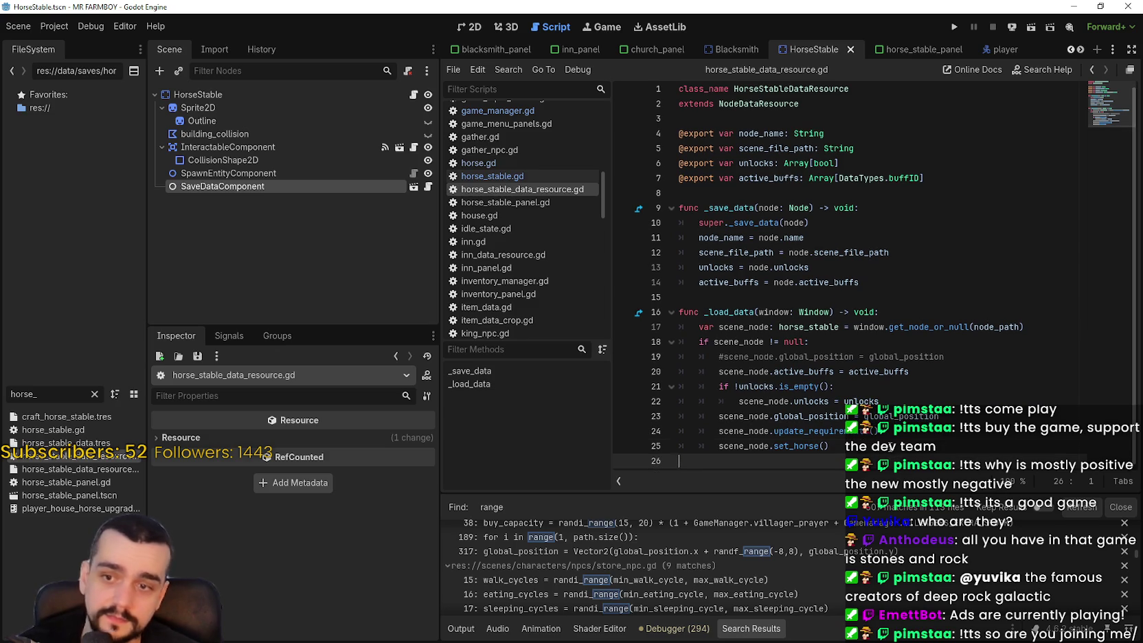
{"action": "type", "text": "scen"}
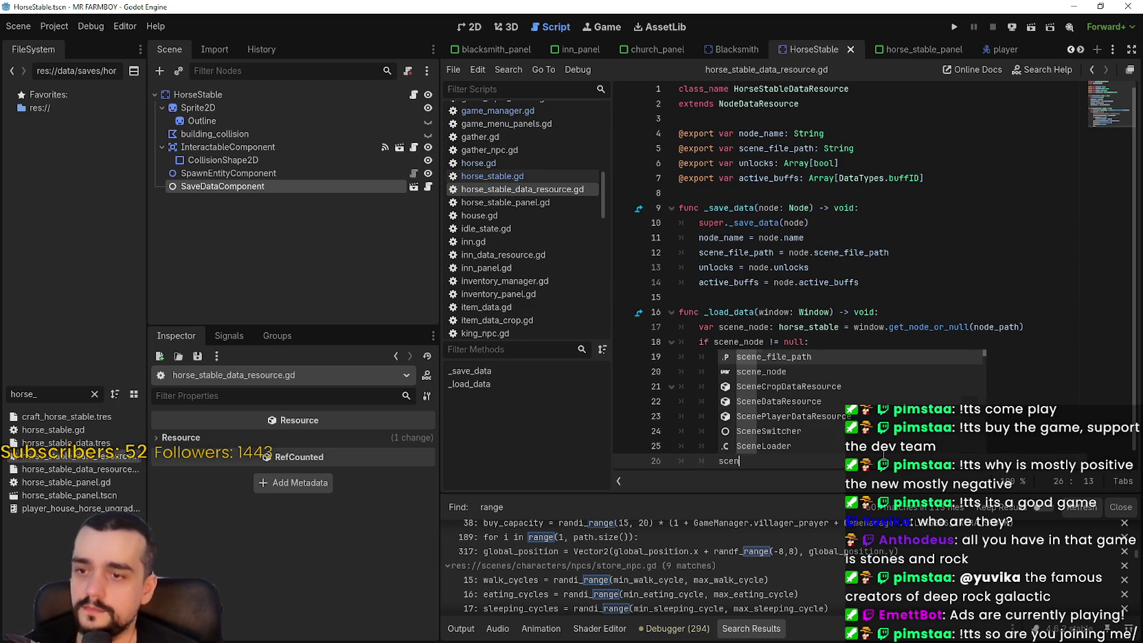
{"action": "type", "text": "e_node.give_back_lost"}
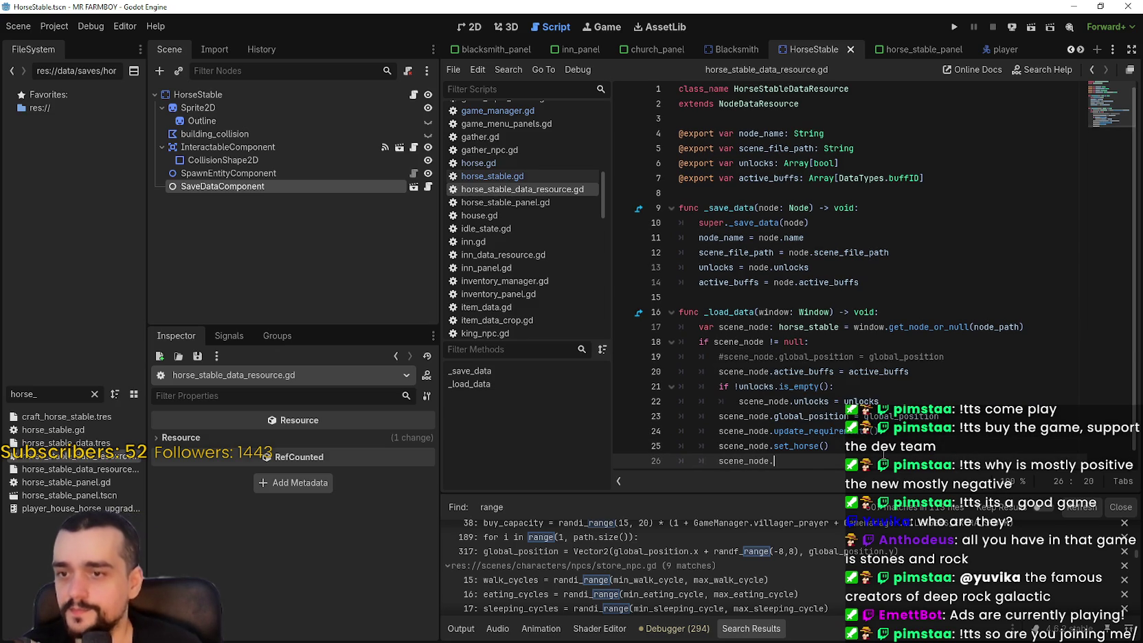
{"action": "key", "text": "ctrl+s"}
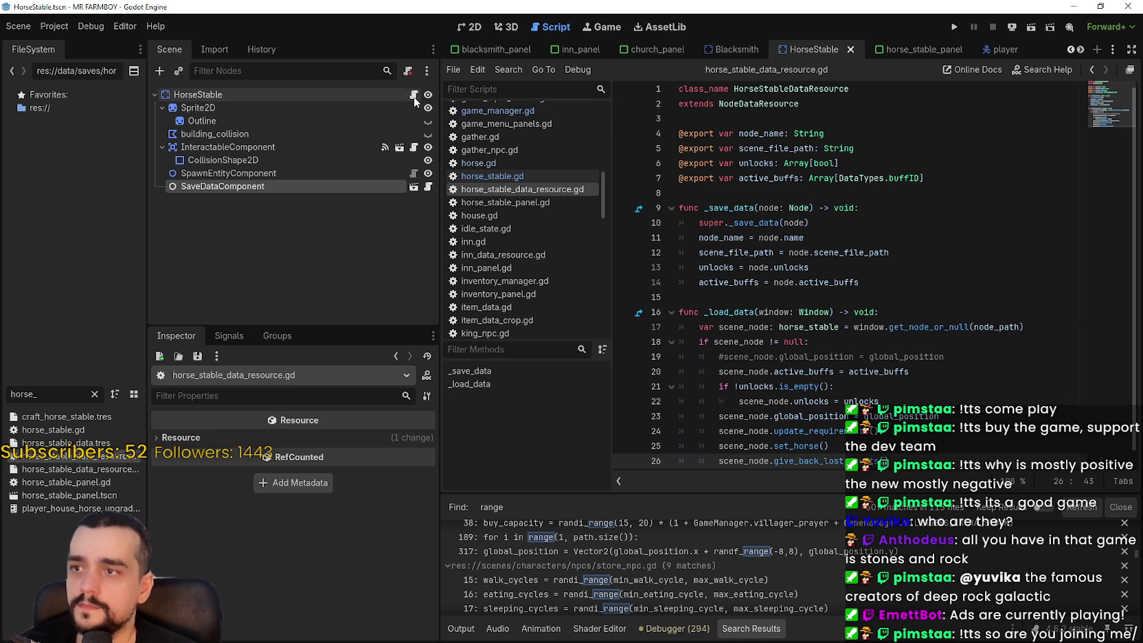
{"action": "left_click", "coordinate": [414, 95]}
Jump to give_back_lost_fruits and review its empty and non-zero request checks on lines 38 and 42
{"action": "left_click", "coordinate": [906, 213]}
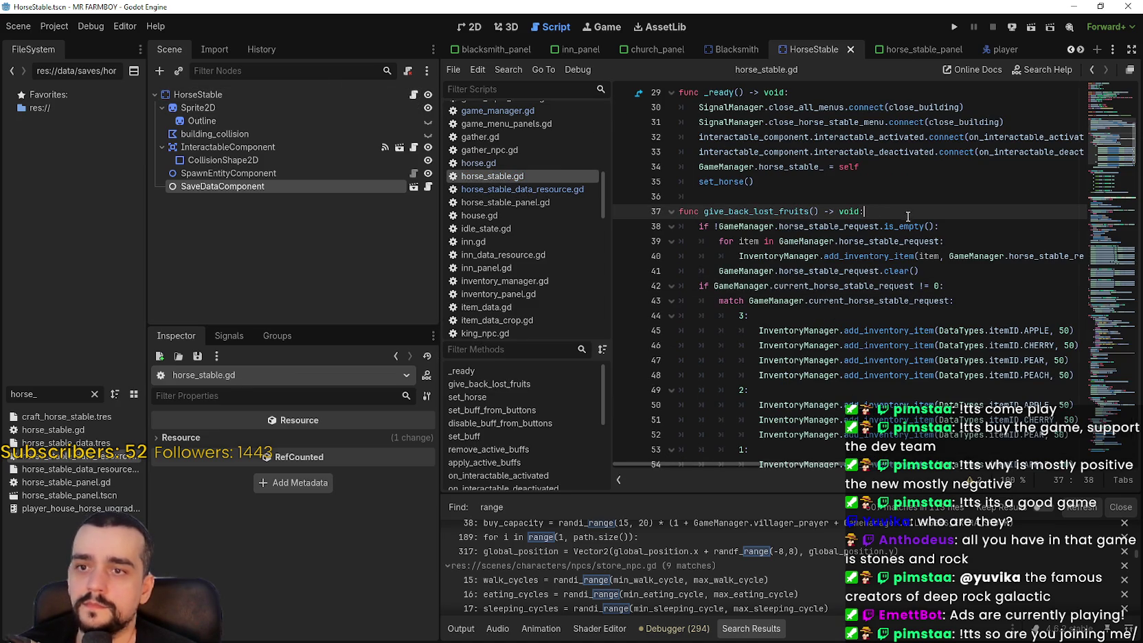
{"action": "scroll", "coordinate": [978, 262], "scroll_direction": "down", "scroll_amount": 3}
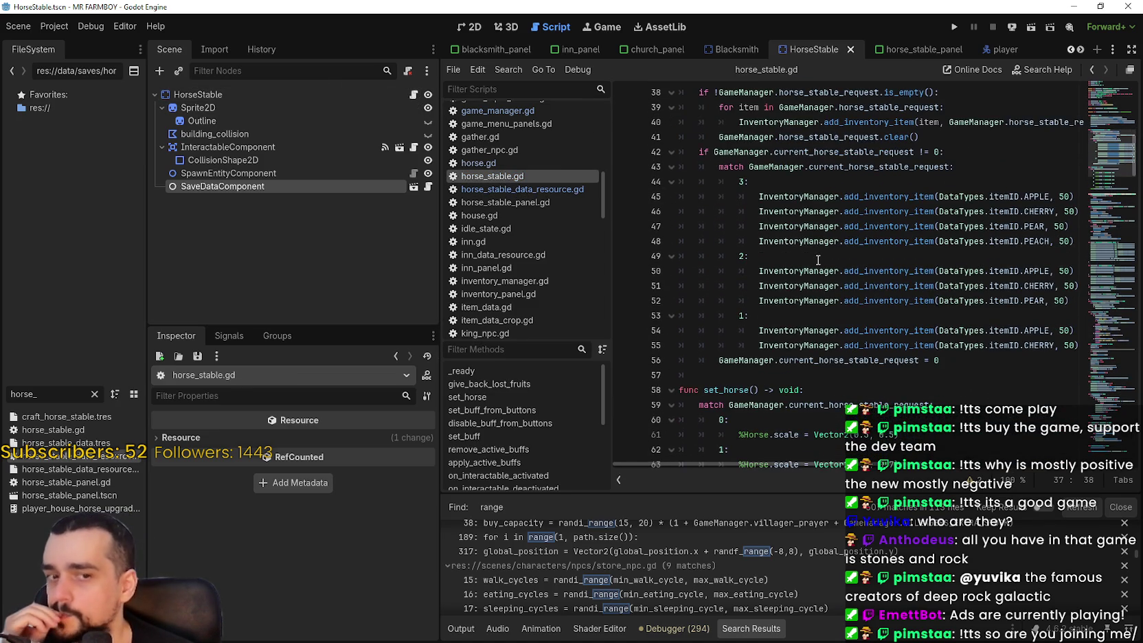
{"action": "scroll", "coordinate": [818, 259], "scroll_direction": "up", "scroll_amount": 6}
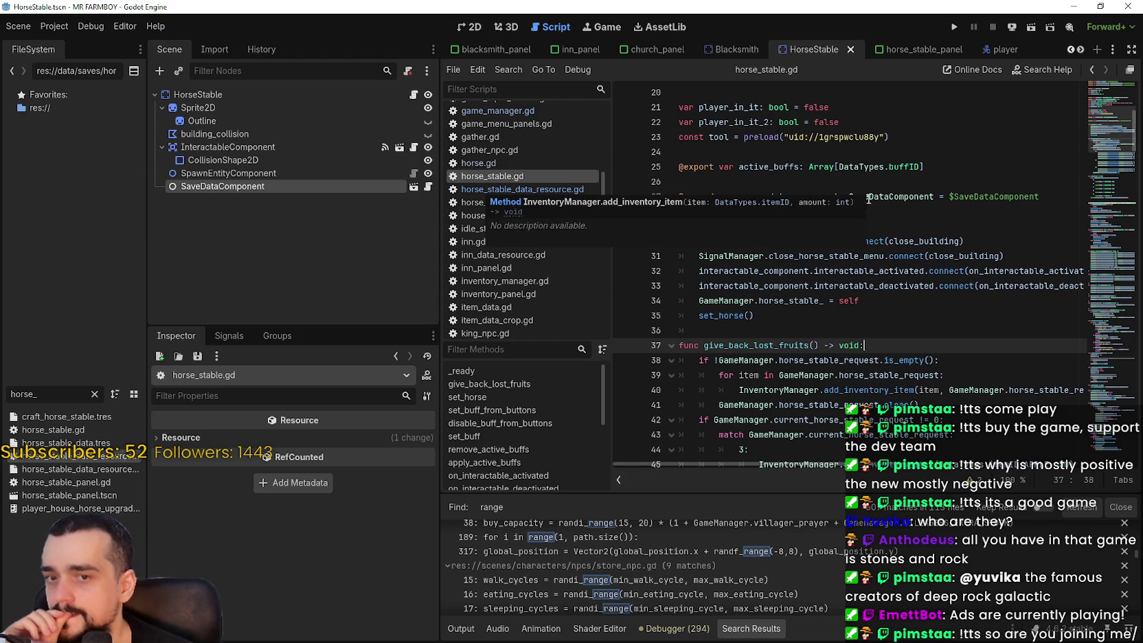
{"action": "scroll", "coordinate": [830, 325], "scroll_direction": "down", "scroll_amount": 4}
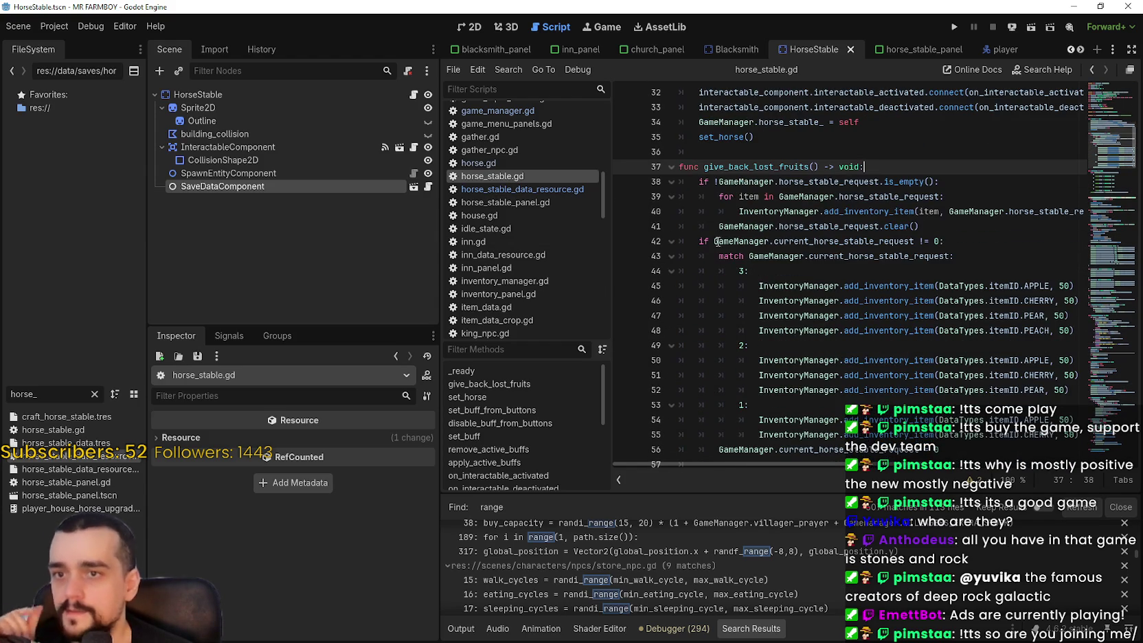
{"action": "left_click_drag", "start_coordinate": [693, 238], "coordinate": [972, 243]}
{"action": "scroll", "coordinate": [973, 243], "scroll_direction": "down", "scroll_amount": 5}
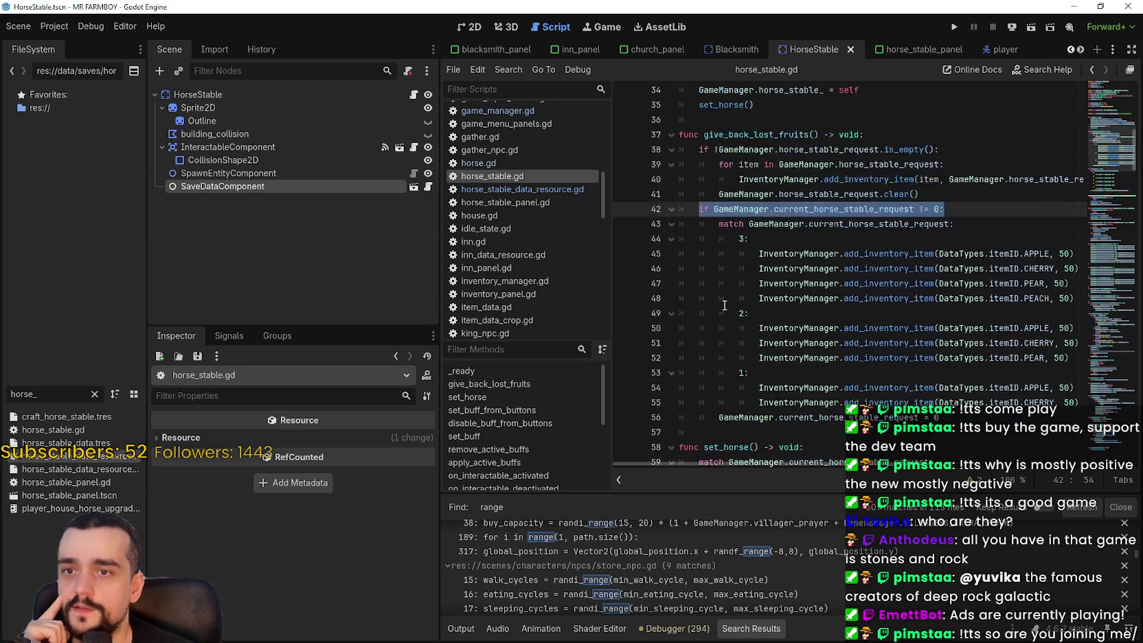
{"action": "scroll", "coordinate": [721, 288], "scroll_direction": "up", "scroll_amount": 6}
{"action": "scroll", "coordinate": [714, 271], "scroll_direction": "down", "scroll_amount": 1}
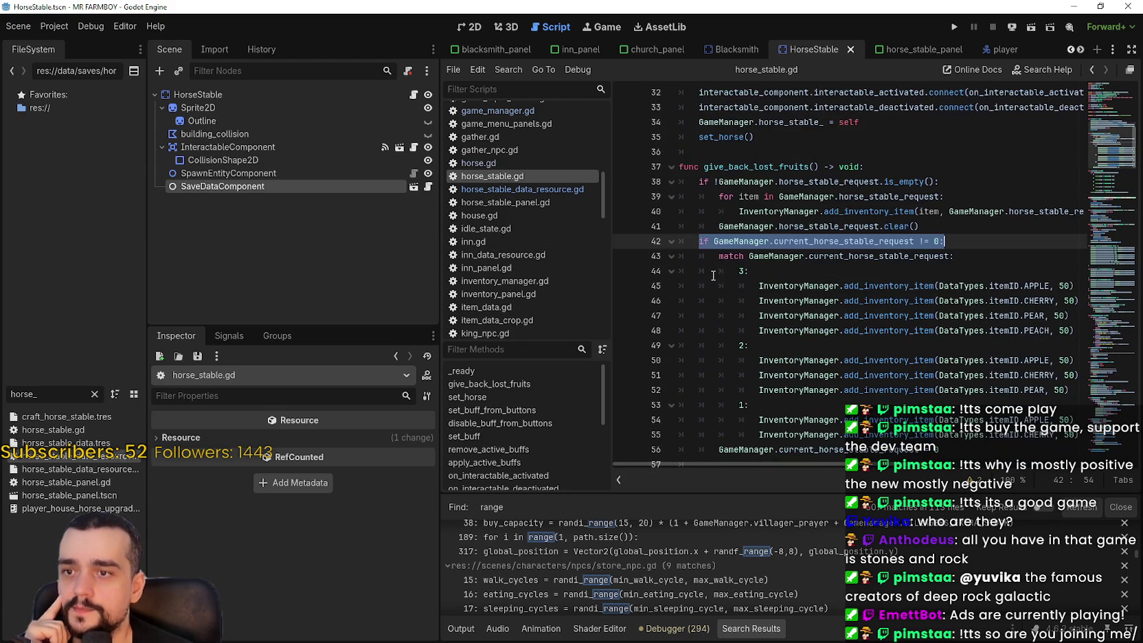
{"action": "left_click_drag", "start_coordinate": [697, 175], "coordinate": [950, 177]}
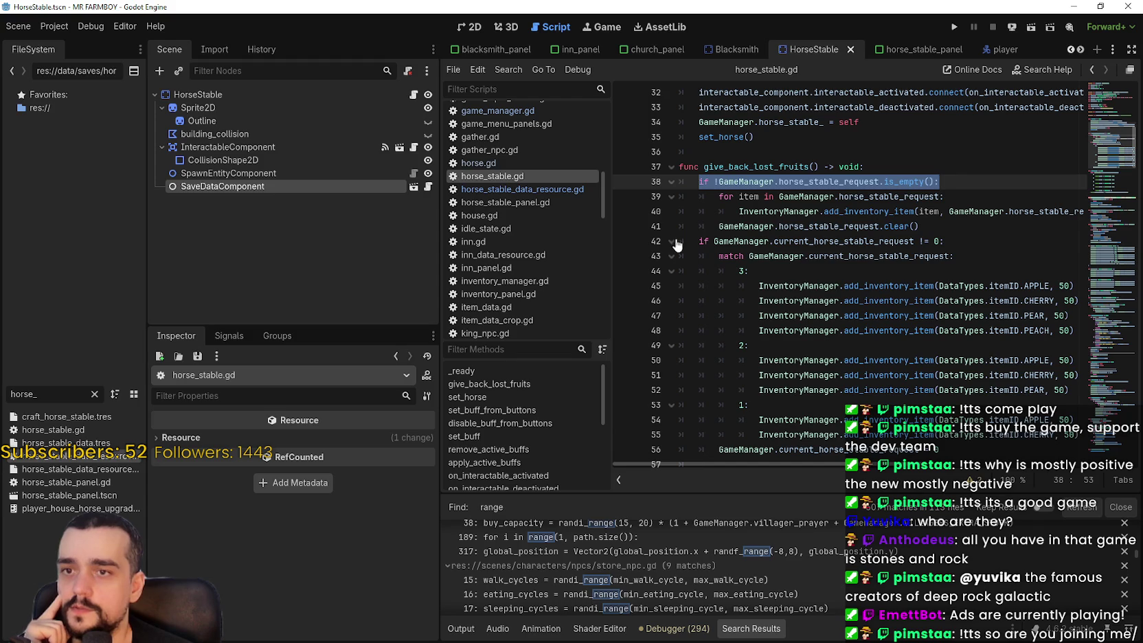
{"action": "left_click", "coordinate": [699, 229]}
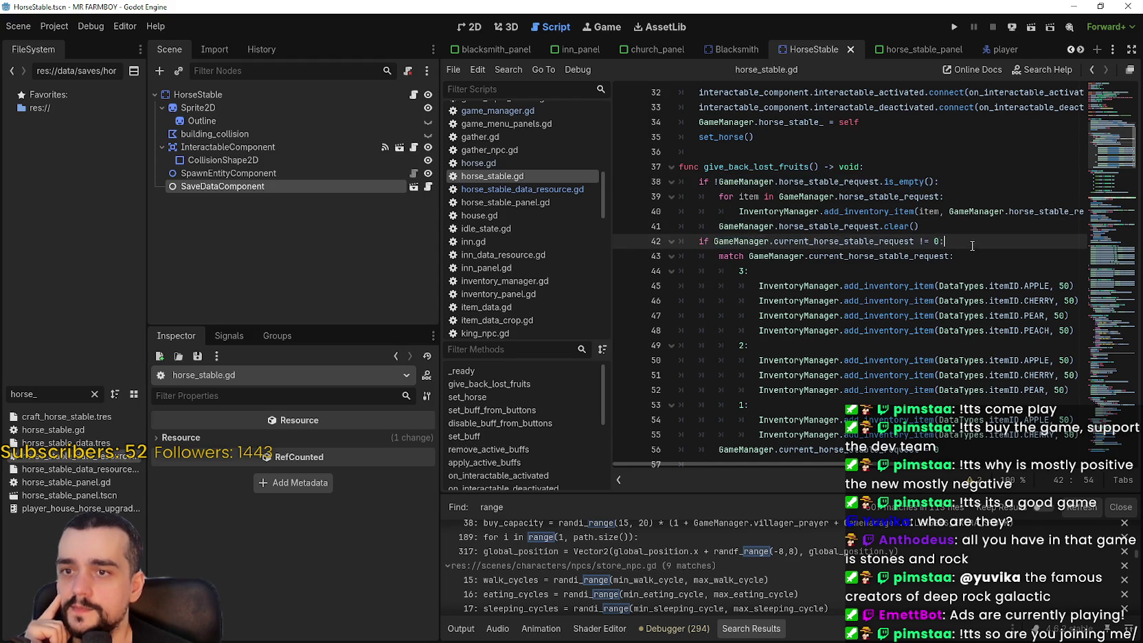
{"action": "scroll", "coordinate": [893, 275], "scroll_direction": "down", "scroll_amount": 2}
Review the case 3 and case 2 refund lines, saving, and widen the code area
{"action": "left_click", "coordinate": [920, 285]}
{"action": "key", "text": "ctrl+s"}
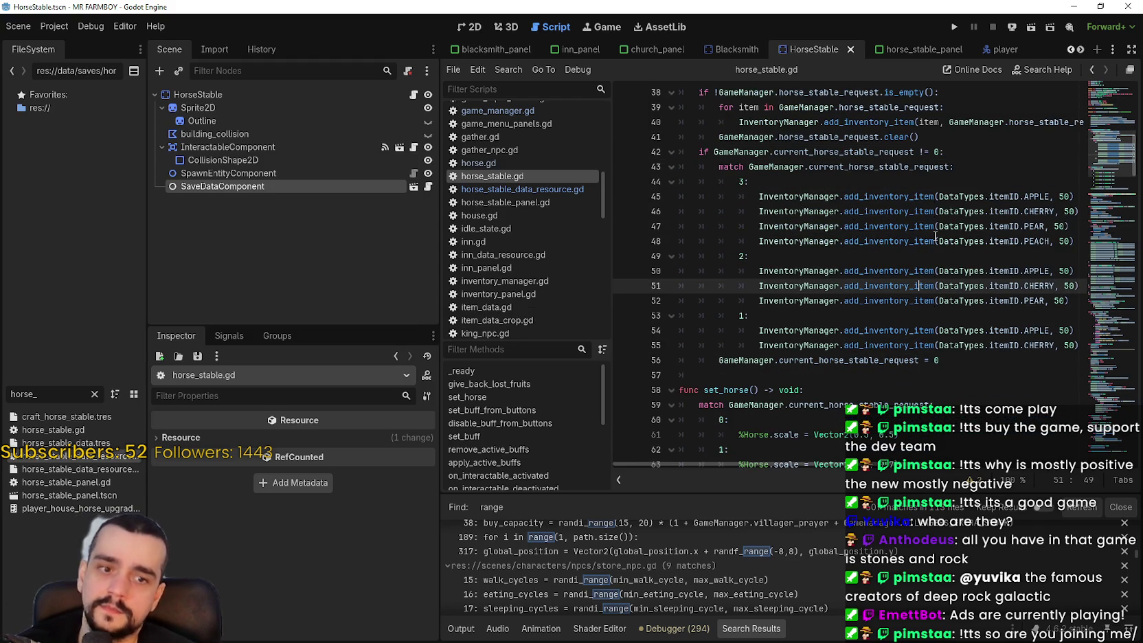
{"action": "scroll", "coordinate": [844, 275], "scroll_direction": "up", "scroll_amount": 2}
{"action": "left_click", "coordinate": [844, 273]}
{"action": "scroll", "coordinate": [845, 274], "scroll_direction": "up", "scroll_amount": 2}
{"action": "scroll", "coordinate": [844, 274], "scroll_direction": "down", "scroll_amount": 3}
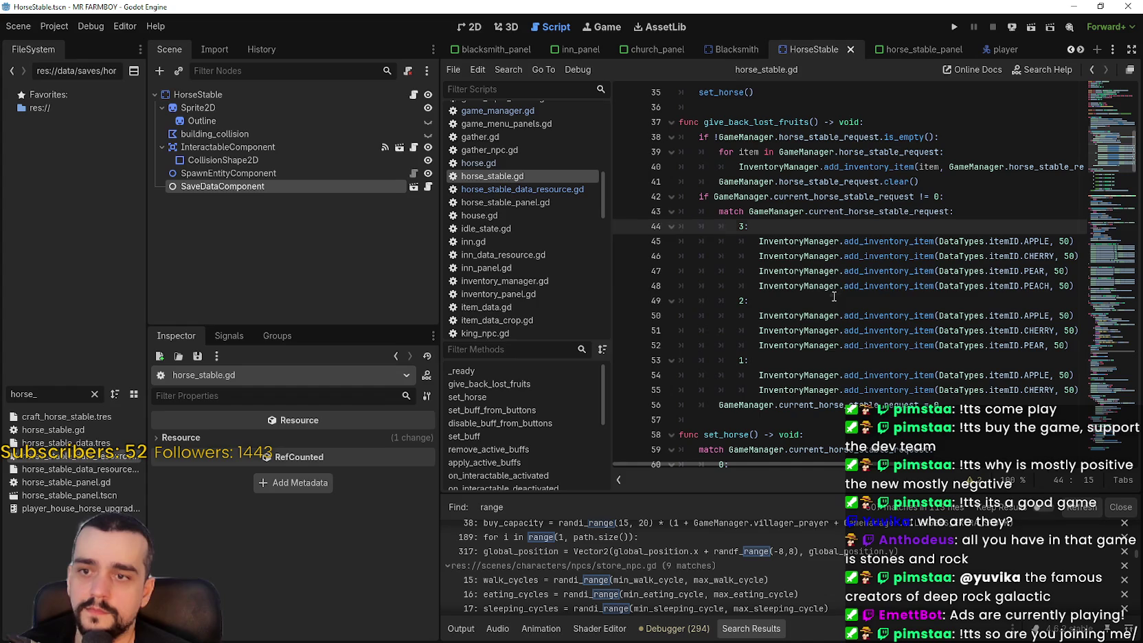
{"action": "left_click", "coordinate": [836, 298]}
{"action": "key", "text": "ctrl+s"}
{"action": "scroll", "coordinate": [842, 309], "scroll_direction": "up", "scroll_amount": 2}
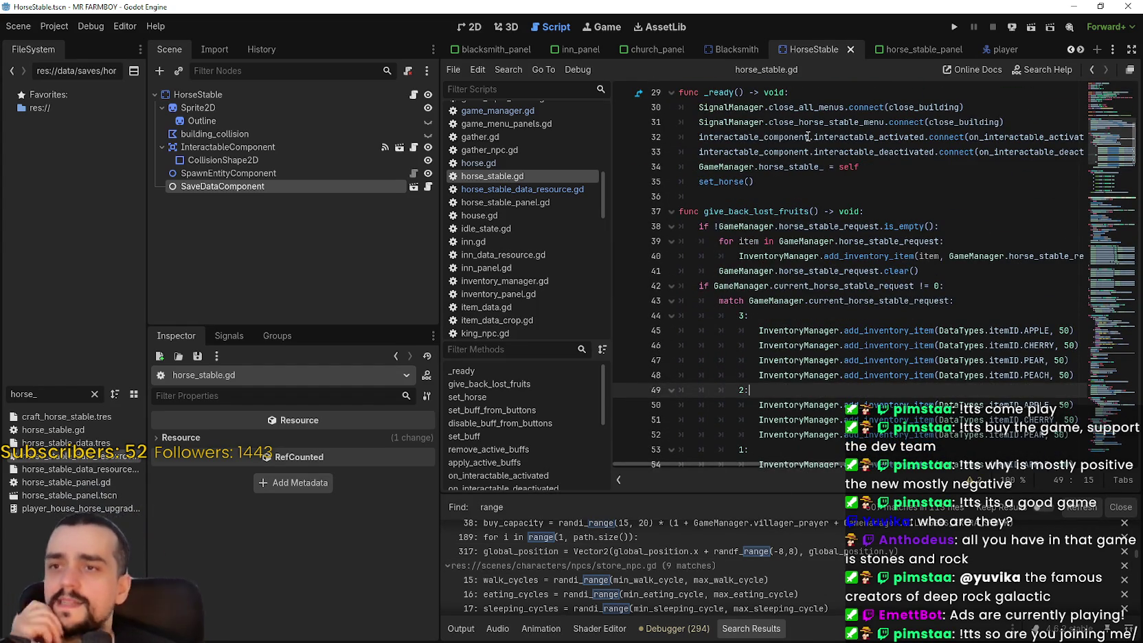
{"action": "left_click", "coordinate": [839, 317]}
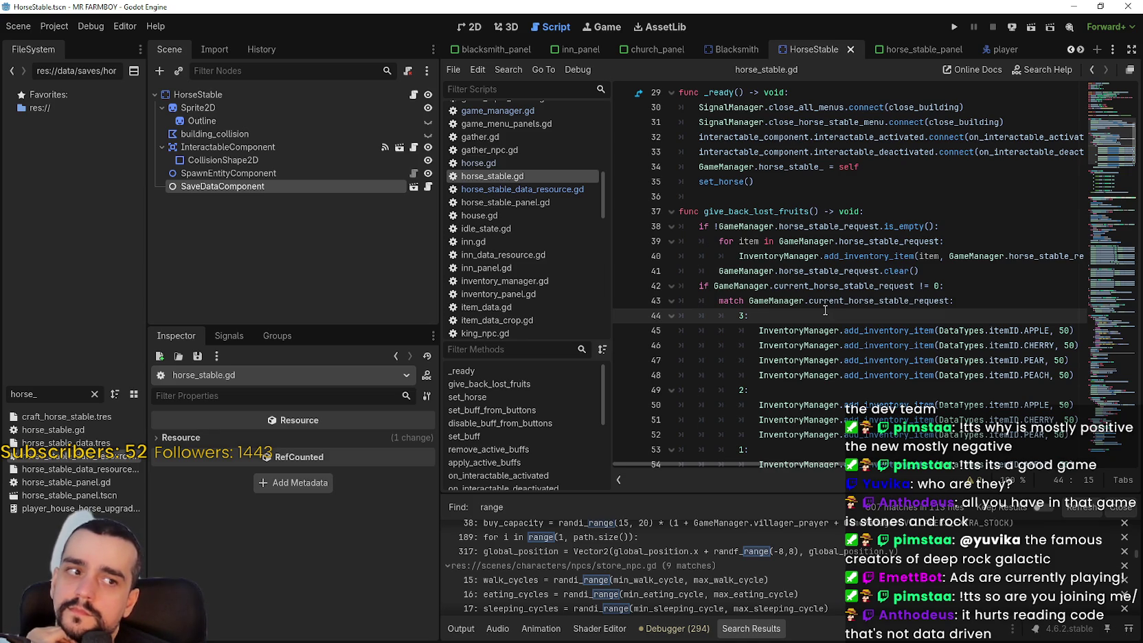
{"action": "left_click_drag", "start_coordinate": [435, 340], "coordinate": [349, 337]}
{"action": "left_click", "coordinate": [699, 402]}
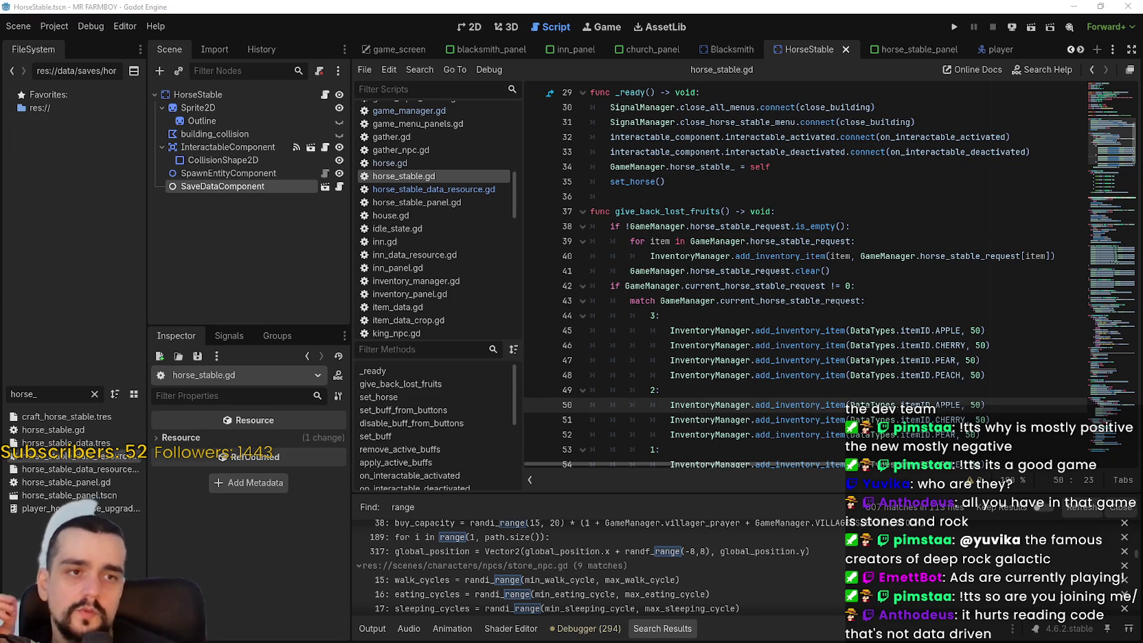
{"action": "key", "text": "alt+Tab"}
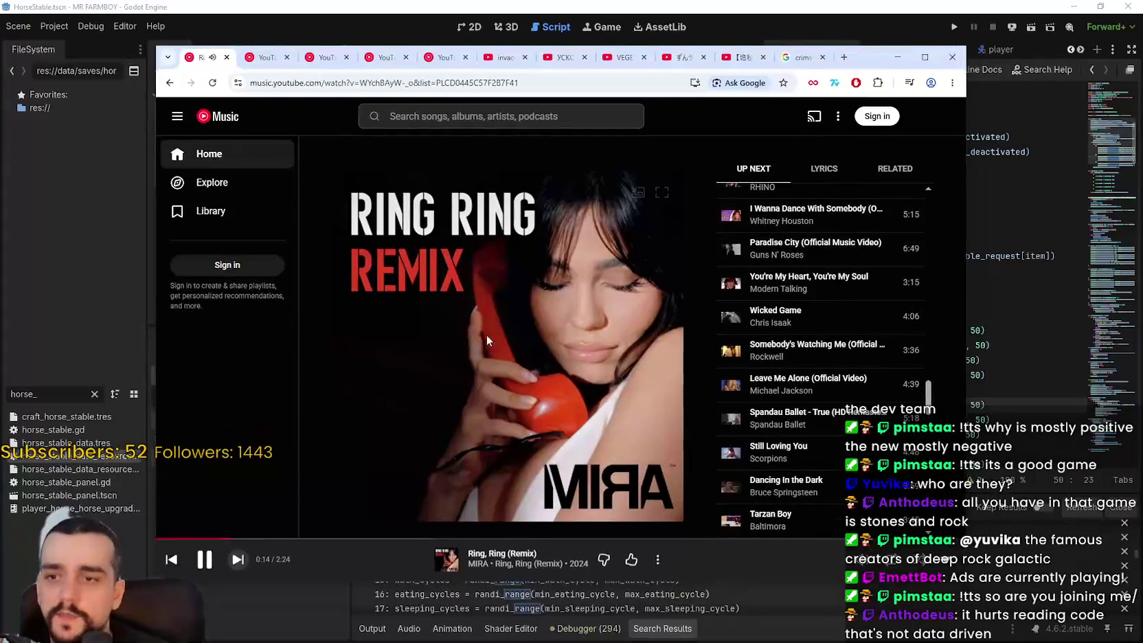
Pause Ring, Ring (Remix), skip to the next queued song, and run the game from Godot
{"action": "left_click", "coordinate": [468, 364]}
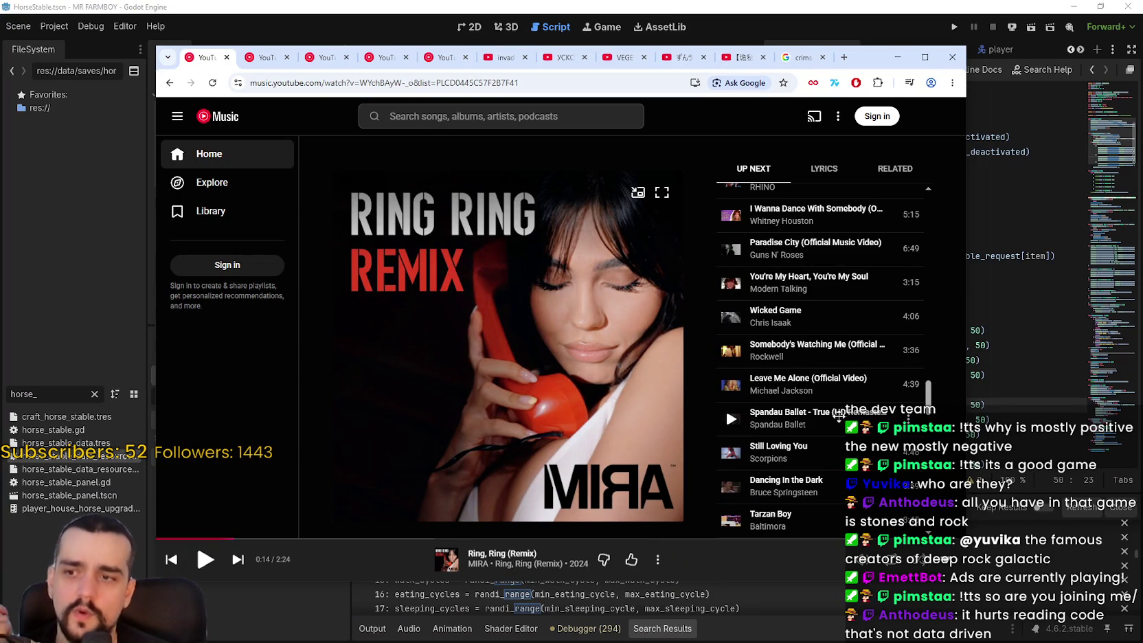
{"action": "scroll", "coordinate": [819, 474], "scroll_direction": "down", "scroll_amount": 7}
{"action": "scroll", "coordinate": [824, 453], "scroll_direction": "up", "scroll_amount": 3}
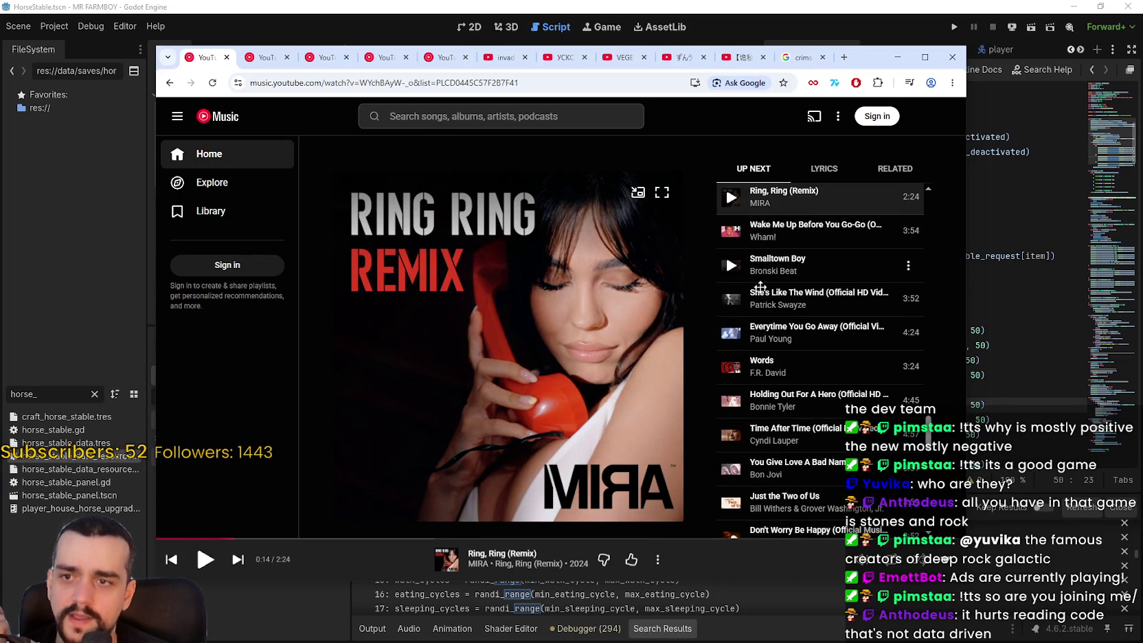
{"action": "scroll", "coordinate": [767, 270], "scroll_direction": "up", "scroll_amount": 1}
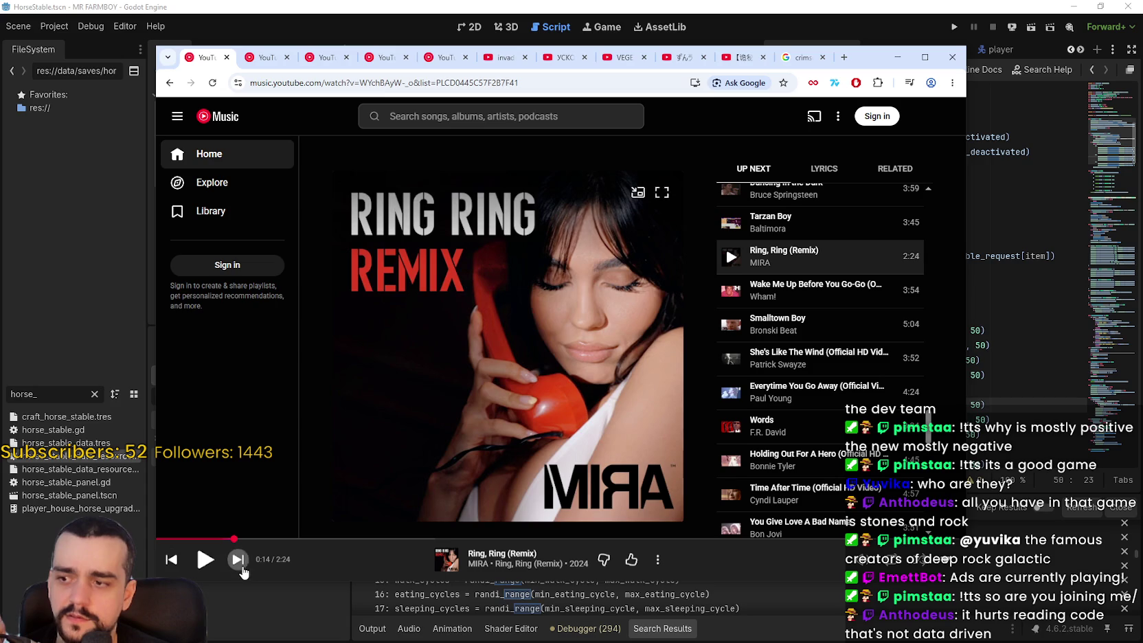
{"action": "left_click", "coordinate": [237, 559]}
{"action": "key", "text": "super+Down"}
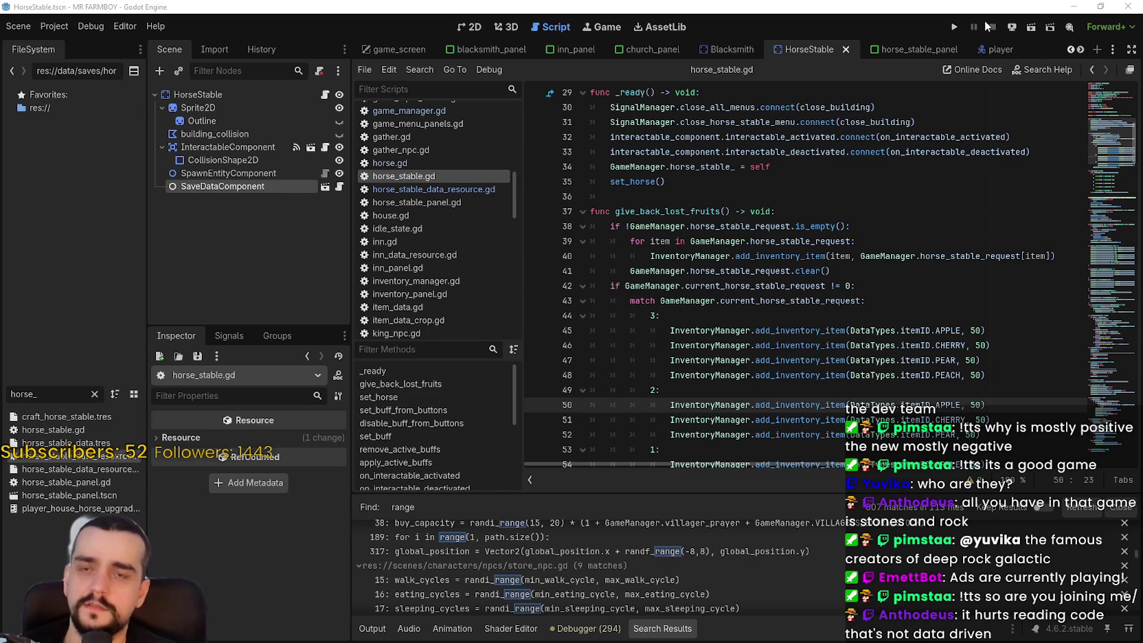
{"action": "left_click", "coordinate": [954, 27]}
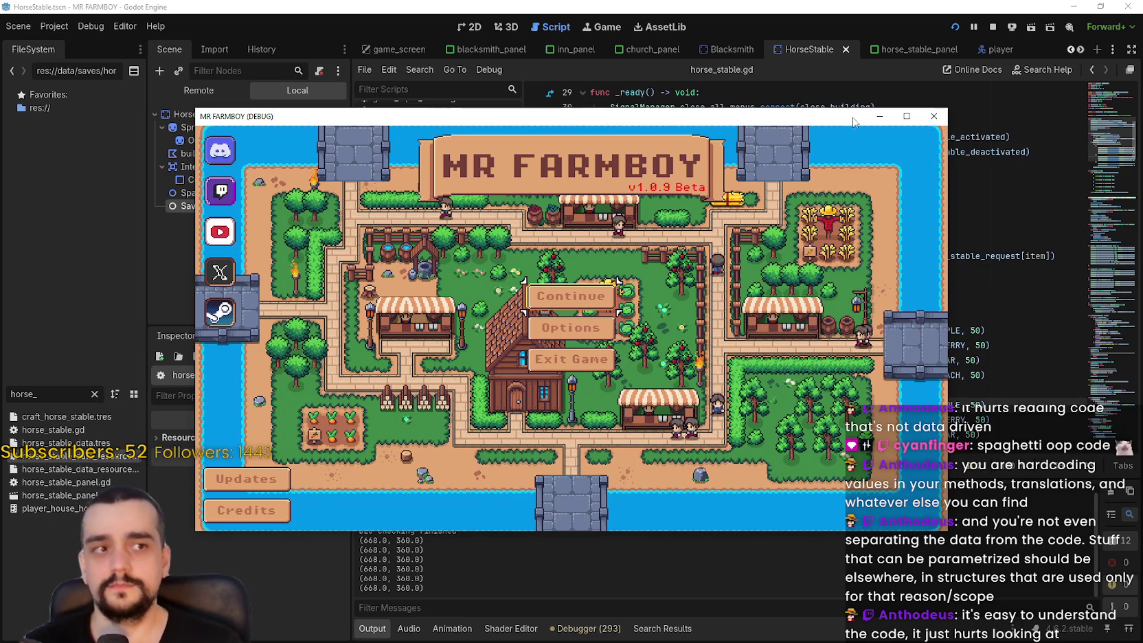
Continue from the first save slot, go fullscreen, and walk the farmer to the Player House
{"action": "left_click", "coordinate": [566, 296]}
{"action": "left_click", "coordinate": [536, 274]}
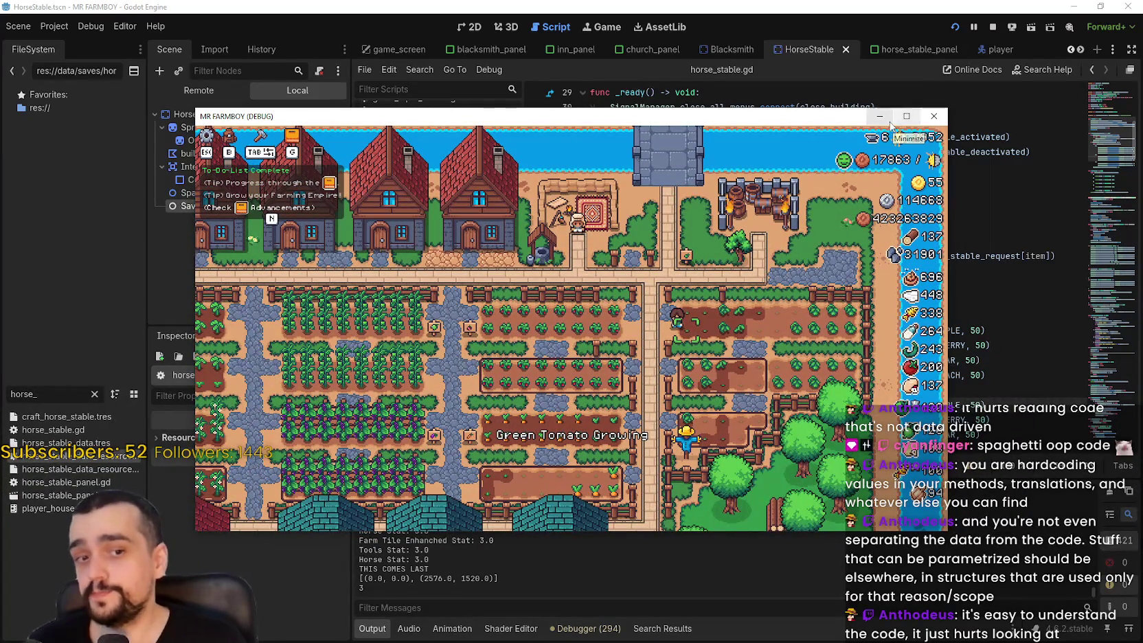
{"action": "left_click", "coordinate": [907, 116]}
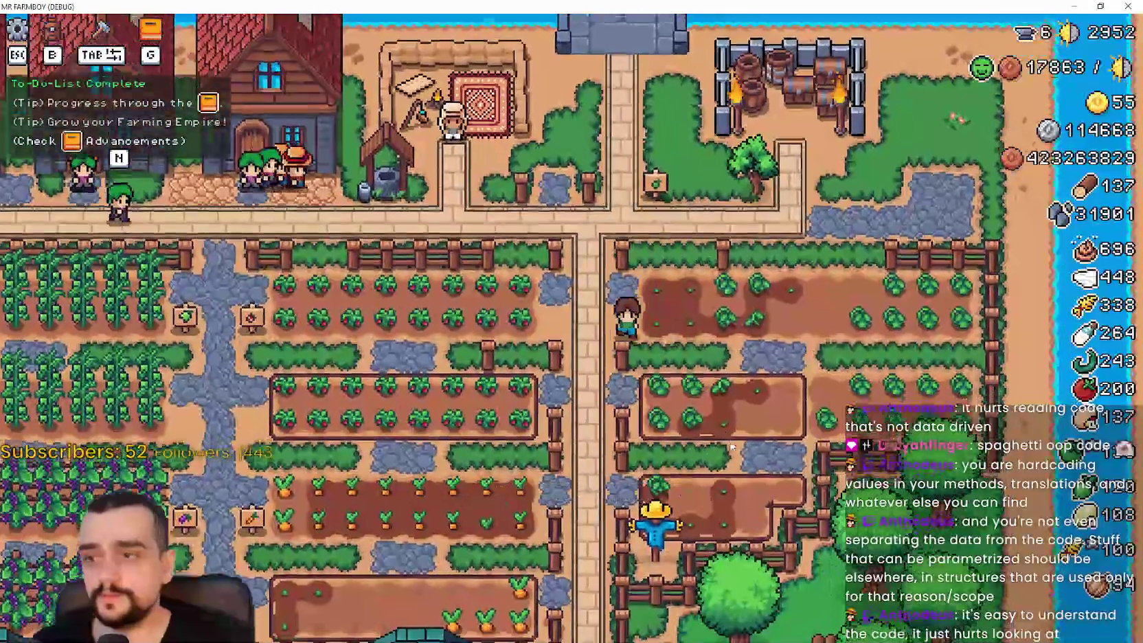
{"action": "key", "text": "s"}
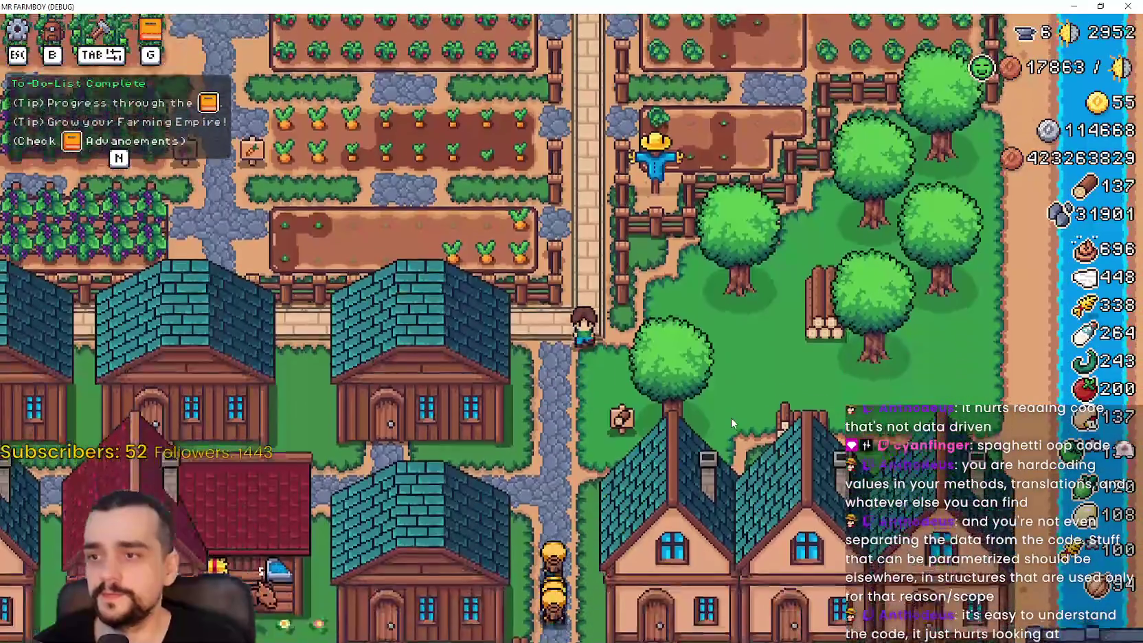
{"action": "key", "text": "a"}
{"action": "key", "text": "a"}
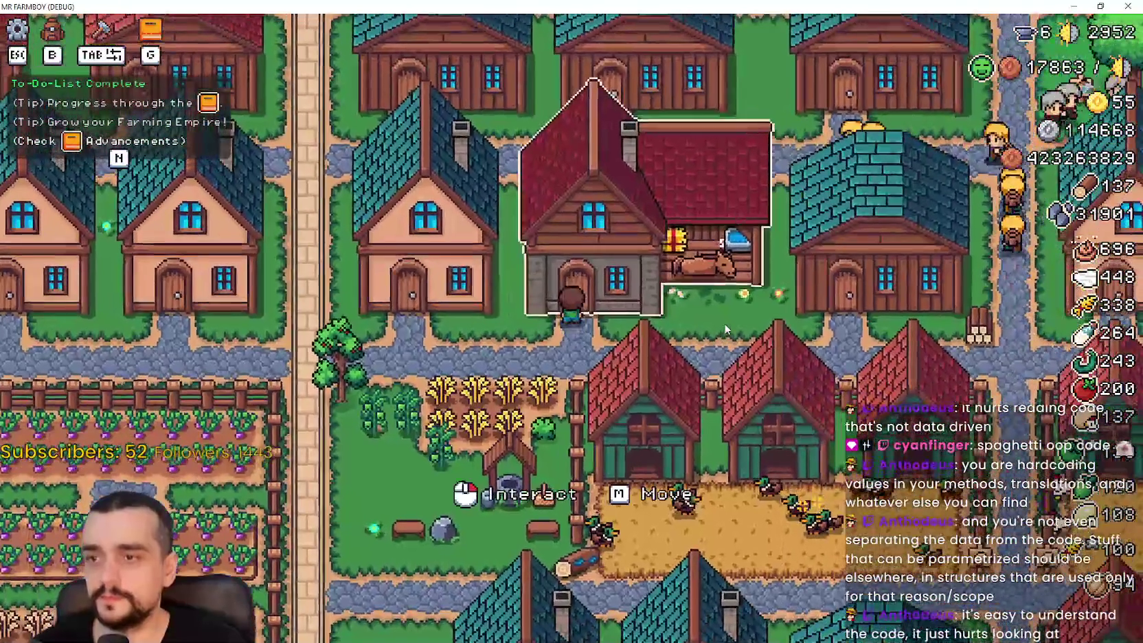
{"action": "left_click", "coordinate": [728, 325]}
{"action": "key", "text": "Escape"}
Scroll the Stats & Inventory grid to check fruit counts, then minimize the game
{"action": "key", "text": "Tab"}
{"action": "scroll", "coordinate": [714, 385], "scroll_direction": "down", "scroll_amount": 3}
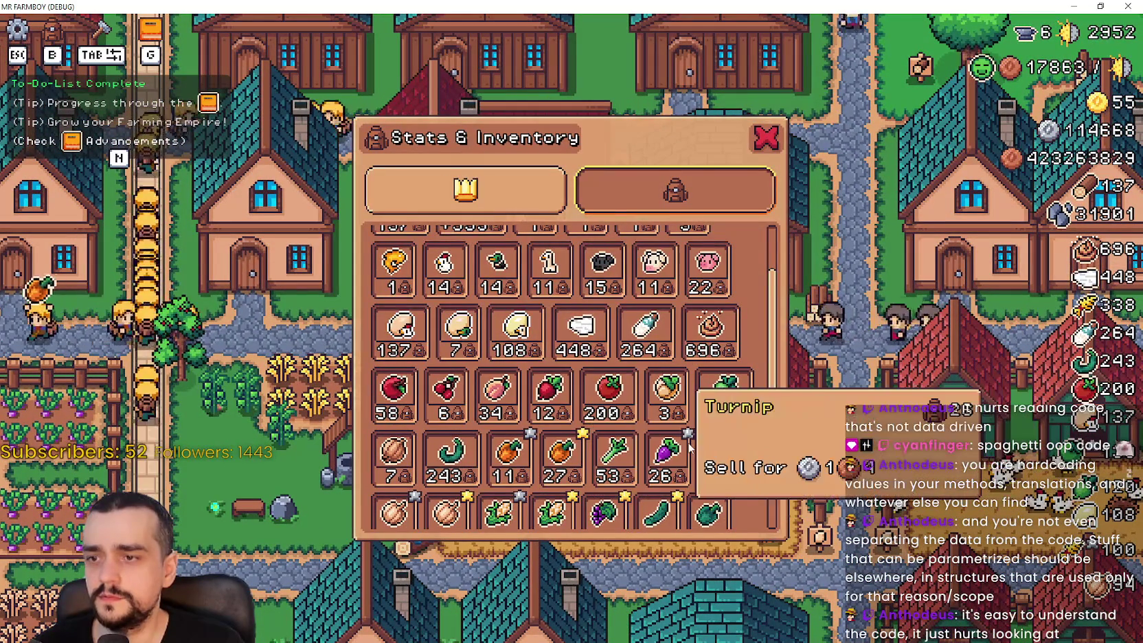
{"action": "scroll", "coordinate": [690, 440], "scroll_direction": "down", "scroll_amount": 1}
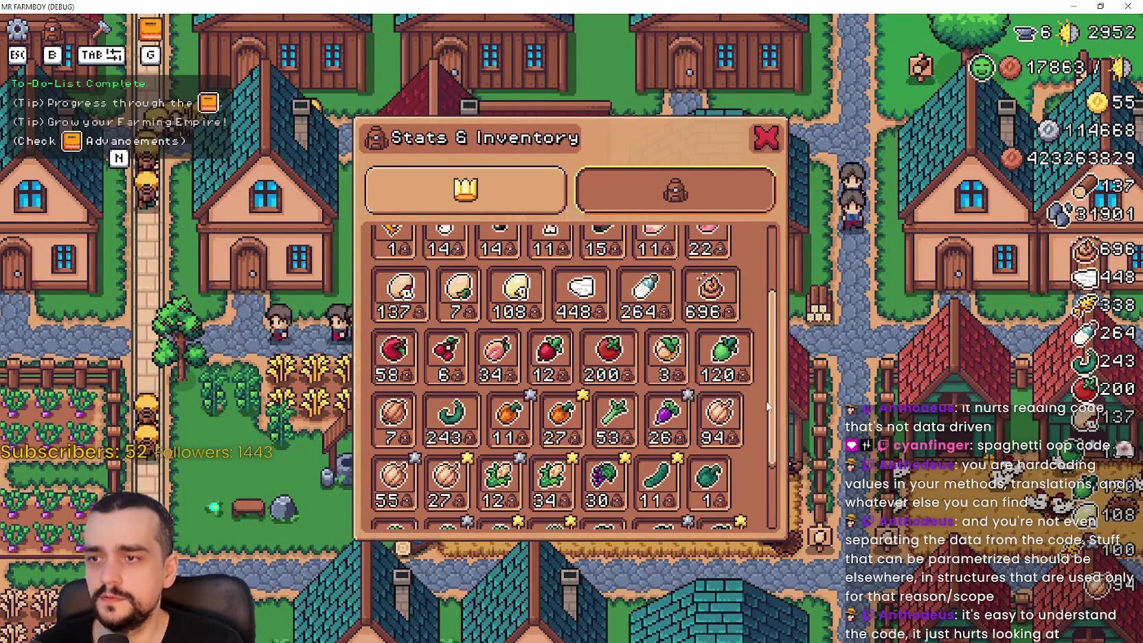
{"action": "scroll", "coordinate": [776, 374], "scroll_direction": "down", "scroll_amount": 1}
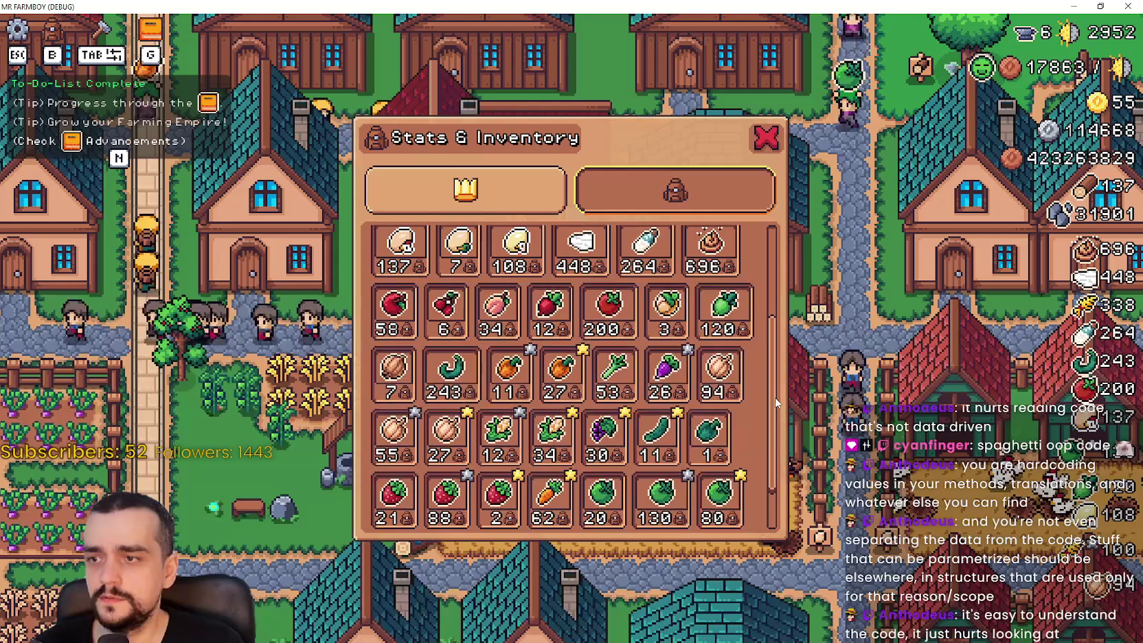
{"action": "scroll", "coordinate": [780, 371], "scroll_direction": "up", "scroll_amount": 2}
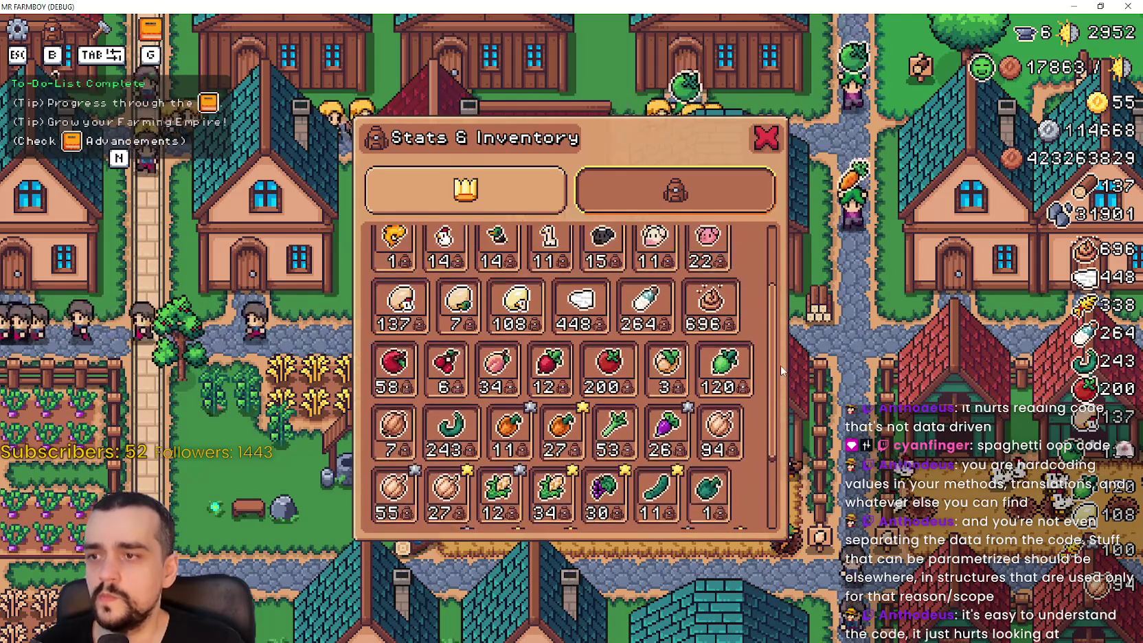
{"action": "scroll", "coordinate": [783, 342], "scroll_direction": "up", "scroll_amount": 1}
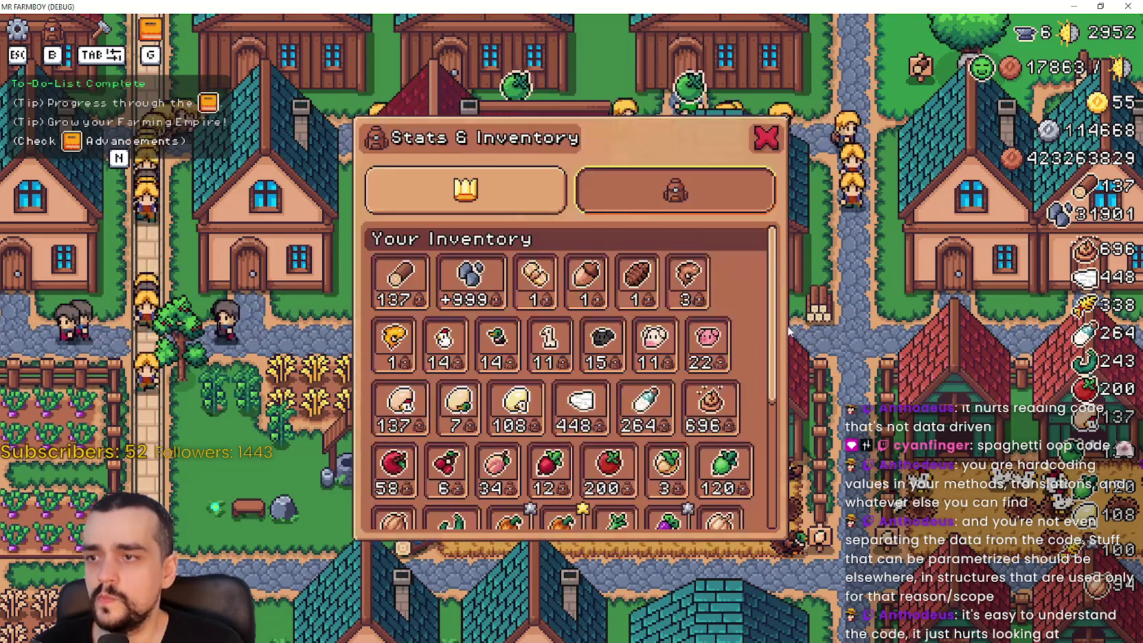
{"action": "scroll", "coordinate": [748, 349], "scroll_direction": "down", "scroll_amount": 2}
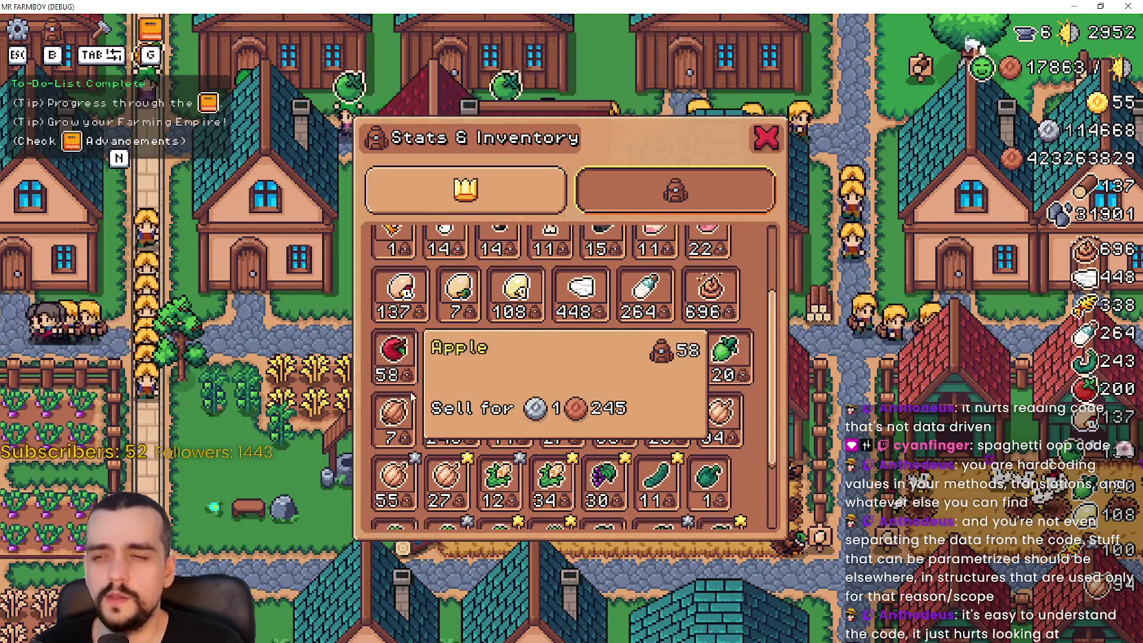
{"action": "scroll", "coordinate": [664, 423], "scroll_direction": "down", "scroll_amount": 2}
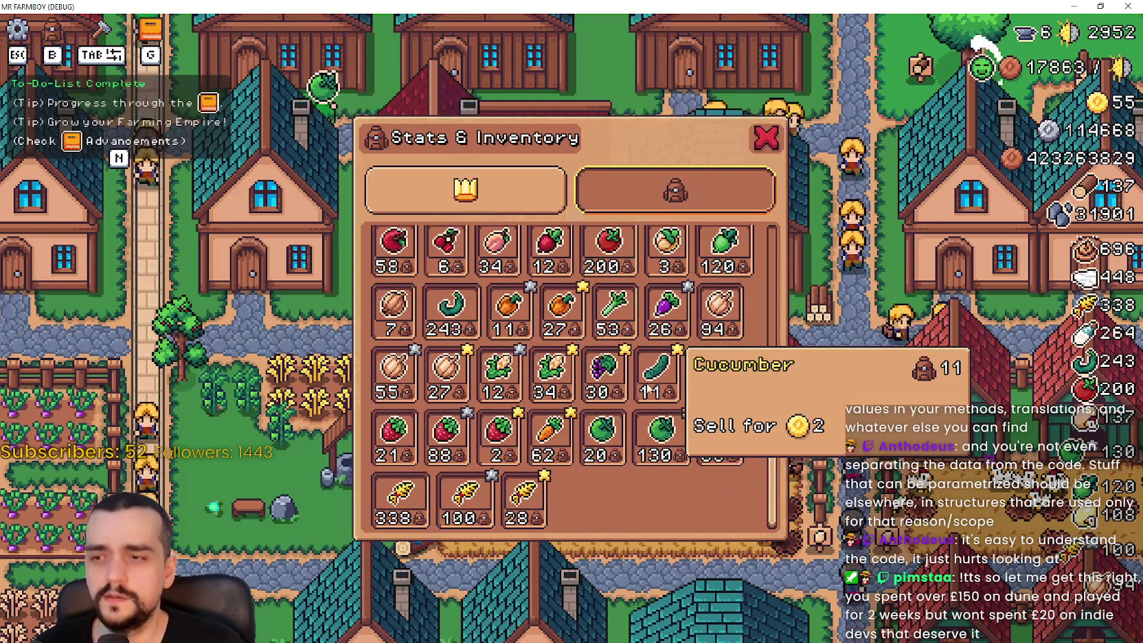
{"action": "scroll", "coordinate": [664, 424], "scroll_direction": "up", "scroll_amount": 3}
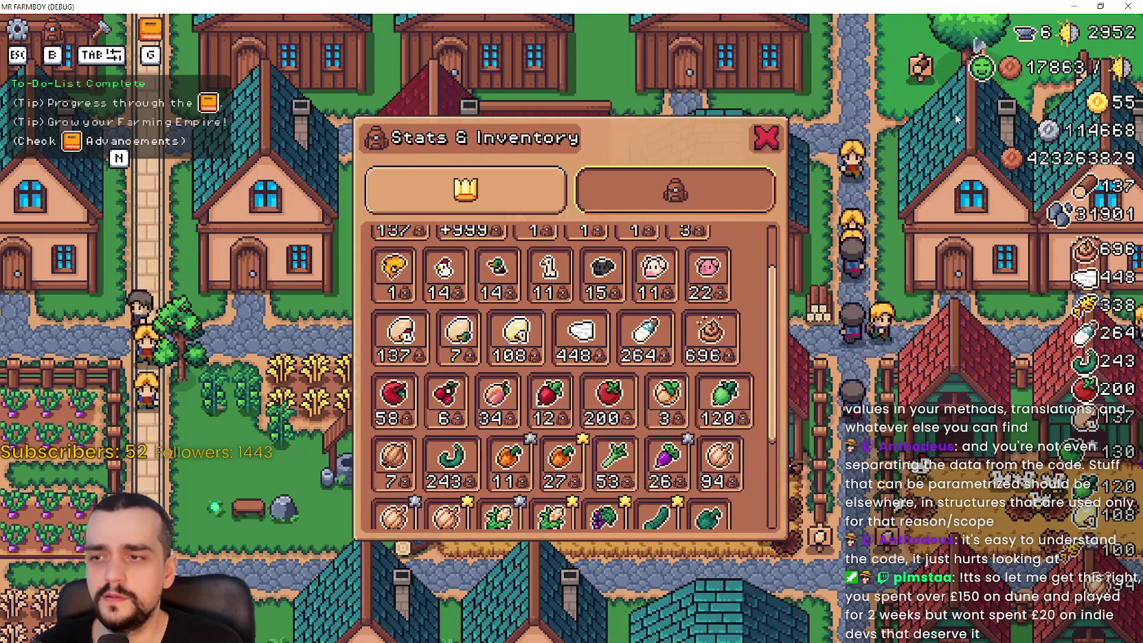
{"action": "left_click", "coordinate": [1072, 6]}
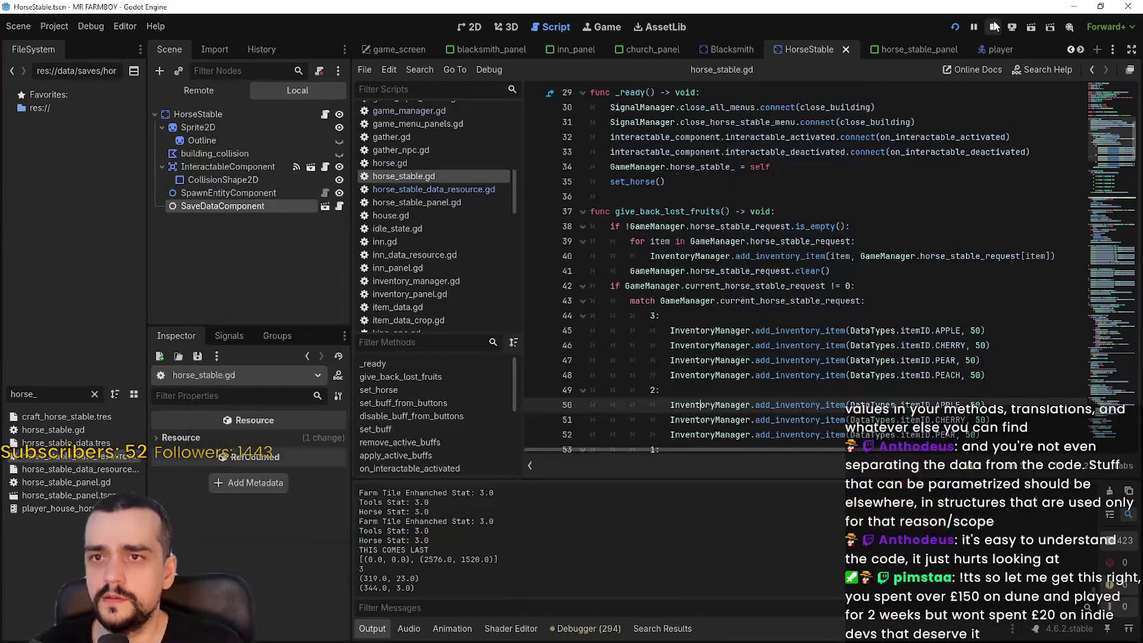
Review give_back_lost_fruits in horse_stable.gd and relaunch Mr Farmboy with Run Project
{"action": "scroll", "coordinate": [798, 295], "scroll_direction": "down", "scroll_amount": 3}
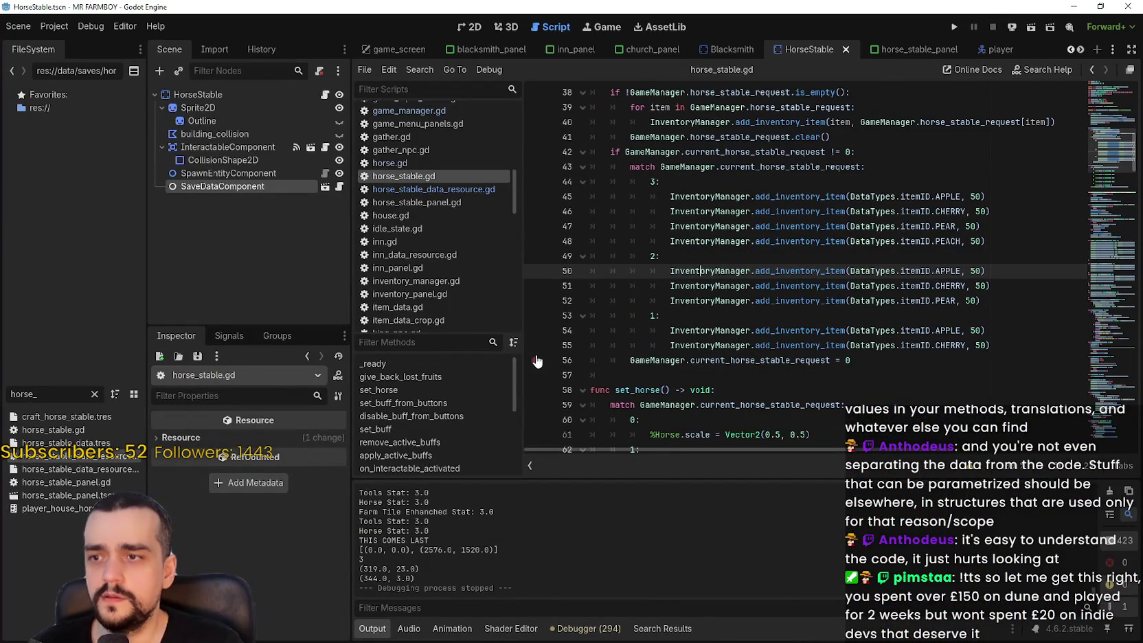
{"action": "scroll", "coordinate": [659, 332], "scroll_direction": "up", "scroll_amount": 2}
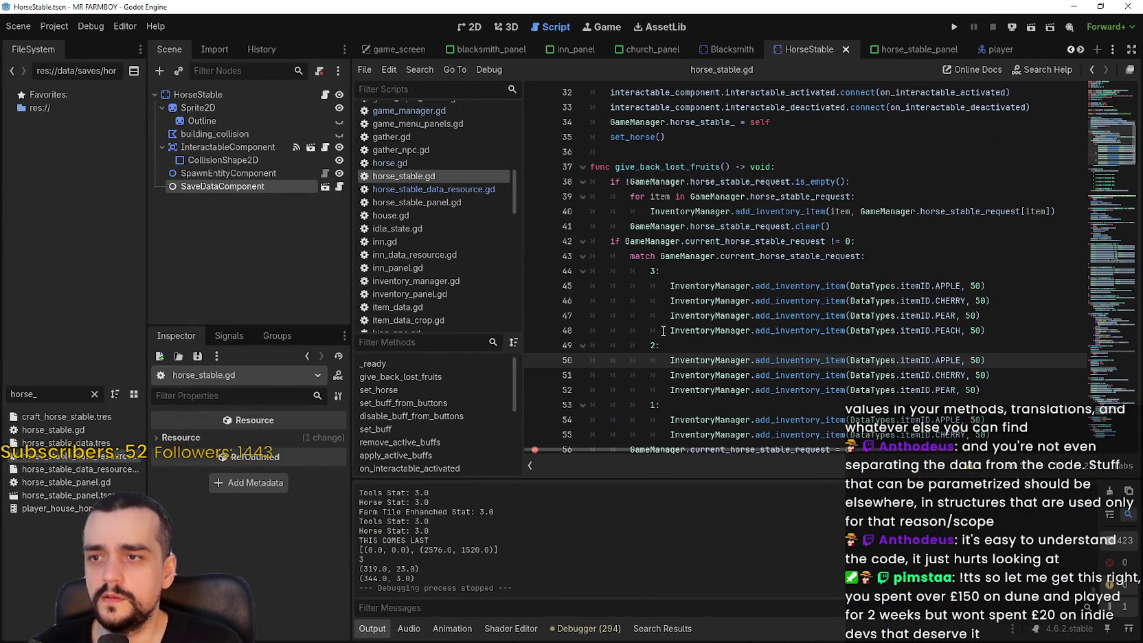
{"action": "left_click", "coordinate": [959, 25]}
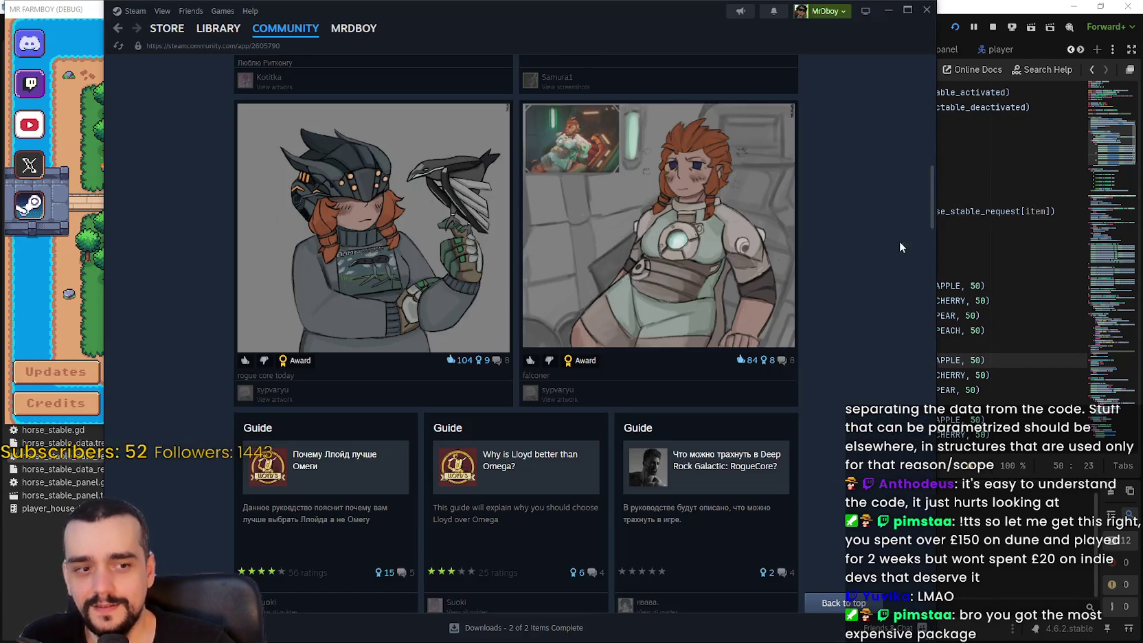
{"action": "scroll", "coordinate": [618, 172], "scroll_direction": "up", "scroll_amount": 2}
{"action": "mouse_move", "coordinate": [215, 31]}
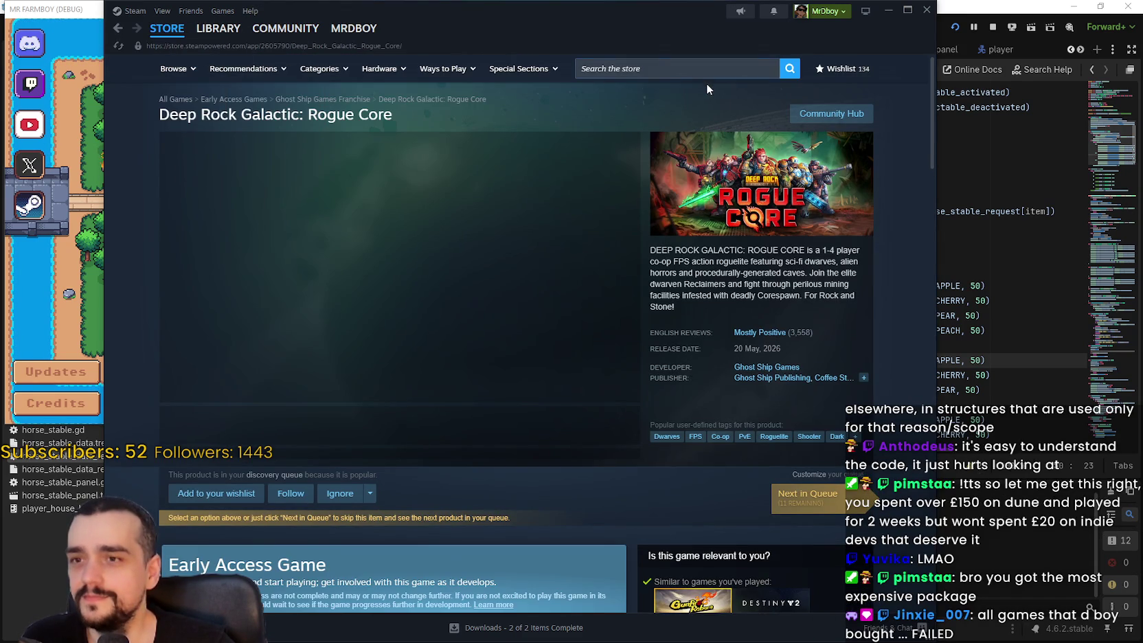
Search the Steam store for 'dune' and browse the Dune: Awakening store page
{"action": "left_click", "coordinate": [702, 71]}
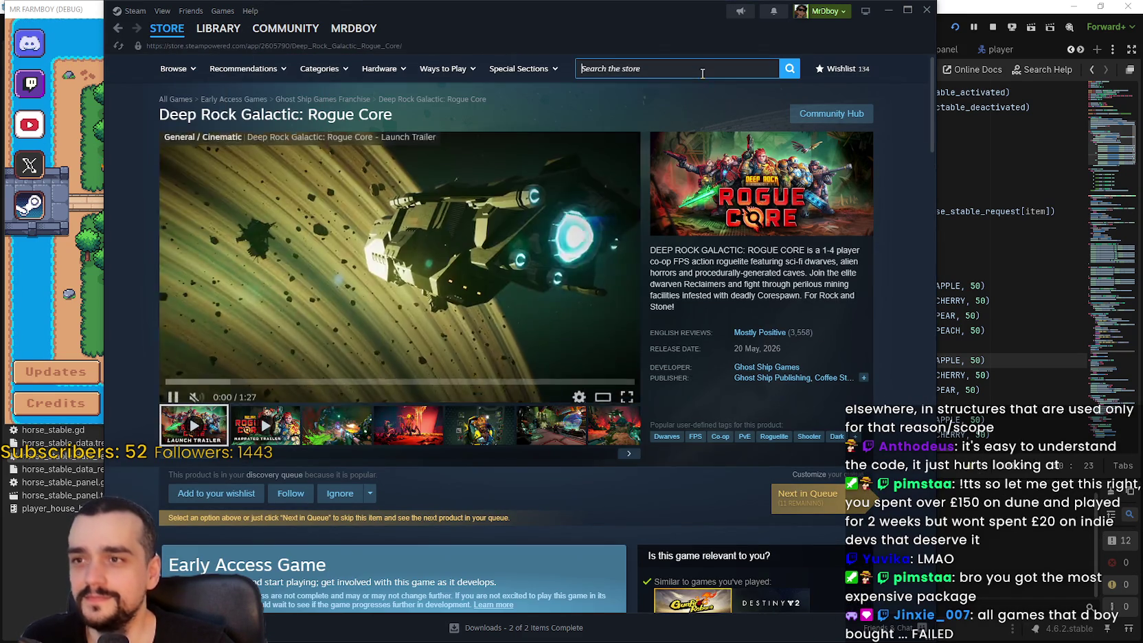
{"action": "type", "text": "dune"}
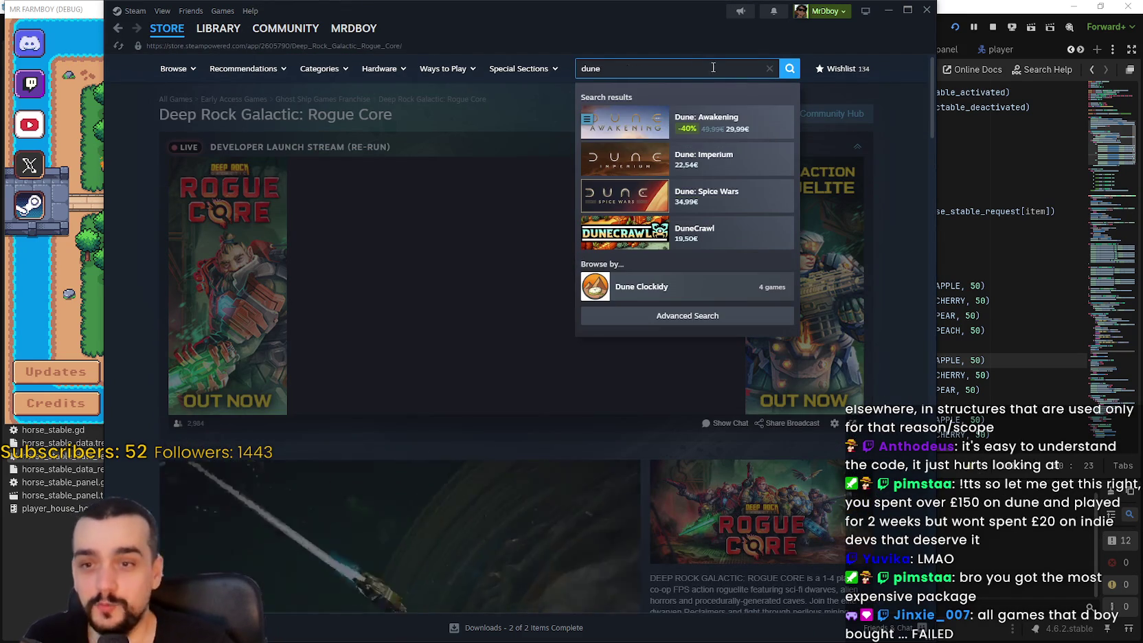
{"action": "left_click", "coordinate": [728, 123]}
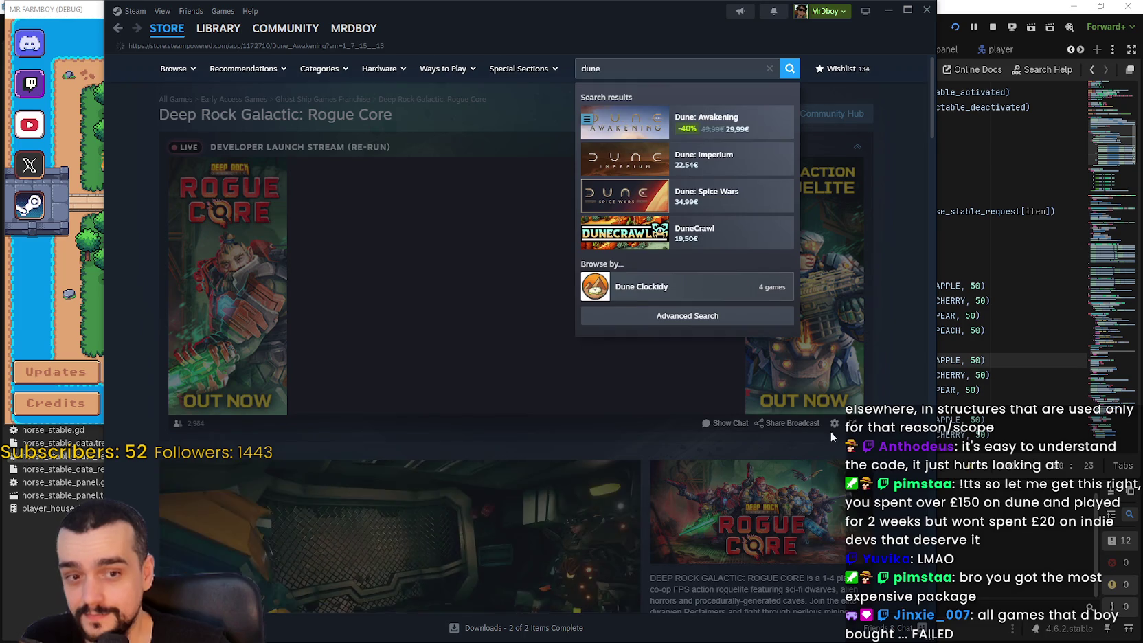
{"action": "left_click", "coordinate": [438, 422]}
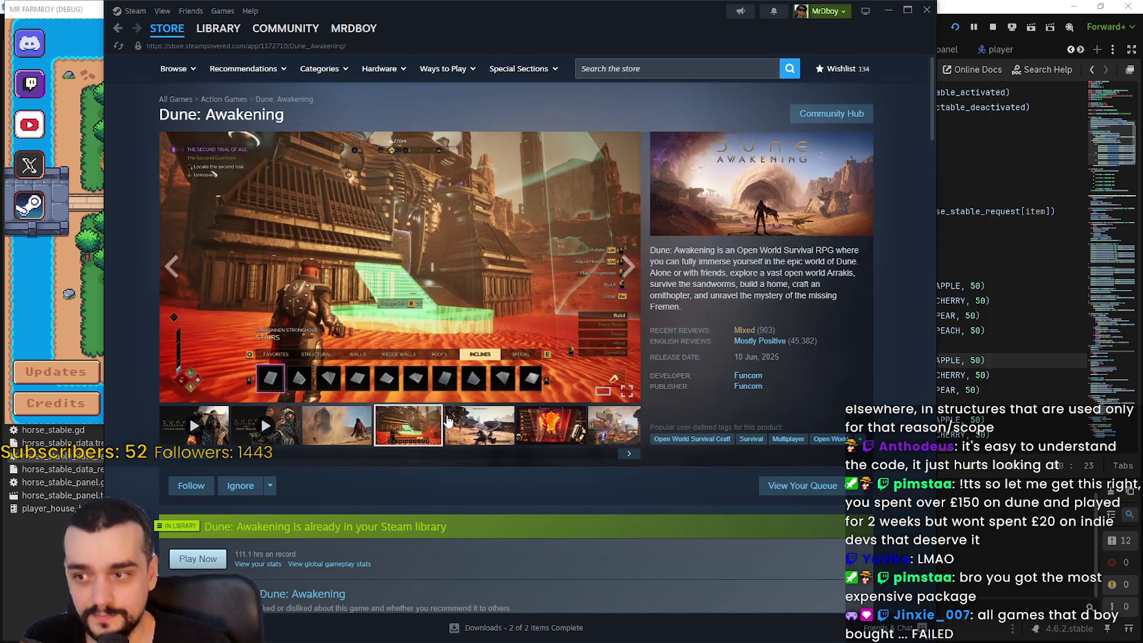
{"action": "scroll", "coordinate": [445, 420], "scroll_direction": "down", "scroll_amount": 10}
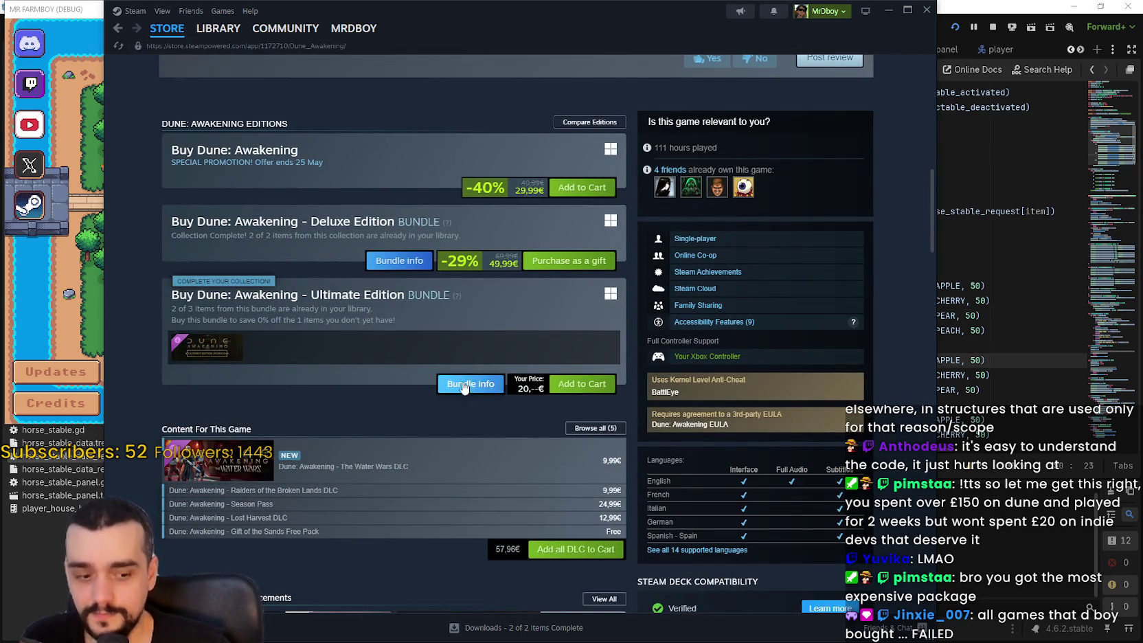
{"action": "scroll", "coordinate": [173, 371], "scroll_direction": "down", "scroll_amount": 8}
{"action": "key", "text": "ctrl+a"}
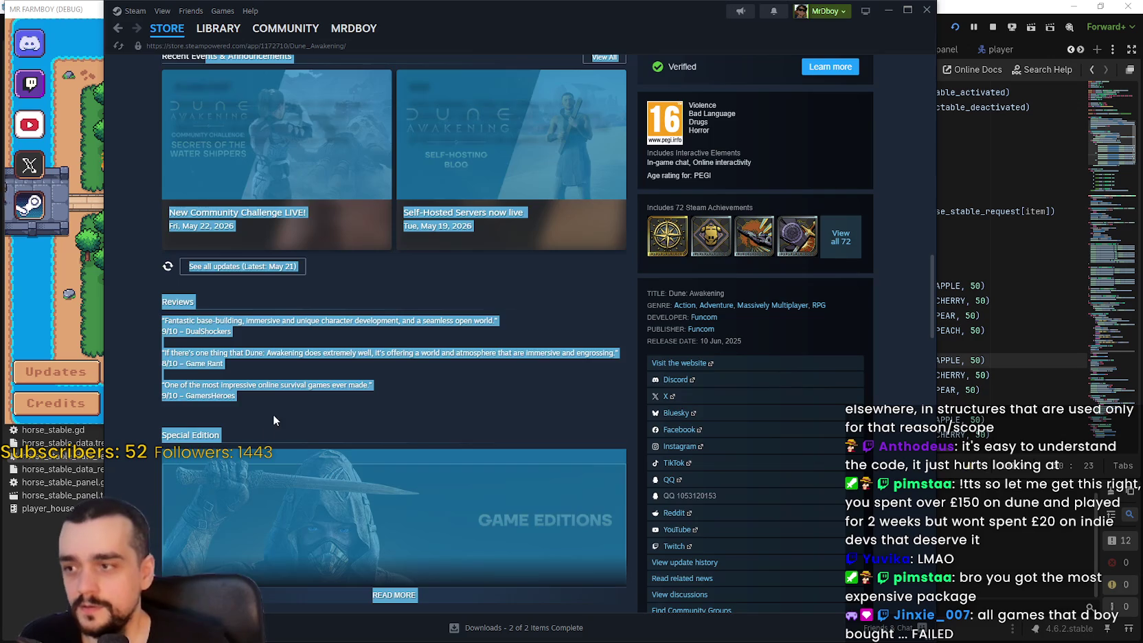
{"action": "left_click", "coordinate": [273, 420]}
{"action": "scroll", "coordinate": [445, 442], "scroll_direction": "up", "scroll_amount": 5}
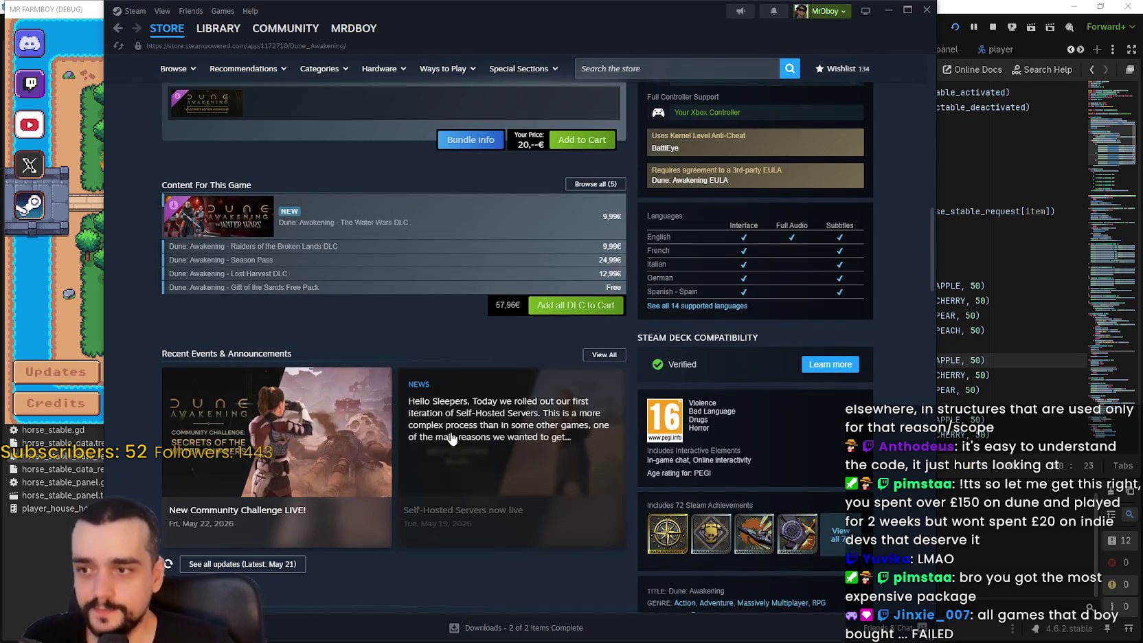
{"action": "scroll", "coordinate": [450, 433], "scroll_direction": "up", "scroll_amount": 15}
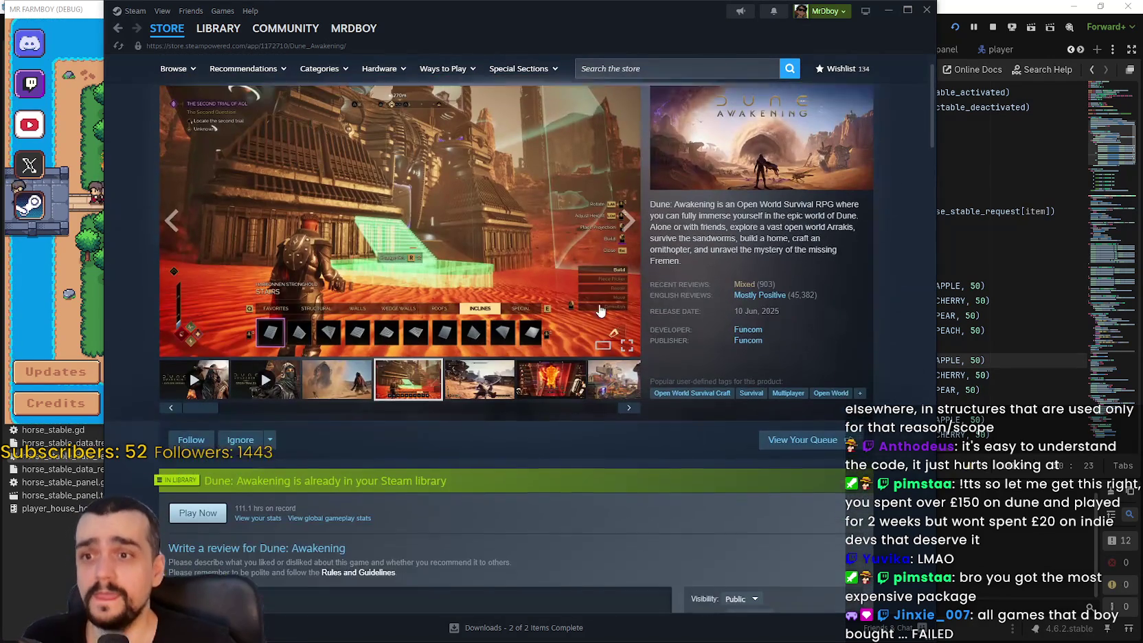
{"action": "scroll", "coordinate": [820, 199], "scroll_direction": "up", "scroll_amount": 2}
Scroll Dune: Awakening's Community Hub, then go back via its store page to the store front
{"action": "left_click", "coordinate": [847, 120]}
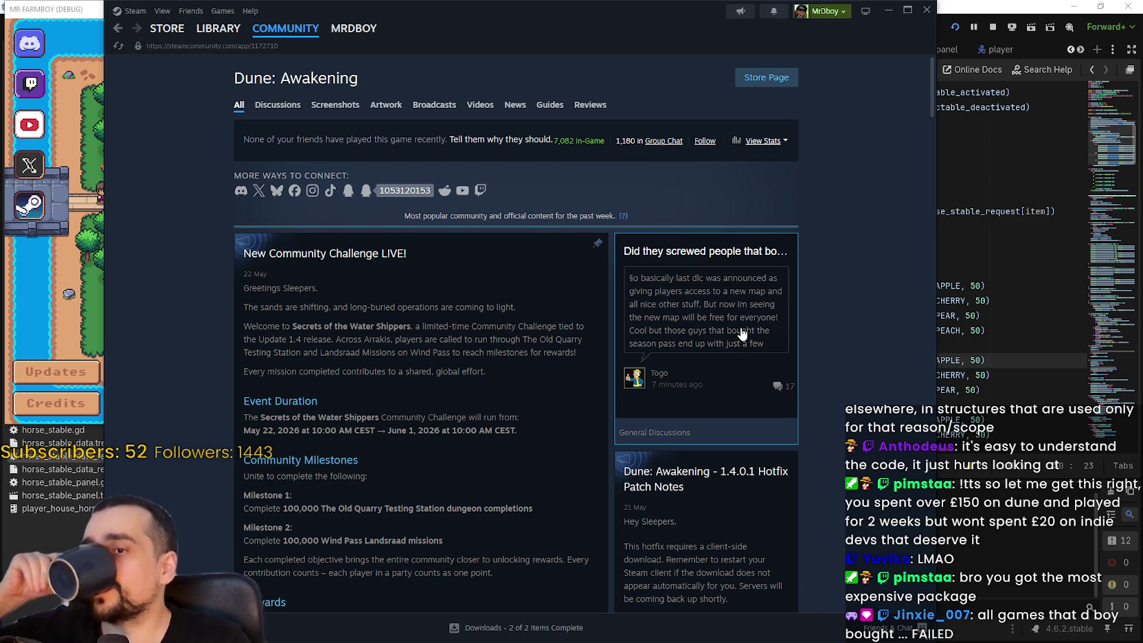
{"action": "scroll", "coordinate": [741, 333], "scroll_direction": "down", "scroll_amount": 5}
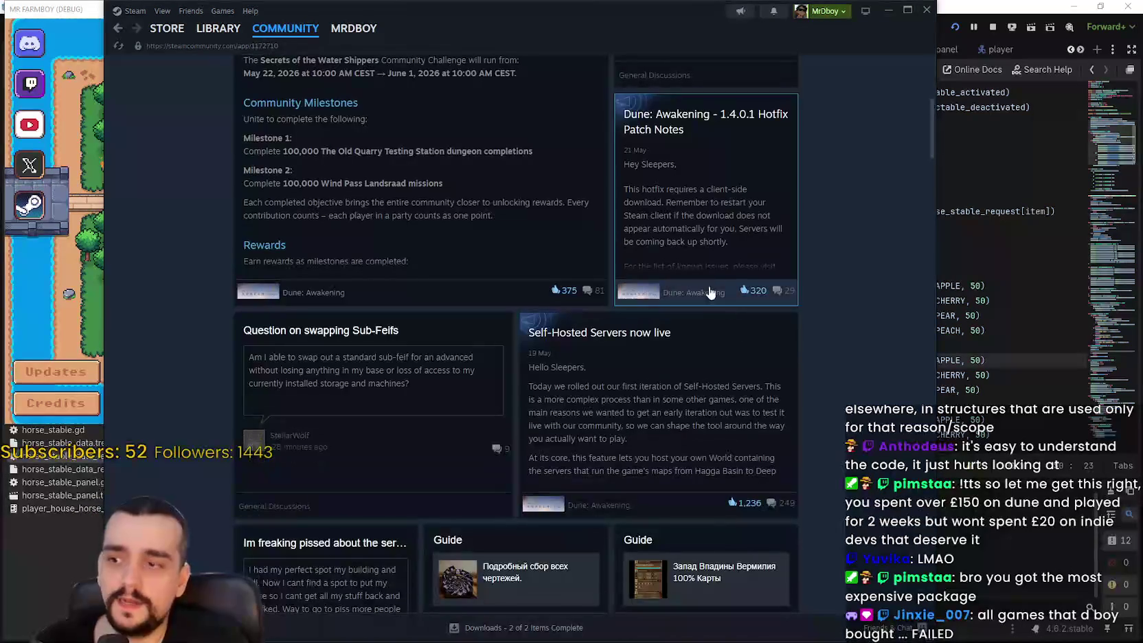
{"action": "scroll", "coordinate": [714, 288], "scroll_direction": "down", "scroll_amount": 6}
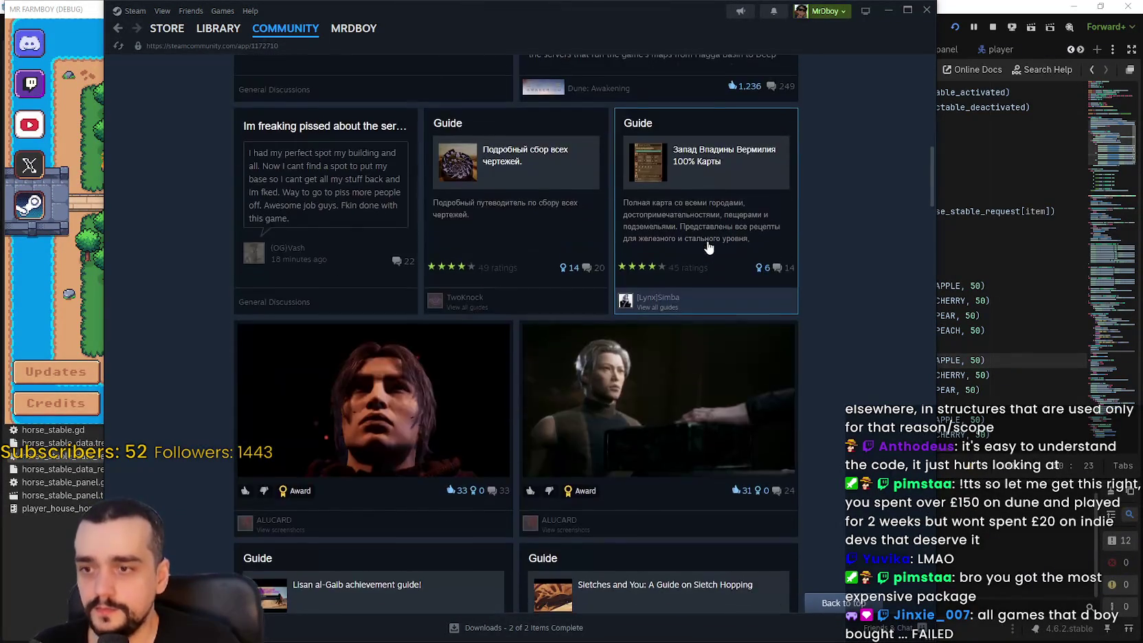
{"action": "scroll", "coordinate": [708, 247], "scroll_direction": "down", "scroll_amount": 12}
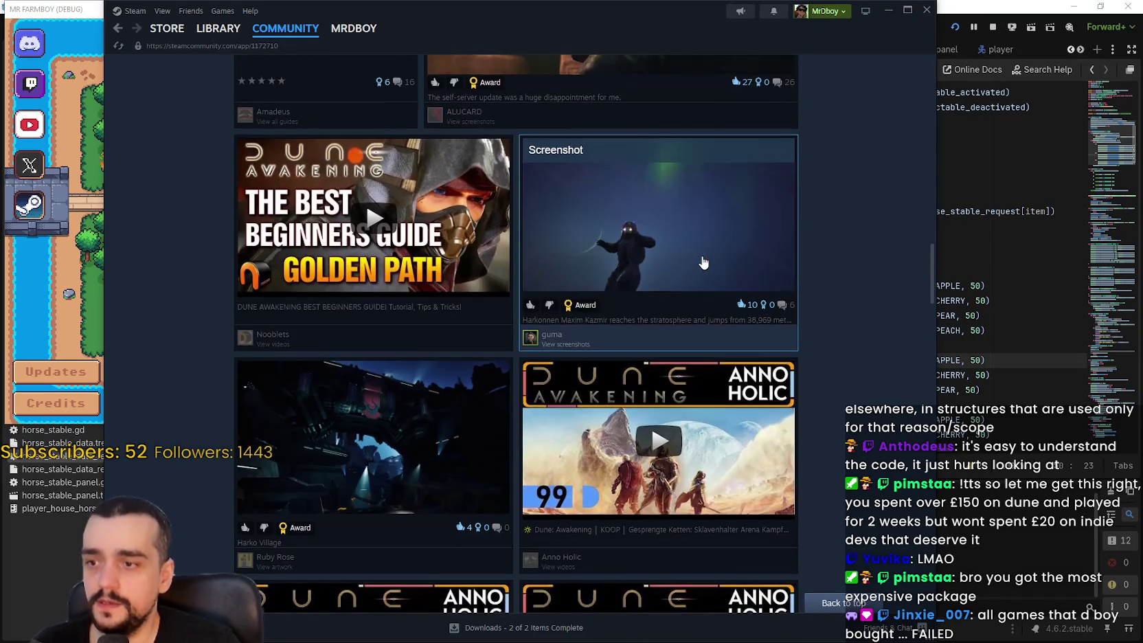
{"action": "scroll", "coordinate": [703, 262], "scroll_direction": "down", "scroll_amount": 10}
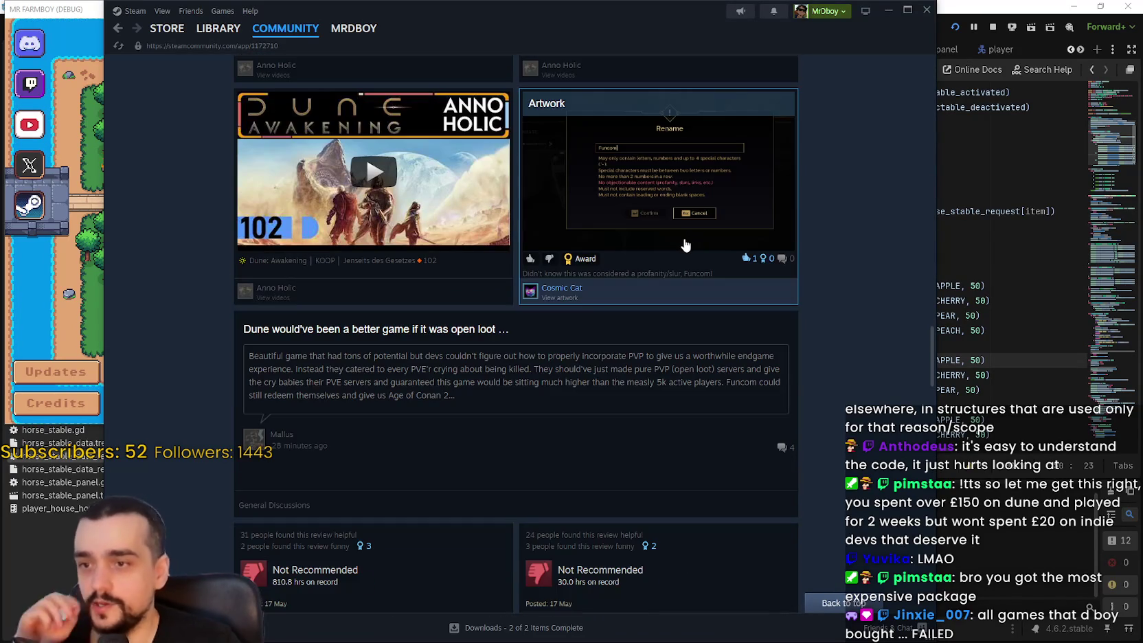
{"action": "scroll", "coordinate": [684, 241], "scroll_direction": "down", "scroll_amount": 7}
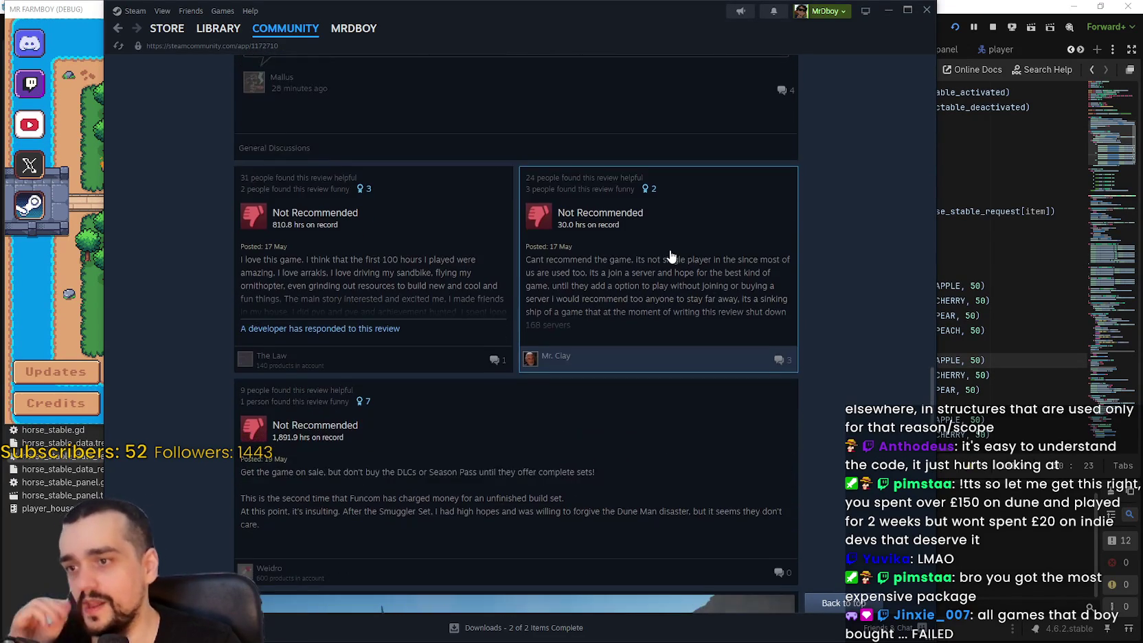
{"action": "scroll", "coordinate": [670, 254], "scroll_direction": "down", "scroll_amount": 6}
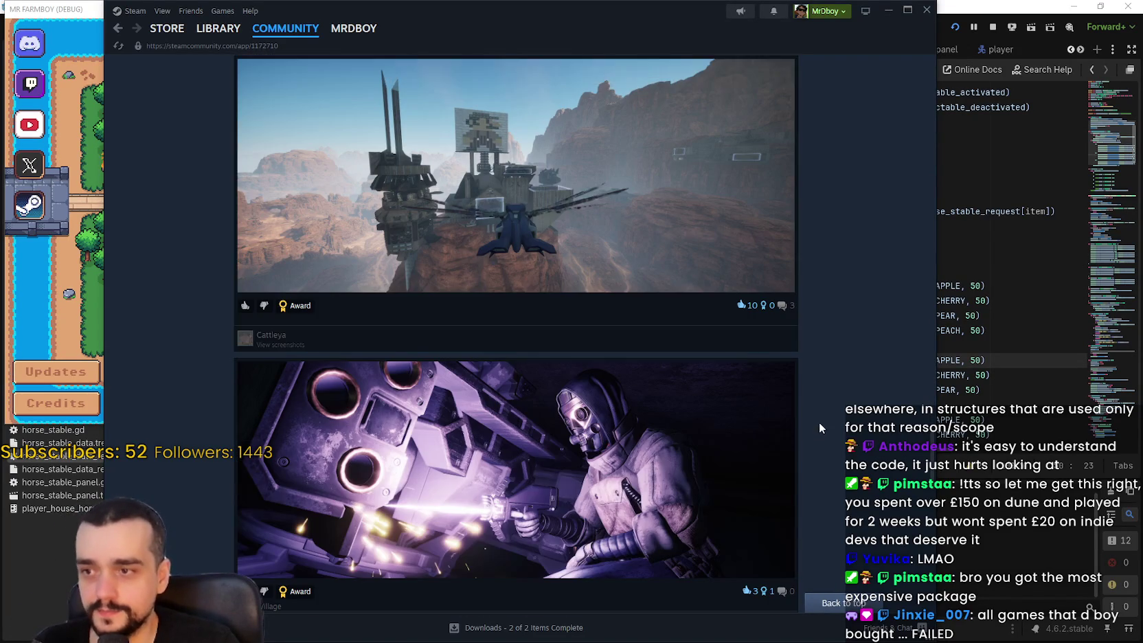
{"action": "left_click", "coordinate": [161, 35]}
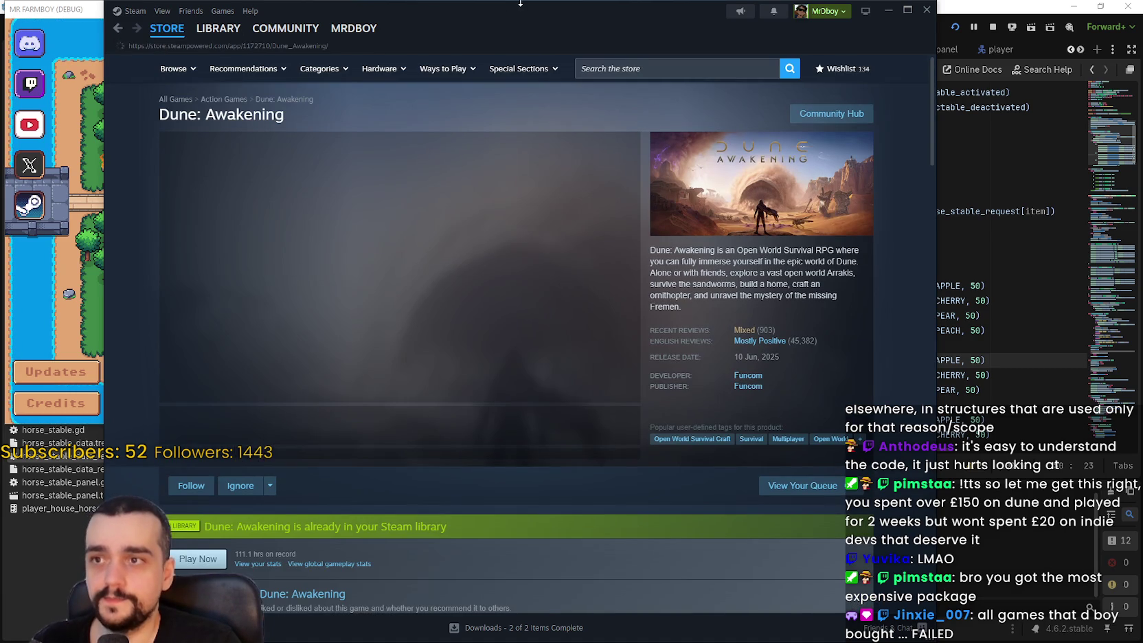
{"action": "mouse_move", "coordinate": [502, 13]}
{"action": "left_mouse_down"}
{"action": "mouse_move", "coordinate": [525, 34]}
{"action": "mouse_move", "coordinate": [602, 34]}
{"action": "left_mouse_up"}
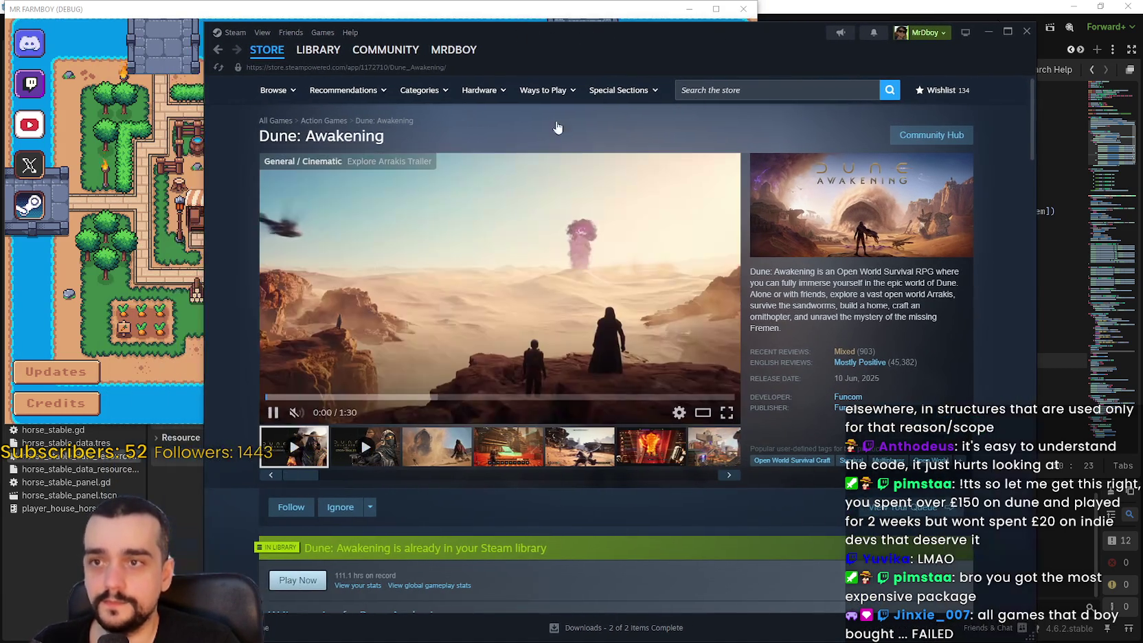
{"action": "left_click", "coordinate": [267, 54]}
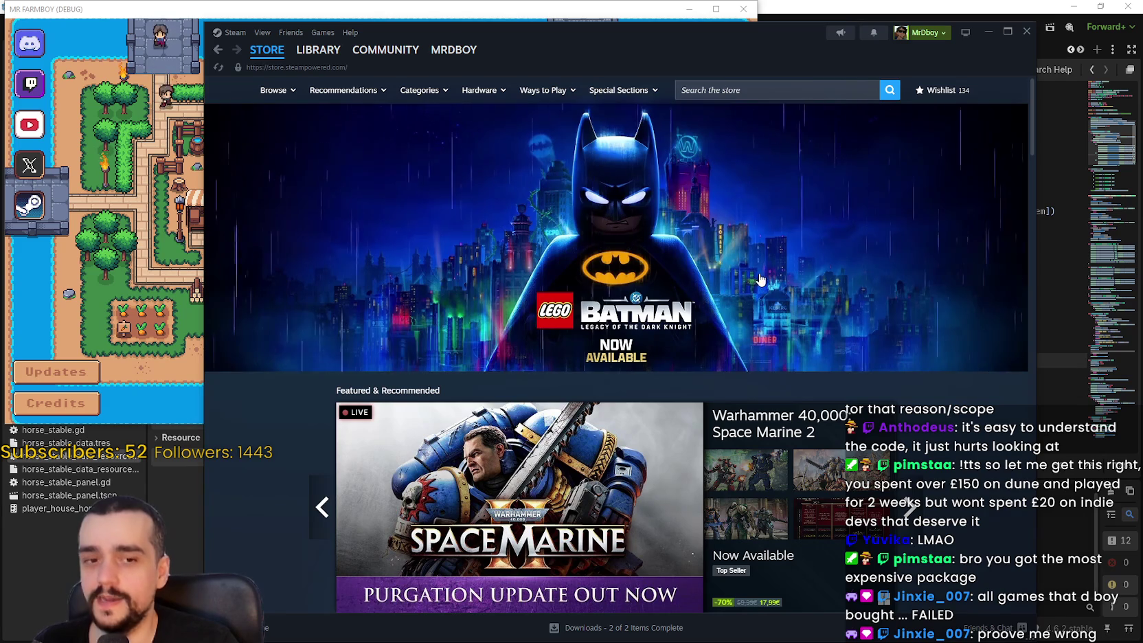
Continue in Mr Farmboy and load Save 1 (Normal), then bring up the dune earnings results
{"action": "key", "text": "alt+Tab"}
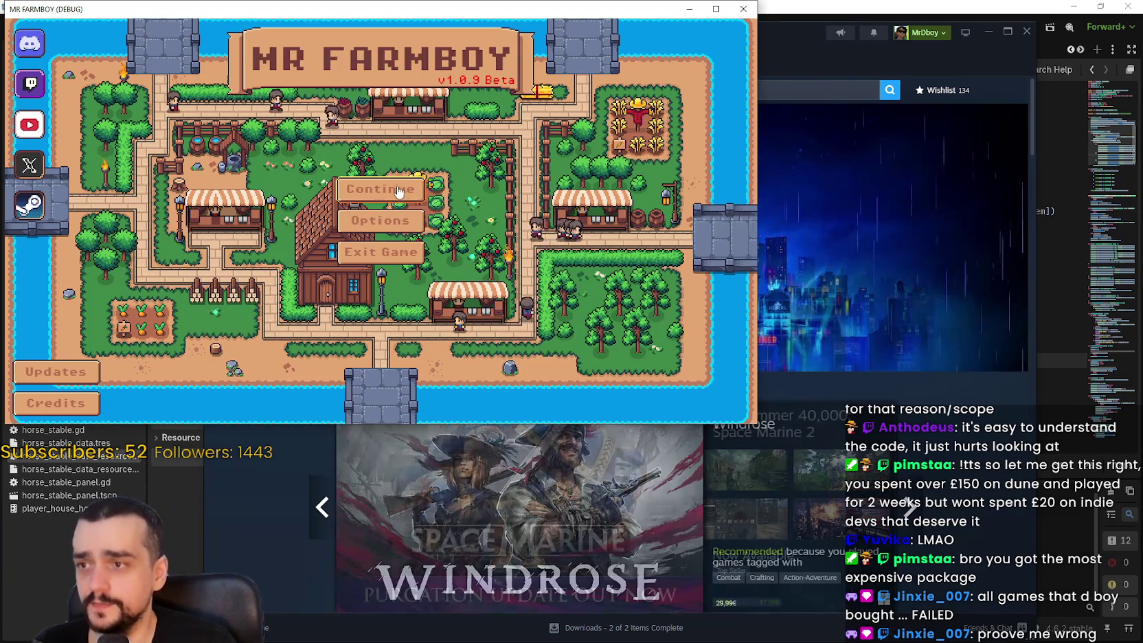
{"action": "left_click", "coordinate": [404, 192]}
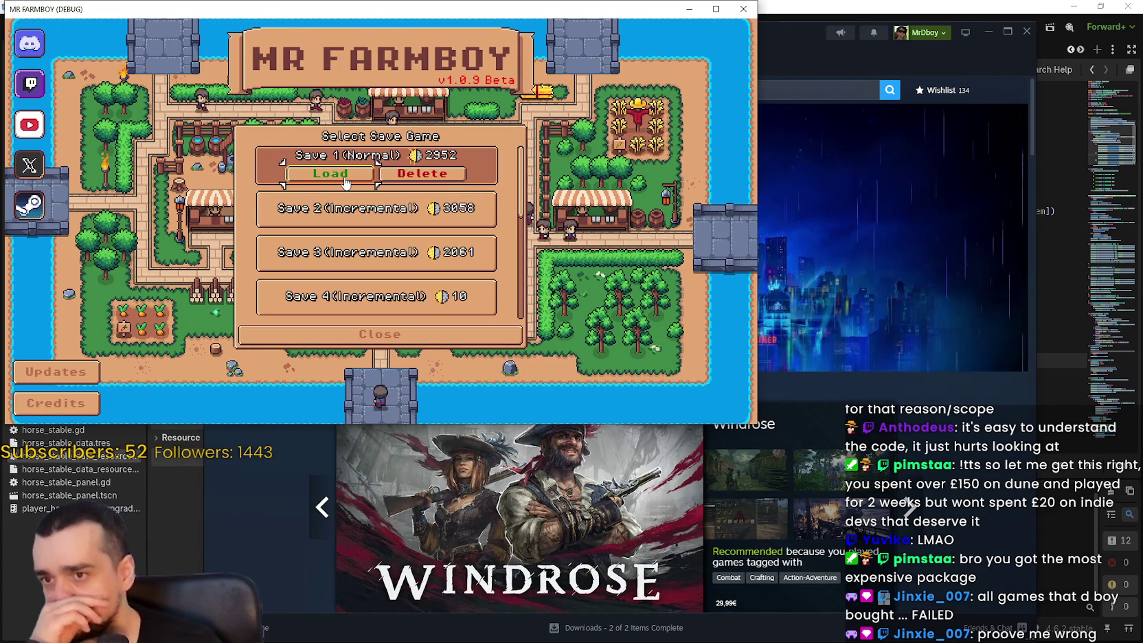
{"action": "left_click", "coordinate": [344, 179]}
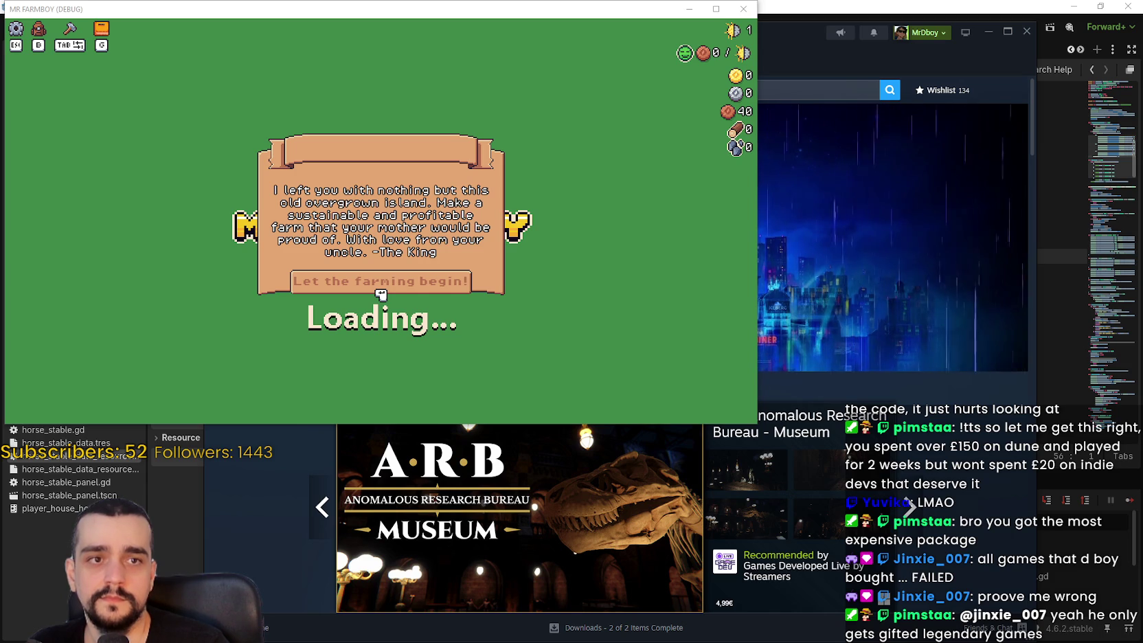
{"action": "mouse_move", "coordinate": [1142, 92]}
{"action": "left_mouse_down"}
{"action": "mouse_move", "coordinate": [649, 92]}
{"action": "mouse_move", "coordinate": [574, 43]}
{"action": "left_mouse_up"}
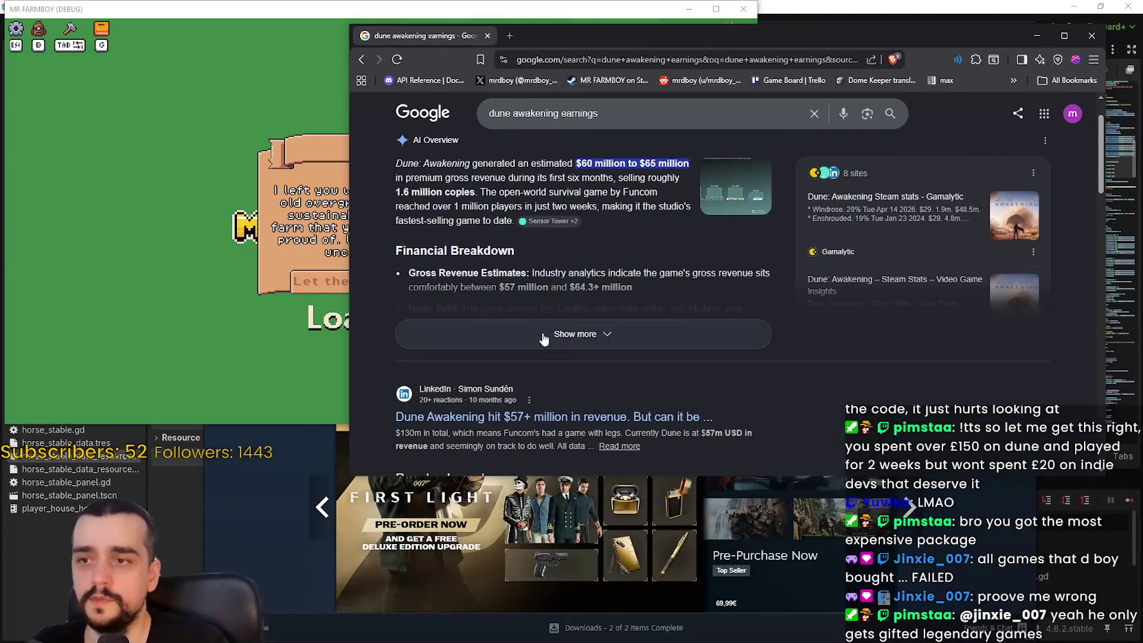
Expand the AI Overview, note the 1.6 million copies figure, and close Chrome
{"action": "left_click", "coordinate": [542, 335]}
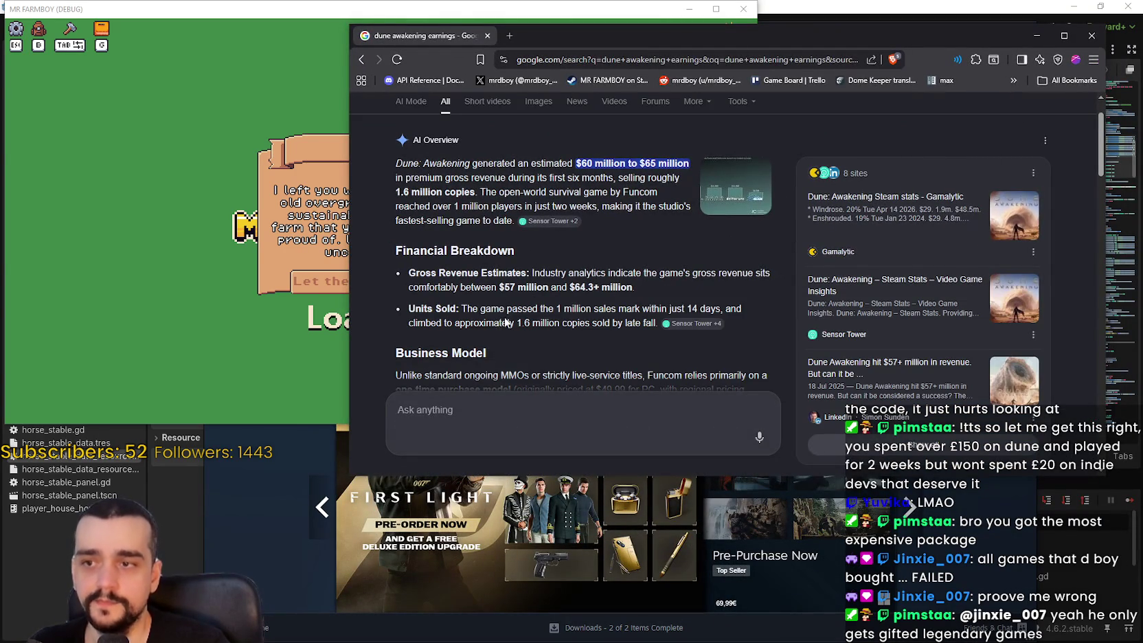
{"action": "scroll", "coordinate": [505, 317], "scroll_direction": "up", "scroll_amount": 2}
{"action": "scroll", "coordinate": [480, 220], "scroll_direction": "down", "scroll_amount": 2}
{"action": "left_click_drag", "start_coordinate": [472, 191], "coordinate": [382, 193]}
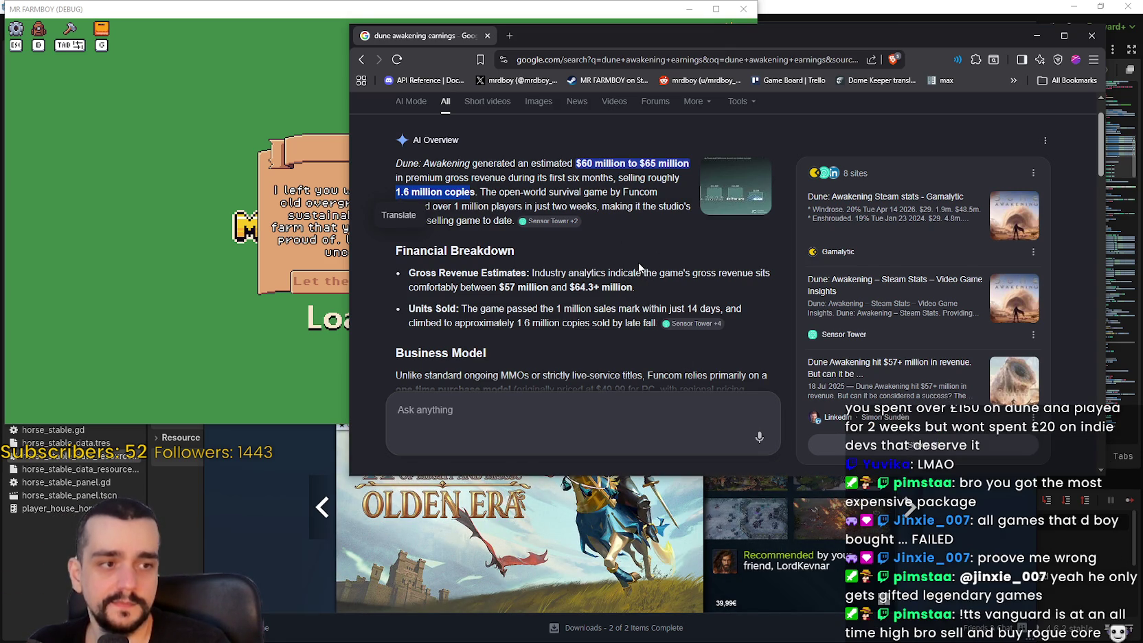
{"action": "scroll", "coordinate": [637, 262], "scroll_direction": "down", "scroll_amount": 4}
{"action": "scroll", "coordinate": [638, 258], "scroll_direction": "down", "scroll_amount": 4}
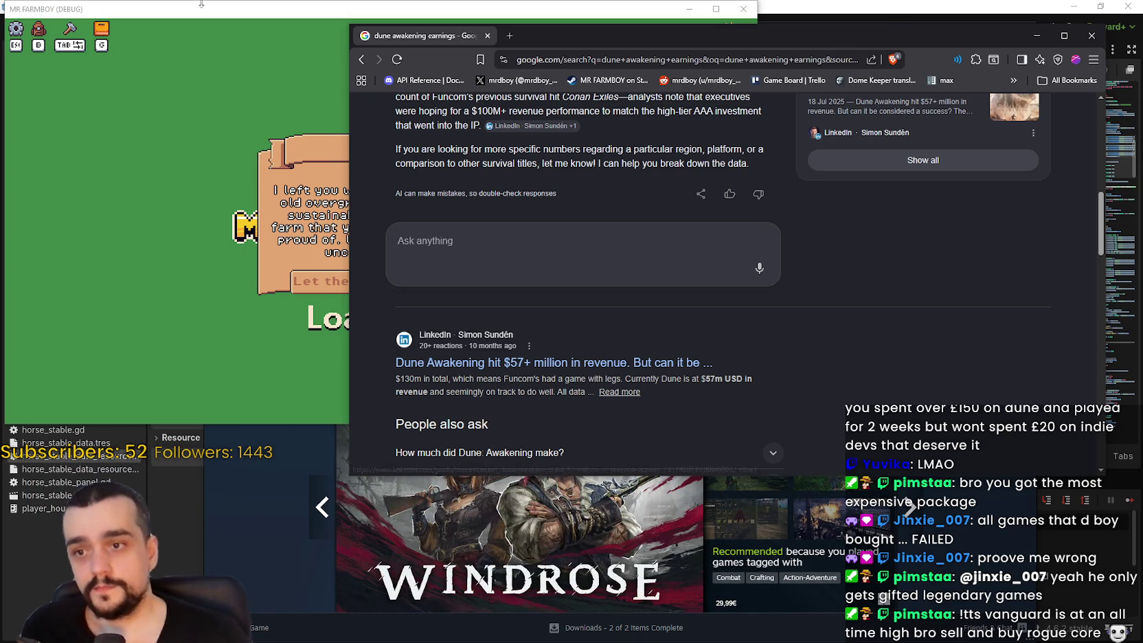
{"action": "scroll", "coordinate": [634, 211], "scroll_direction": "down", "scroll_amount": 4}
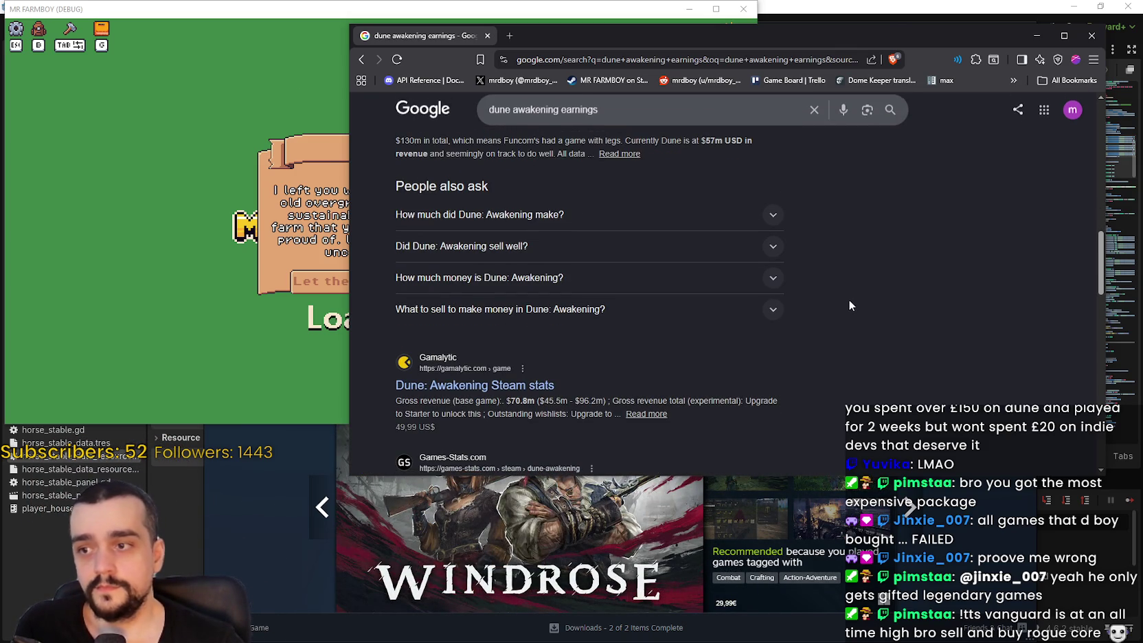
{"action": "left_click", "coordinate": [1091, 38]}
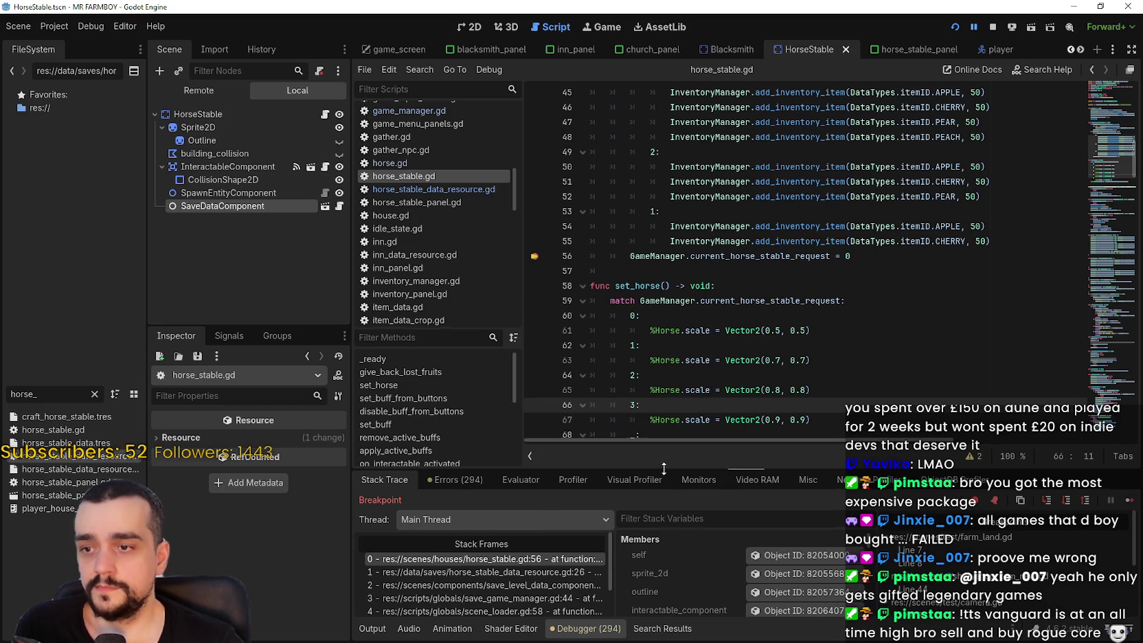
Enlarge the debugger panel and select GameManager under Globals in Stack Variables
{"action": "left_click_drag", "start_coordinate": [664, 468], "coordinate": [694, 347]}
{"action": "scroll", "coordinate": [700, 553], "scroll_direction": "down", "scroll_amount": 3}
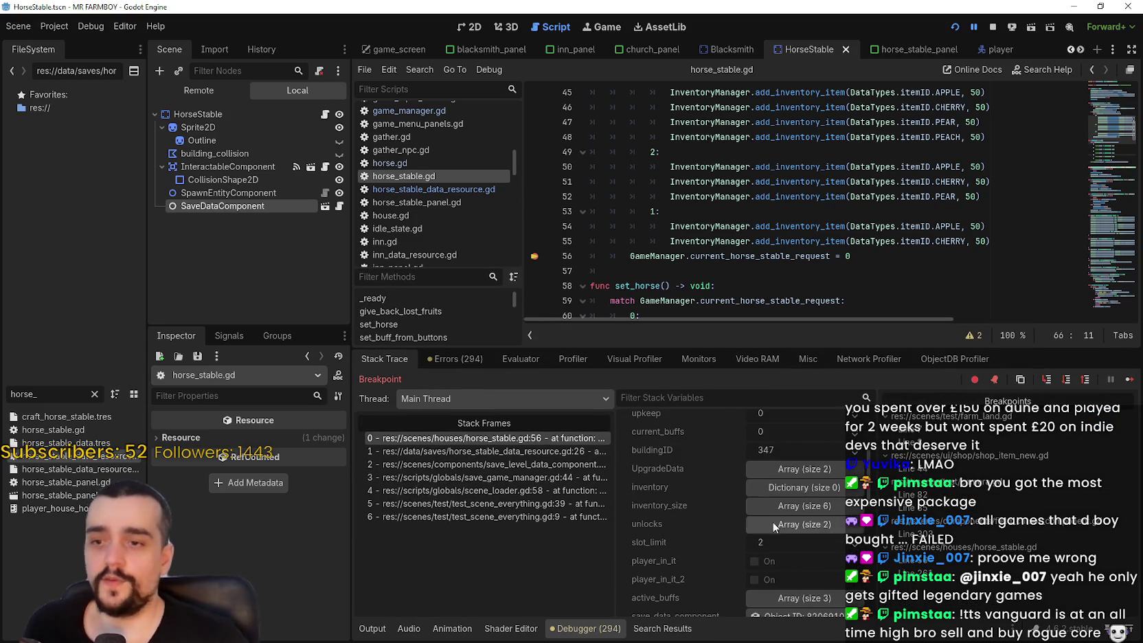
{"action": "scroll", "coordinate": [725, 538], "scroll_direction": "up", "scroll_amount": 3}
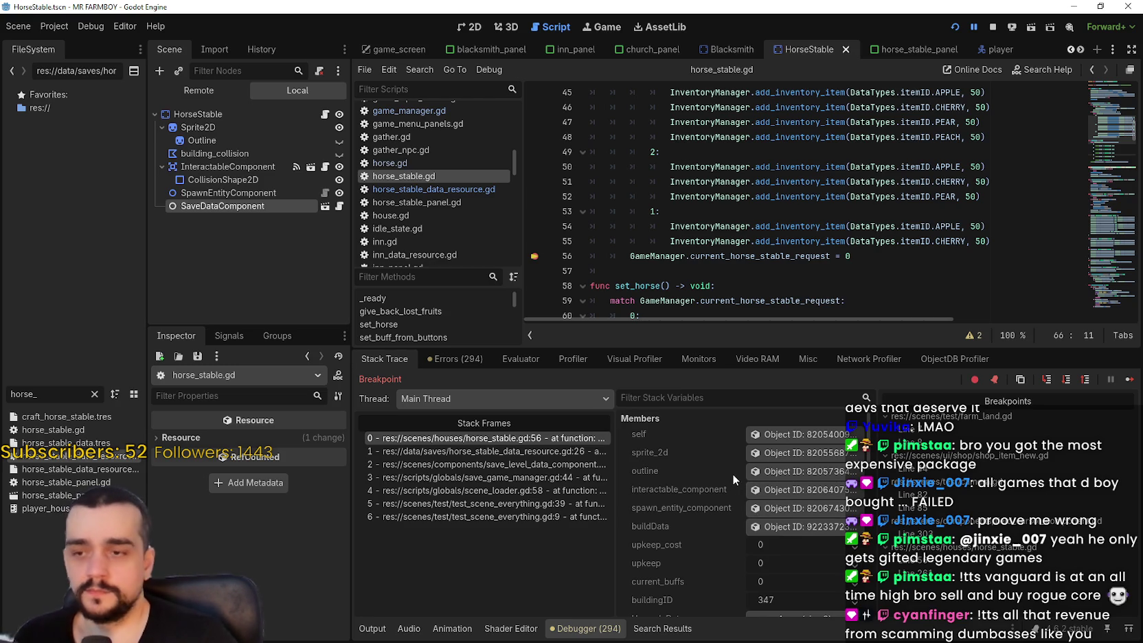
{"action": "left_click", "coordinate": [720, 397]}
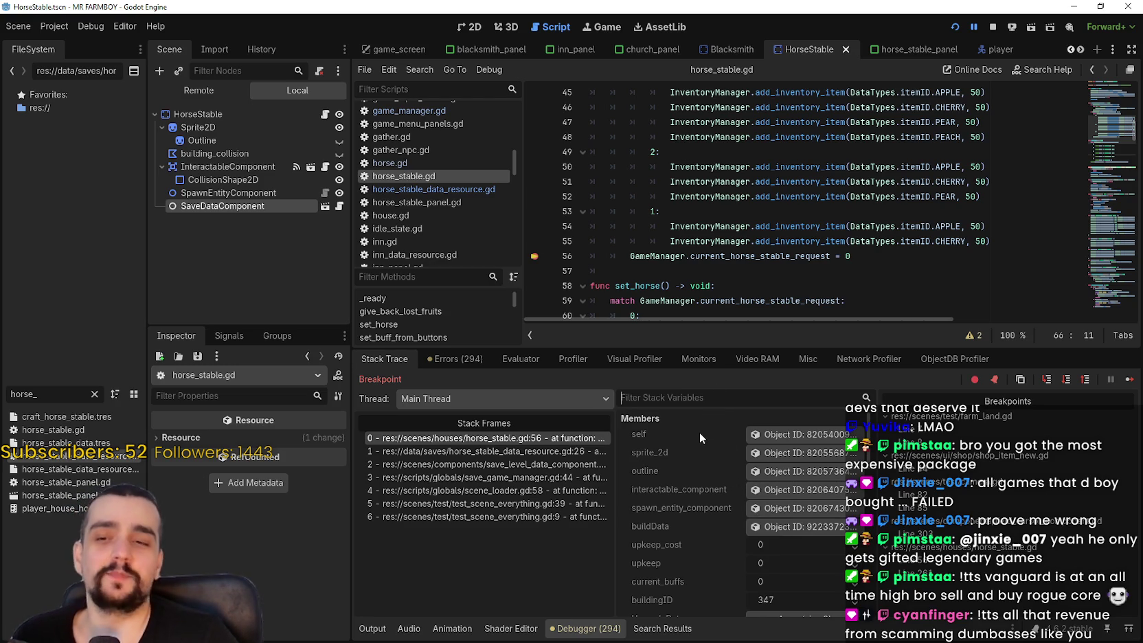
{"action": "scroll", "coordinate": [789, 508], "scroll_direction": "down", "scroll_amount": 10}
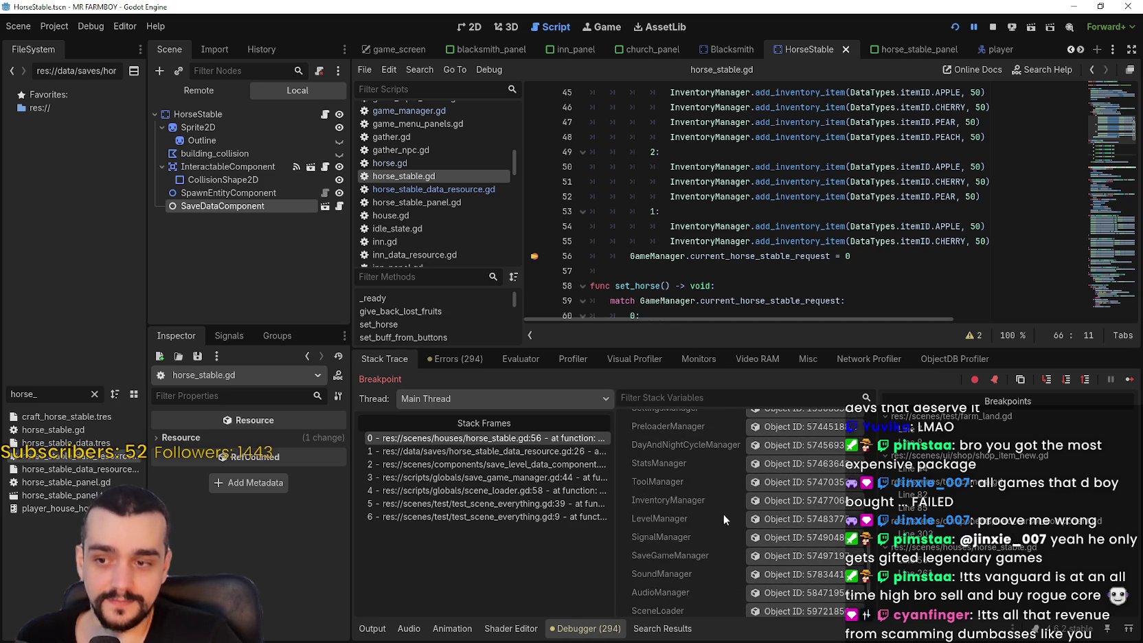
{"action": "scroll", "coordinate": [790, 498], "scroll_direction": "down", "scroll_amount": 5}
{"action": "scroll", "coordinate": [790, 504], "scroll_direction": "down", "scroll_amount": 1}
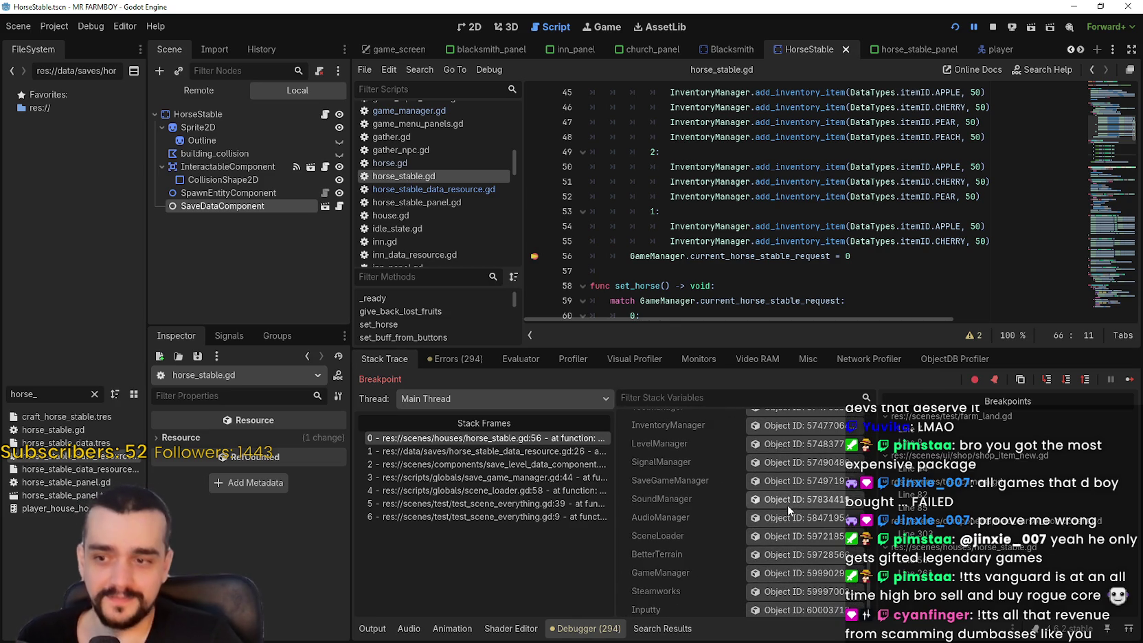
{"action": "left_click", "coordinate": [811, 573]}
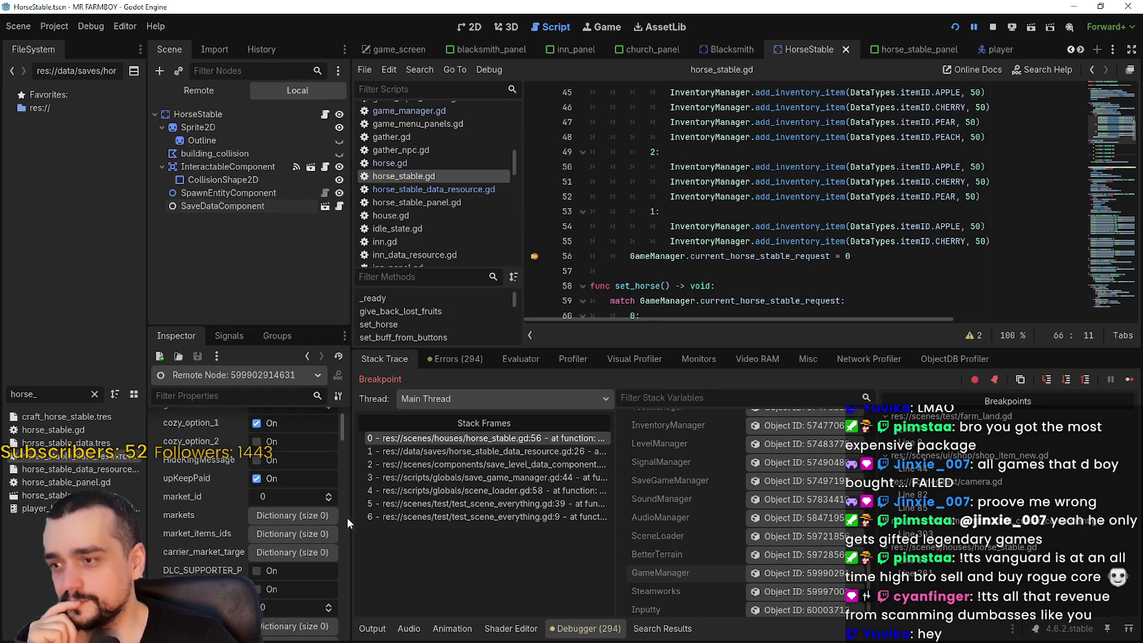
Filter the Inspector by 'horse' and expand horse_stable_requests to check its four entries
{"action": "scroll", "coordinate": [343, 519], "scroll_direction": "down", "scroll_amount": 4}
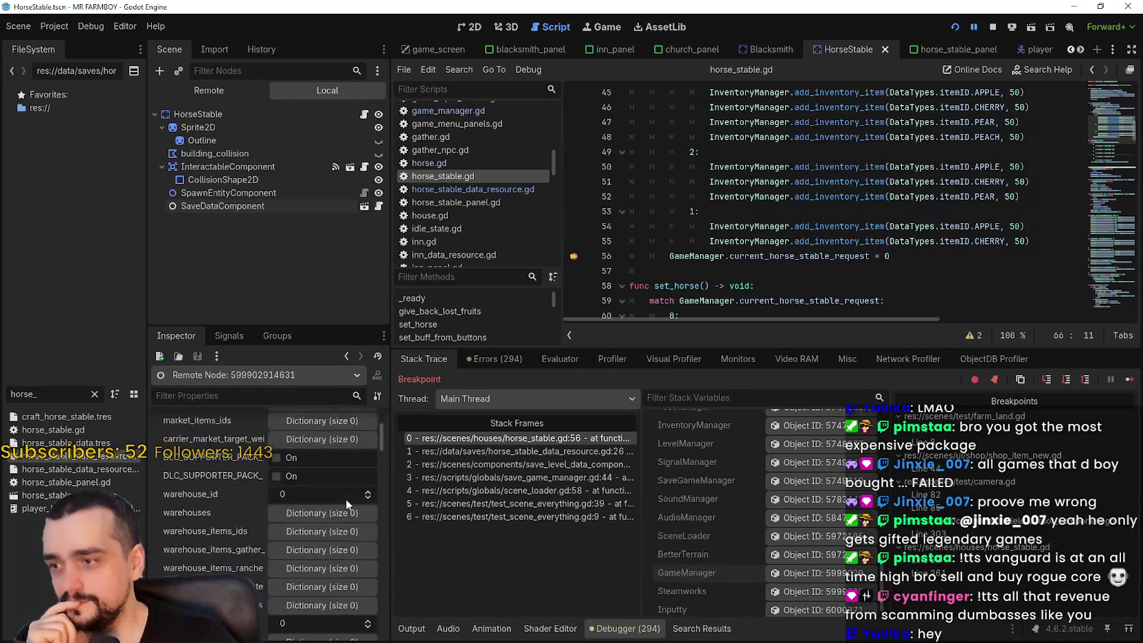
{"action": "scroll", "coordinate": [346, 505], "scroll_direction": "down", "scroll_amount": 3}
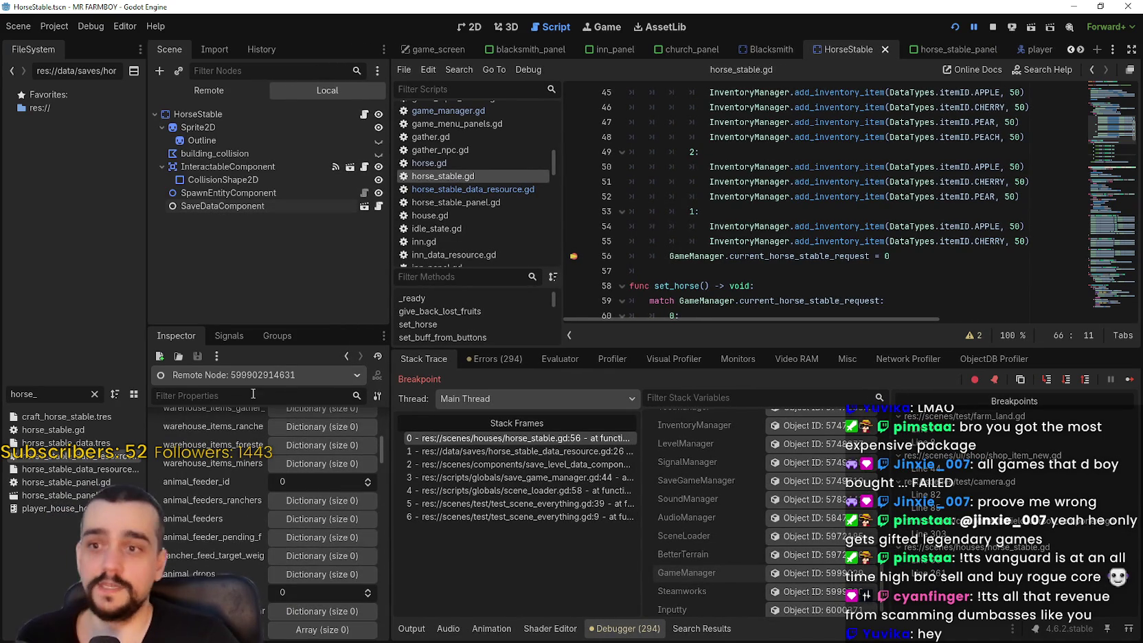
{"action": "type", "text": "horse"}
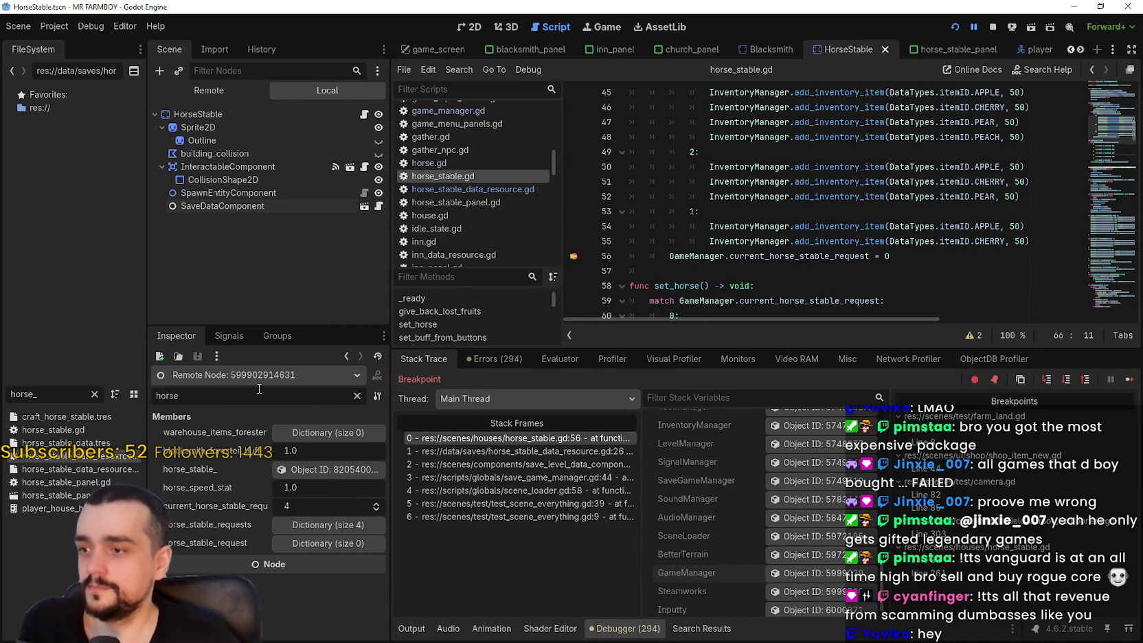
{"action": "left_click", "coordinate": [325, 526]}
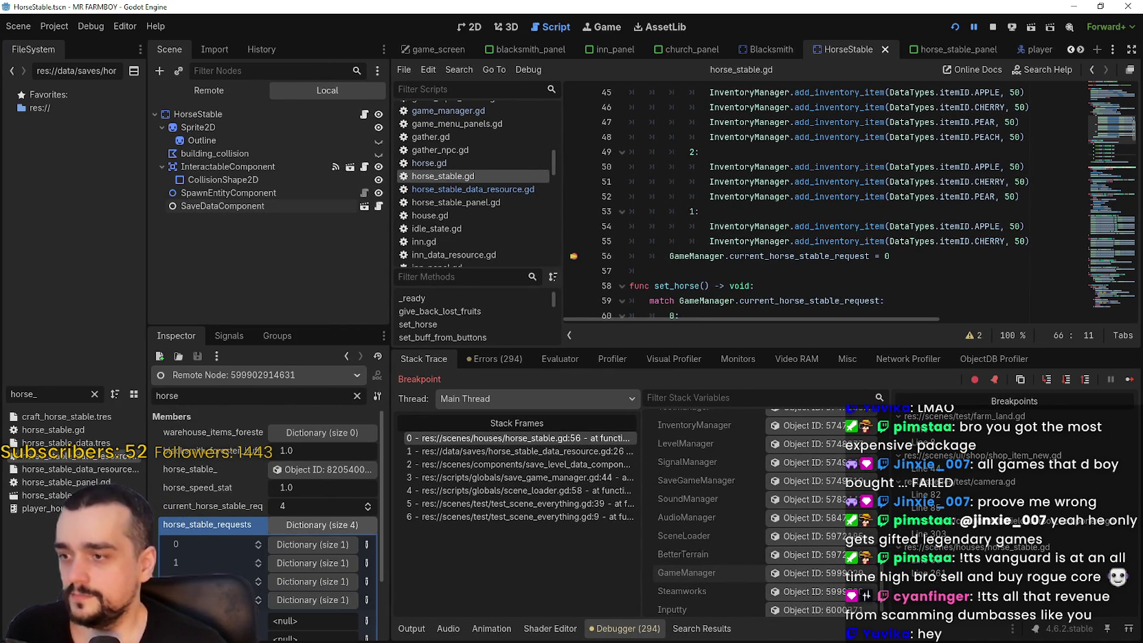
{"action": "left_click", "coordinate": [294, 529]}
{"action": "left_click", "coordinate": [305, 544]}
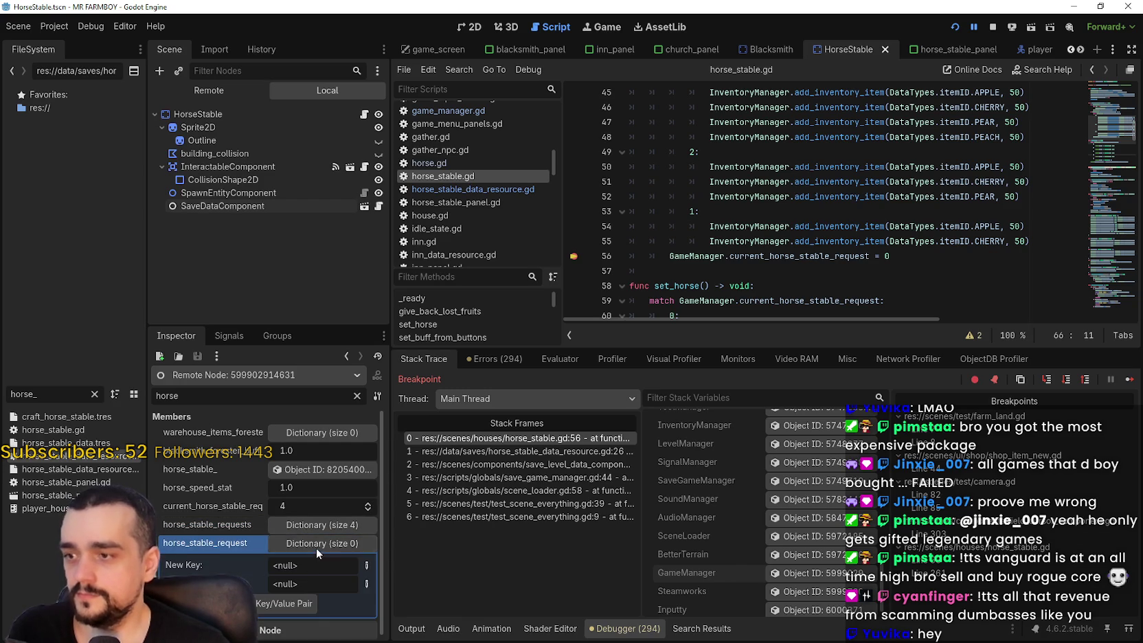
{"action": "left_click", "coordinate": [316, 544]}
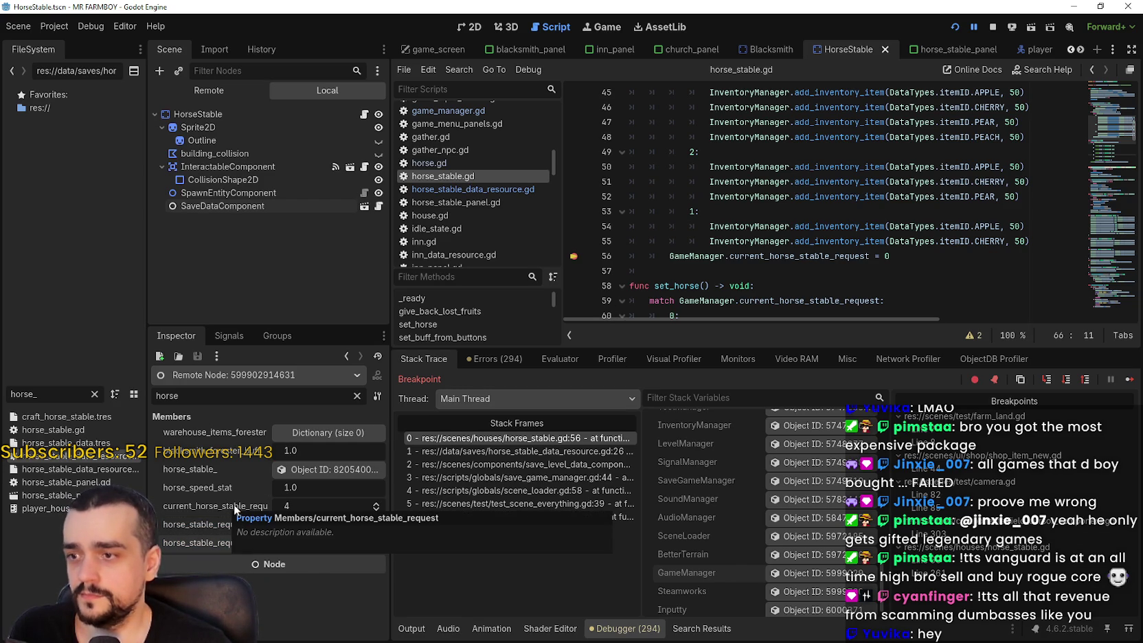
{"action": "scroll", "coordinate": [833, 190], "scroll_direction": "down", "scroll_amount": 1}
{"action": "scroll", "coordinate": [833, 190], "scroll_direction": "up", "scroll_amount": 3}
{"action": "scroll", "coordinate": [832, 190], "scroll_direction": "down", "scroll_amount": 1}
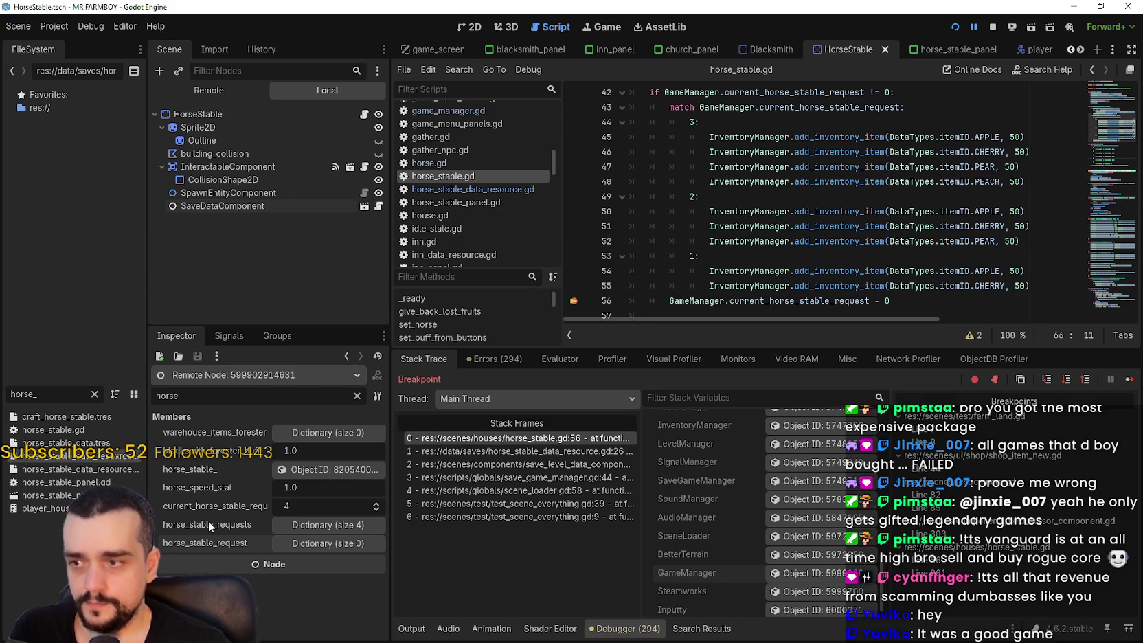
{"action": "left_click", "coordinate": [279, 523]}
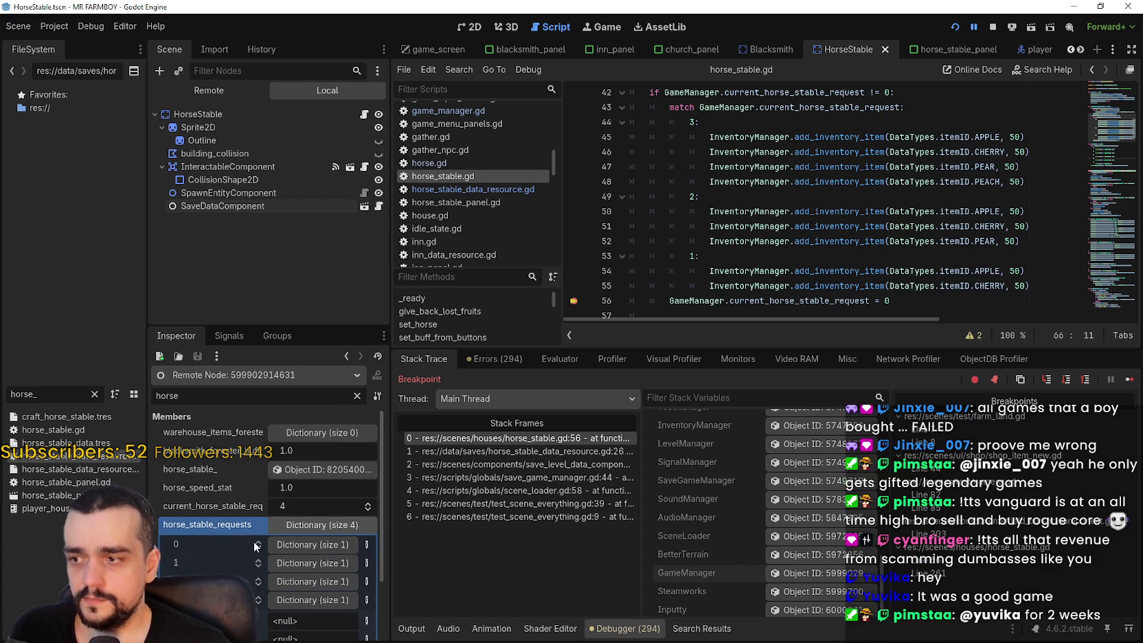
{"action": "left_click", "coordinate": [321, 524]}
Renumber the refund match case labels 3, 2, 1 to 4, 3, 2
{"action": "scroll", "coordinate": [800, 237], "scroll_direction": "up", "scroll_amount": 1}
{"action": "scroll", "coordinate": [801, 237], "scroll_direction": "down", "scroll_amount": 1}
{"action": "scroll", "coordinate": [967, 201], "scroll_direction": "down", "scroll_amount": 2}
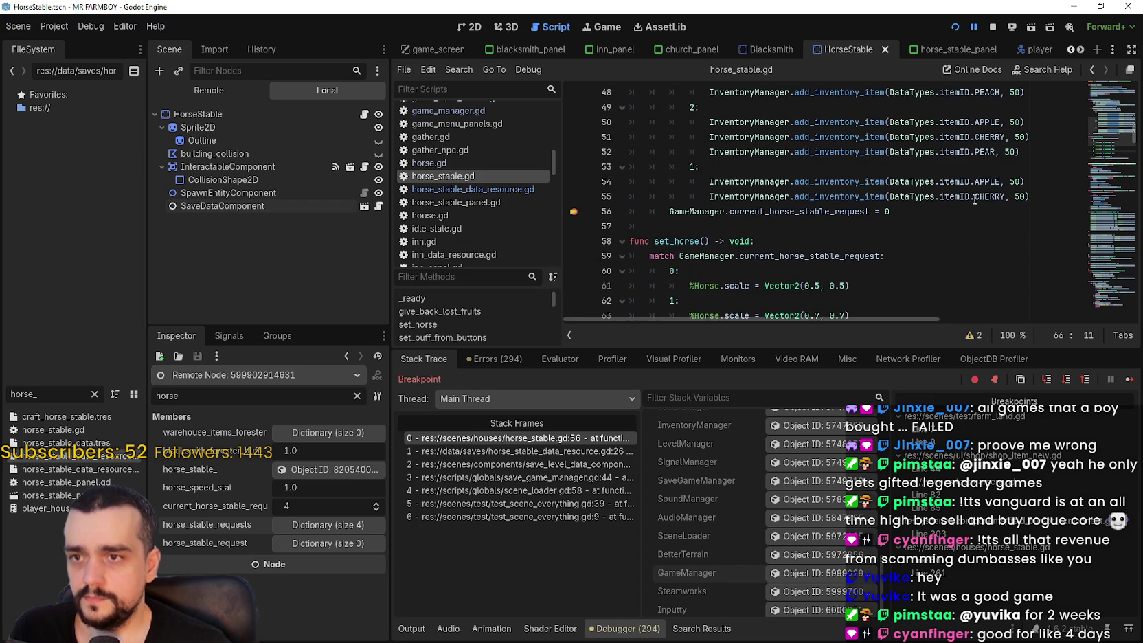
{"action": "scroll", "coordinate": [968, 201], "scroll_direction": "up", "scroll_amount": 2}
{"action": "left_click", "coordinate": [1008, 111]}
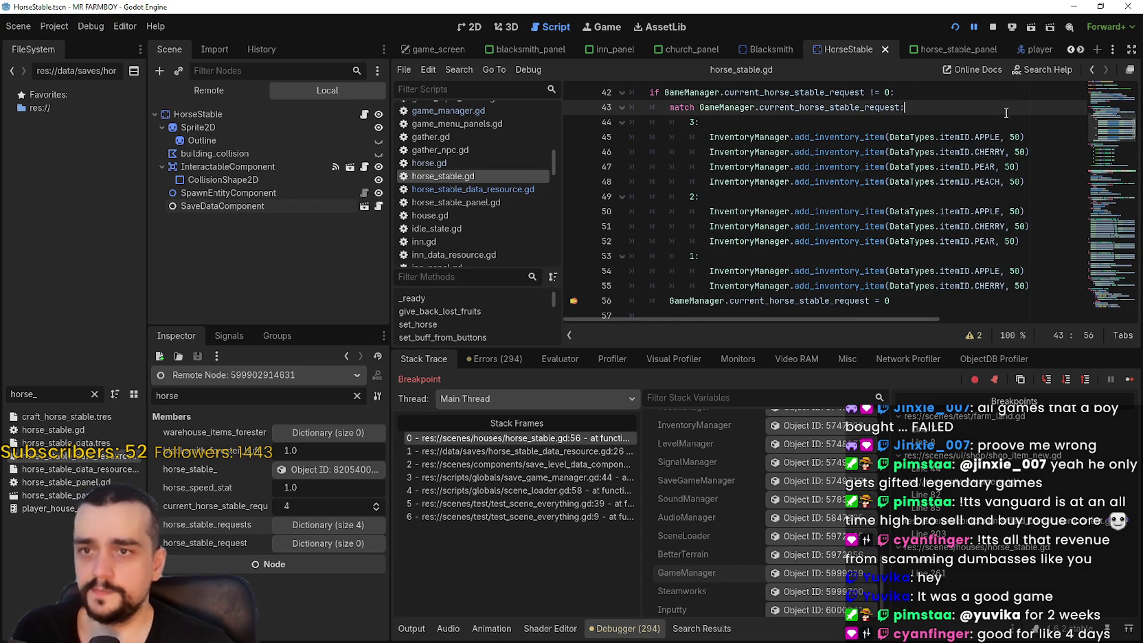
{"action": "left_click", "coordinate": [691, 122]}
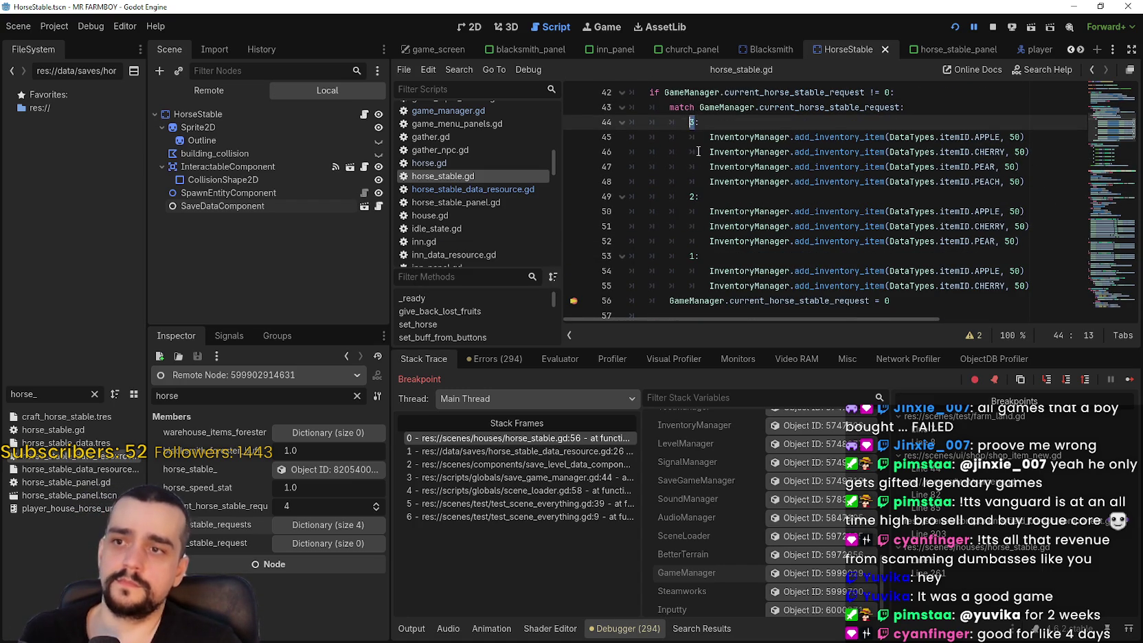
{"action": "type", "text": "4"}
{"action": "double_click", "coordinate": [692, 197]}
{"action": "type", "text": "3"}
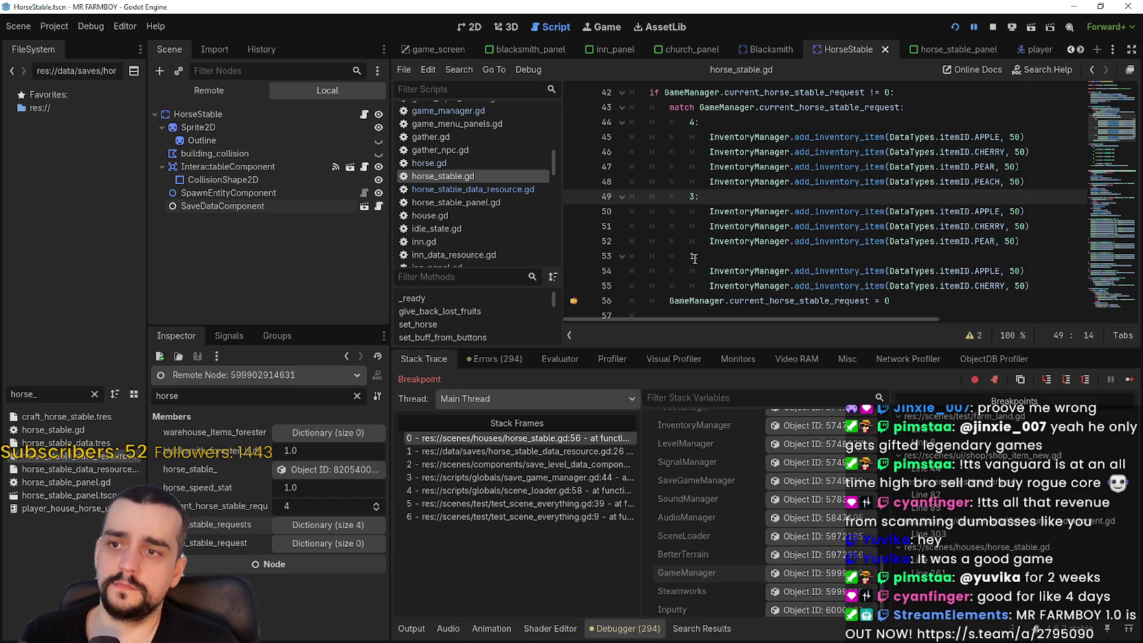
{"action": "double_click", "coordinate": [693, 257]}
{"action": "type", "text": "2"}
Add a new case 1 that refunds only APPLE, removing the copied CHERRY line
{"action": "left_click_drag", "start_coordinate": [1029, 285], "coordinate": [594, 262]}
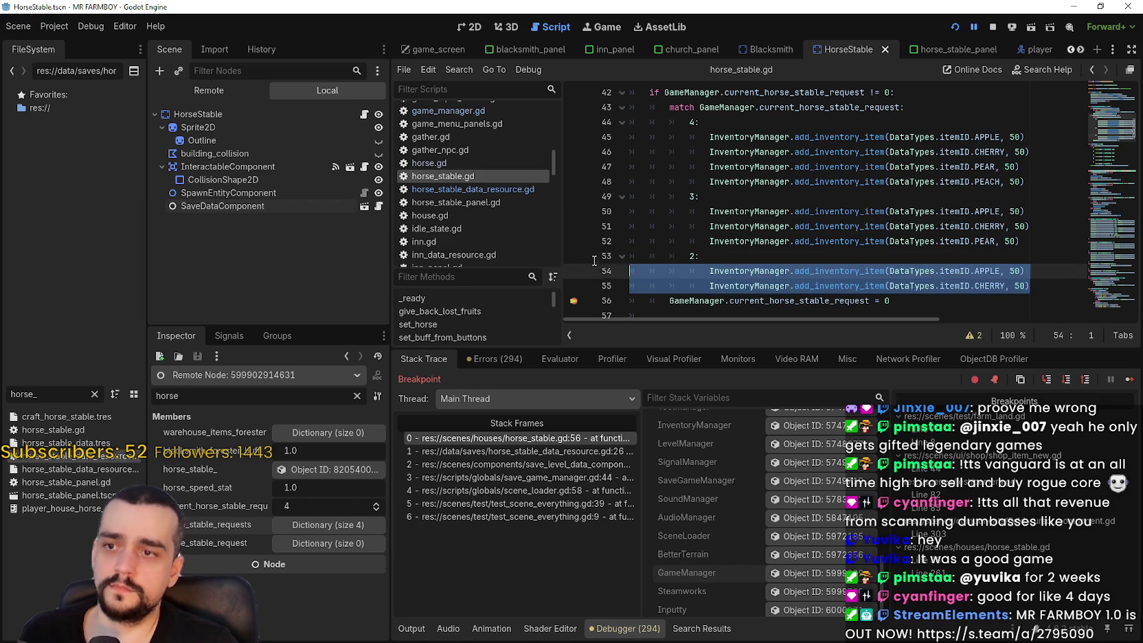
{"action": "key", "text": "Right"}
{"action": "key", "text": "Return"}
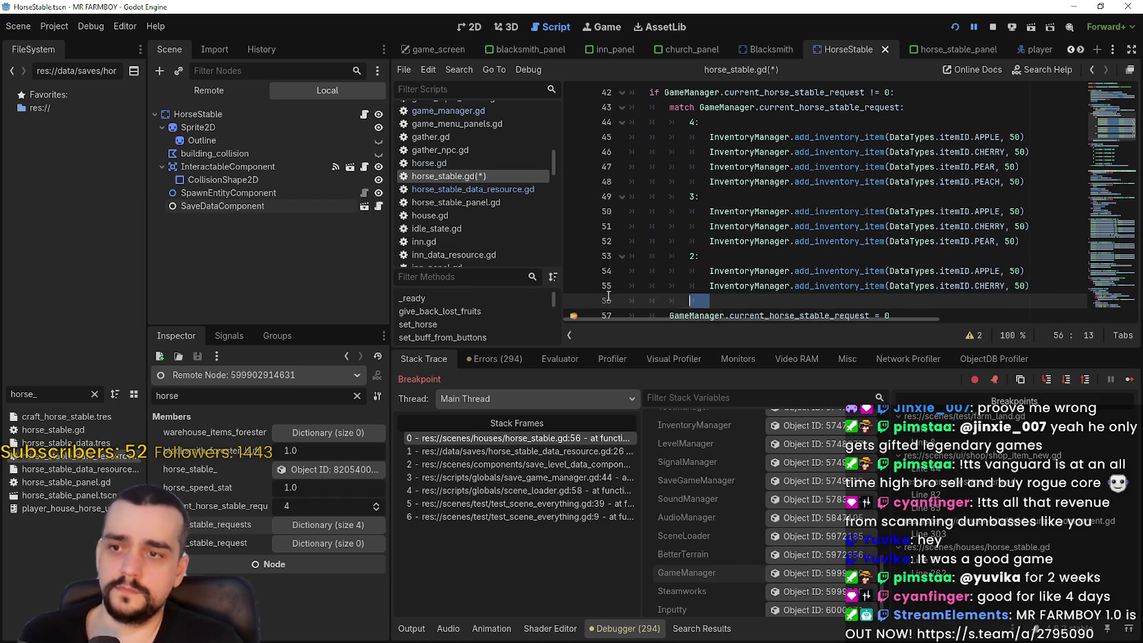
{"action": "key", "text": "ctrl+v"}
{"action": "key", "text": "BackSpace"}
{"action": "type", "text": "1"}
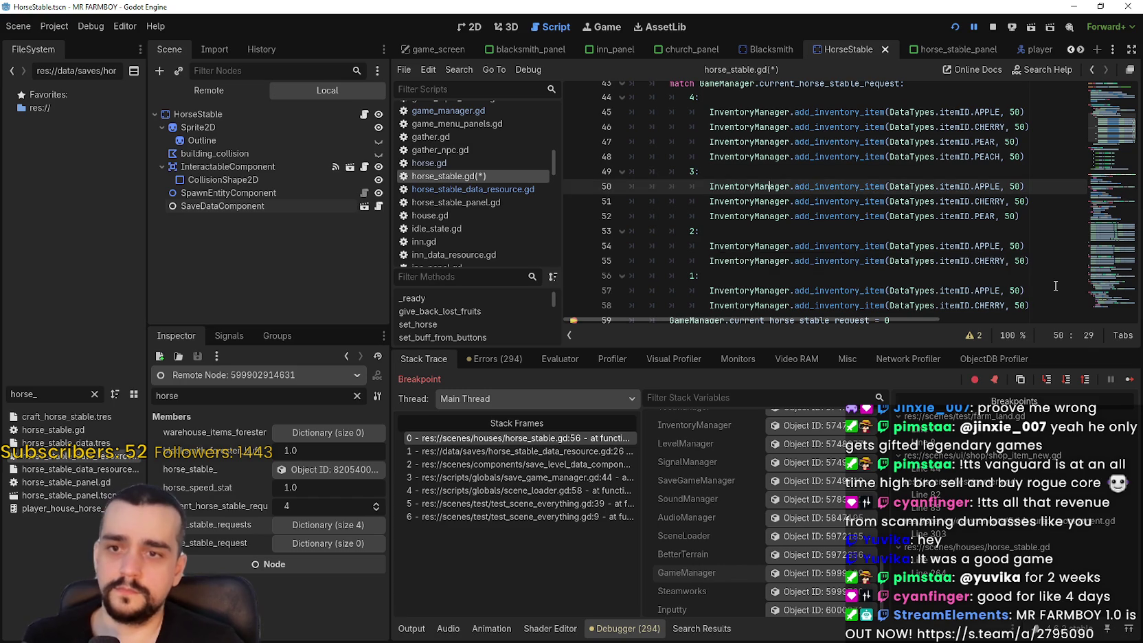
{"action": "left_click_drag", "start_coordinate": [1030, 305], "coordinate": [654, 296]}
{"action": "left_click", "coordinate": [1030, 305]}
{"action": "key", "text": "Up"}
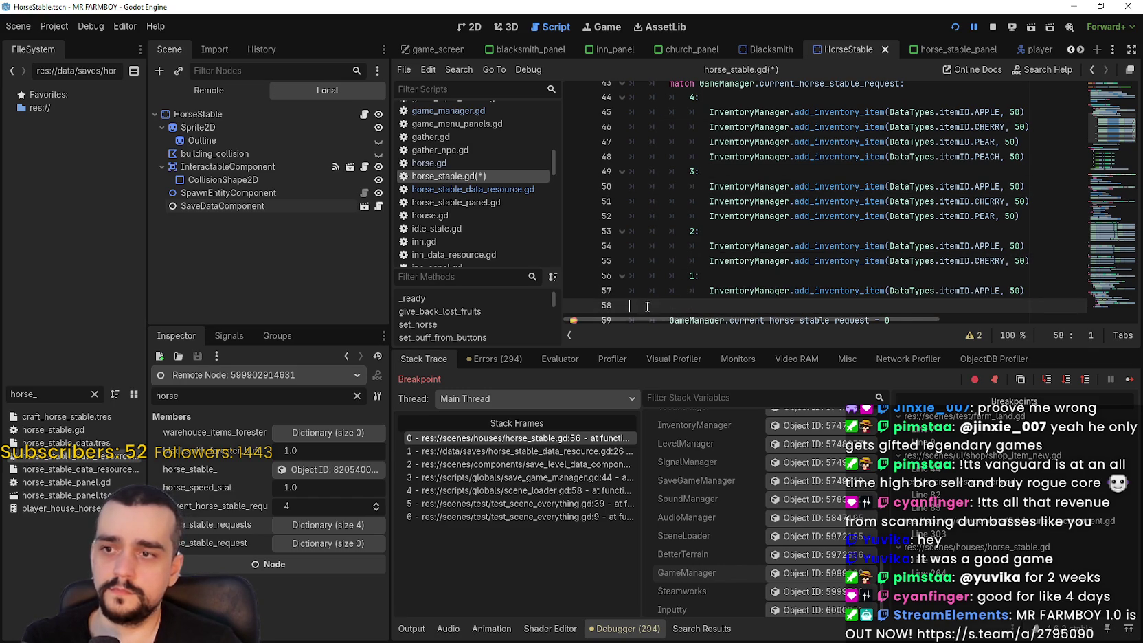
{"action": "key", "text": "shift+Down"}
{"action": "key", "text": "Delete"}
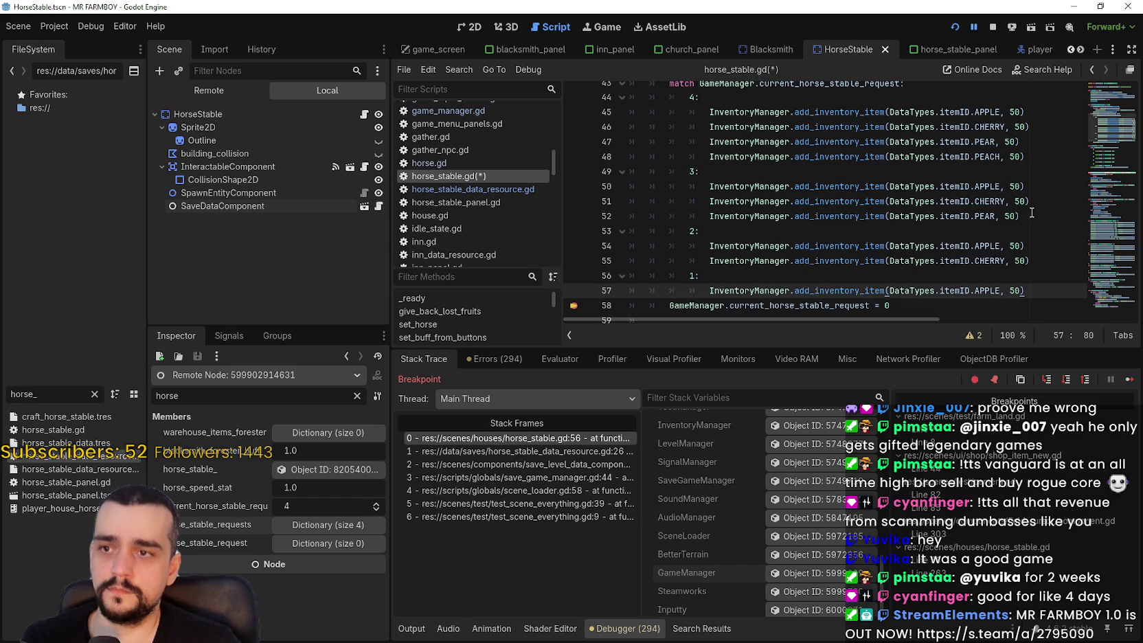
Save the script and end the paused debug session
{"action": "left_click", "coordinate": [1003, 261]}
{"action": "key", "text": "ctrl+s"}
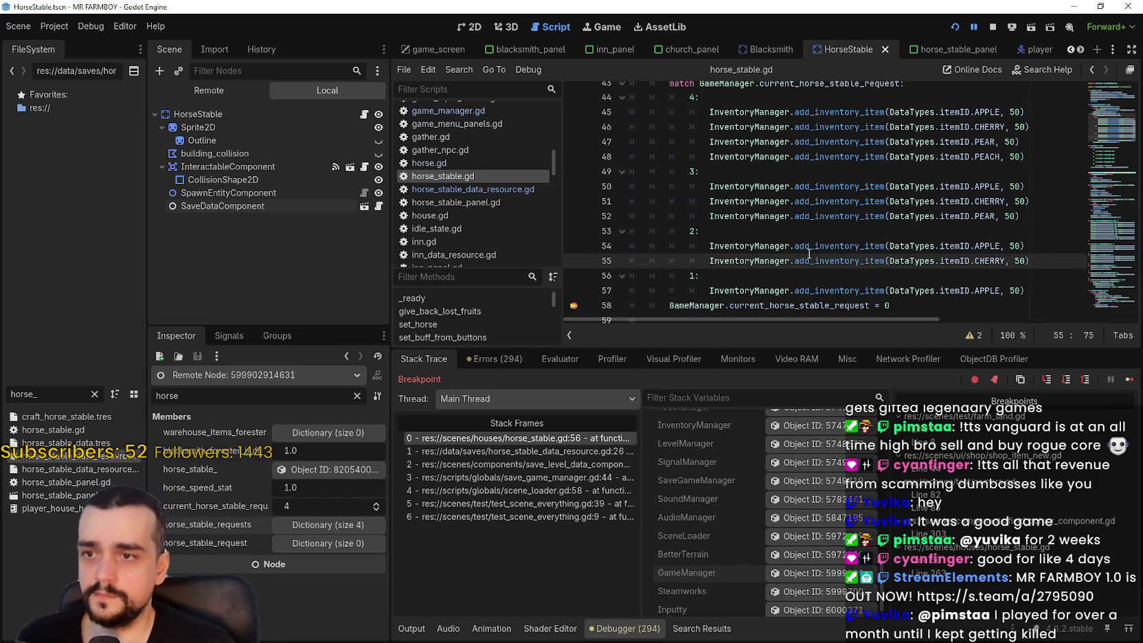
{"action": "key", "text": "F8"}
{"action": "left_click", "coordinate": [944, 219]}
{"action": "scroll", "coordinate": [944, 219], "scroll_direction": "down", "scroll_amount": 2}
{"action": "left_click", "coordinate": [854, 216]}
{"action": "left_click", "coordinate": [860, 231]}
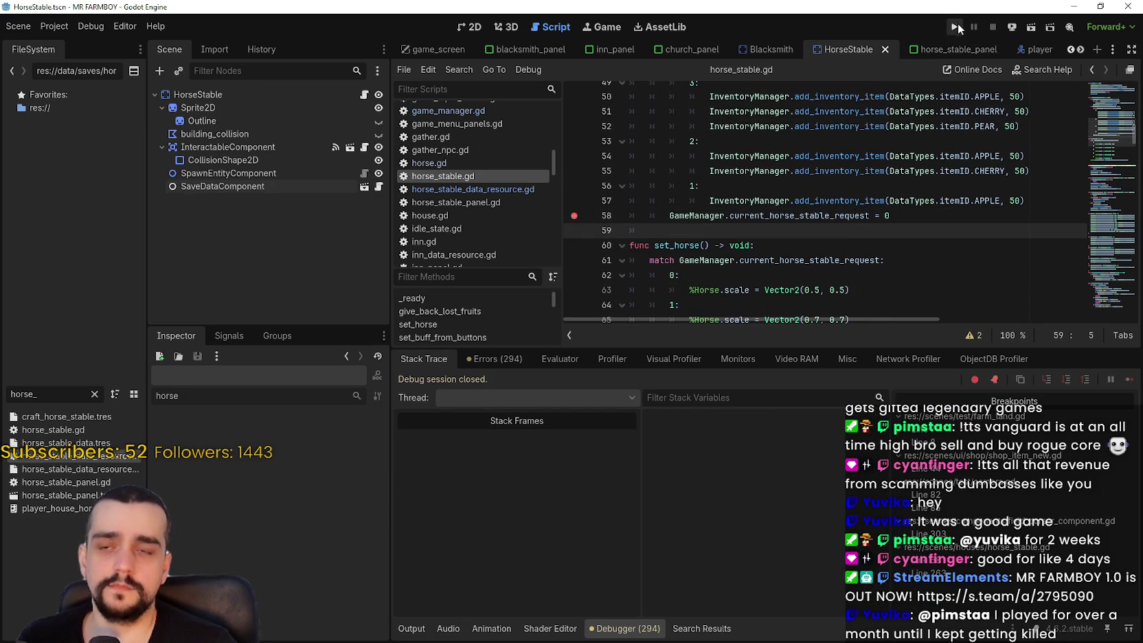
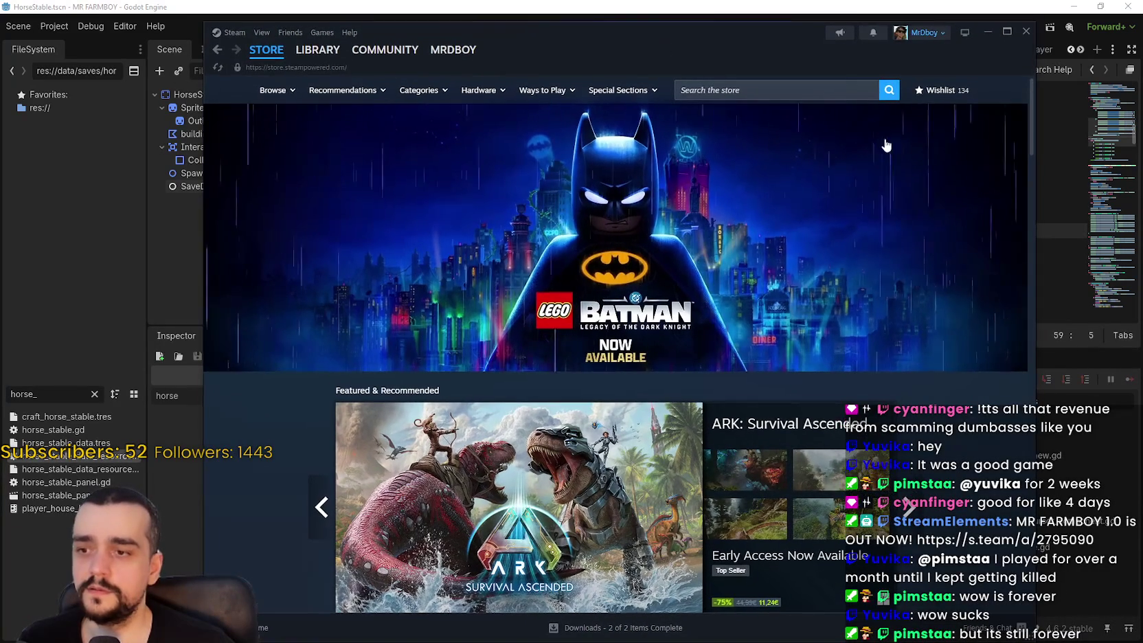
Open ARK: Survival Ascended's store page and then its community hub
{"action": "scroll", "coordinate": [681, 375], "scroll_direction": "down", "scroll_amount": 3}
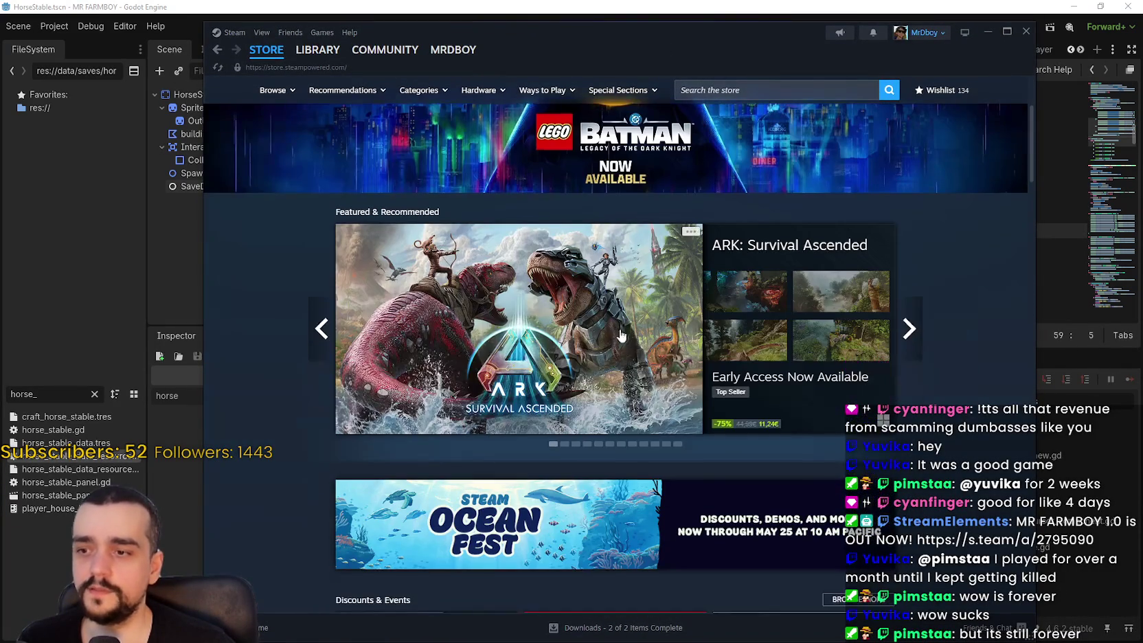
{"action": "left_click", "coordinate": [580, 307]}
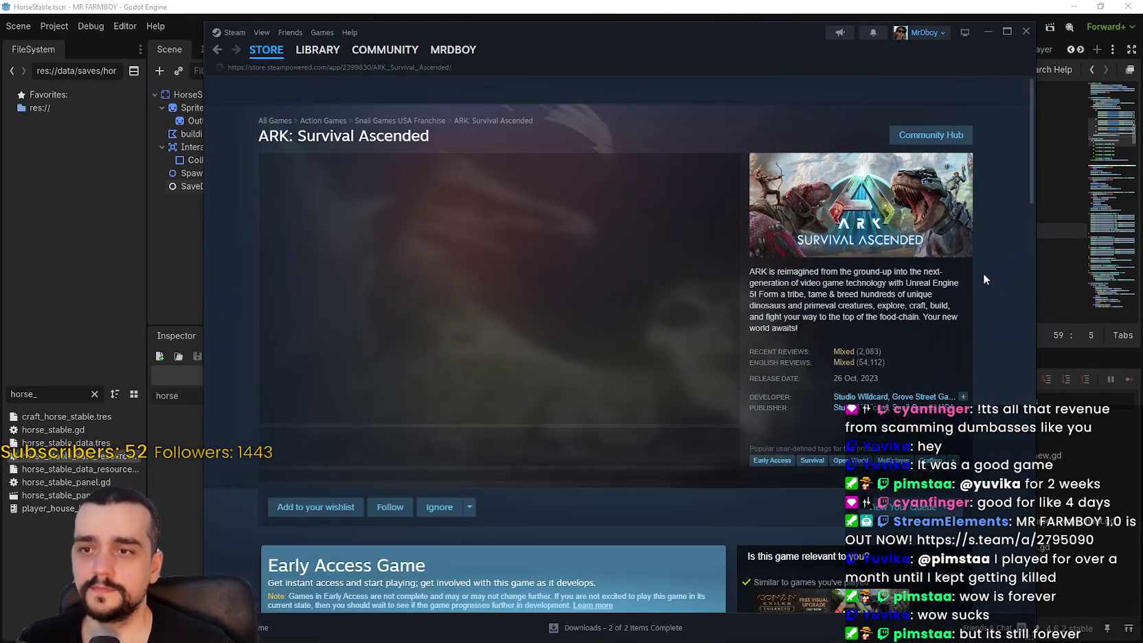
{"action": "left_click", "coordinate": [930, 133]}
{"action": "left_click", "coordinate": [929, 133]}
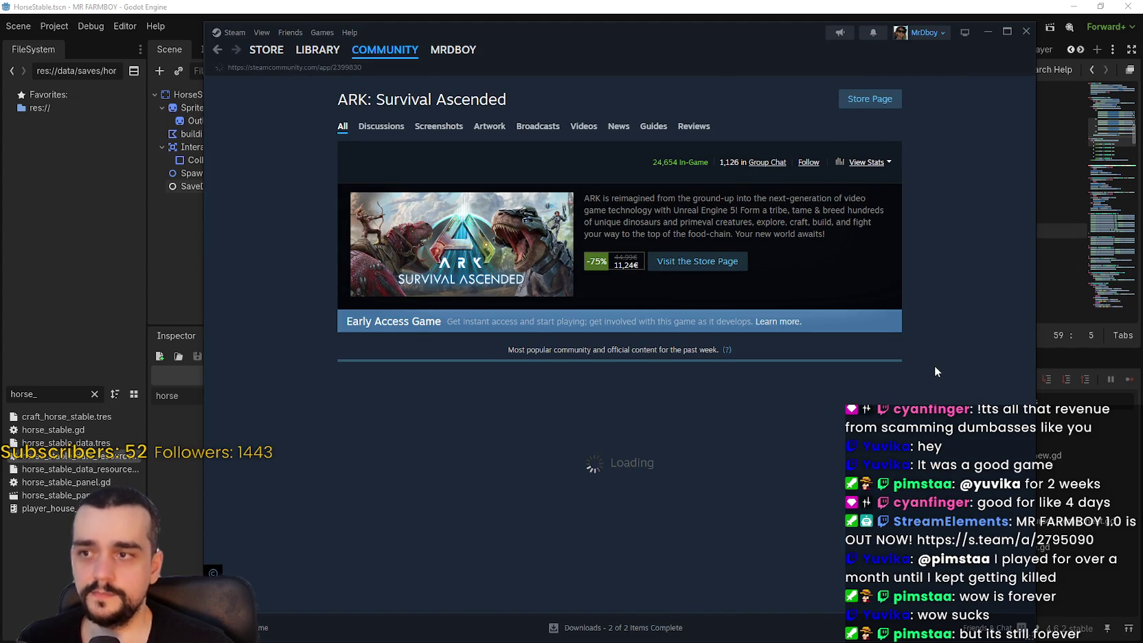
View Crimson Desert's library page, store page and community hub, then return to the store front
{"action": "left_click", "coordinate": [317, 50]}
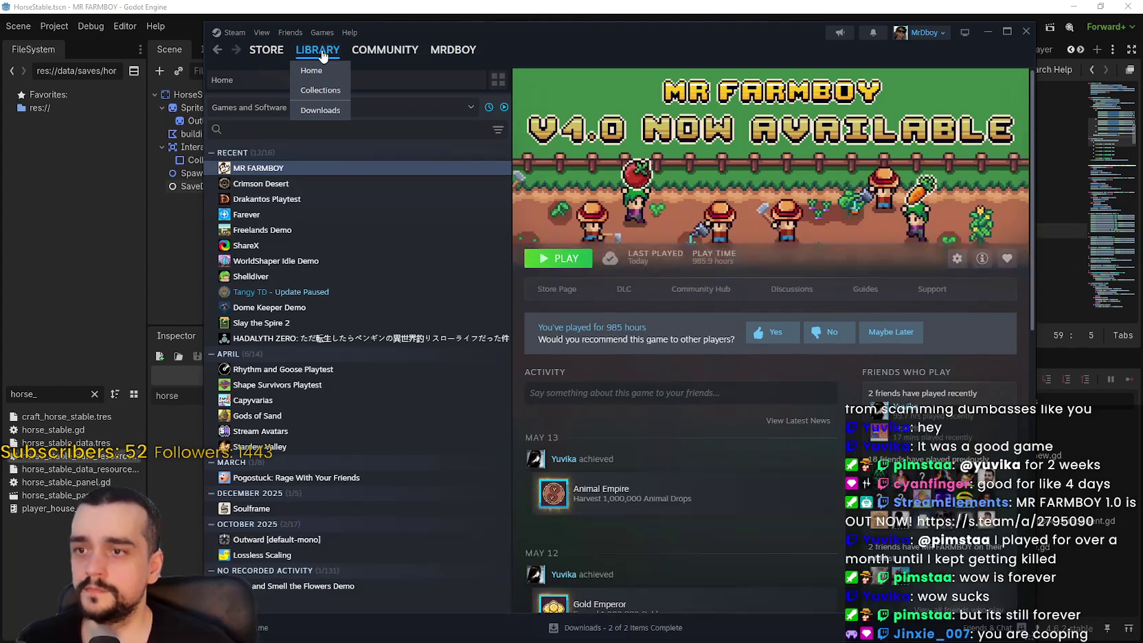
{"action": "left_click", "coordinate": [390, 183]}
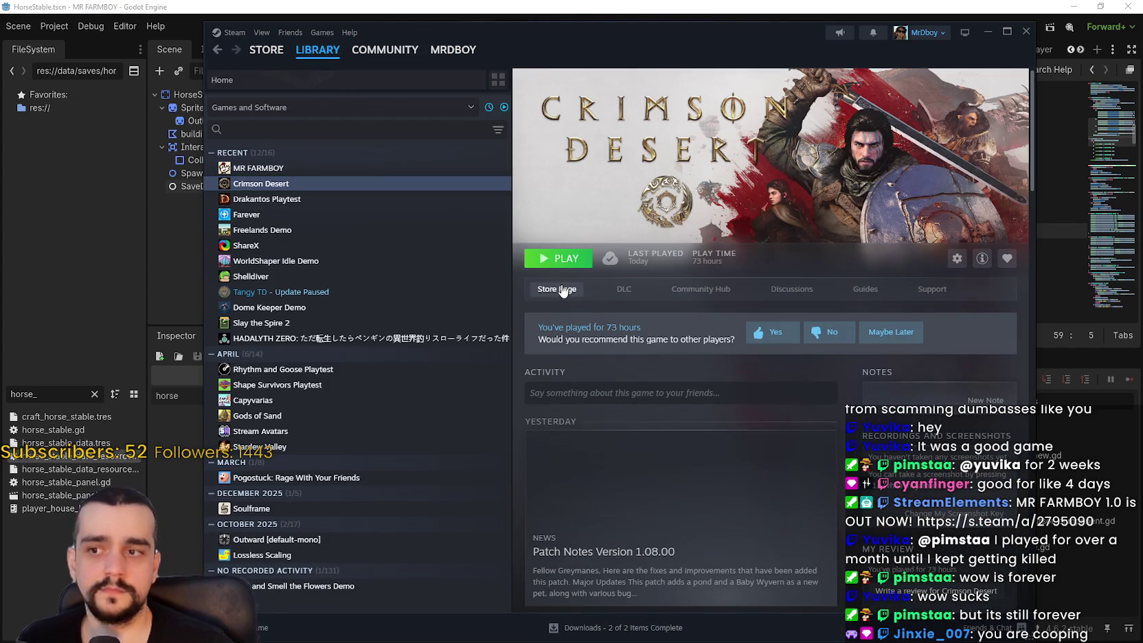
{"action": "left_click", "coordinate": [562, 289]}
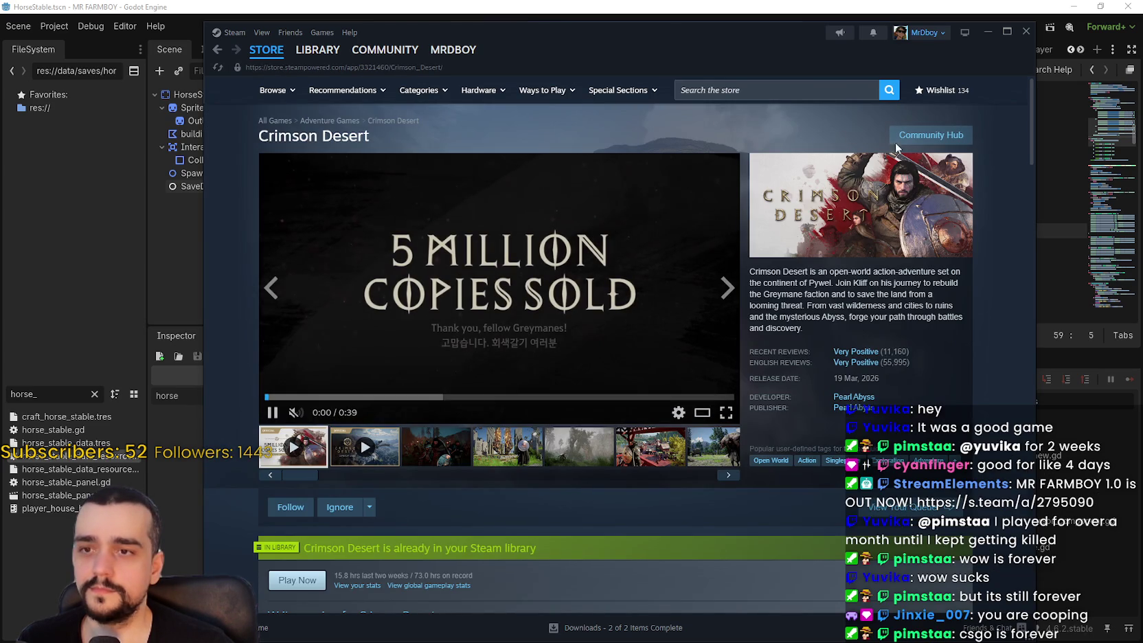
{"action": "left_click", "coordinate": [930, 137]}
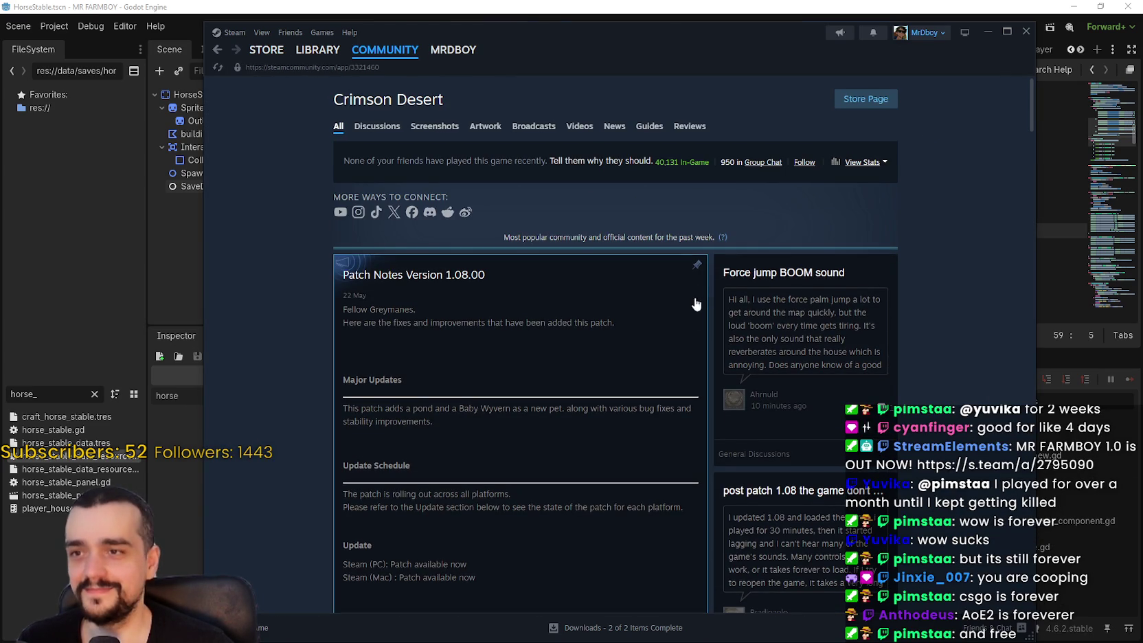
{"action": "left_click", "coordinate": [267, 59]}
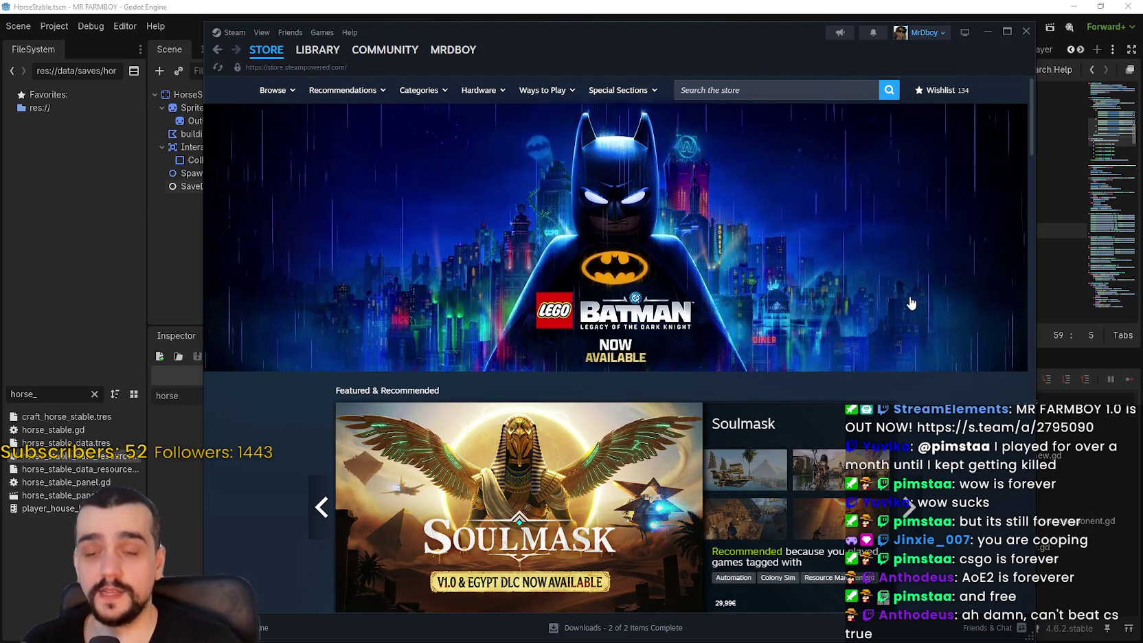
Search the store for 'dune' and browse Dune: Awakening's store page and community hub
{"action": "left_click", "coordinate": [819, 96]}
{"action": "type", "text": "dune"}
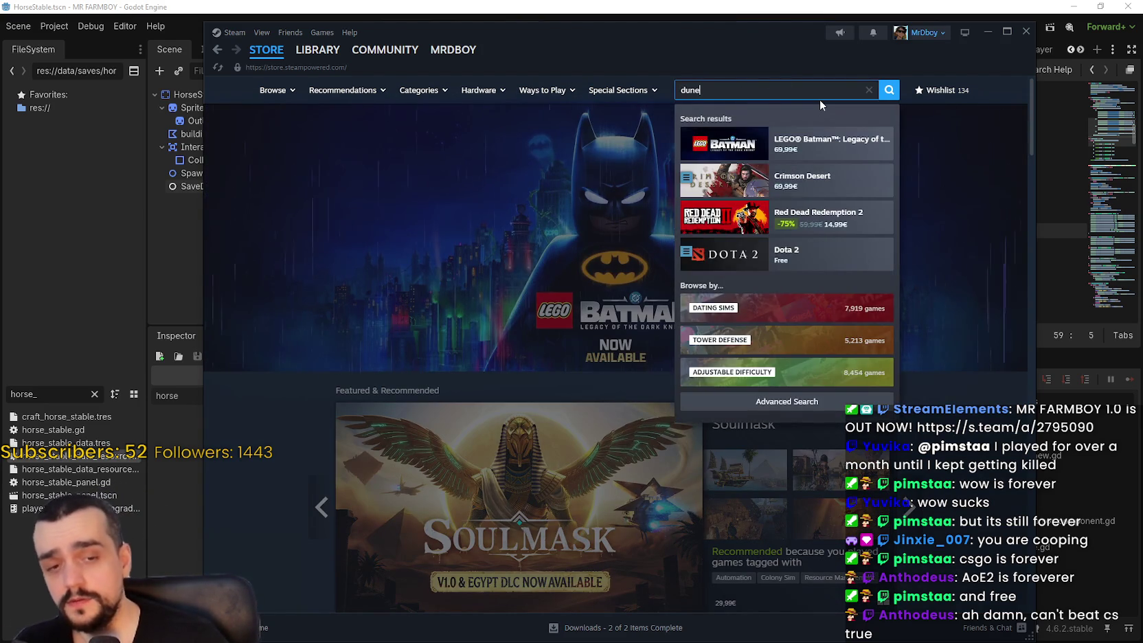
{"action": "left_click", "coordinate": [824, 142]}
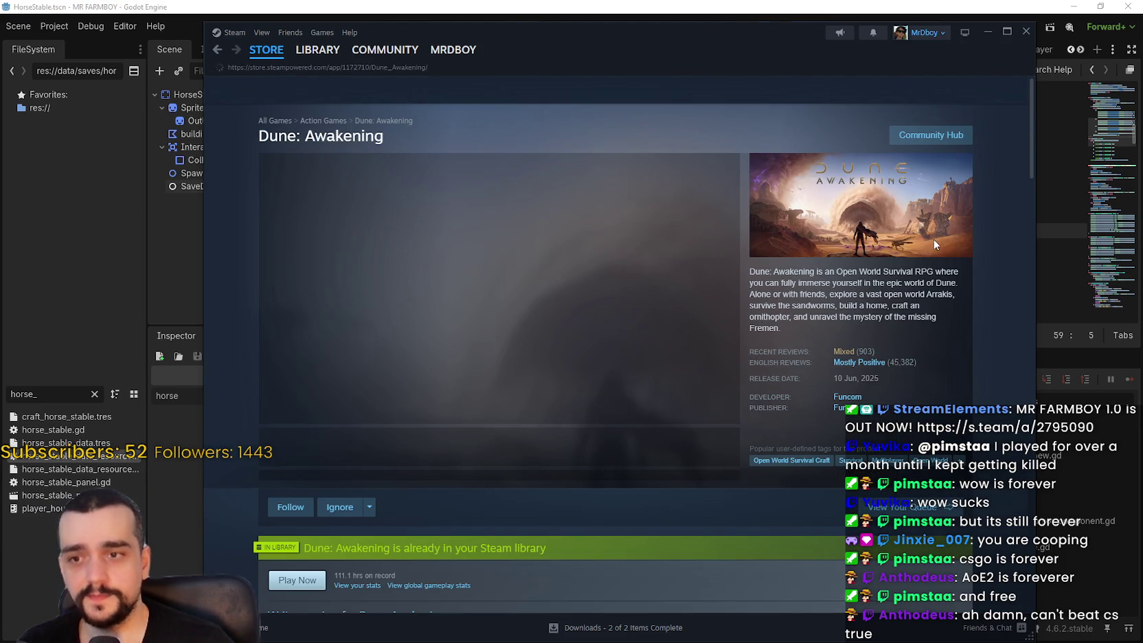
{"action": "left_click", "coordinate": [922, 141]}
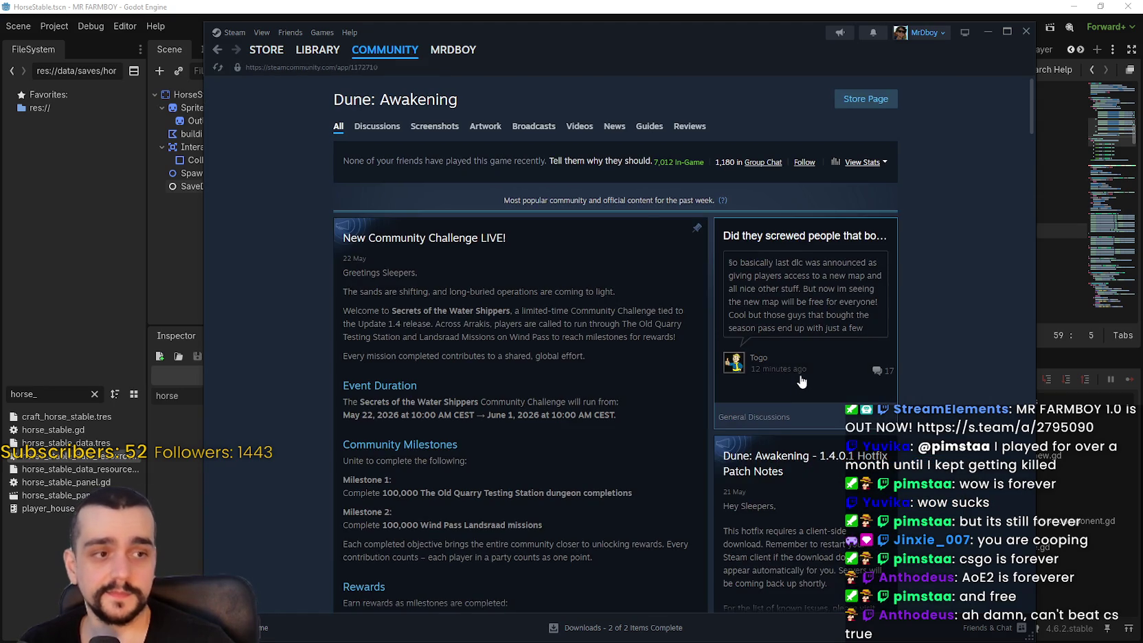
{"action": "scroll", "coordinate": [801, 382], "scroll_direction": "down", "scroll_amount": 5}
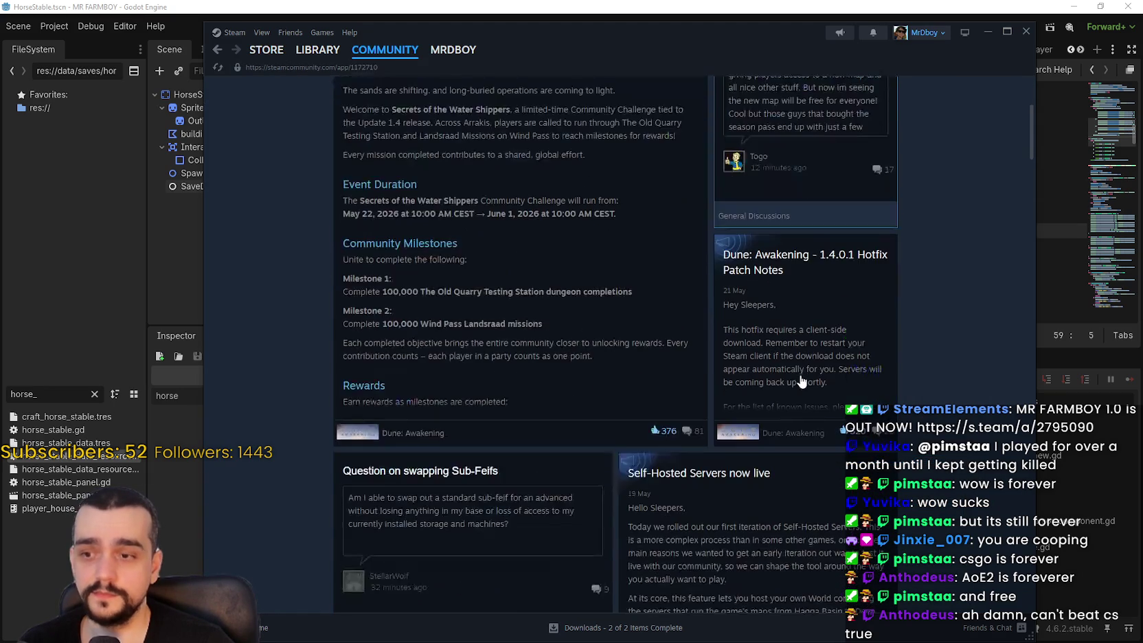
{"action": "scroll", "coordinate": [583, 184], "scroll_direction": "up", "scroll_amount": 5}
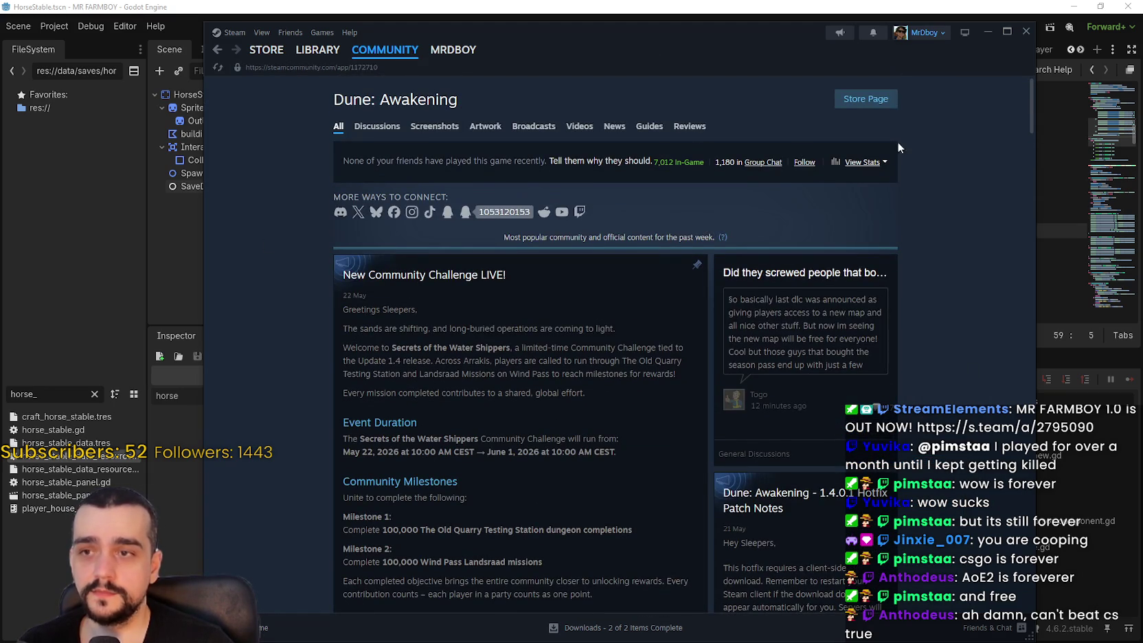
{"action": "scroll", "coordinate": [928, 482], "scroll_direction": "down", "scroll_amount": 4}
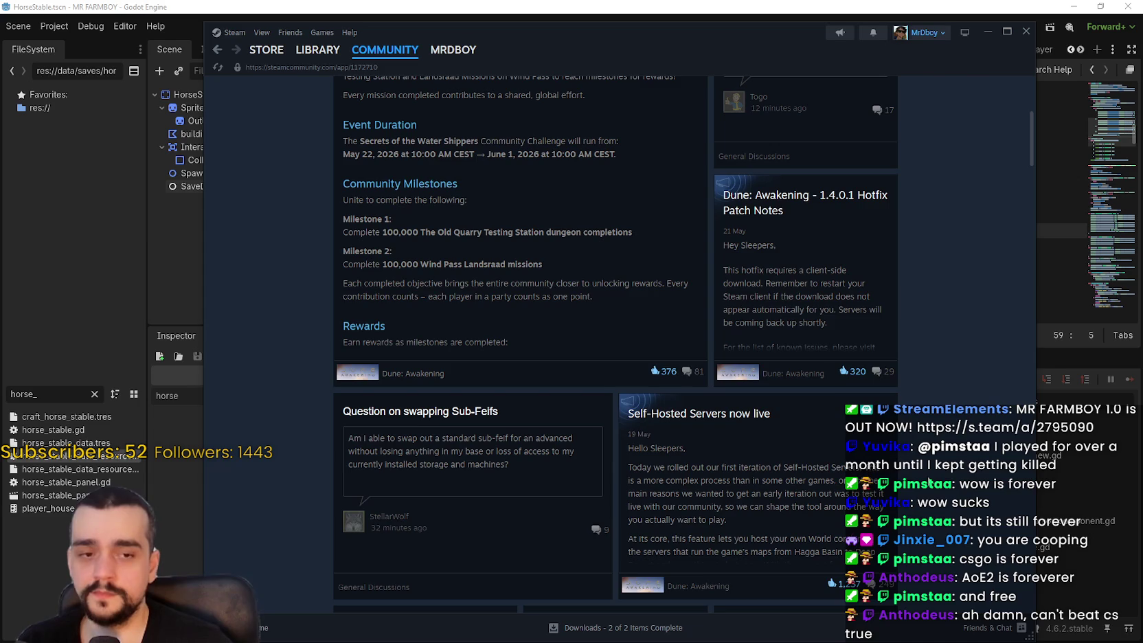
{"action": "scroll", "coordinate": [330, 172], "scroll_direction": "up", "scroll_amount": 4}
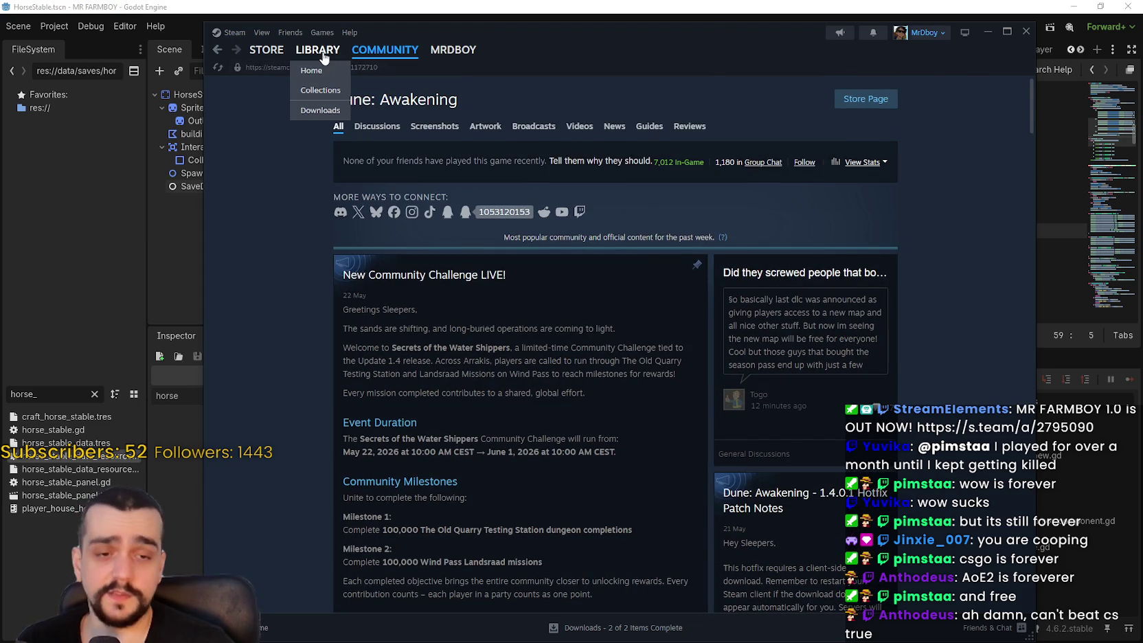
Show Farever in the library and look through its community hub
{"action": "left_click", "coordinate": [323, 57]}
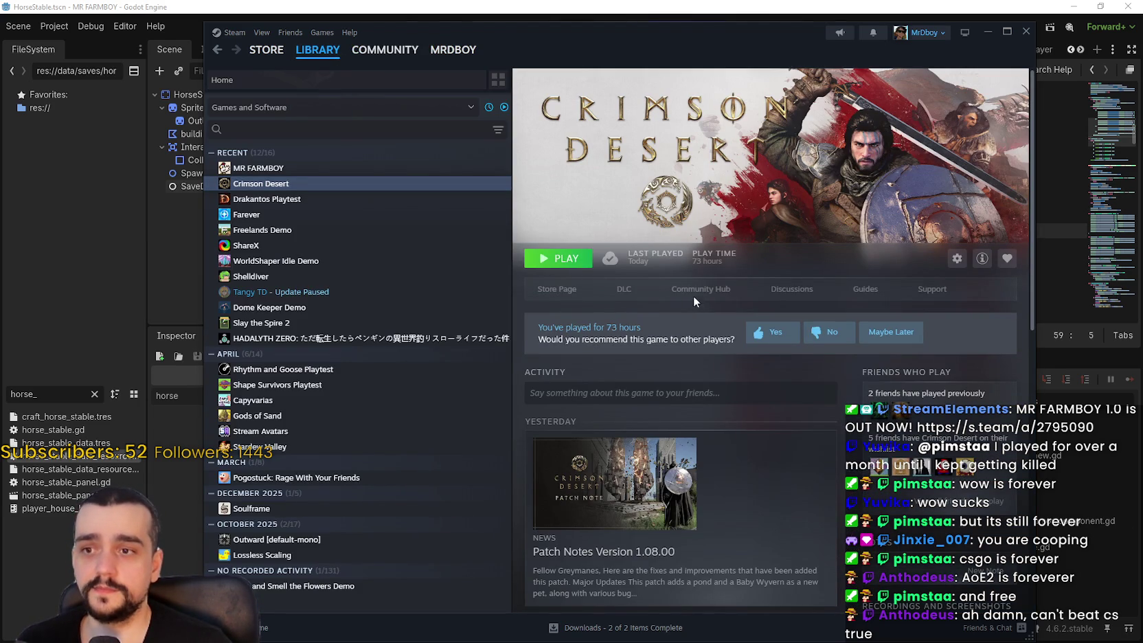
{"action": "left_click", "coordinate": [364, 217]}
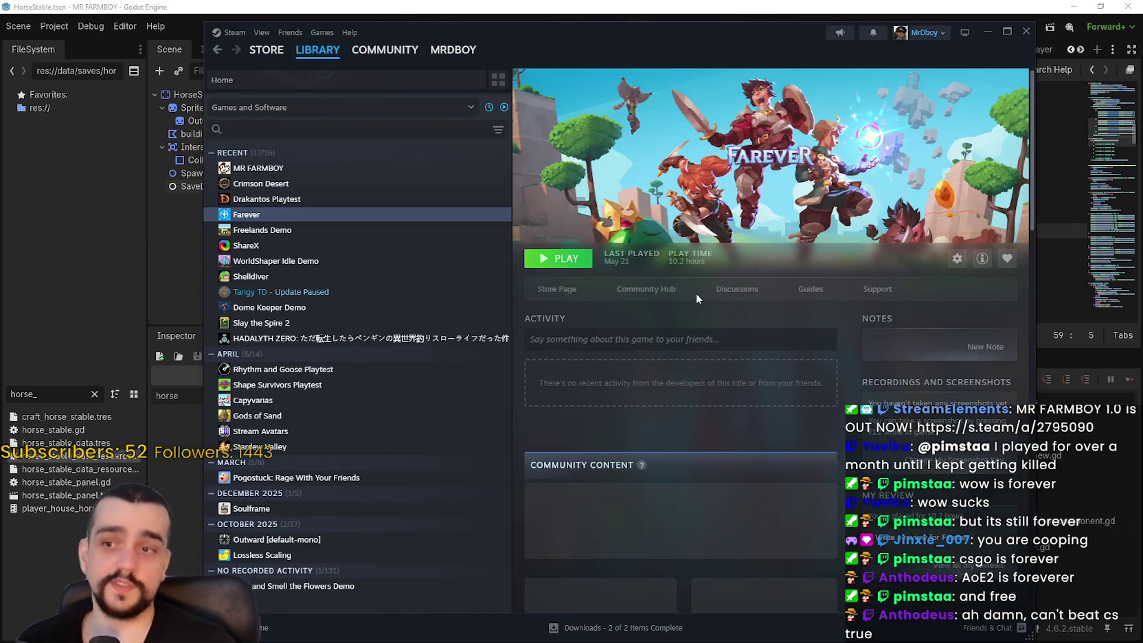
{"action": "left_click", "coordinate": [687, 294]}
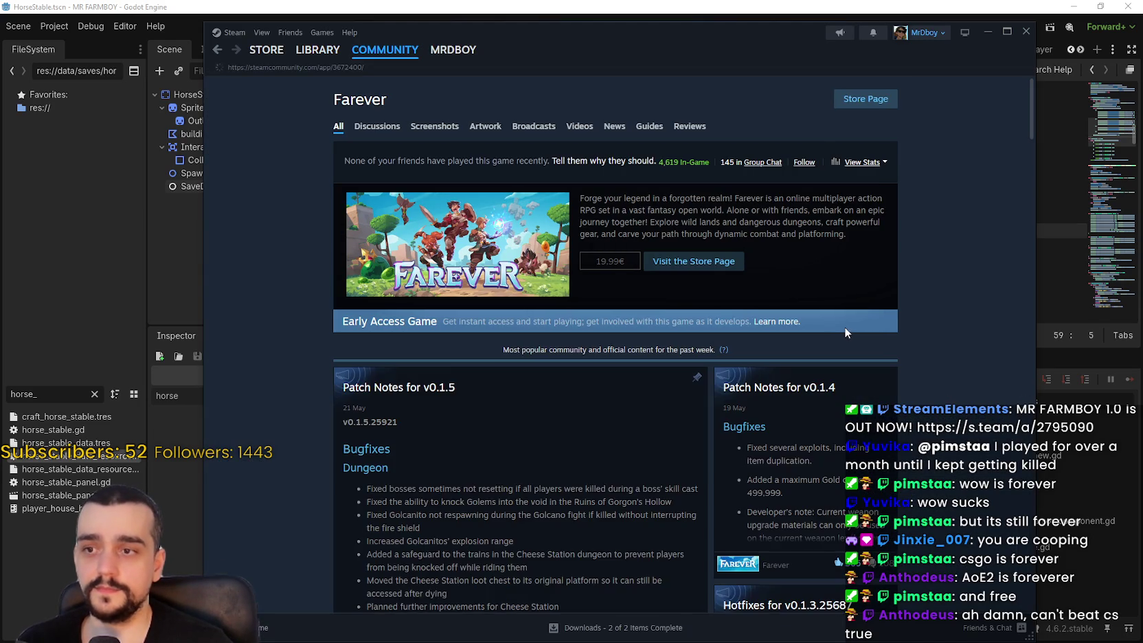
{"action": "scroll", "coordinate": [417, 290], "scroll_direction": "down", "scroll_amount": 5}
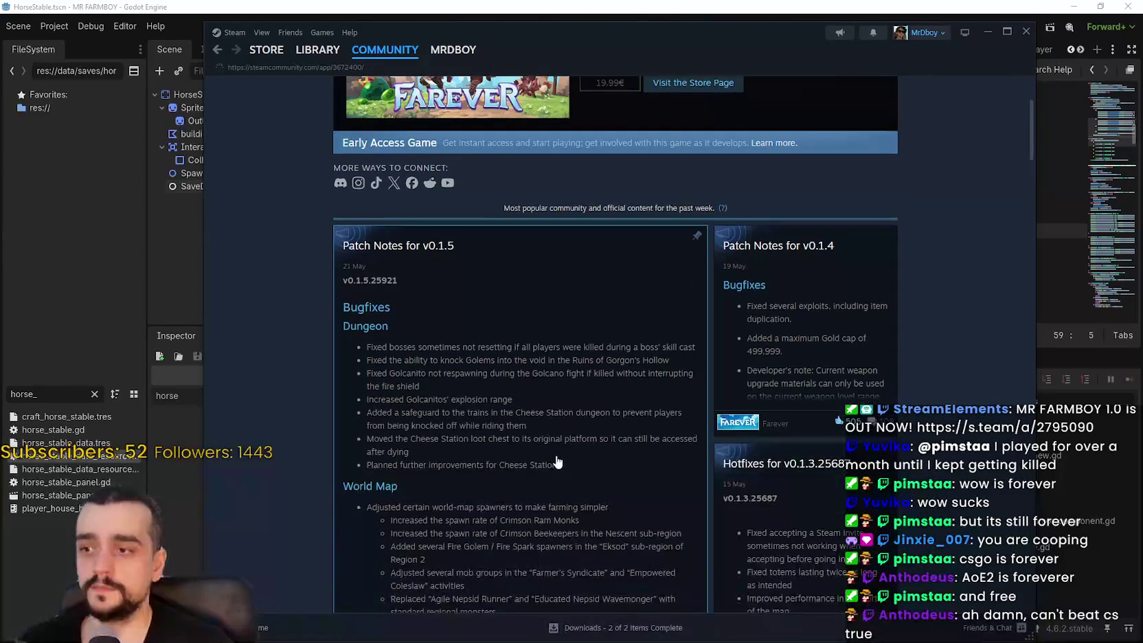
Go from the library to Dune: Awakening's store page, then the store front page
{"action": "left_click", "coordinate": [313, 50]}
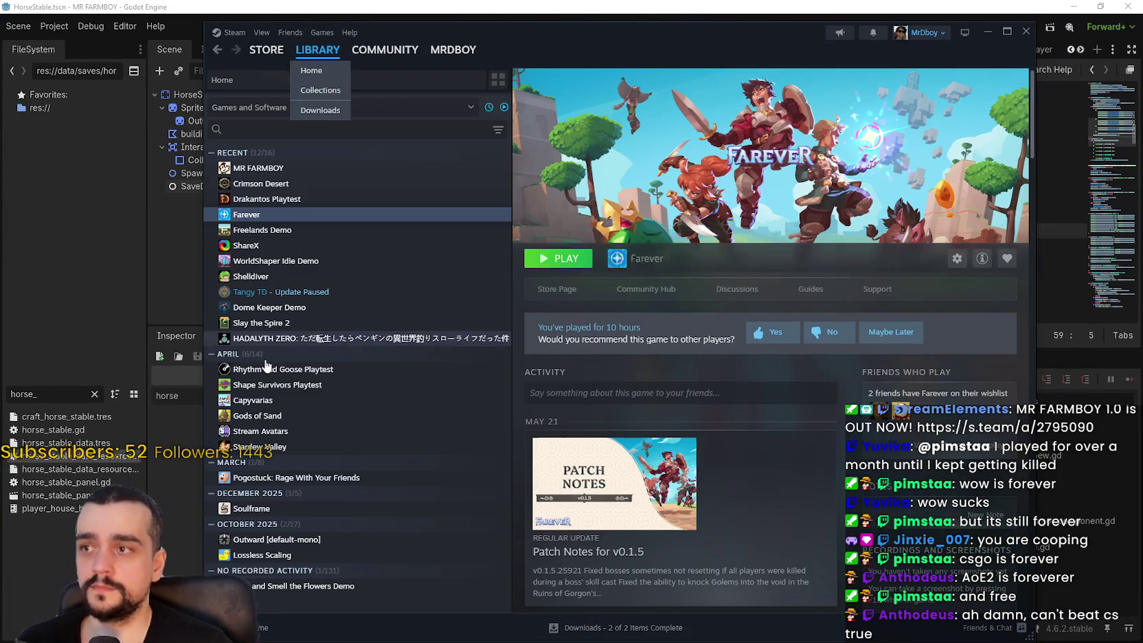
{"action": "left_click", "coordinate": [259, 53]}
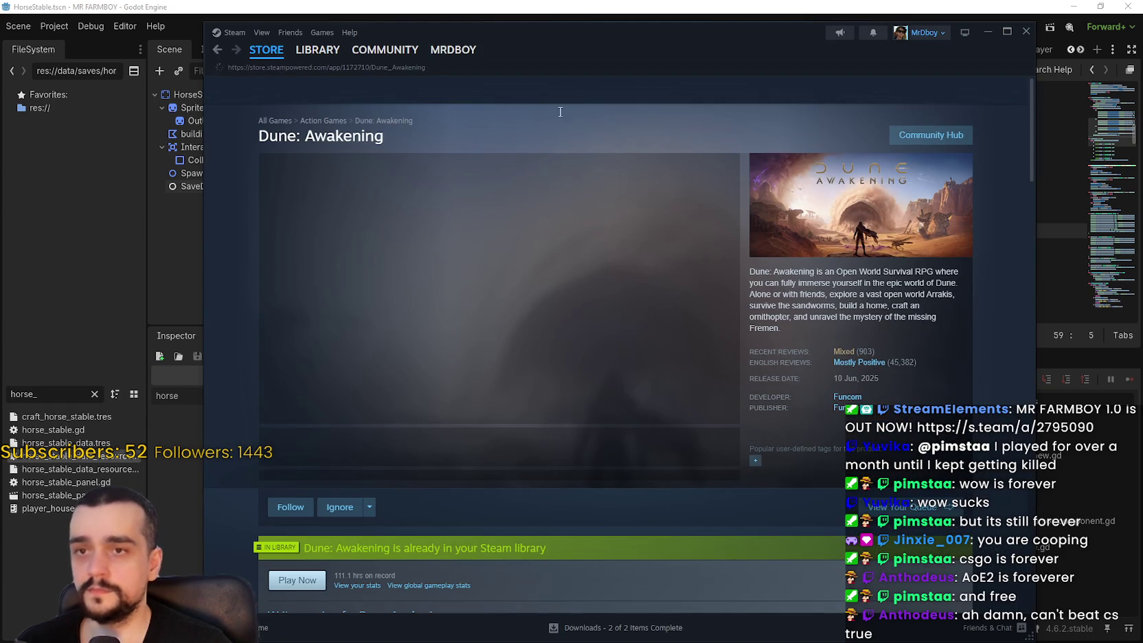
{"action": "left_click", "coordinate": [274, 70]}
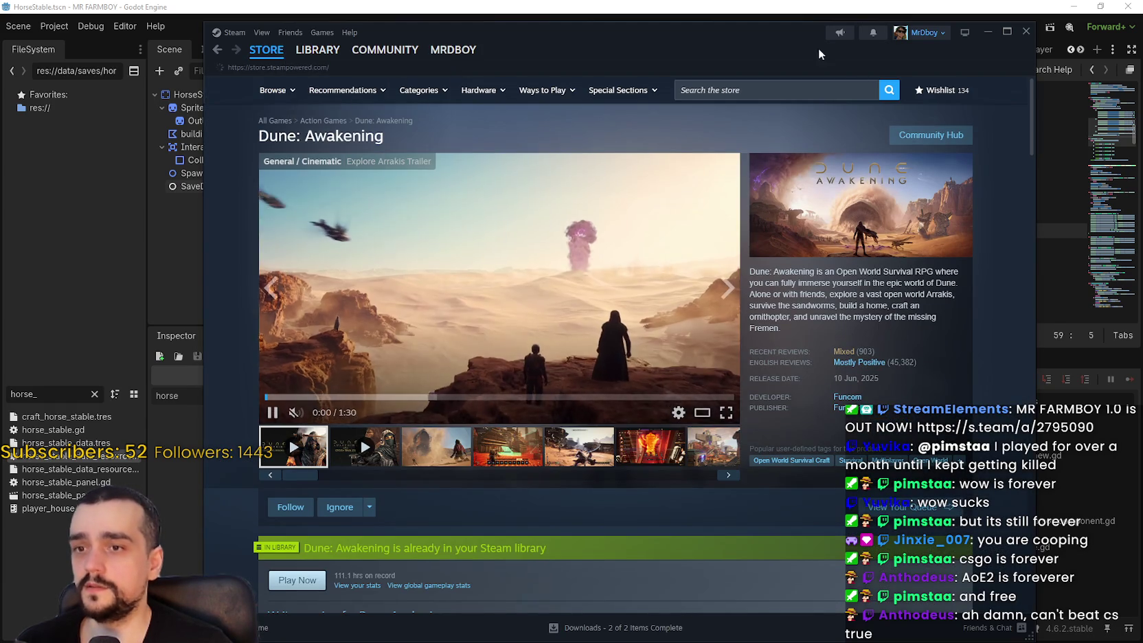
{"action": "left_click_drag", "start_coordinate": [544, 38], "coordinate": [508, 9]}
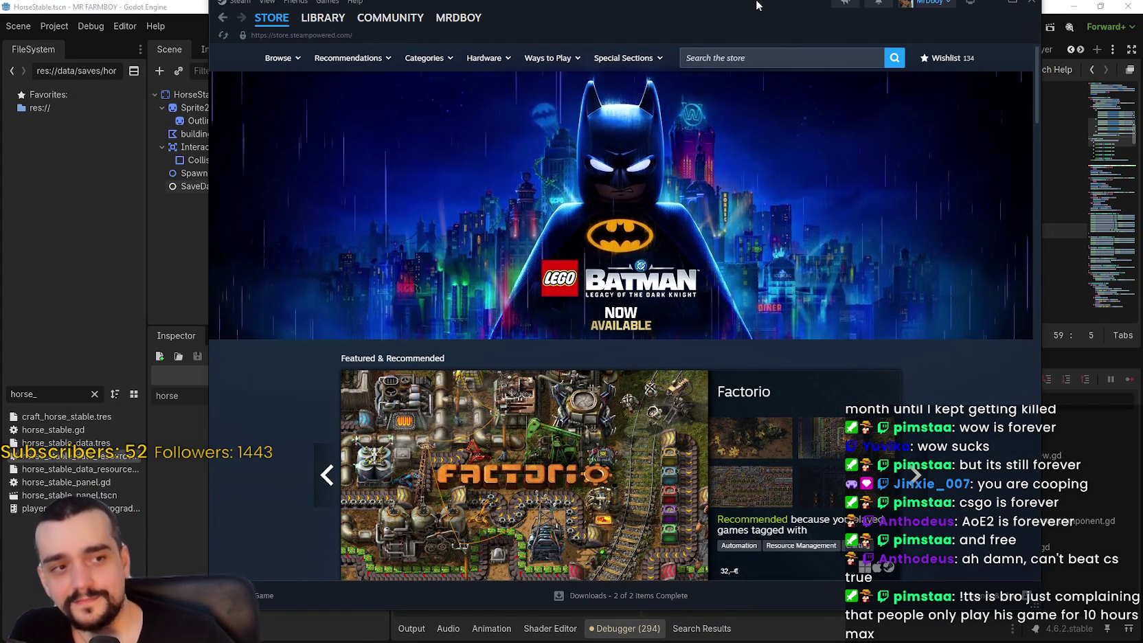
Skip the featured carousel ahead three times and the discounts carousel once, then return to the Library
{"action": "scroll", "coordinate": [981, 202], "scroll_direction": "down", "scroll_amount": 3}
{"action": "left_click", "coordinate": [914, 236]}
{"action": "left_click", "coordinate": [914, 236]}
{"action": "left_click", "coordinate": [914, 236]}
{"action": "scroll", "coordinate": [865, 381], "scroll_direction": "down", "scroll_amount": 1}
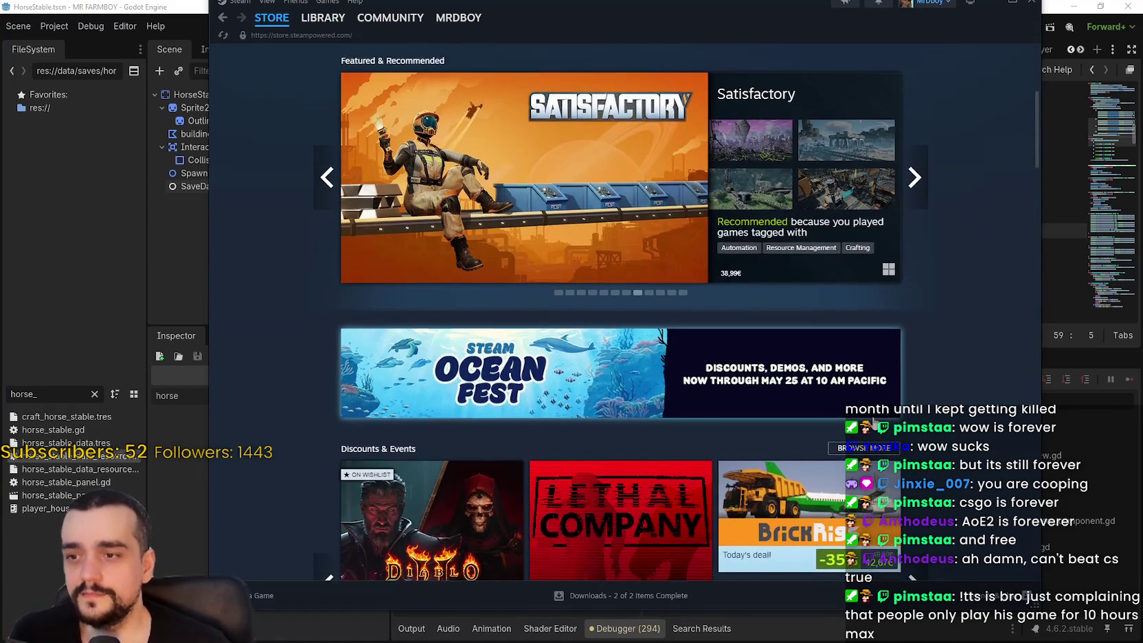
{"action": "scroll", "coordinate": [886, 398], "scroll_direction": "down", "scroll_amount": 2}
{"action": "scroll", "coordinate": [905, 417], "scroll_direction": "down", "scroll_amount": 2}
{"action": "left_click", "coordinate": [914, 287]}
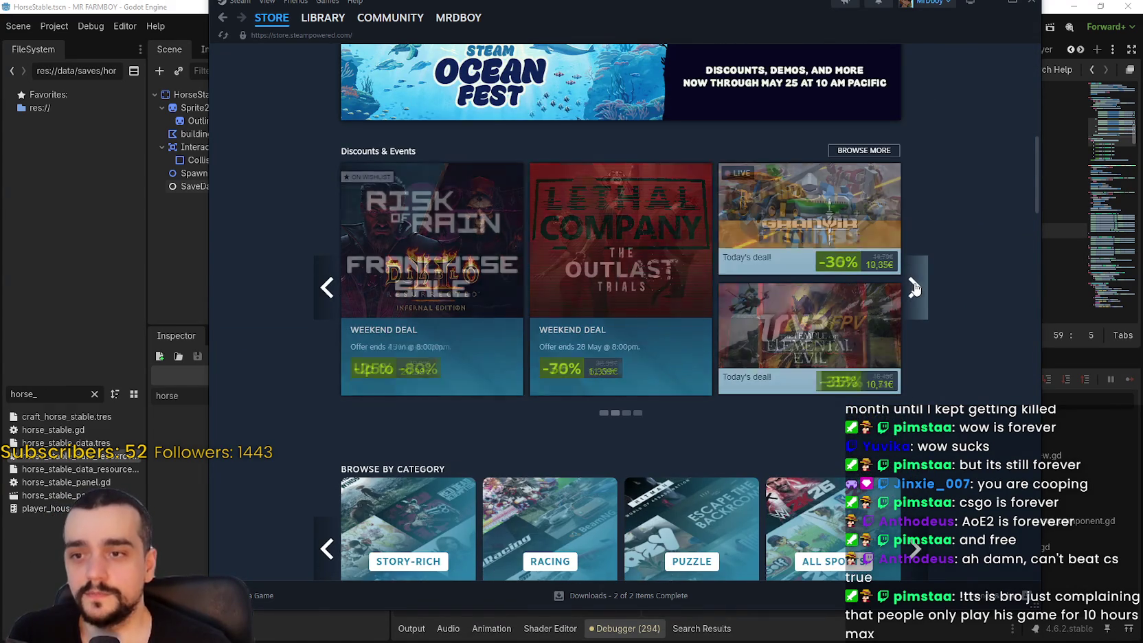
{"action": "left_click", "coordinate": [323, 28]}
{"action": "left_click_drag", "start_coordinate": [519, 11], "coordinate": [518, 43]}
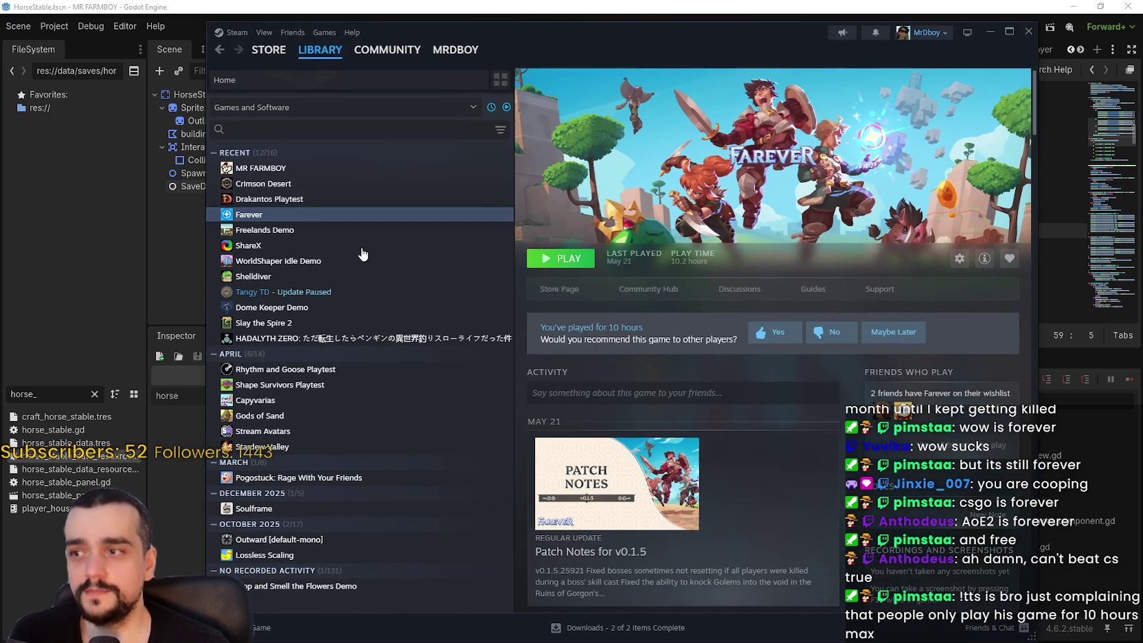
Search the library for 'dune', open Dune: Awakening and browse its community hub
{"action": "left_click", "coordinate": [351, 132]}
{"action": "type", "text": "dunew"}
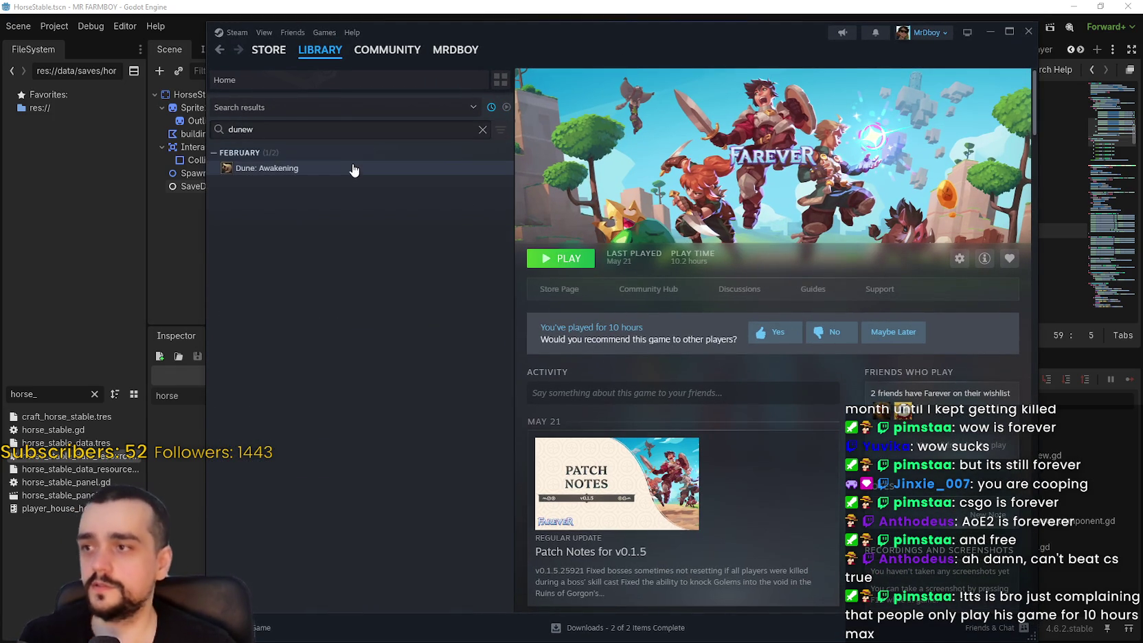
{"action": "key", "text": "BackSpace"}
{"action": "left_click", "coordinate": [352, 169]}
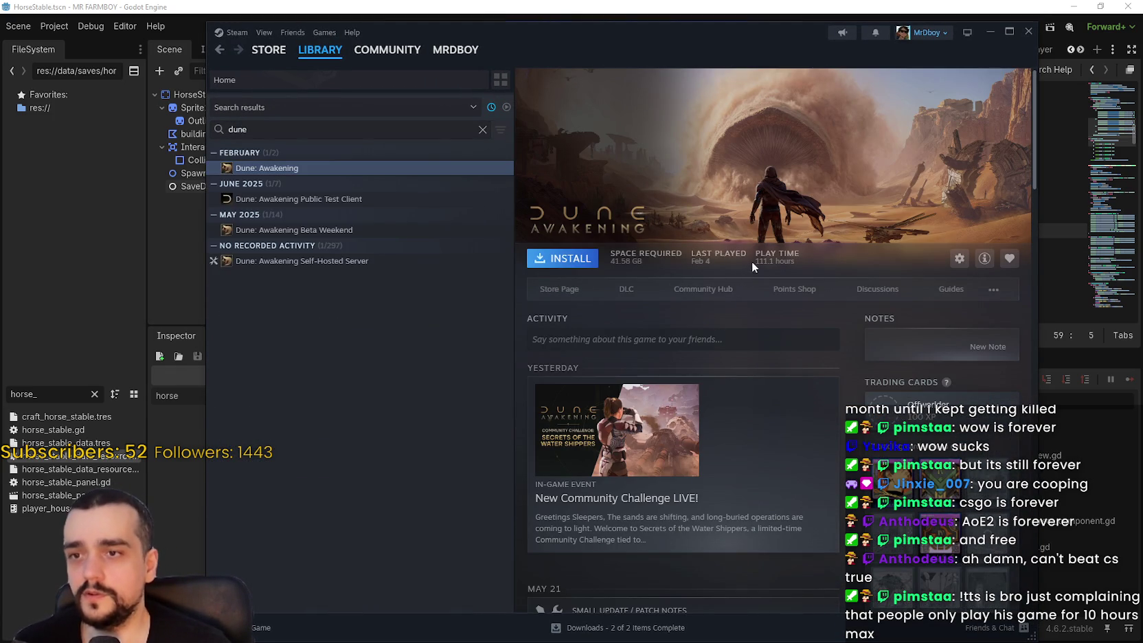
{"action": "left_click", "coordinate": [700, 289]}
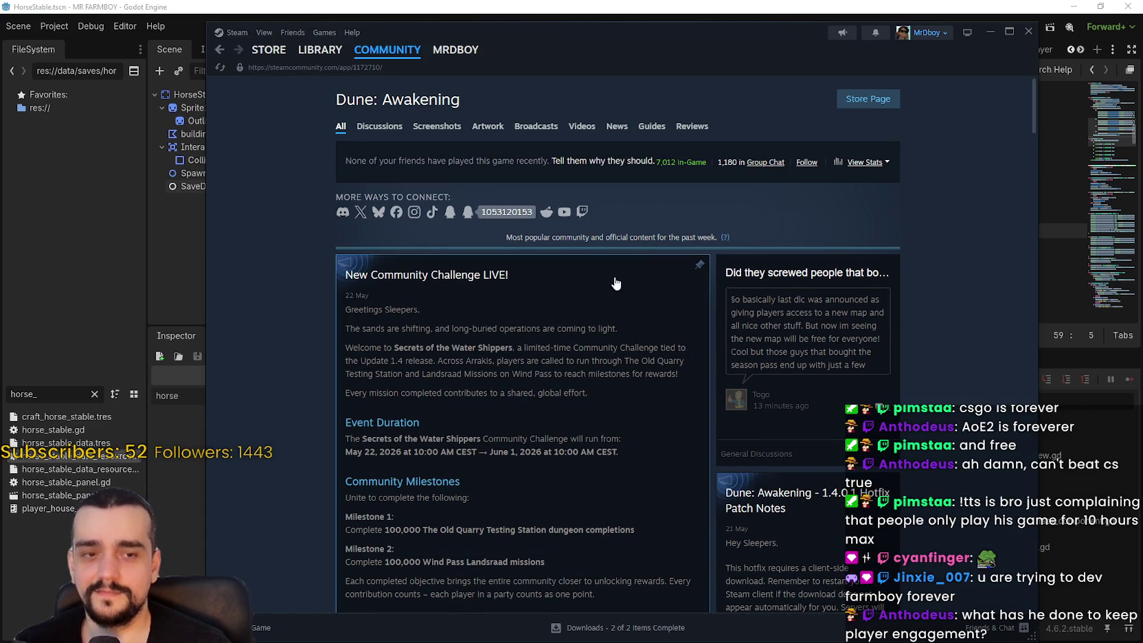
{"action": "scroll", "coordinate": [614, 478], "scroll_direction": "down", "scroll_amount": 3}
{"action": "scroll", "coordinate": [615, 460], "scroll_direction": "down", "scroll_amount": 1}
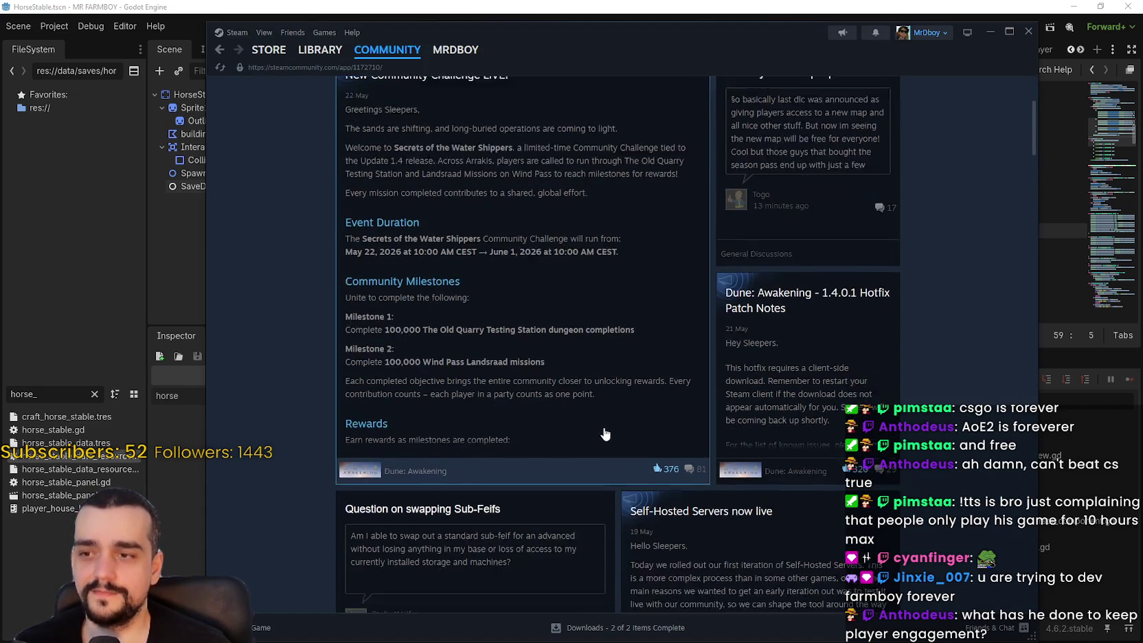
{"action": "scroll", "coordinate": [609, 427], "scroll_direction": "up", "scroll_amount": 4}
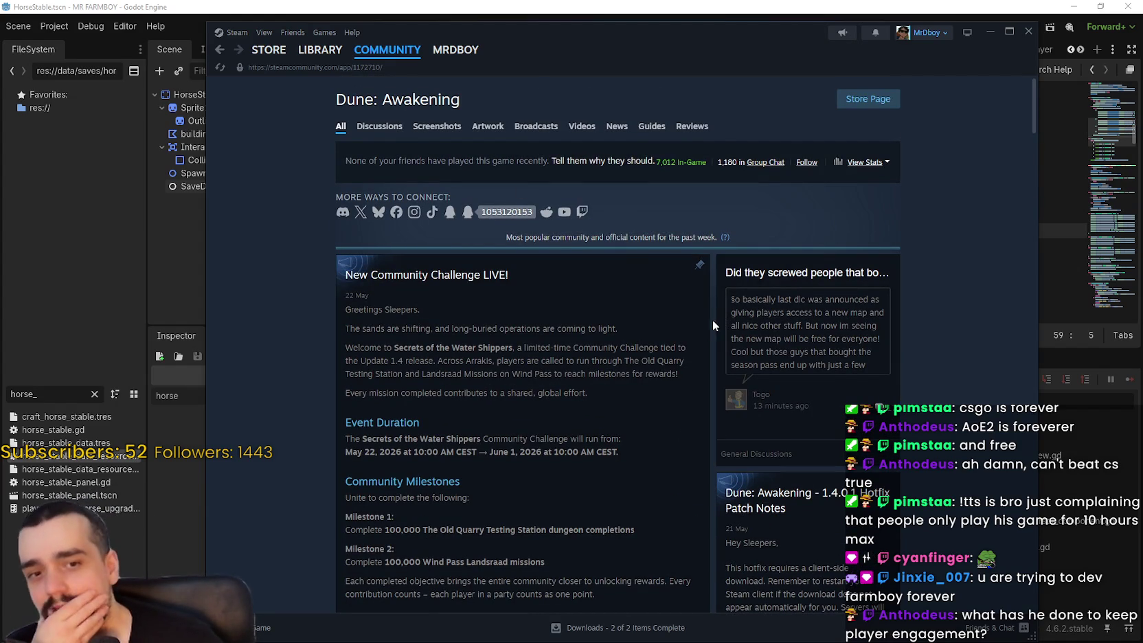
{"action": "scroll", "coordinate": [699, 414], "scroll_direction": "down", "scroll_amount": 2}
{"action": "scroll", "coordinate": [953, 429], "scroll_direction": "down", "scroll_amount": 3}
{"action": "scroll", "coordinate": [953, 429], "scroll_direction": "down", "scroll_amount": 2}
{"action": "scroll", "coordinate": [944, 419], "scroll_direction": "up", "scroll_amount": 5}
{"action": "scroll", "coordinate": [940, 410], "scroll_direction": "up", "scroll_amount": 2}
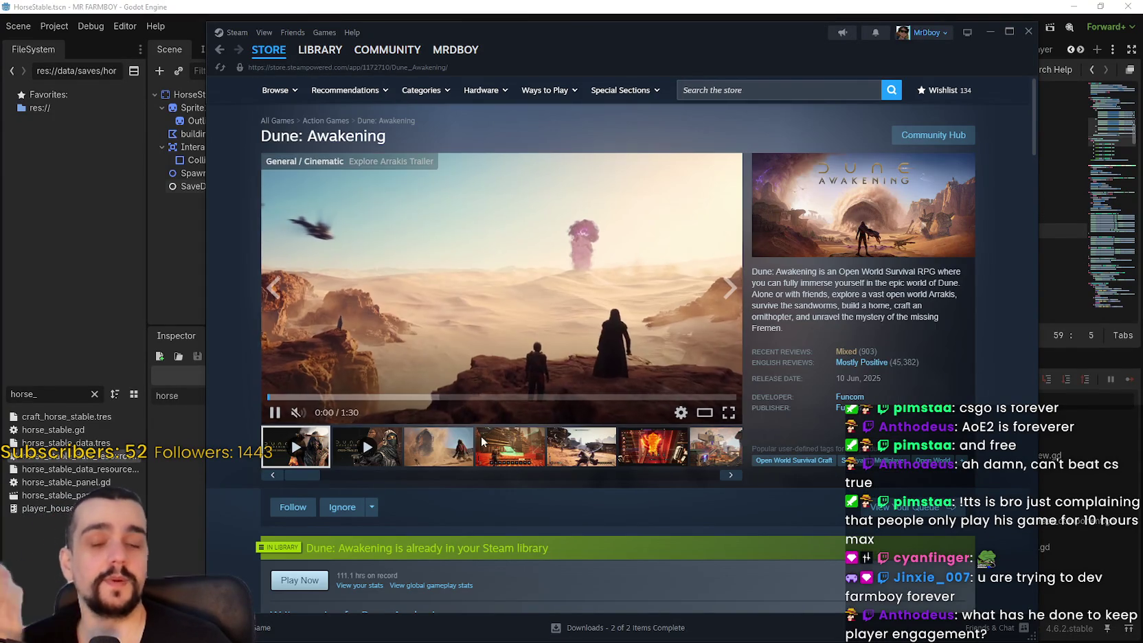
Select the 4th, 5th and garment fabricator screenshots, enlarge one, and advance to image 9 of 51
{"action": "left_click", "coordinate": [536, 455]}
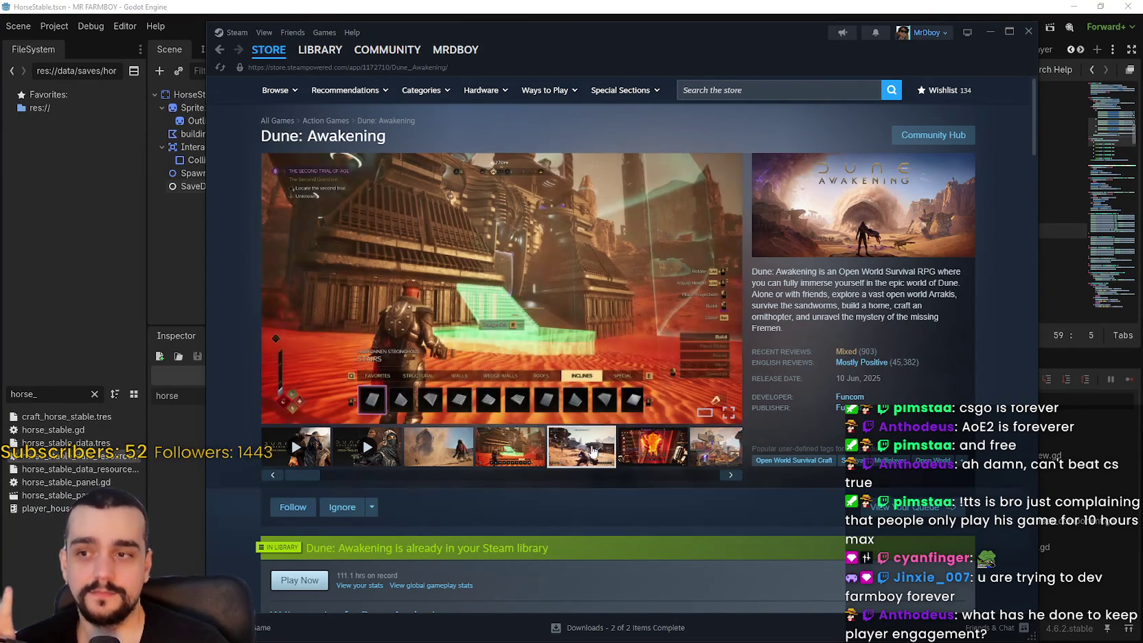
{"action": "left_click", "coordinate": [588, 453]}
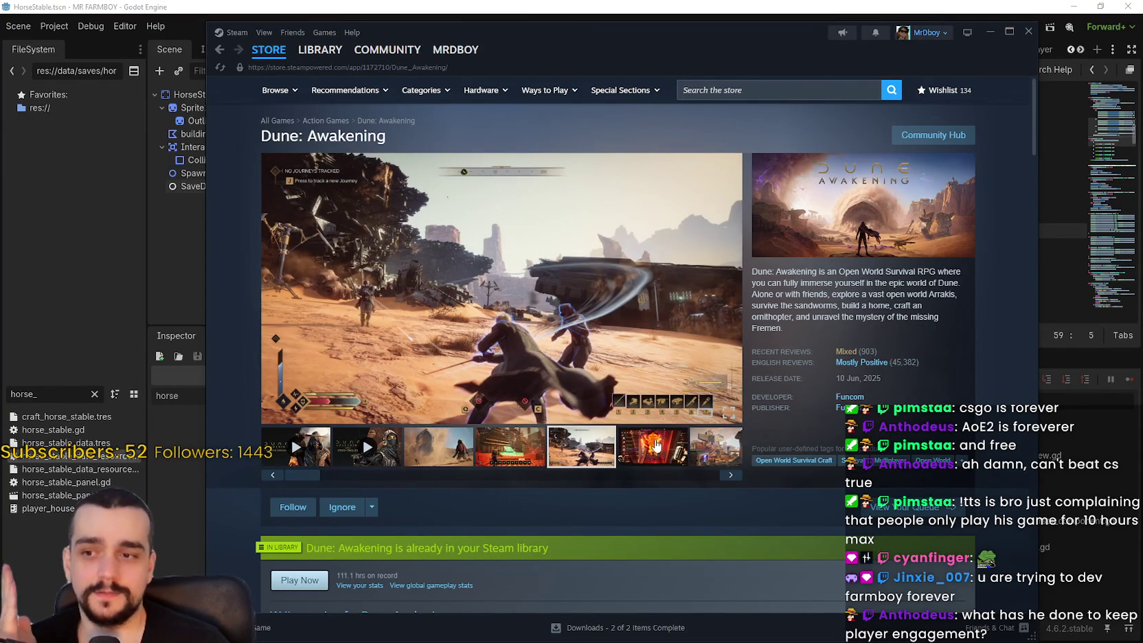
{"action": "left_click", "coordinate": [656, 447]}
{"action": "left_click", "coordinate": [609, 300]}
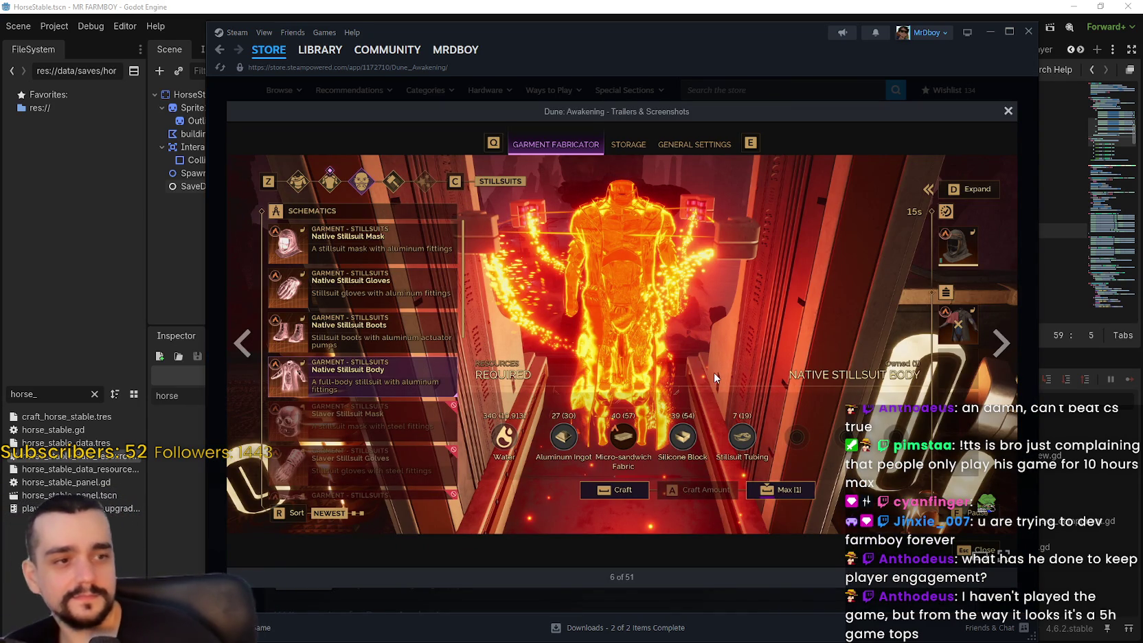
{"action": "left_click", "coordinate": [997, 336]}
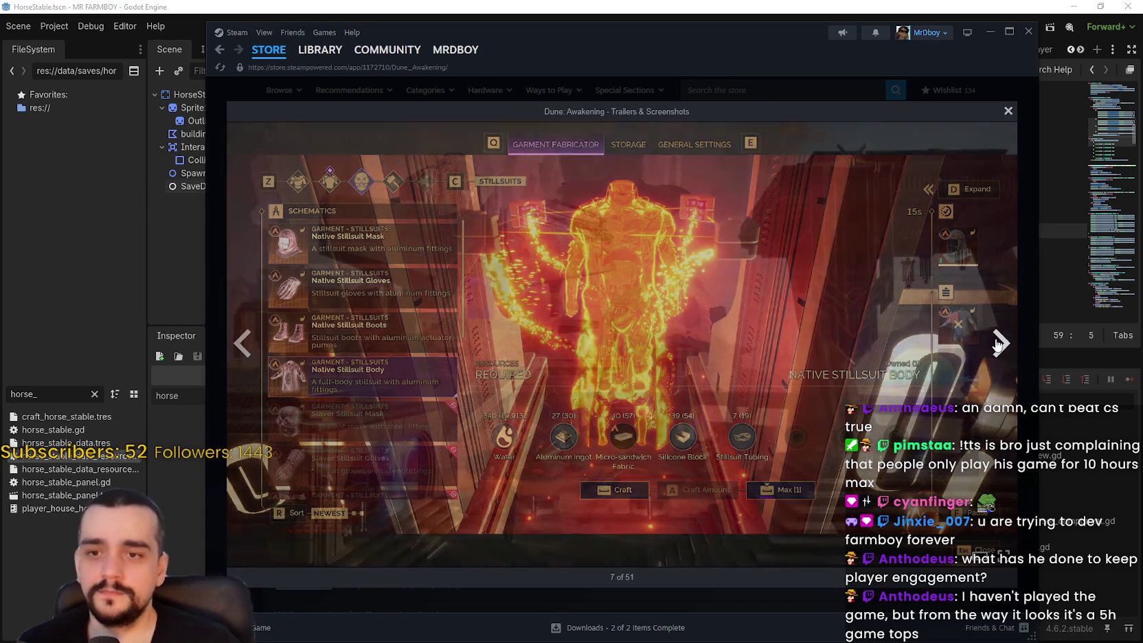
{"action": "left_click", "coordinate": [992, 344]}
{"action": "left_click", "coordinate": [985, 350]}
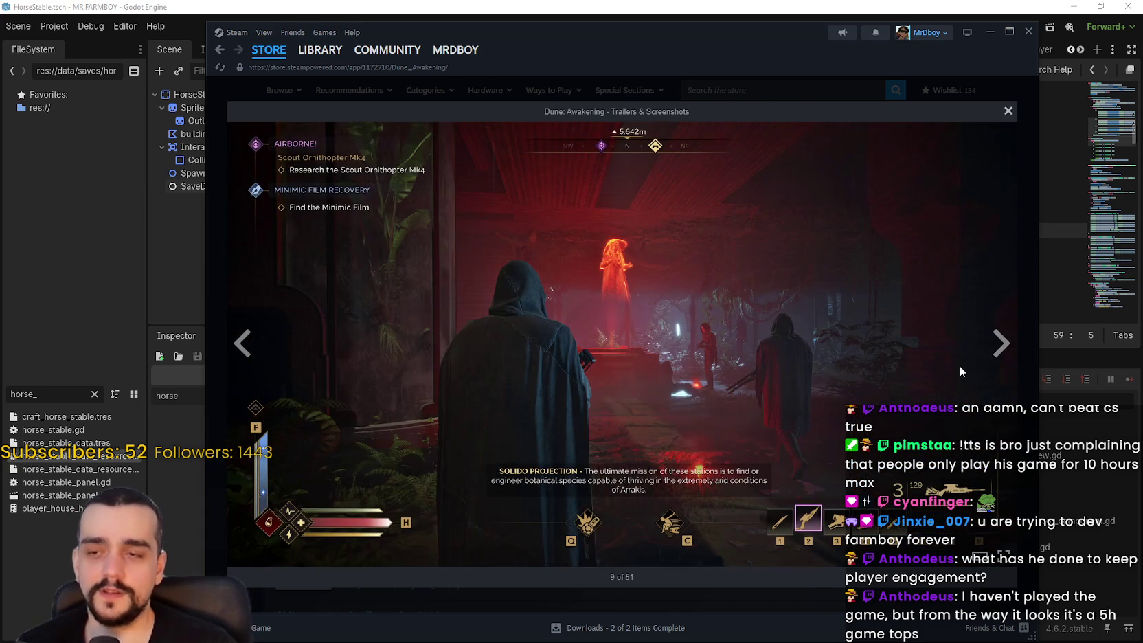